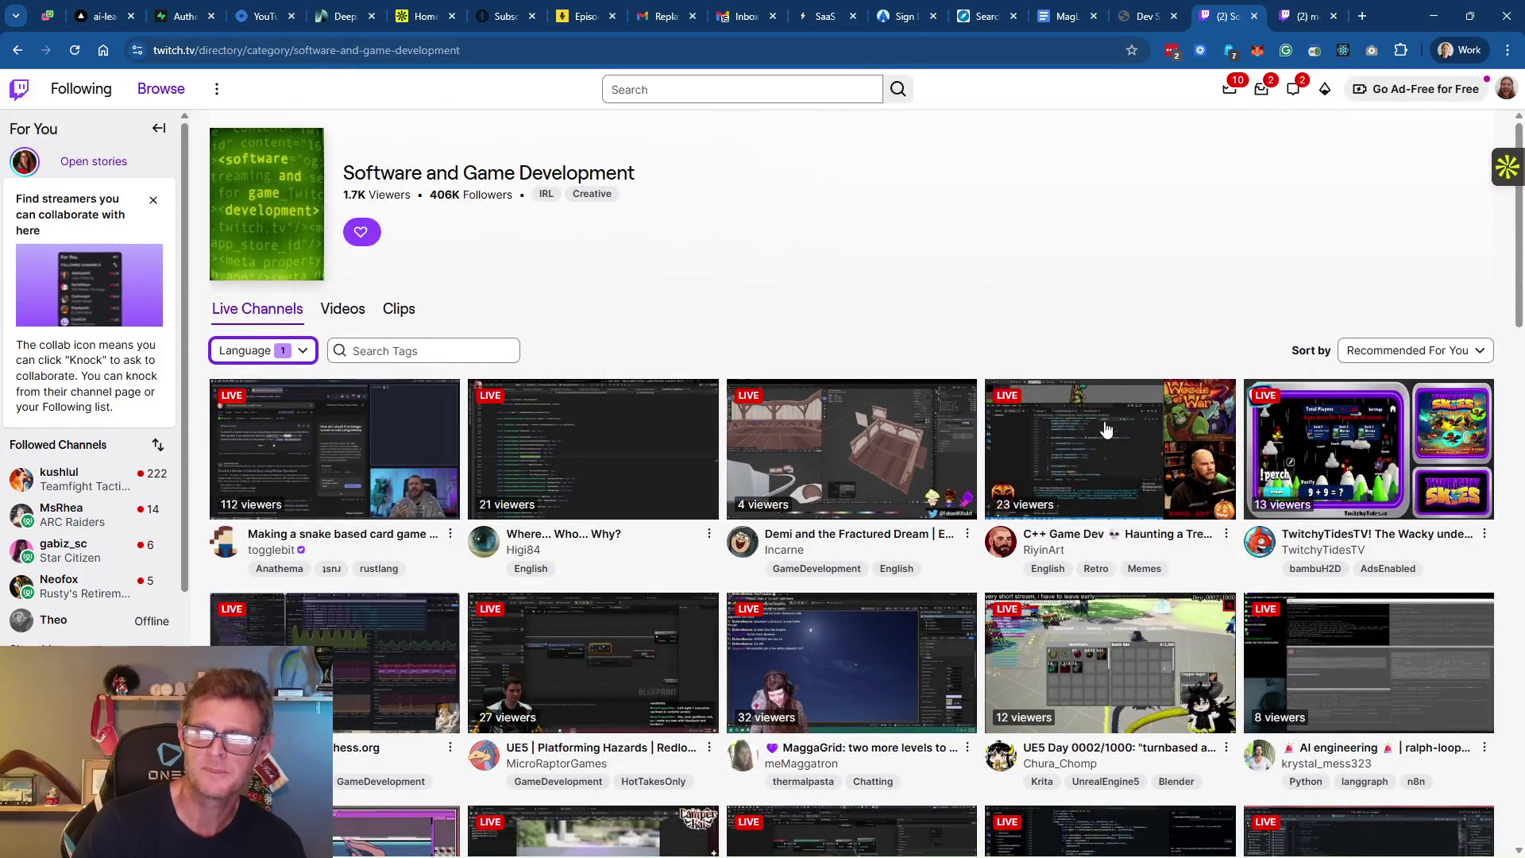
Sort the Software and Game Development live channels by Recently Started, newest first
scroll(1103, 420, down, 10)
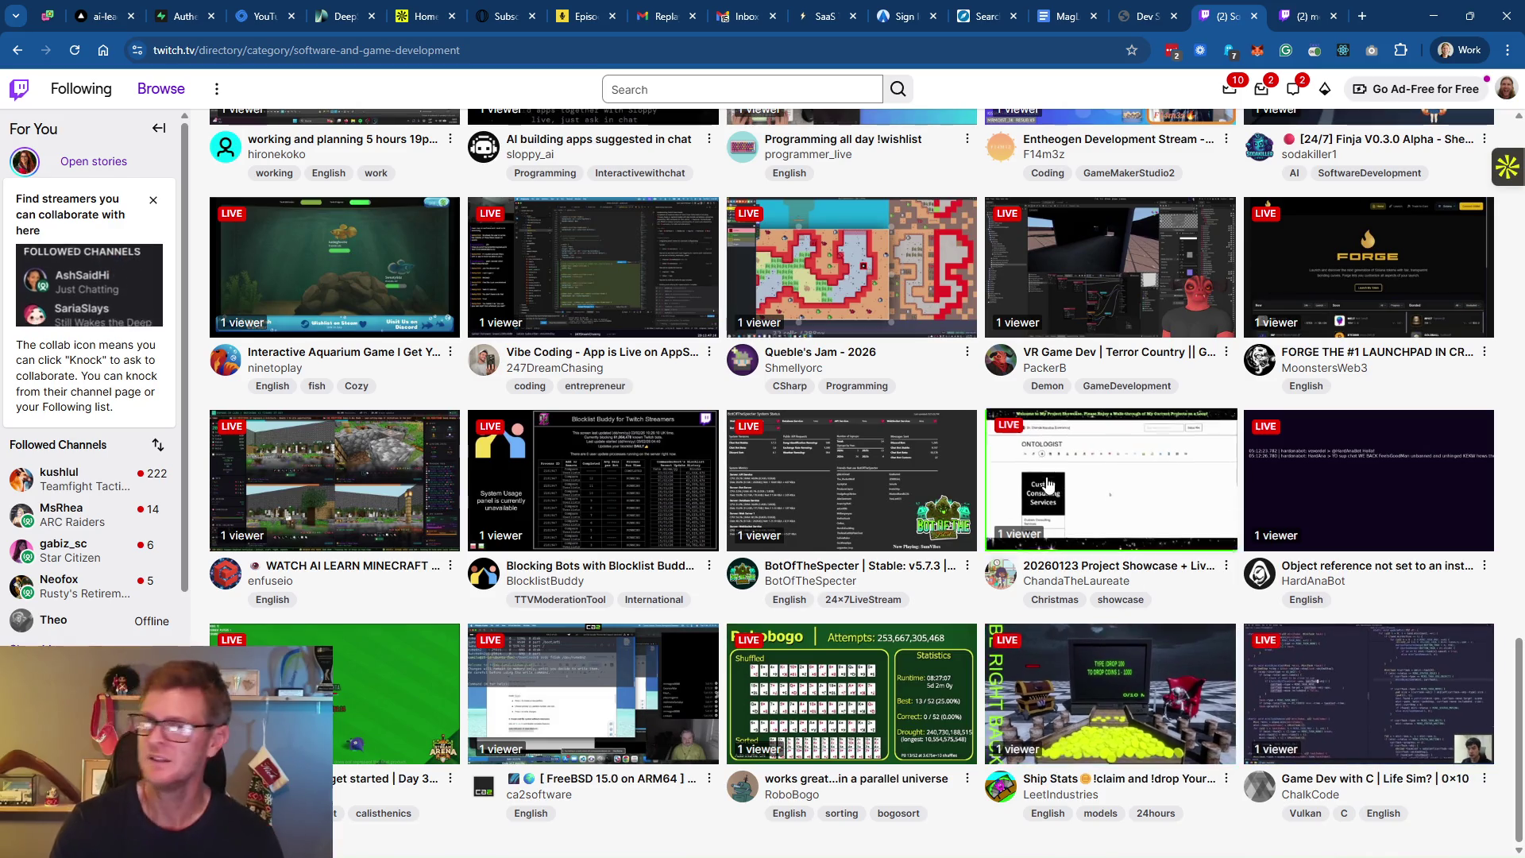
scroll(1040, 346, up, 5)
scroll(1040, 343, up, 5)
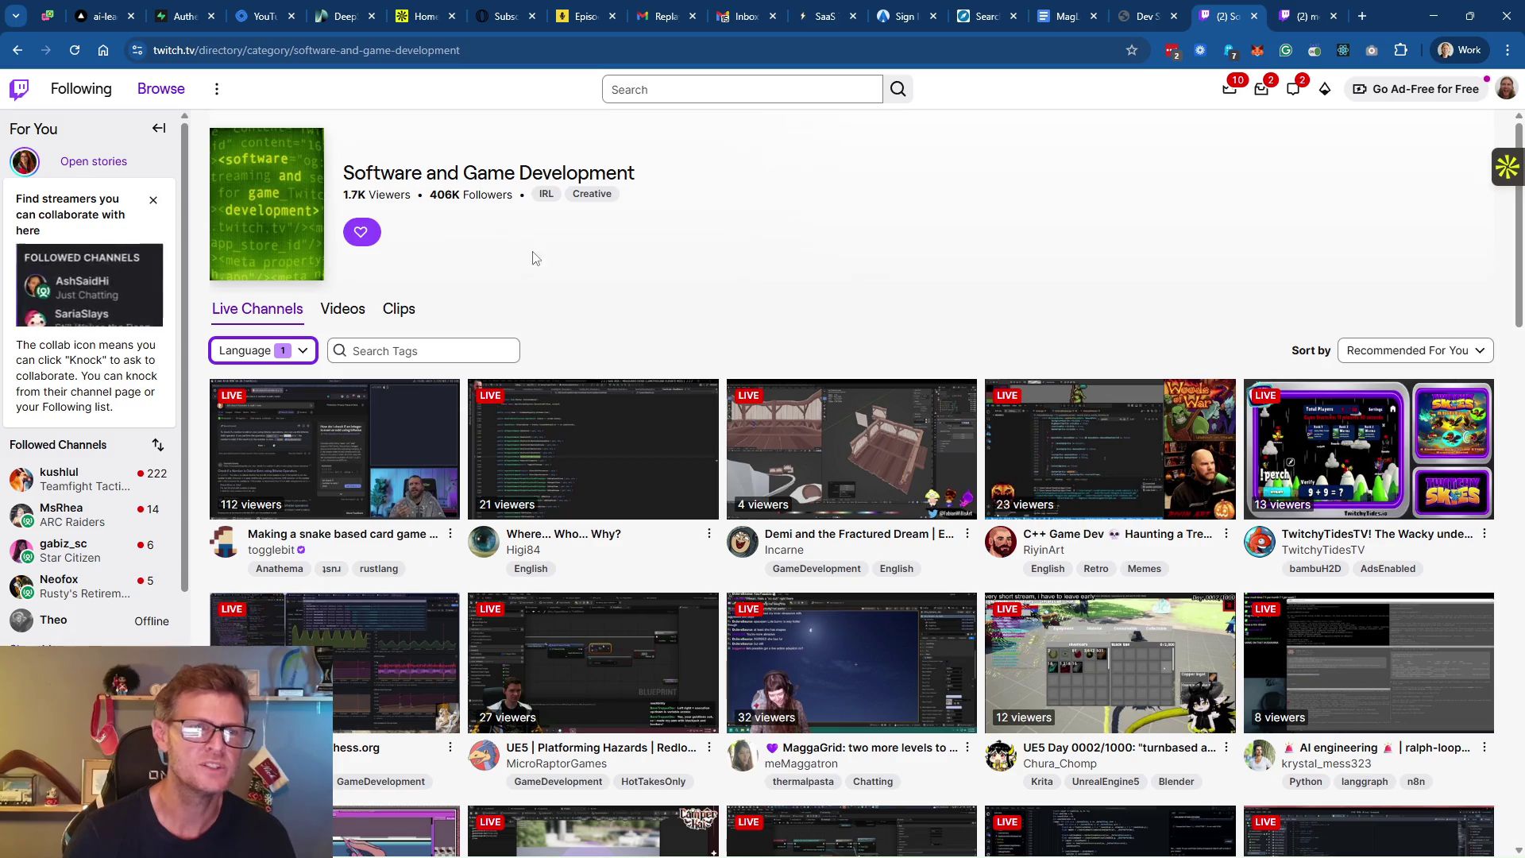
click(1442, 355)
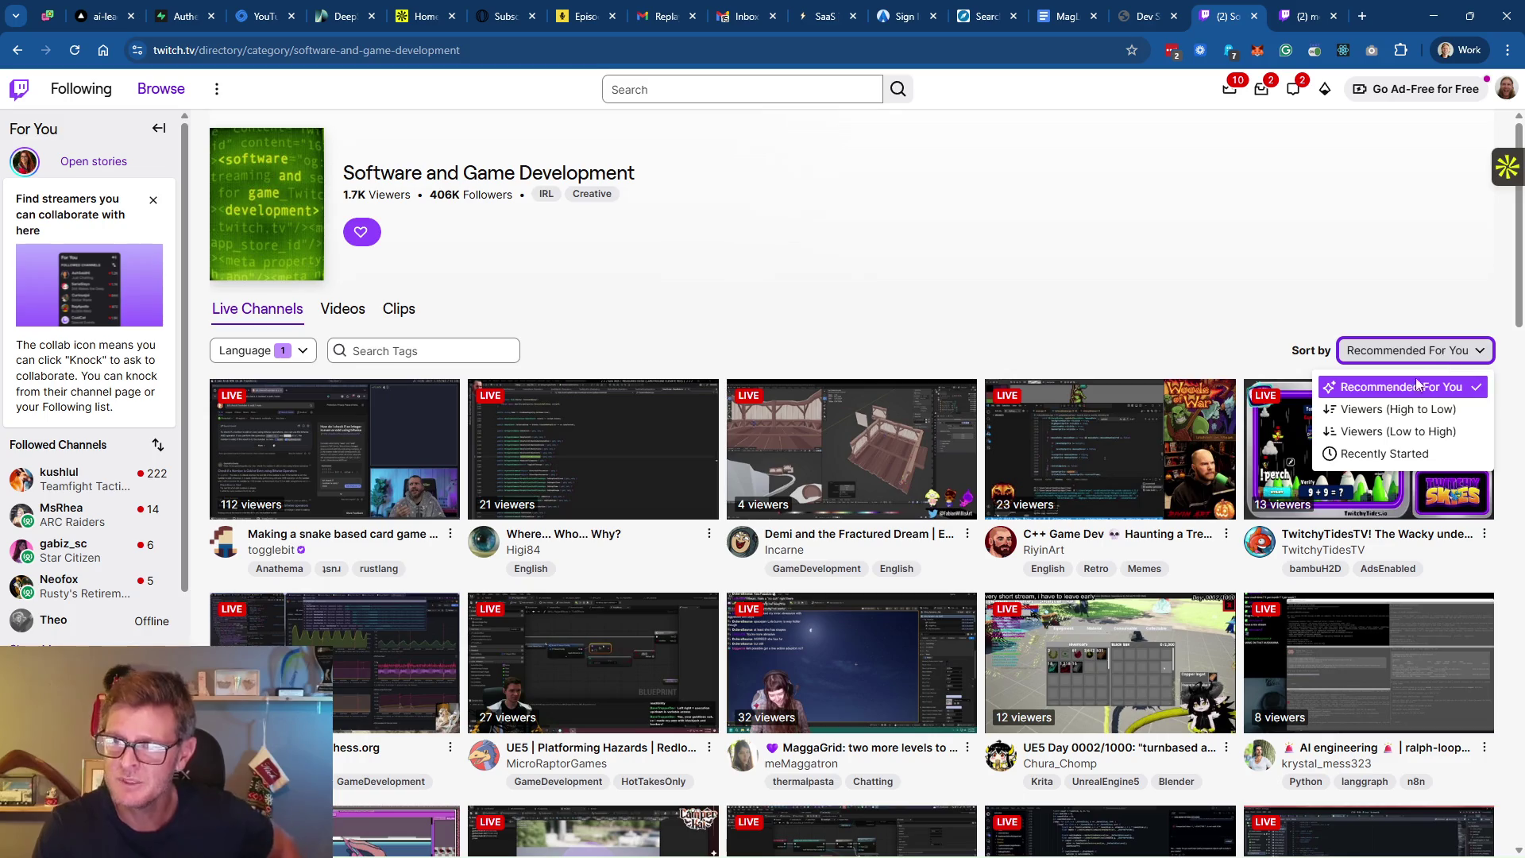
click(1398, 462)
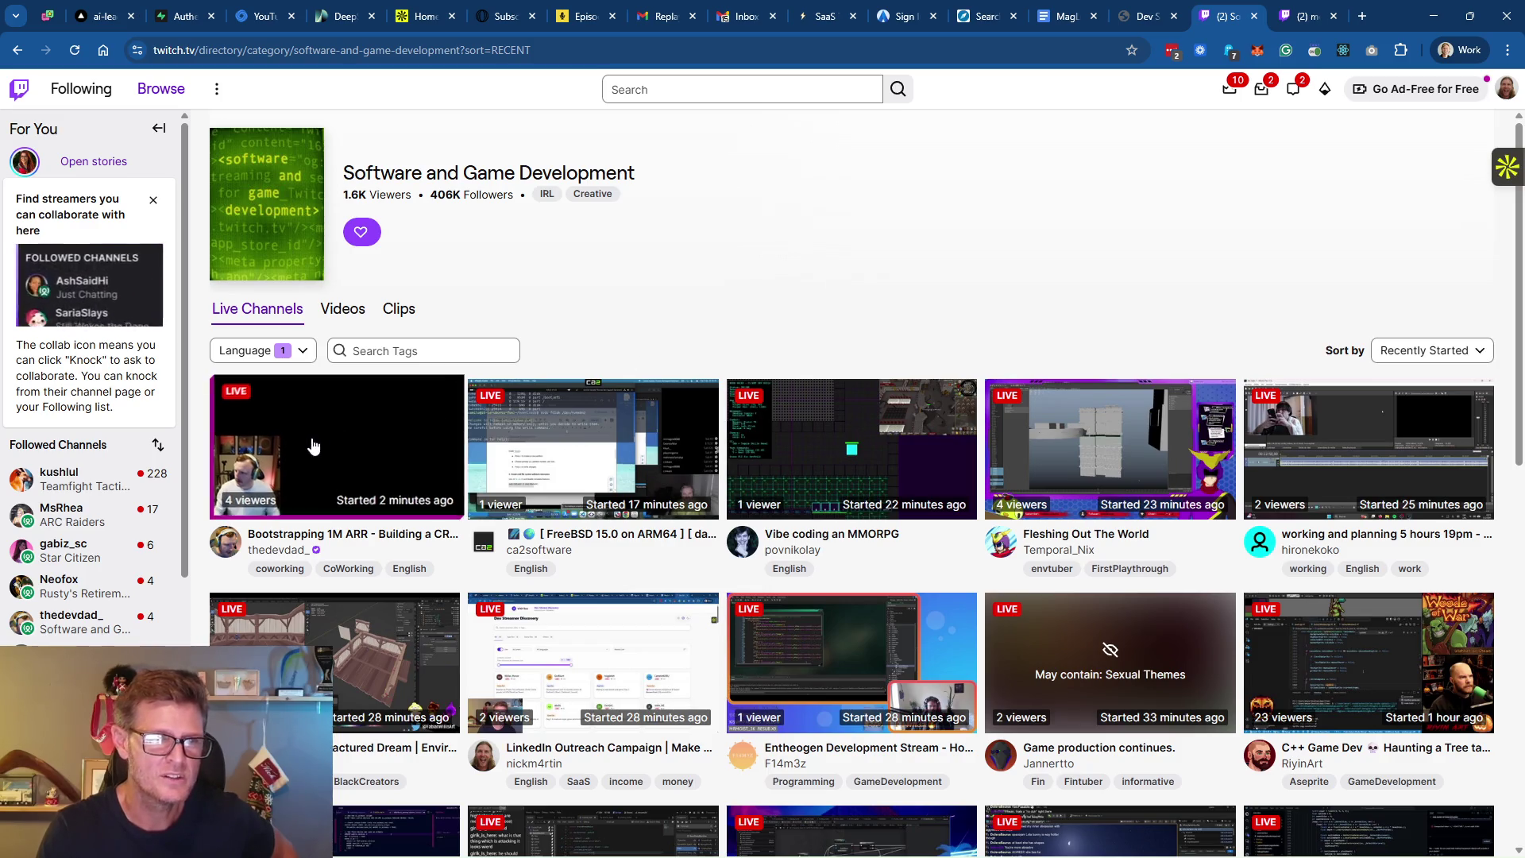
scroll(652, 356, down, 2)
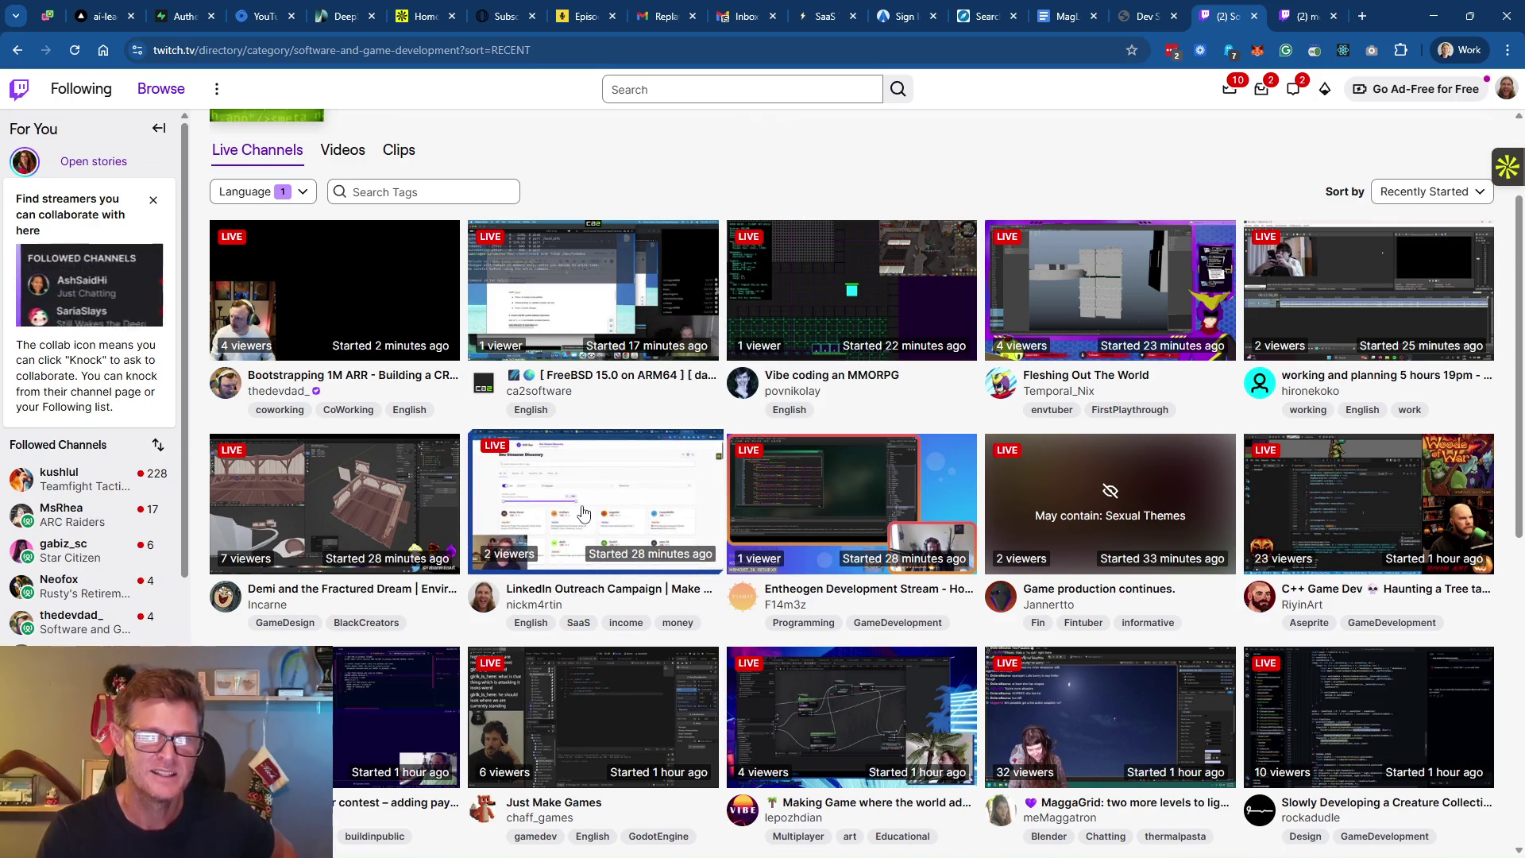
scroll(665, 549, up, 1)
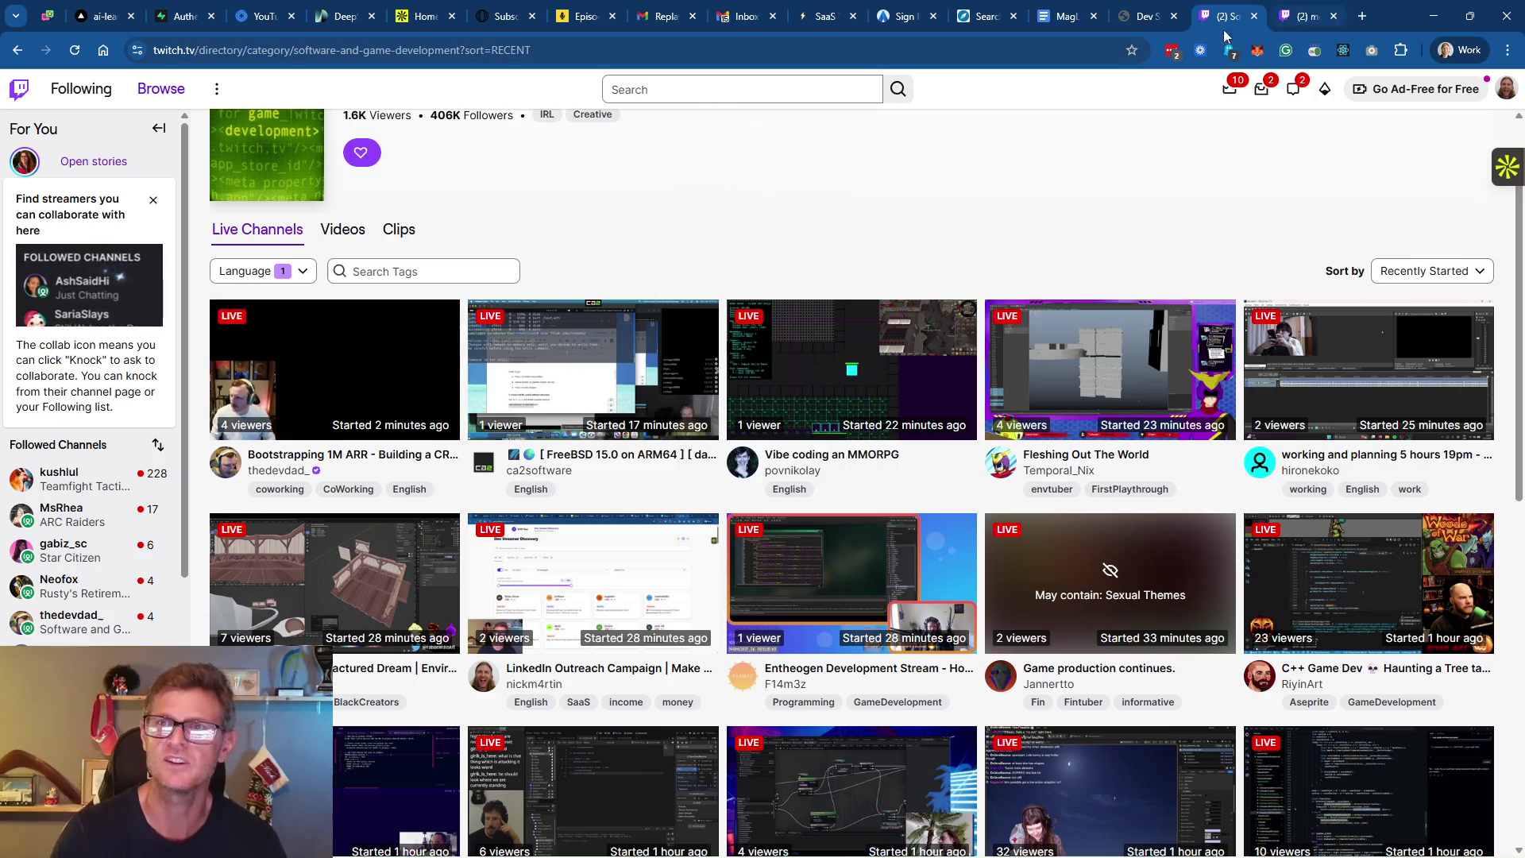
click(1144, 16)
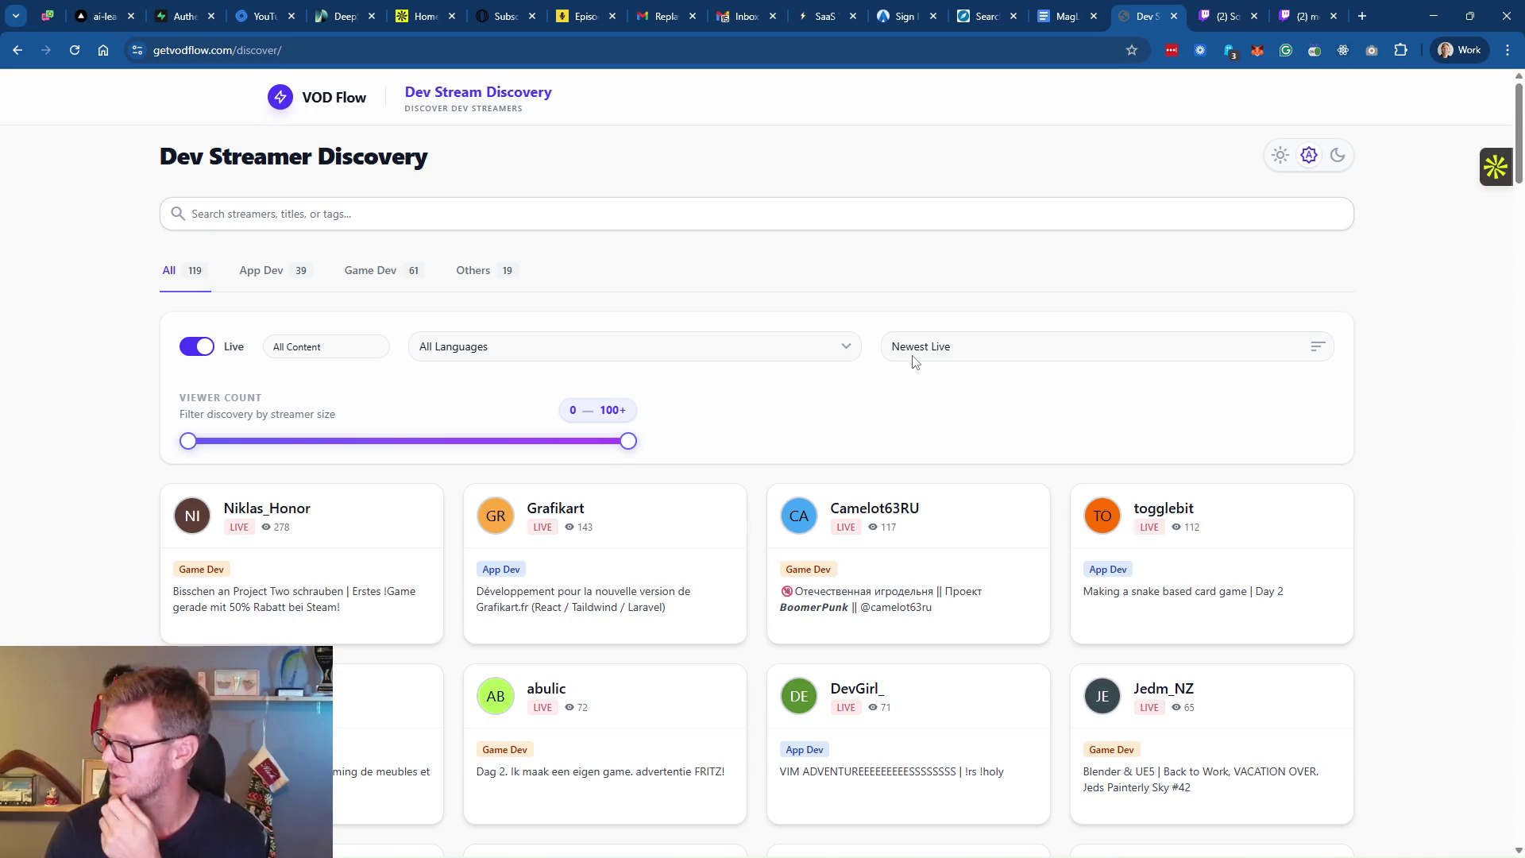
Load the chatninja.streamoverlay saved config in the overlay Config Editor
mouse_move(743, 851)
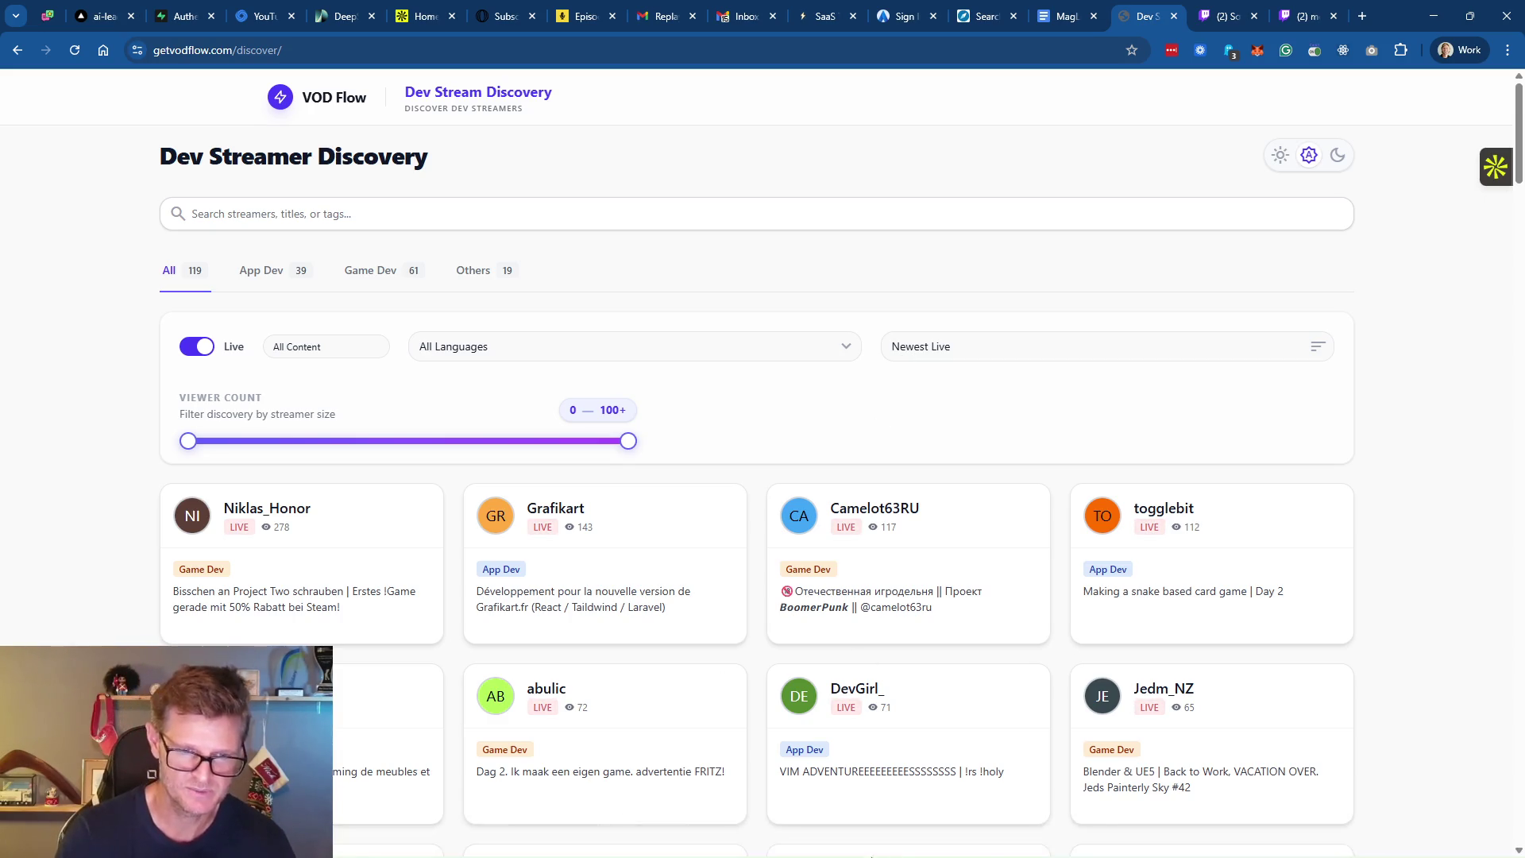
click(994, 842)
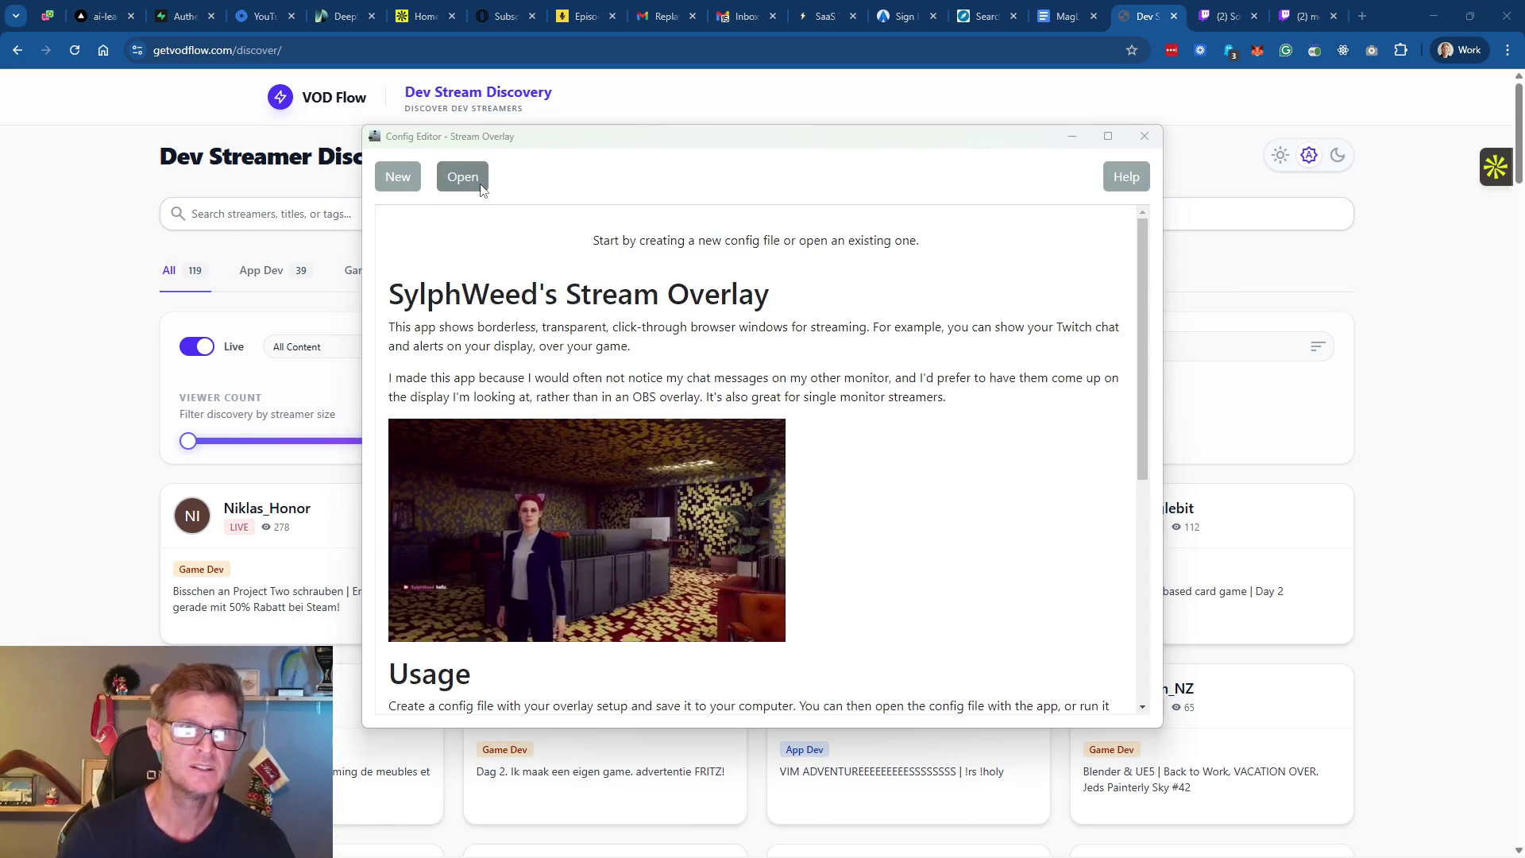
click(462, 176)
double_click(667, 279)
Launch the Chat Ninja overlay, move it up-left, close the editor, and show Social Stream Ninja
click(637, 315)
click(666, 378)
mouse_move(1161, 260)
mouse_down()
mouse_move(1035, 147)
mouse_move(1002, 147)
mouse_up()
click(1144, 137)
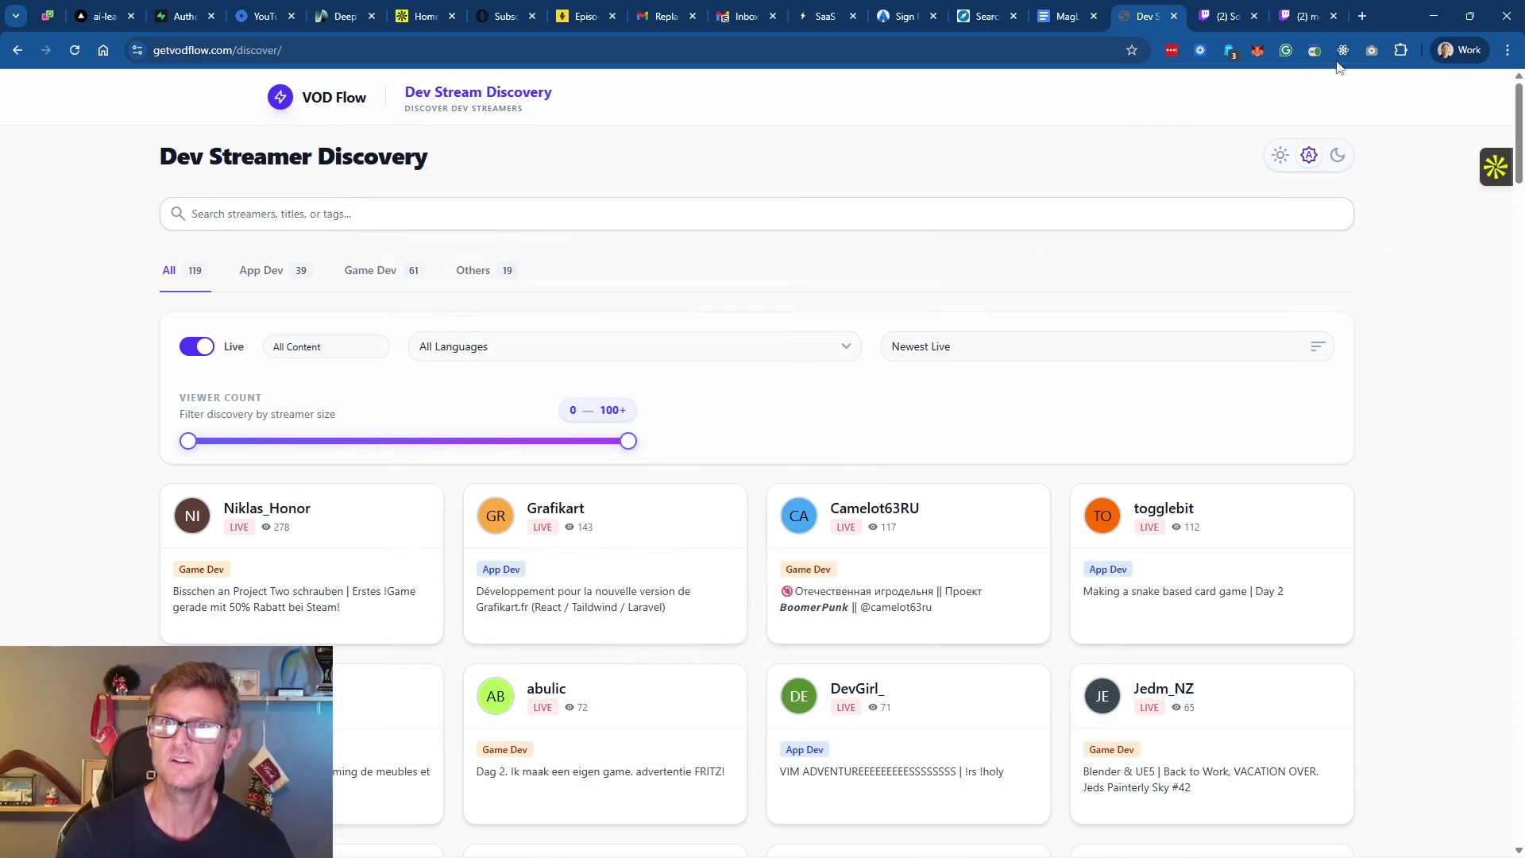
click(50, 16)
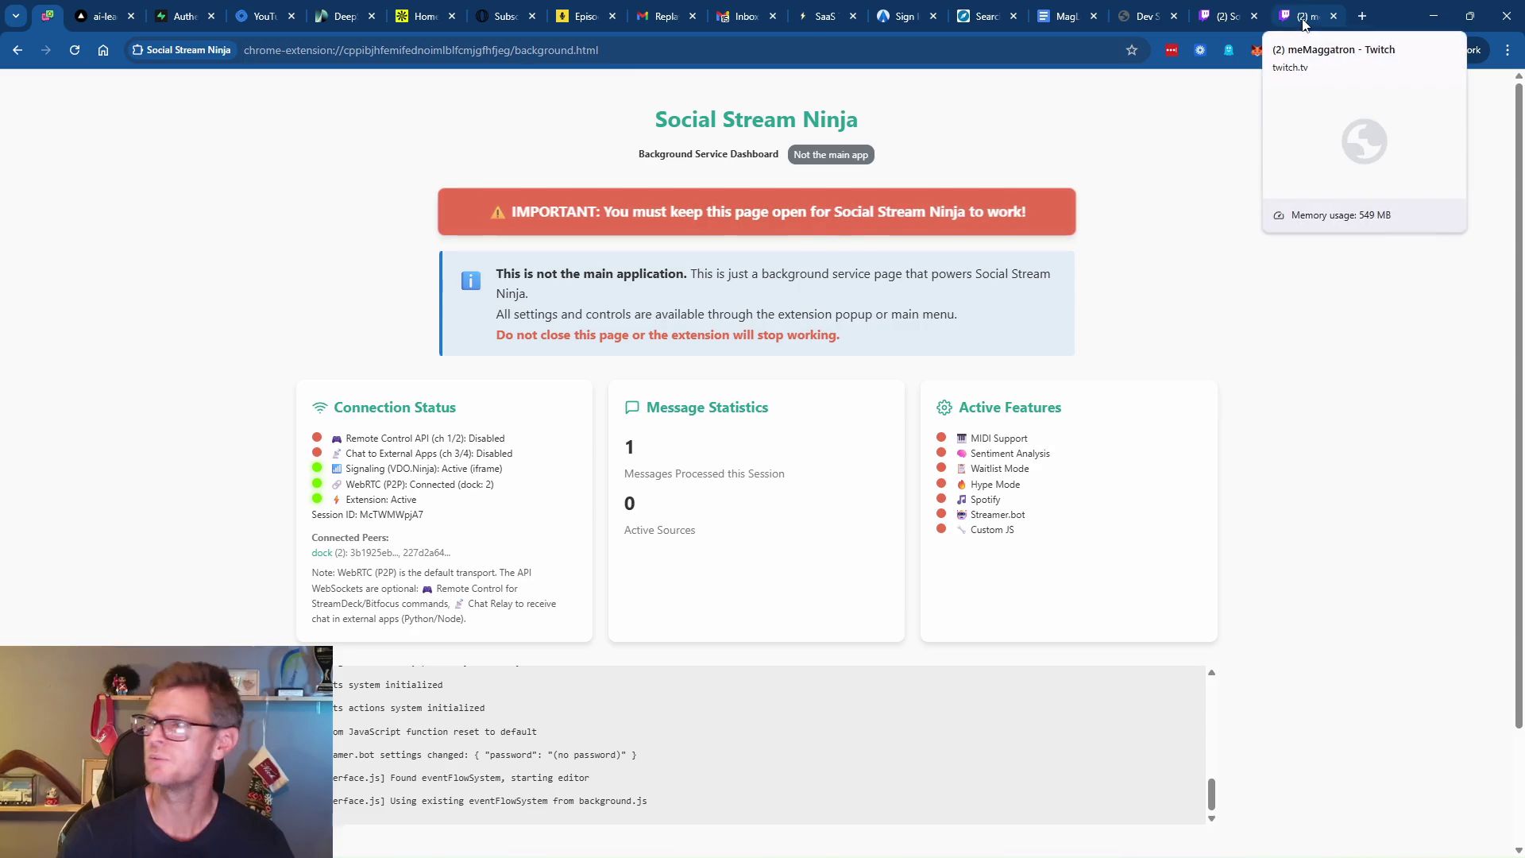
Close the extra Twitch stream tab and return to the Twitch software category directory
mouse_move(715, 853)
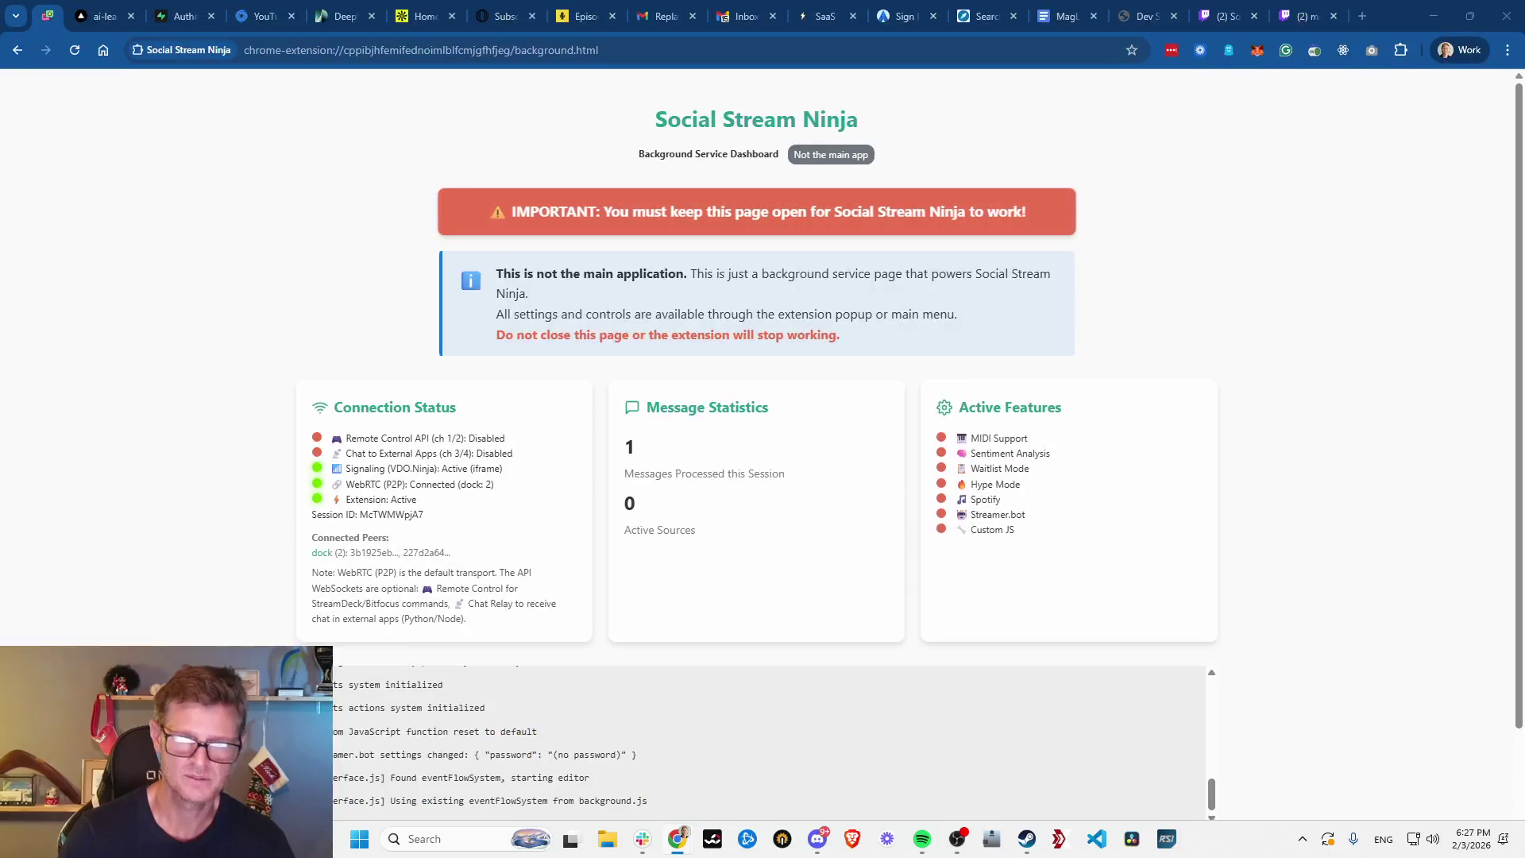
click(1333, 16)
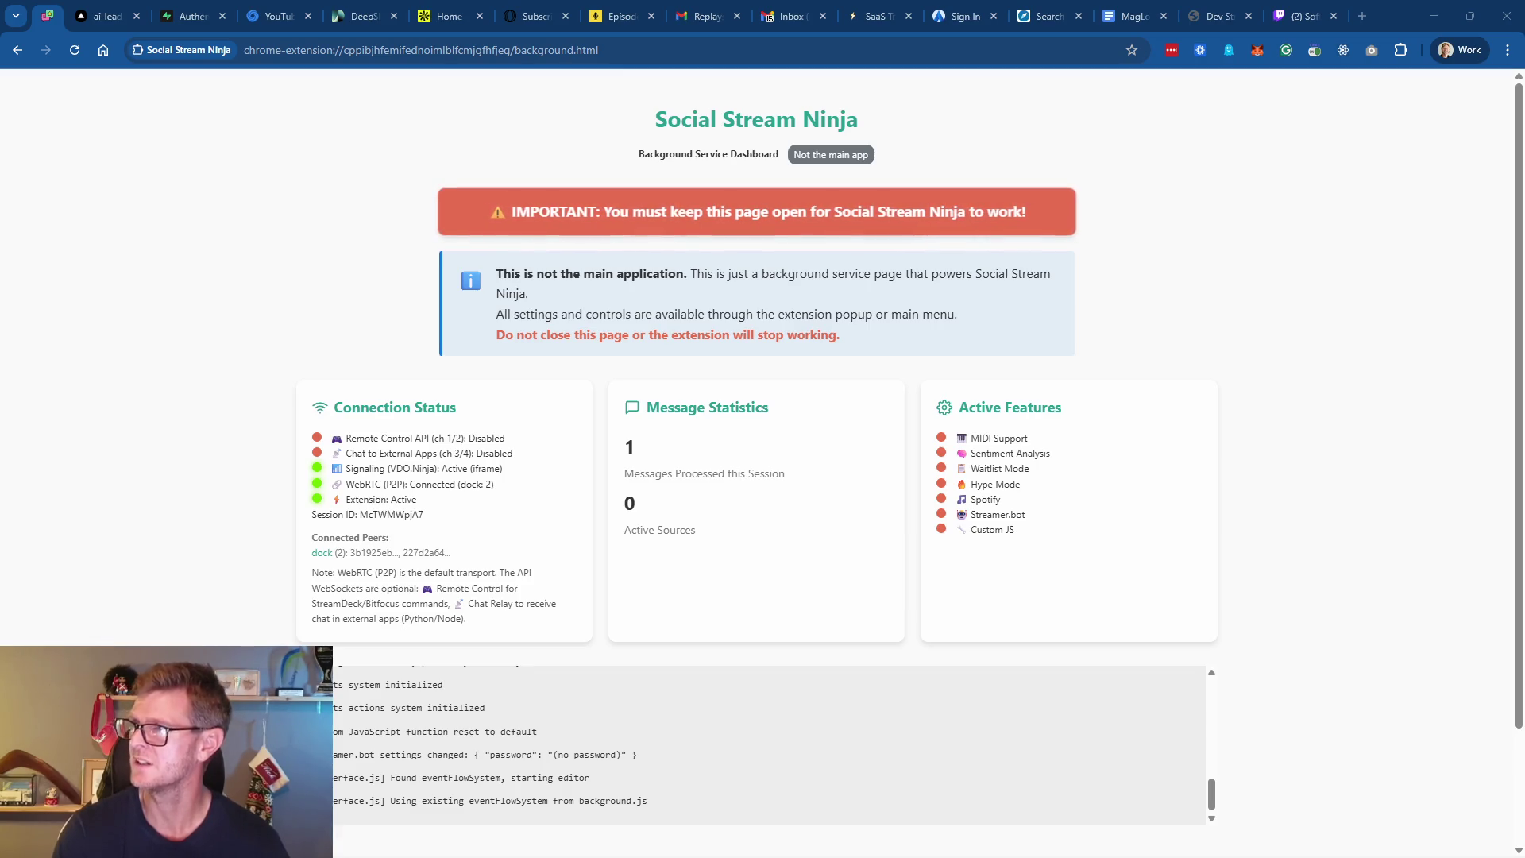
click(1300, 16)
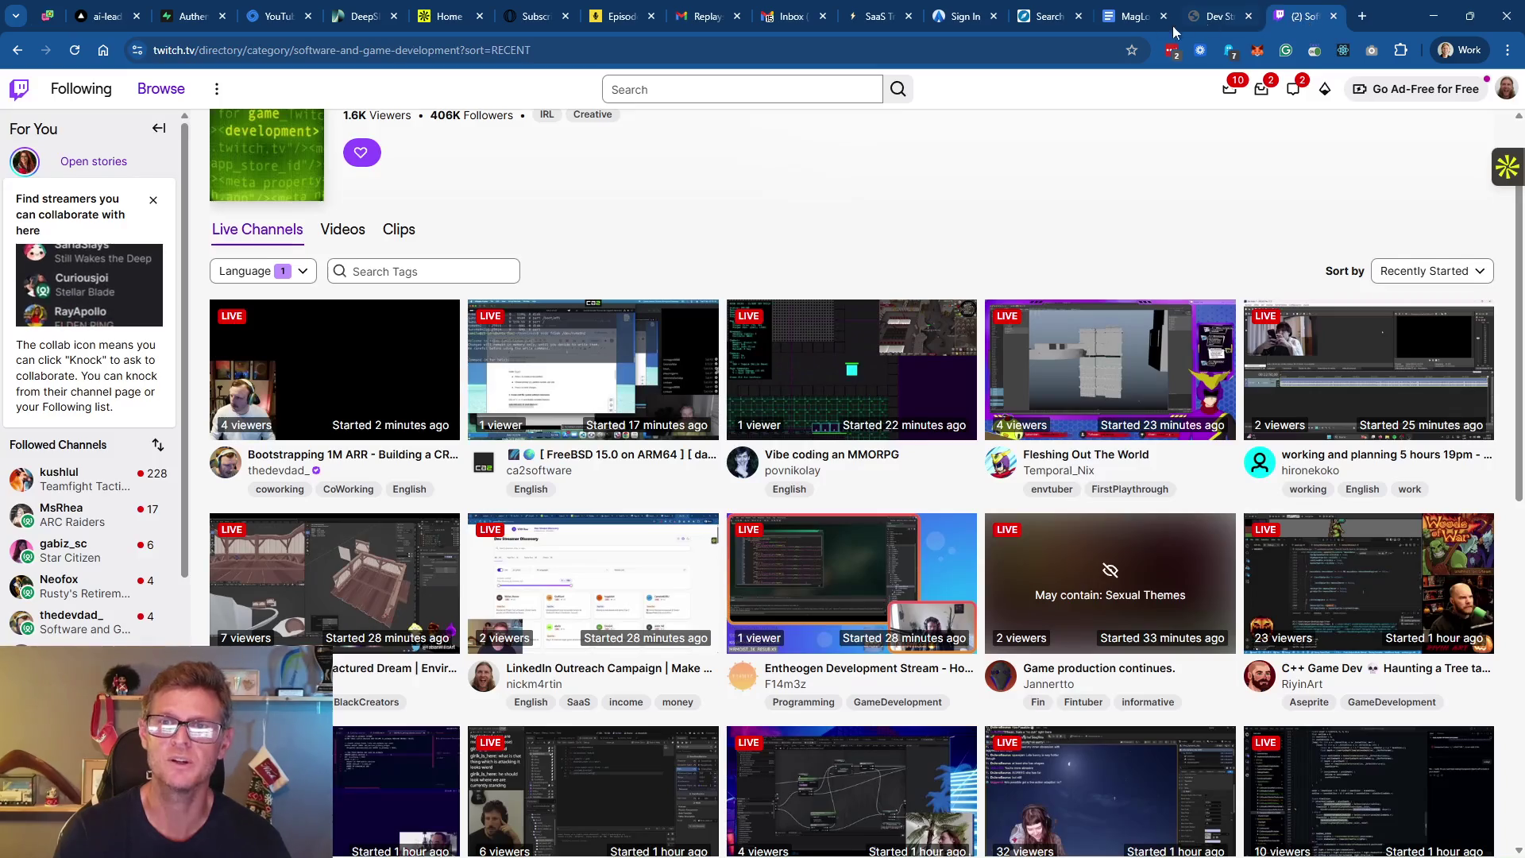
Confirm Recently Started sorting, then open the newest stream, 'Bootstrapping 1M ARR', in a new tab
click(1221, 18)
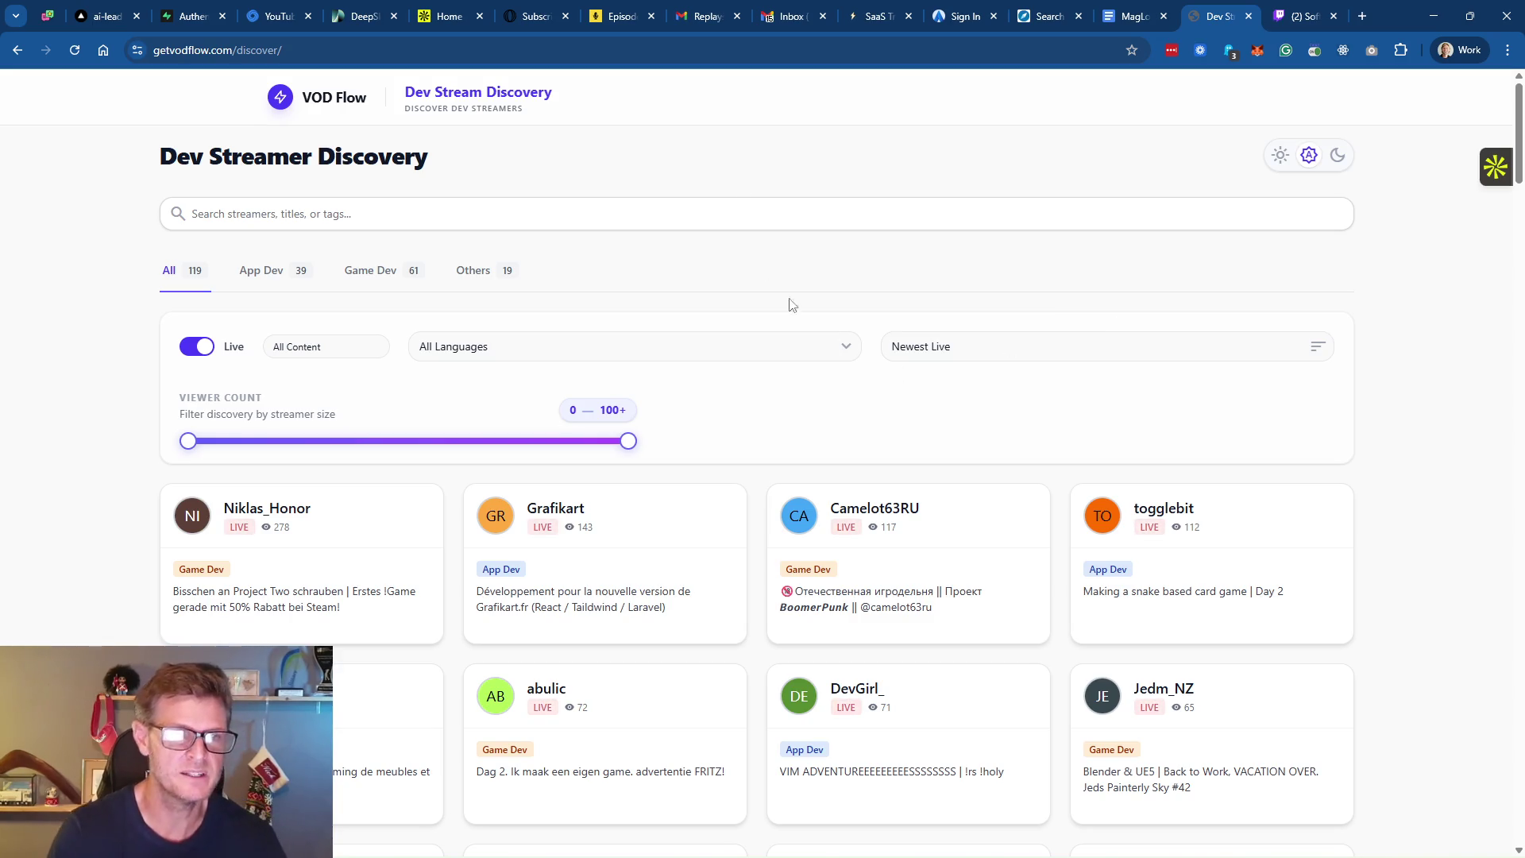
click(1302, 16)
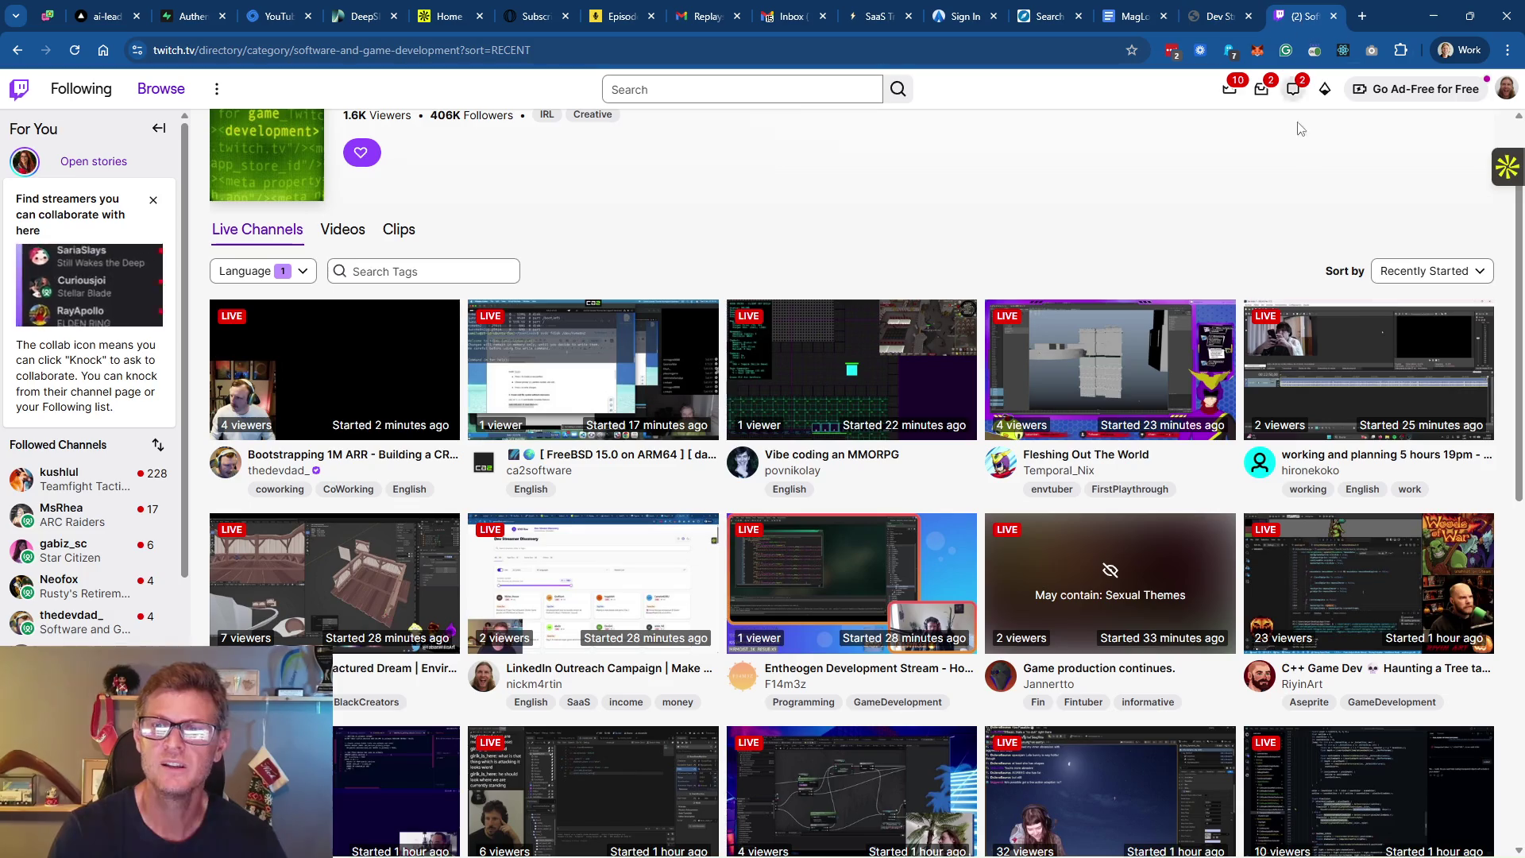
click(1419, 274)
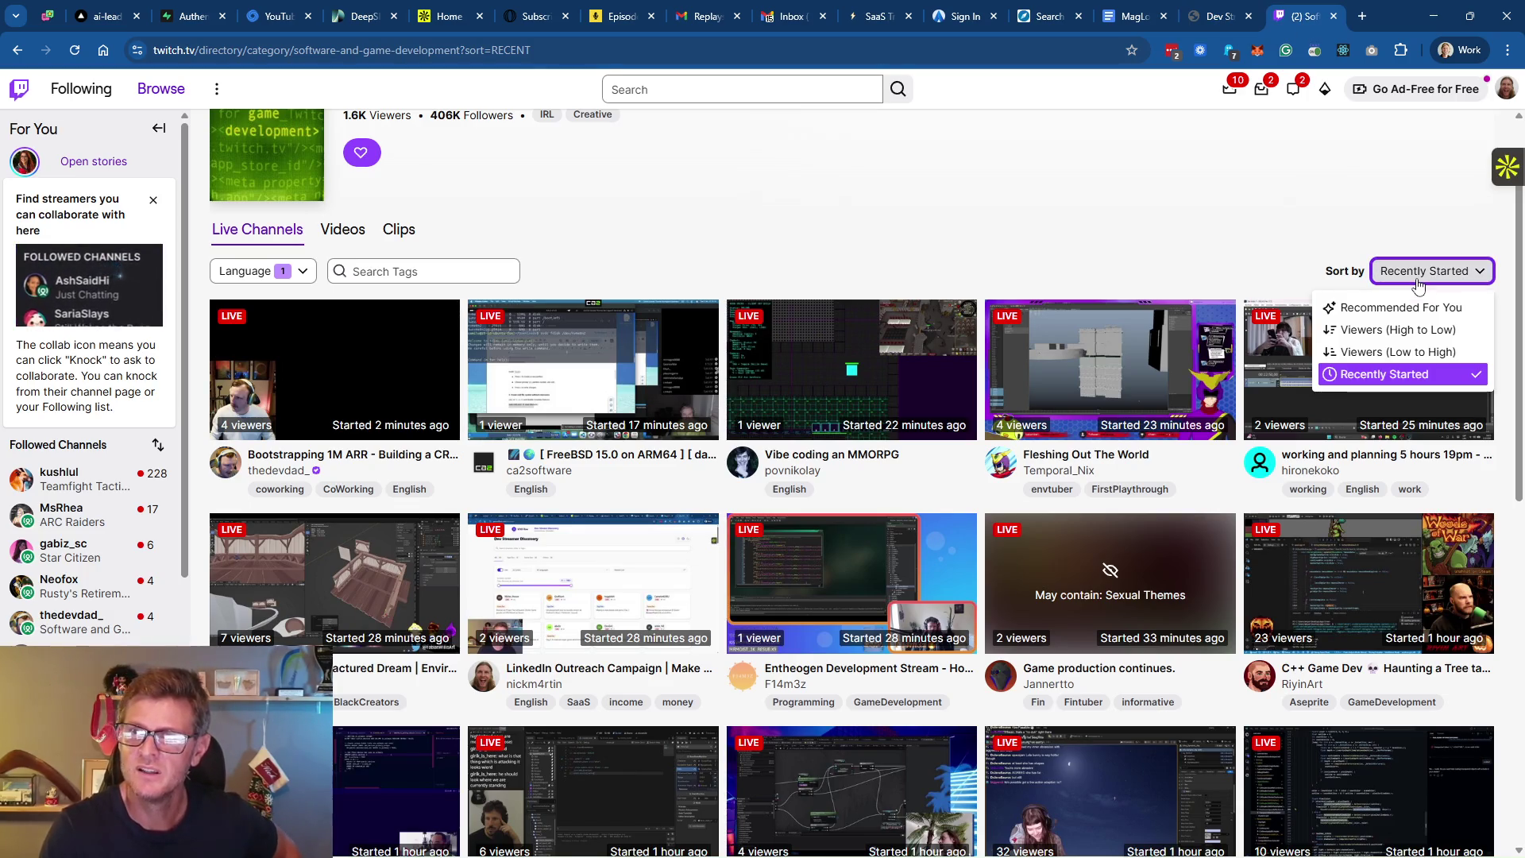
click(1303, 243)
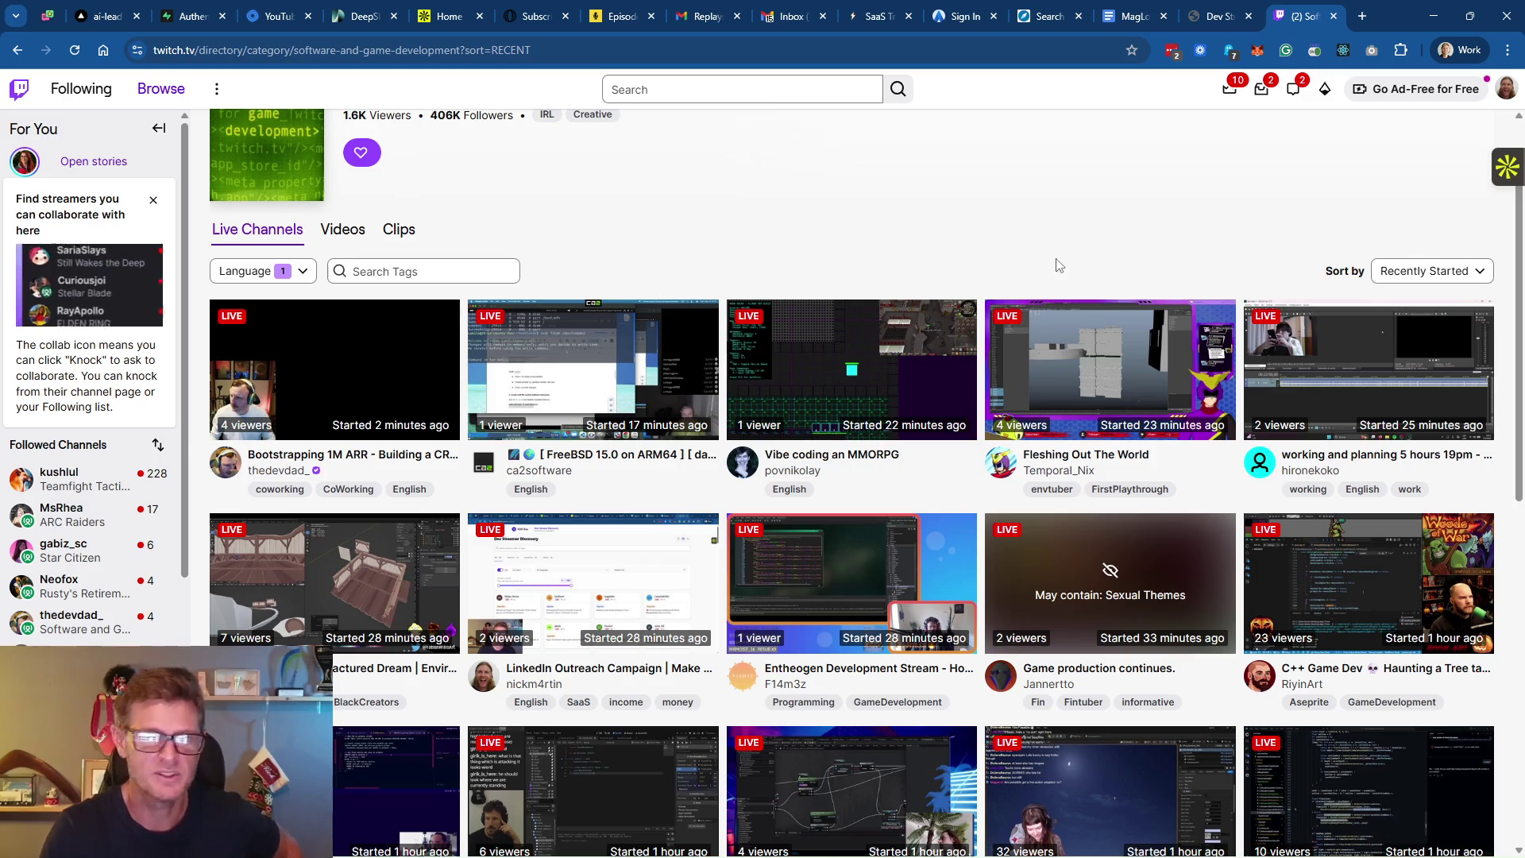
right_click(340, 392)
click(413, 413)
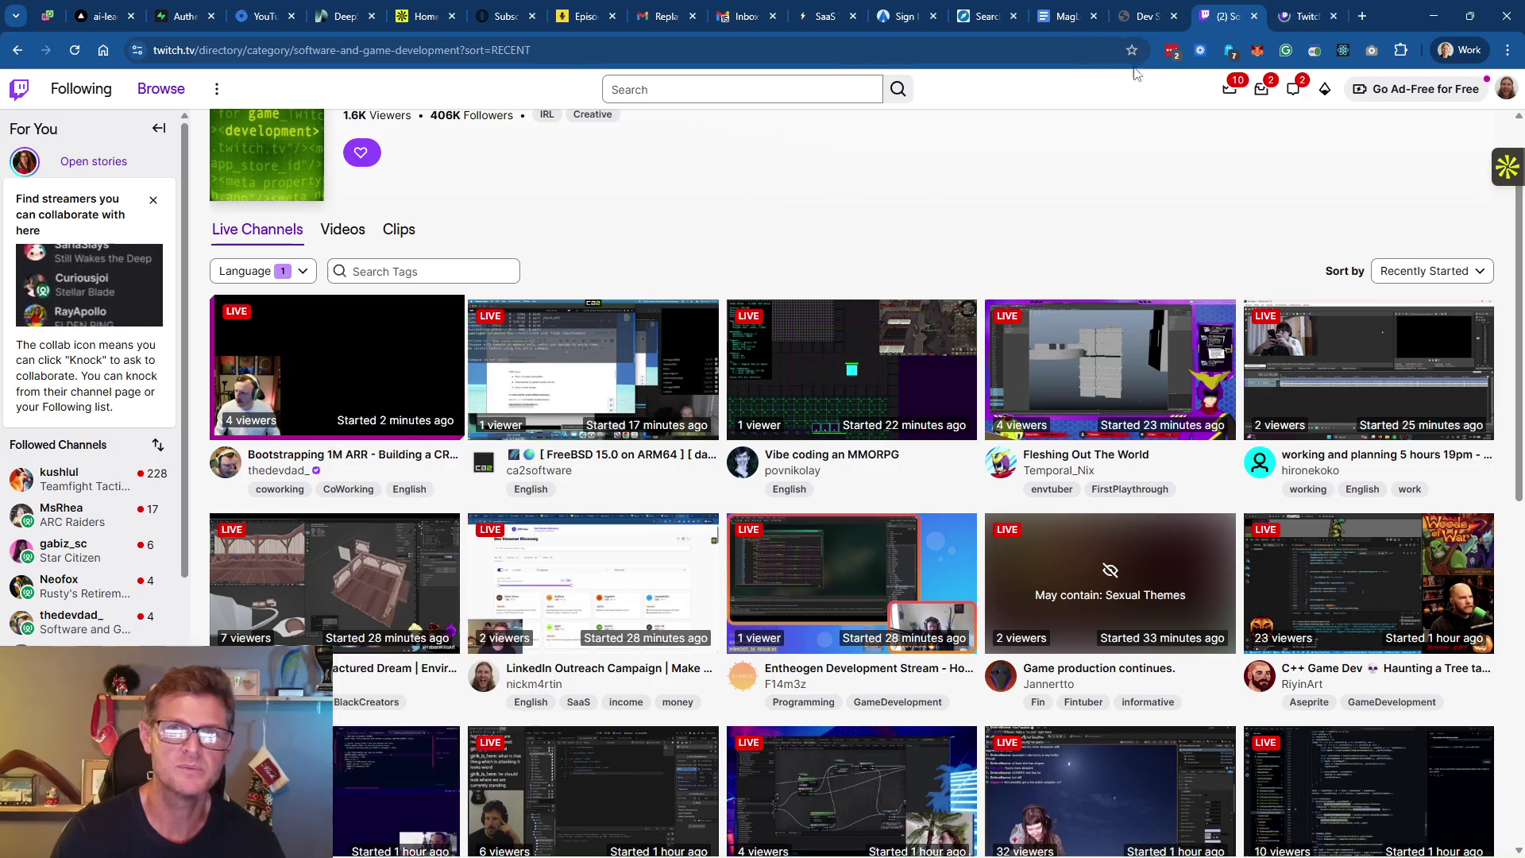
click(1299, 24)
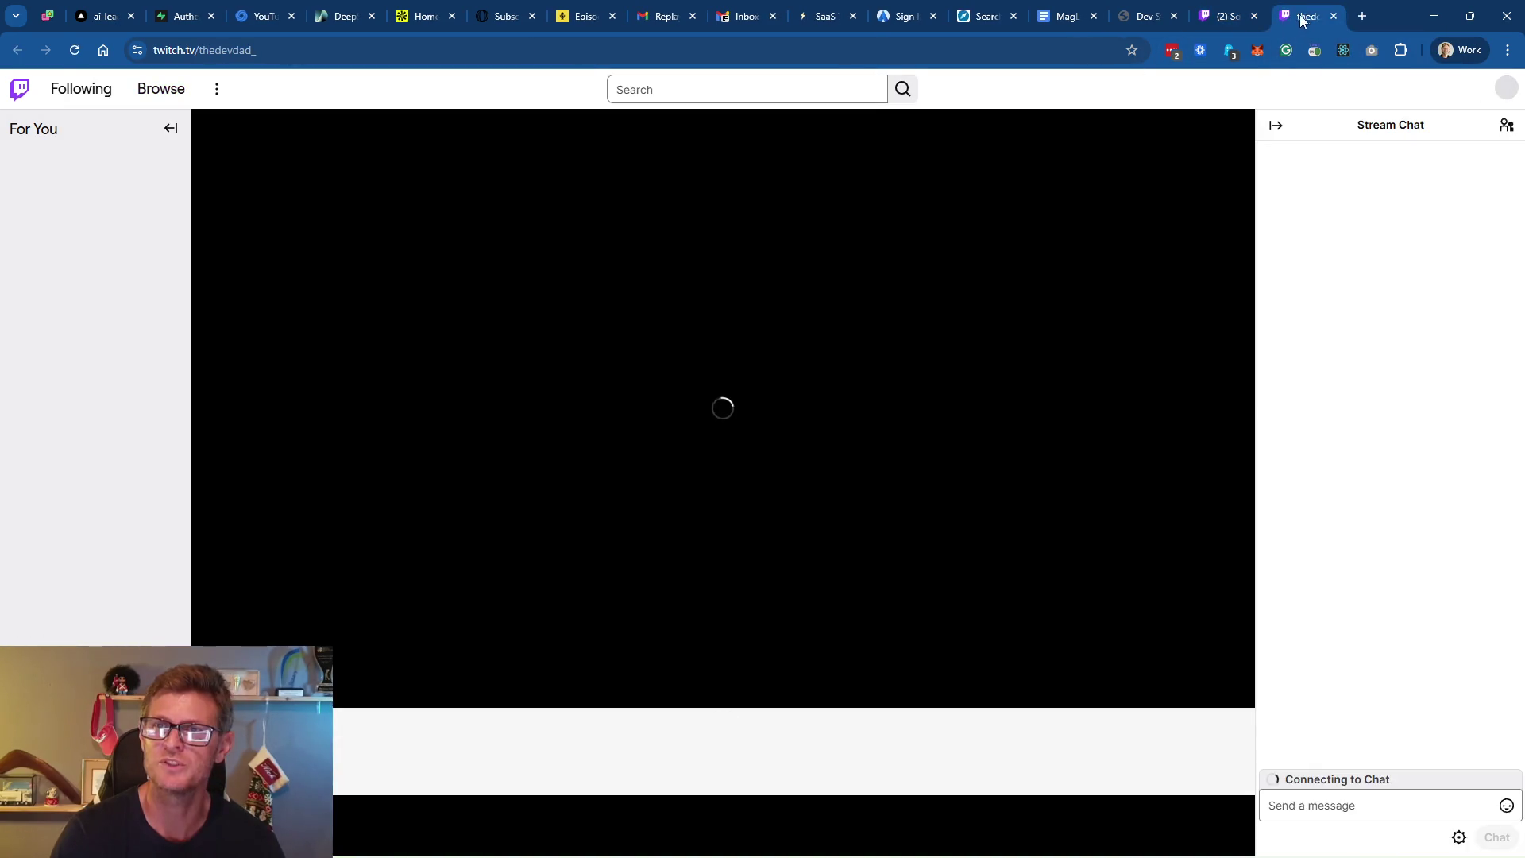
Close the loading channel tab with Ctrl+W and go to VOD Flow's Dev Streamer Discovery page
key(ctrl+w)
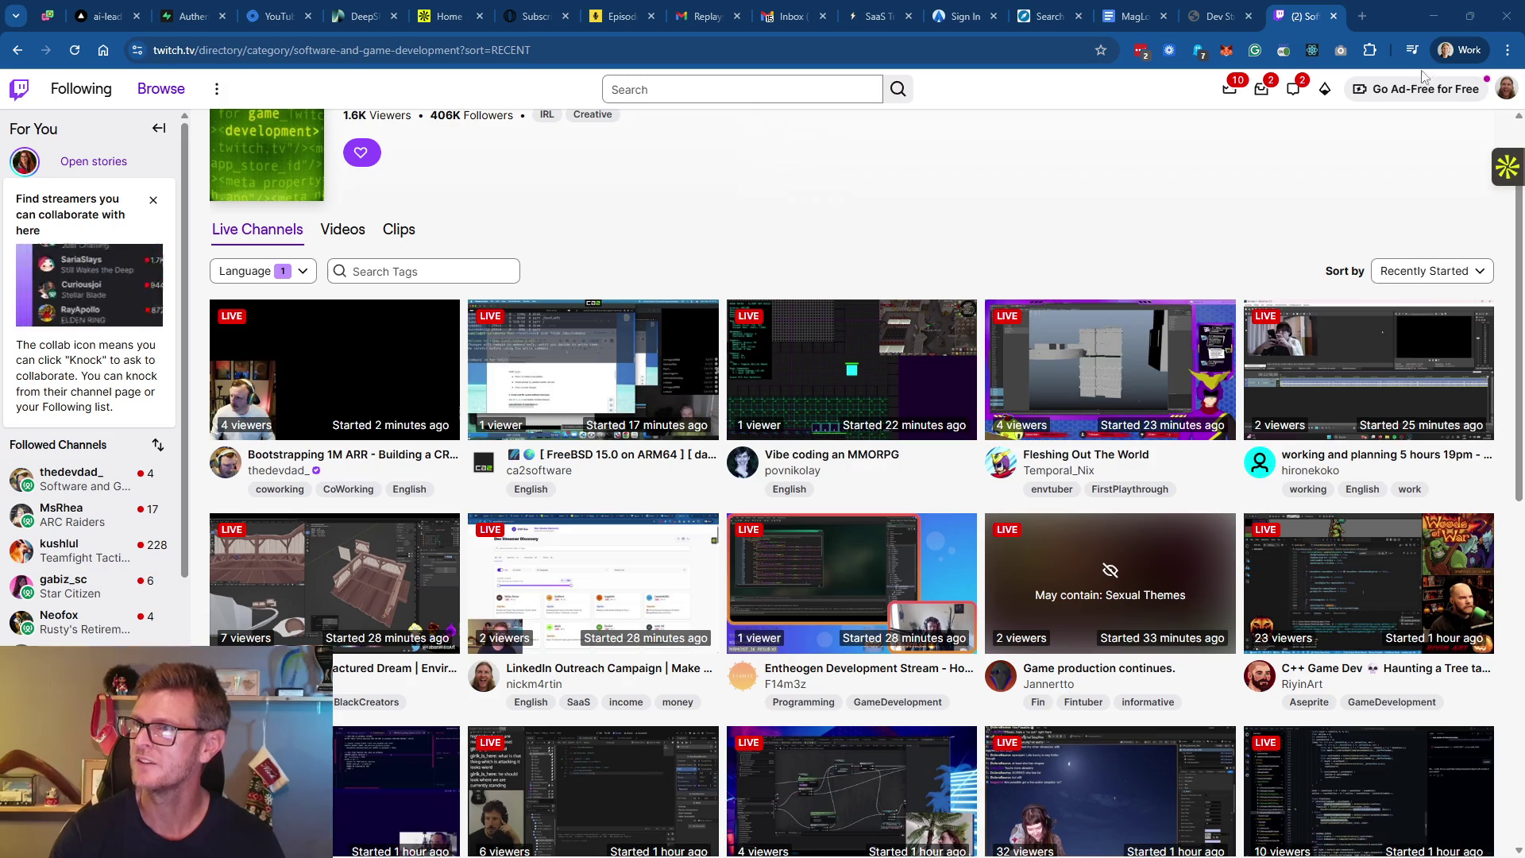
scroll(1067, 244, down, 3)
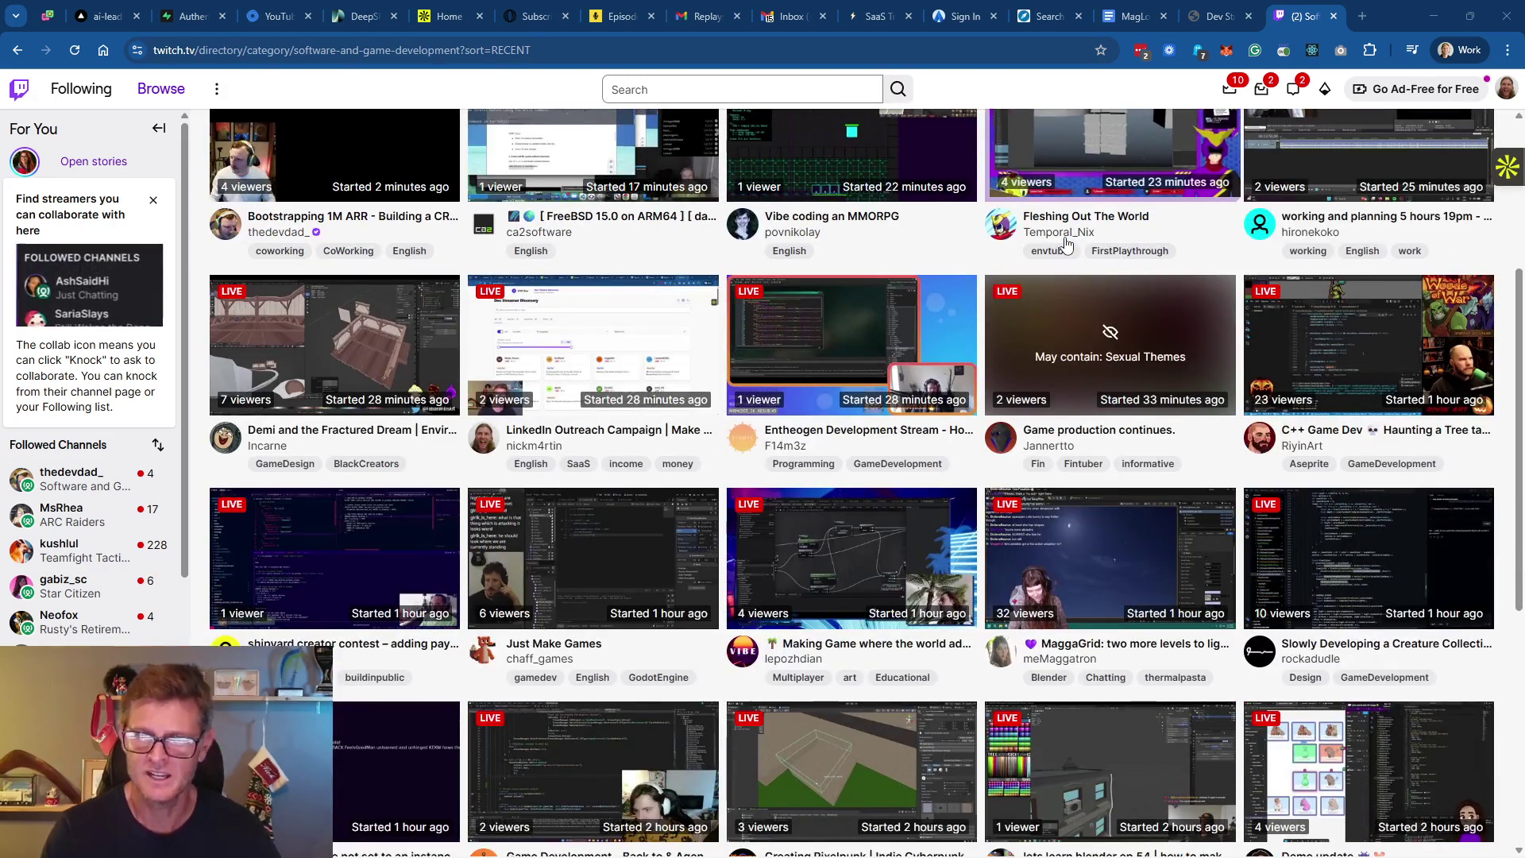
scroll(1060, 242, up, 3)
click(1215, 18)
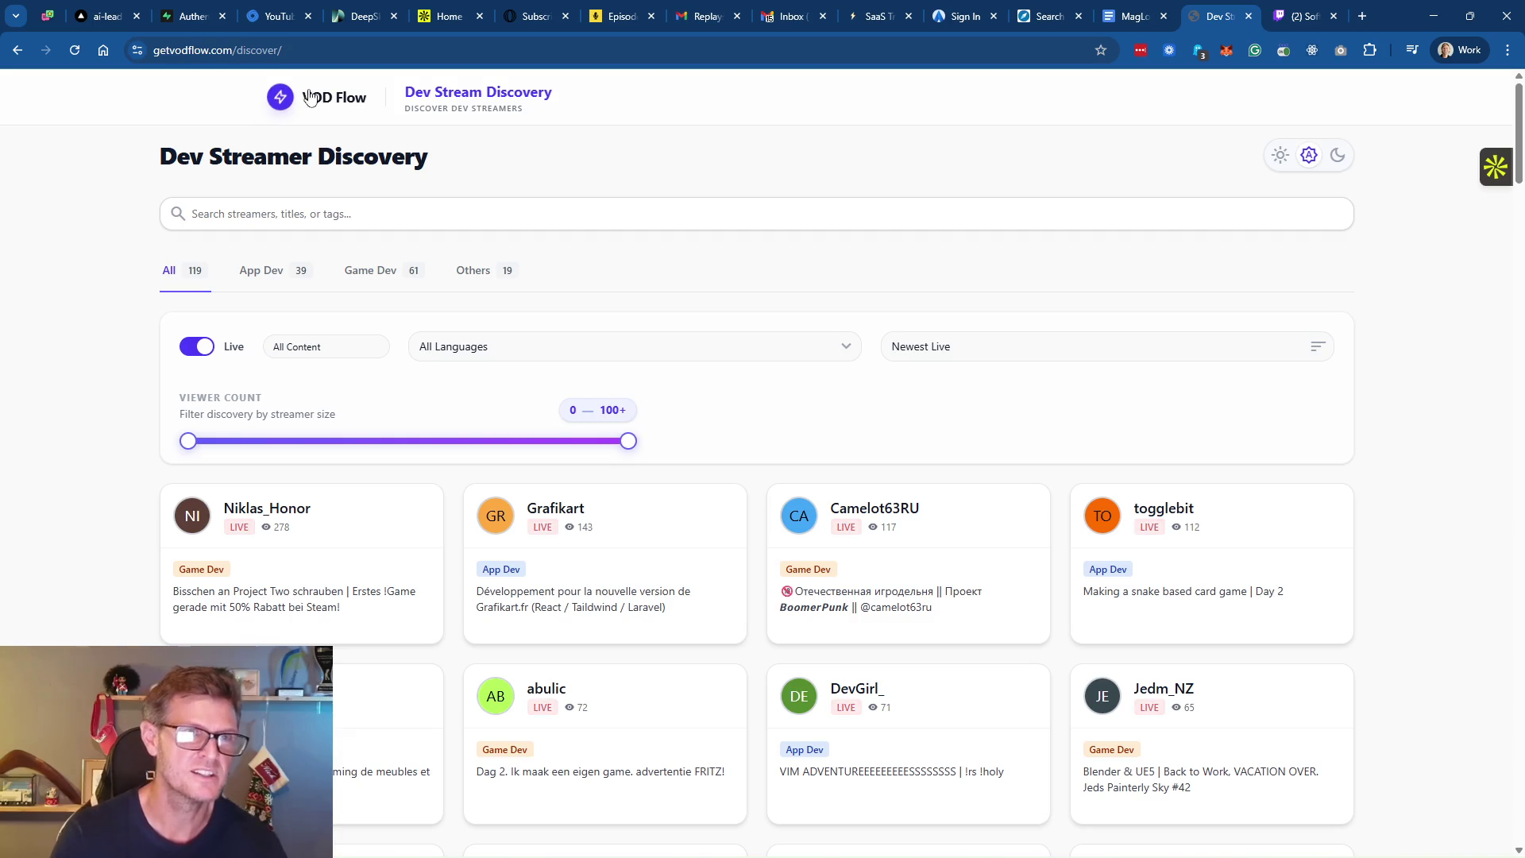
Switch the Dev Streamer Discovery page from the automatic theme to the light theme
drag(467, 165, 162, 164)
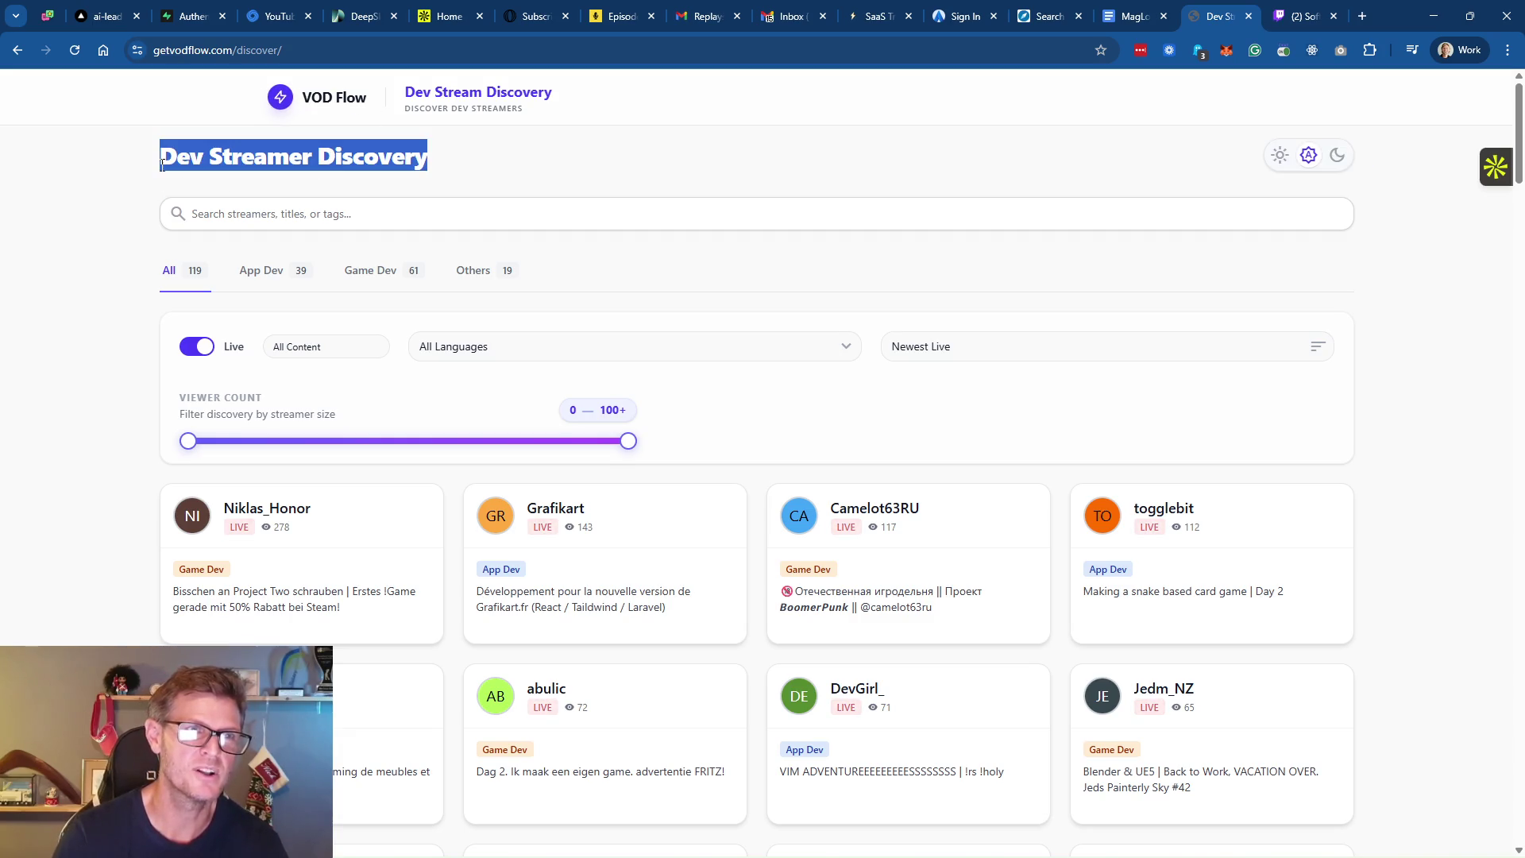
click(520, 153)
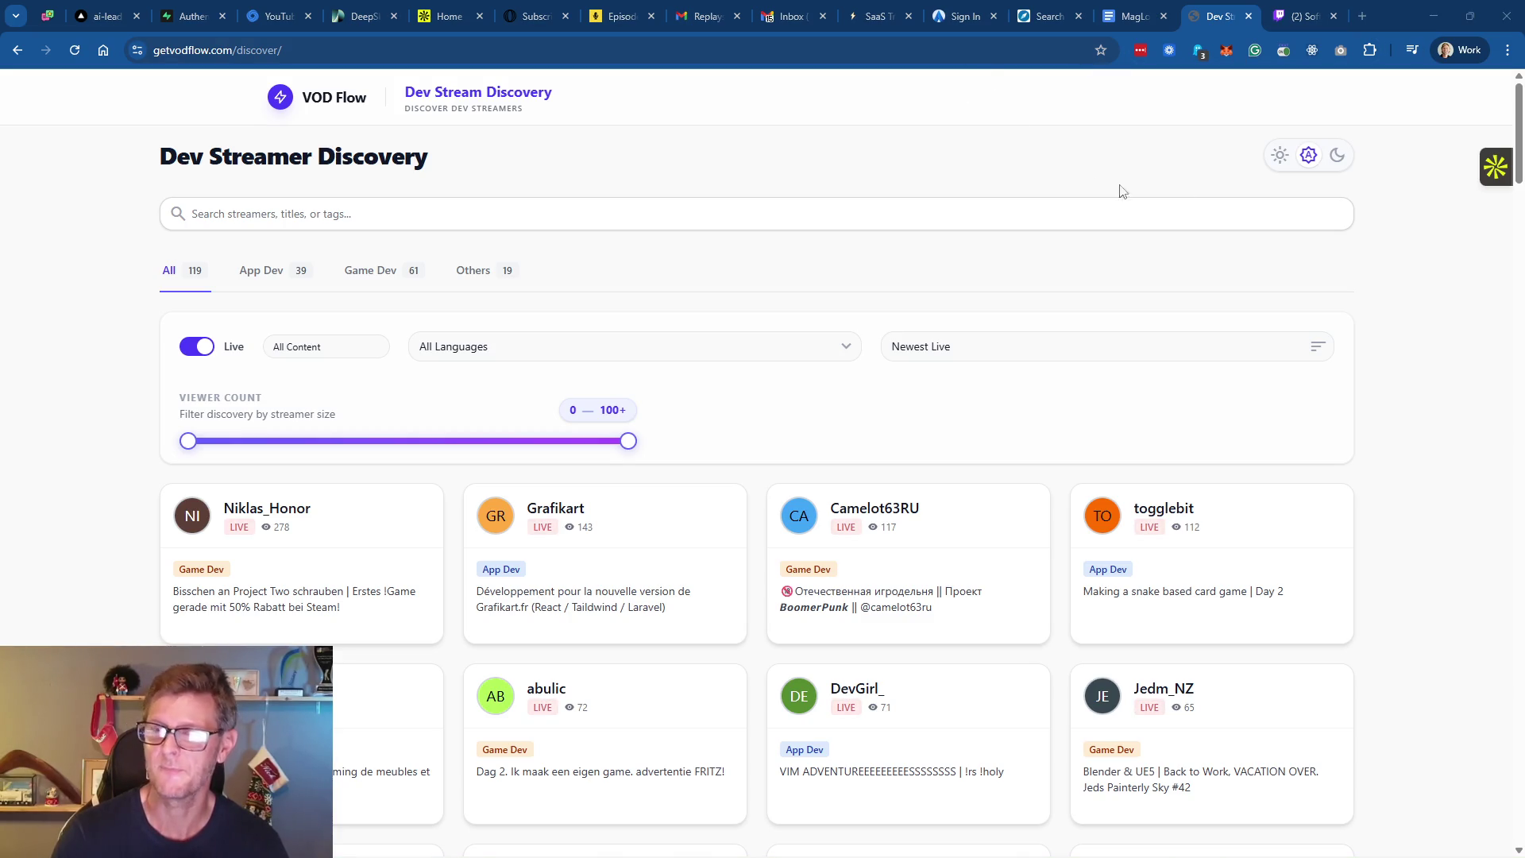
key(alt+Tab)
click(659, 312)
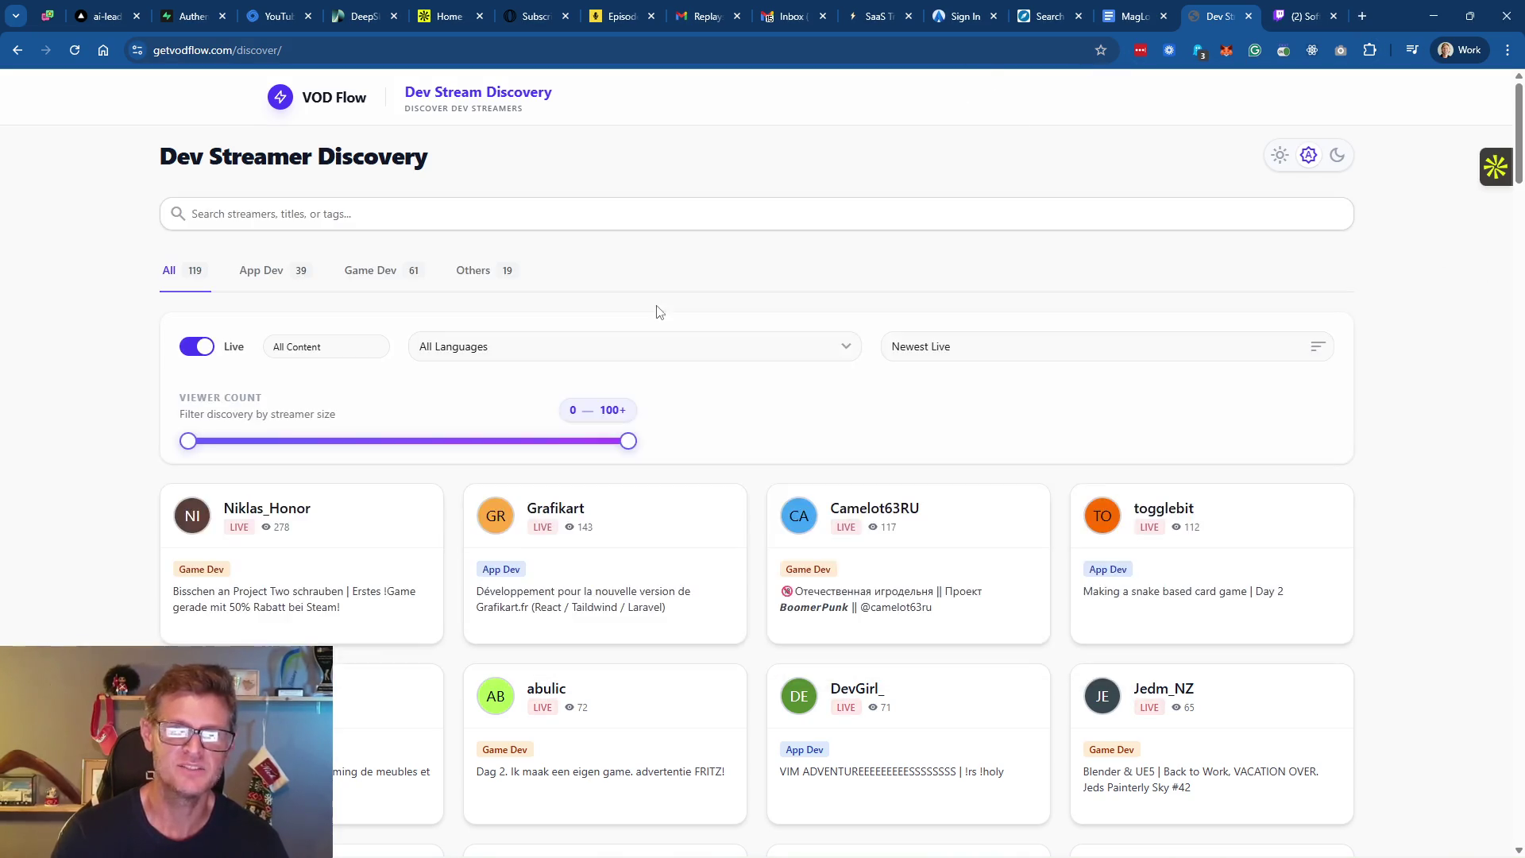
scroll(722, 399, down, 2)
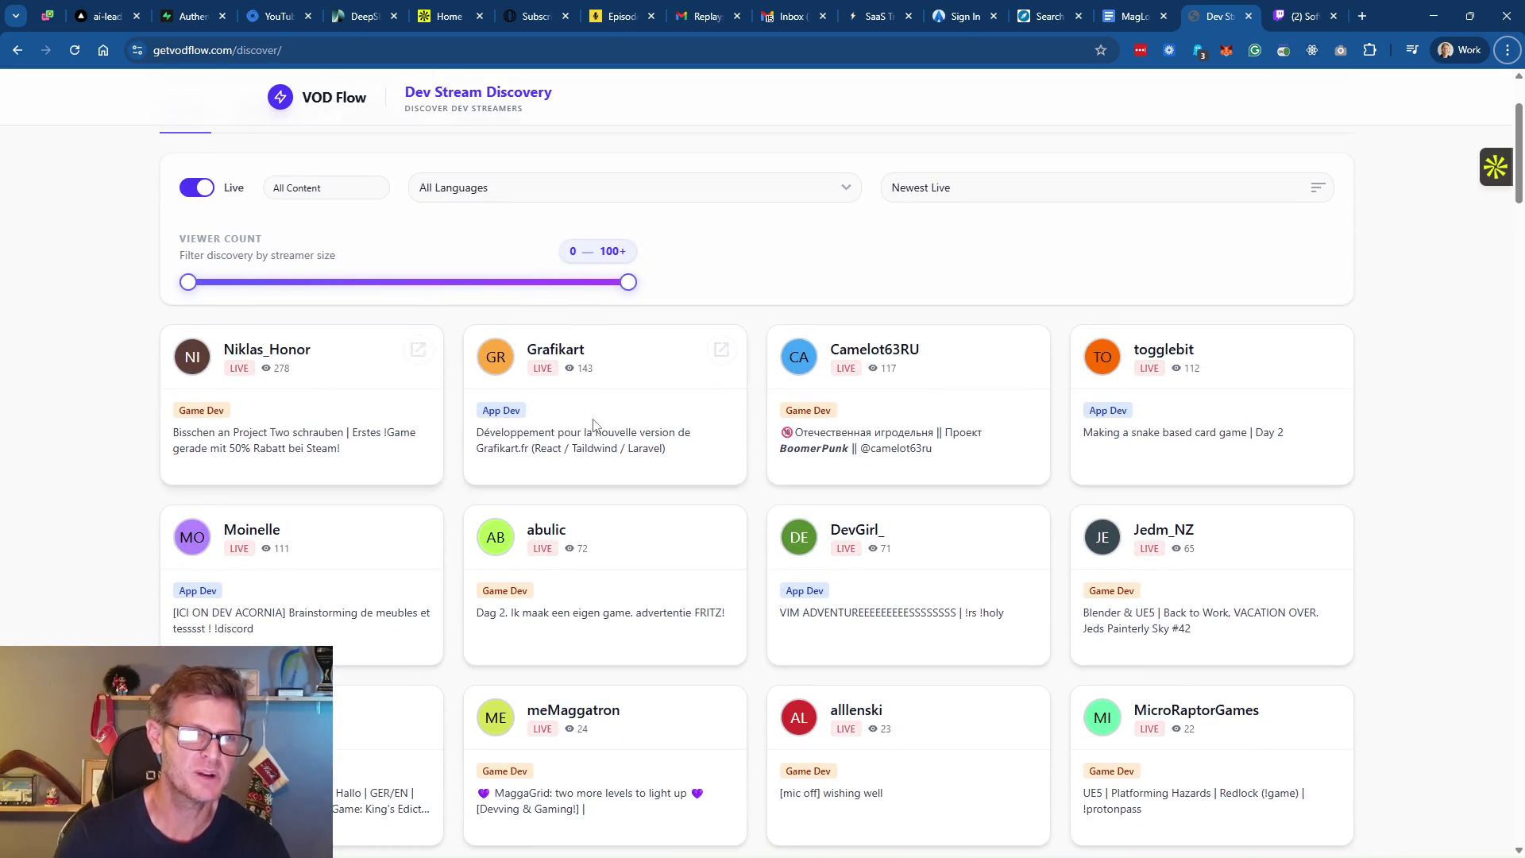
scroll(664, 416, up, 2)
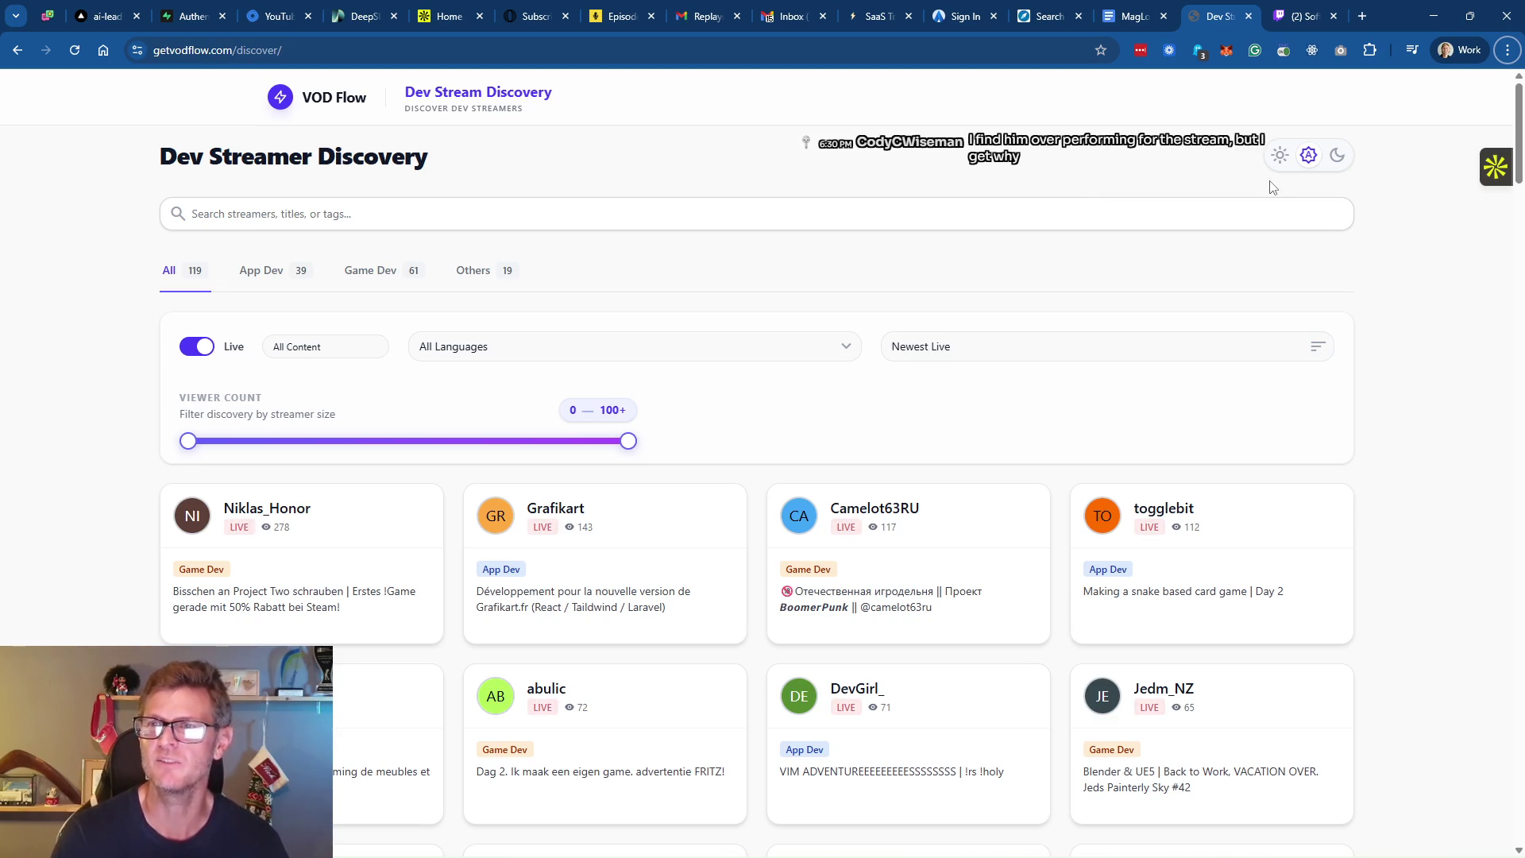
click(1338, 157)
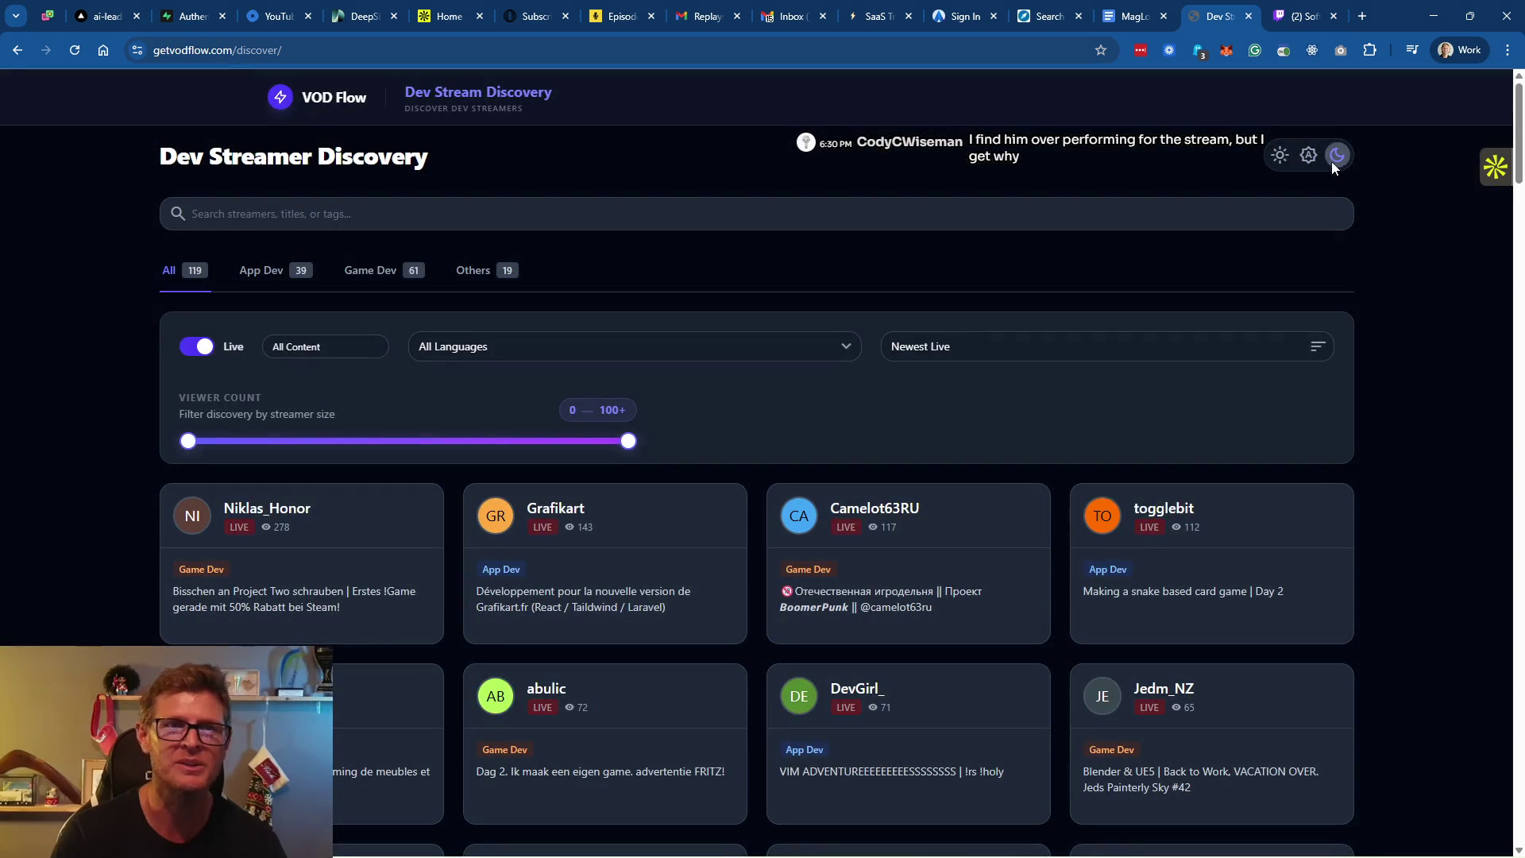
click(1280, 156)
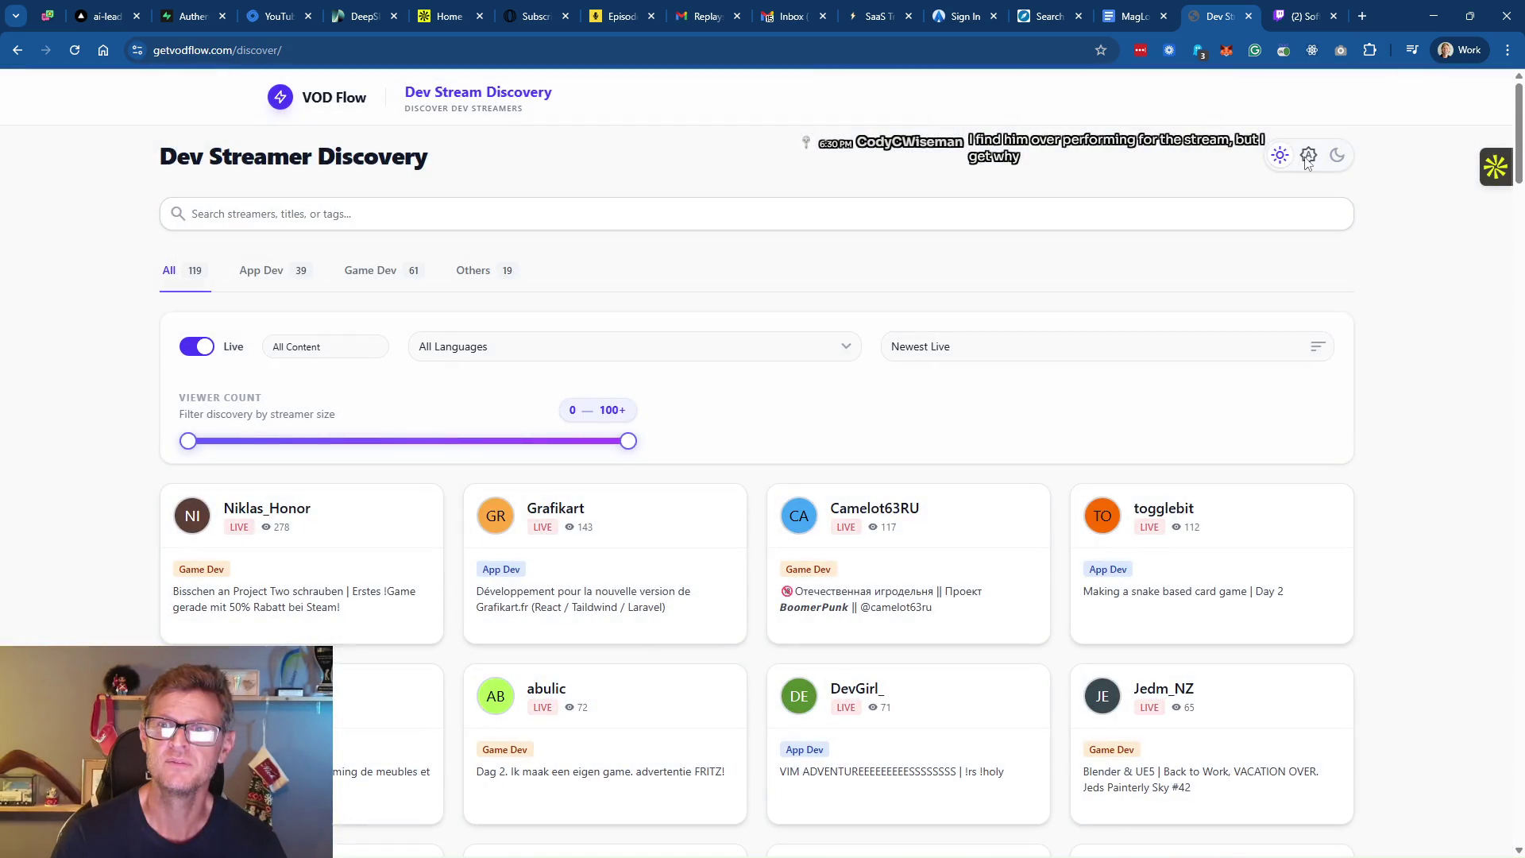
click(1310, 163)
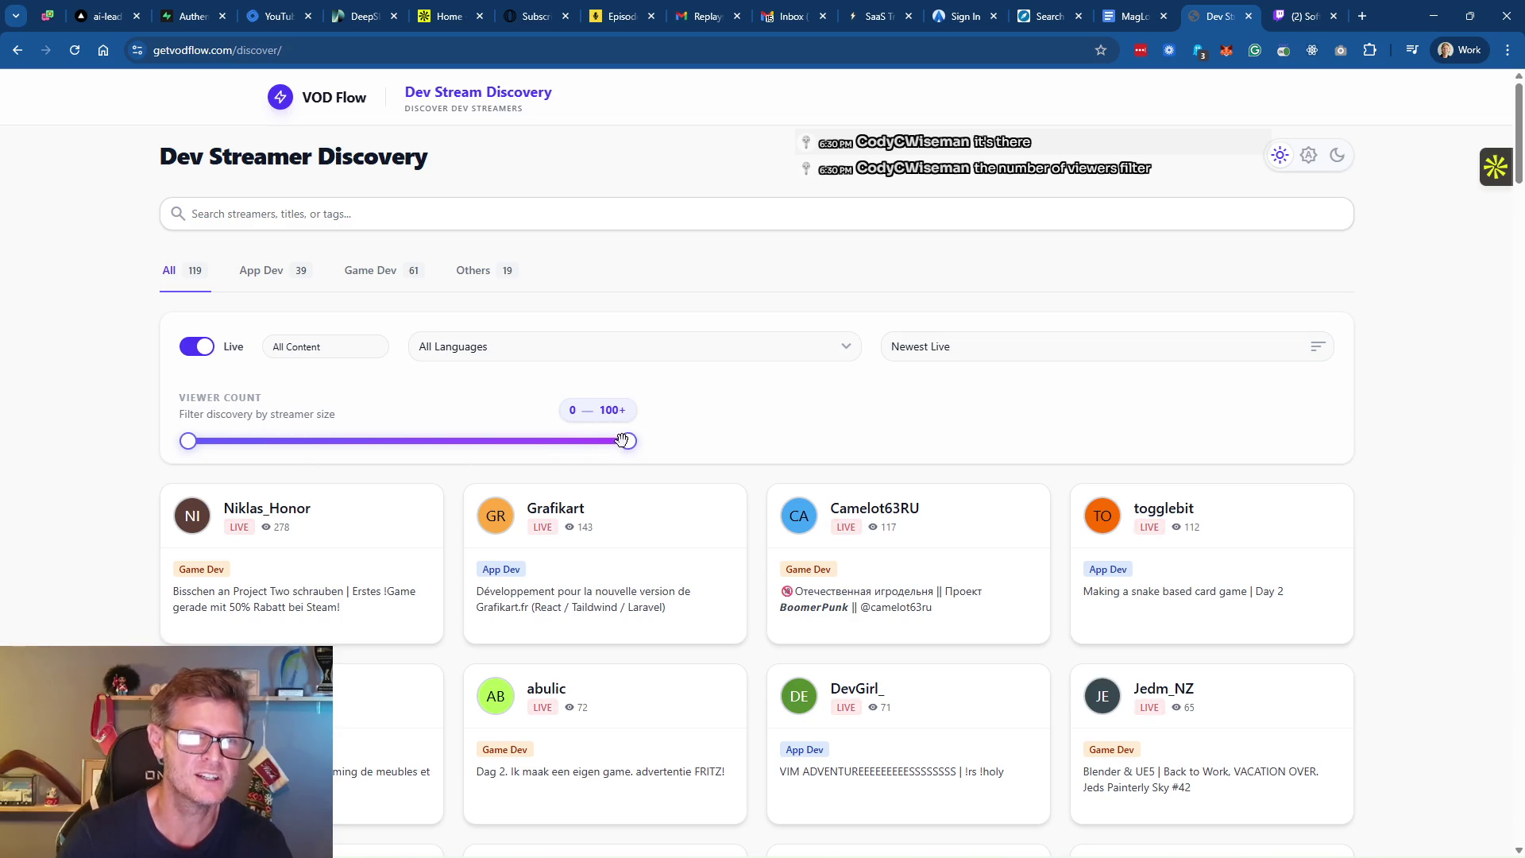
Nudge the Viewer Count minimum up to about 10 and review the filter description
drag(189, 441, 232, 446)
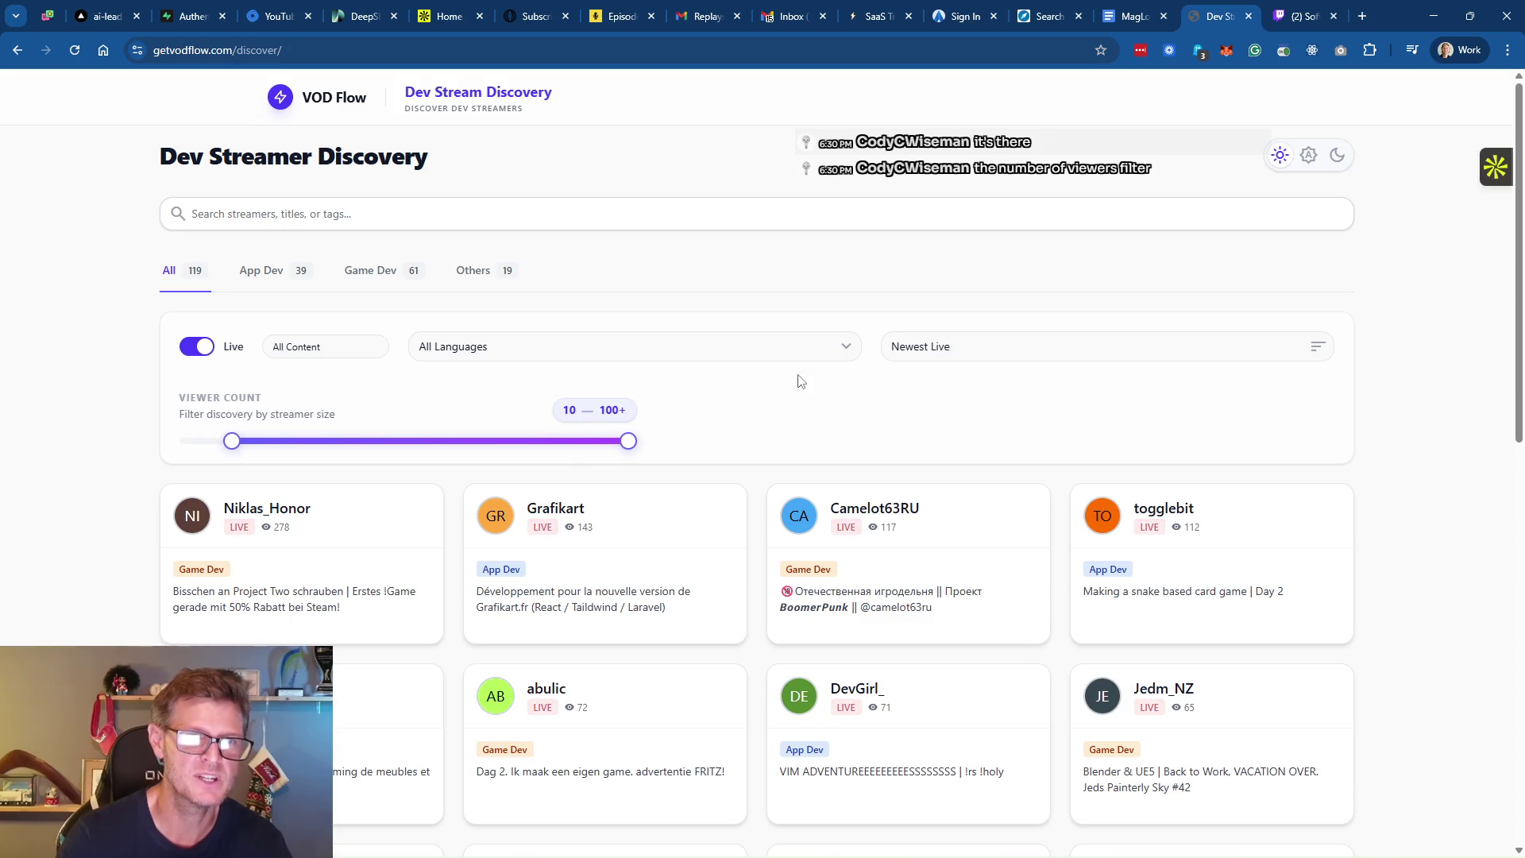
scroll(868, 426, down, 3)
scroll(872, 425, up, 3)
scroll(873, 425, down, 7)
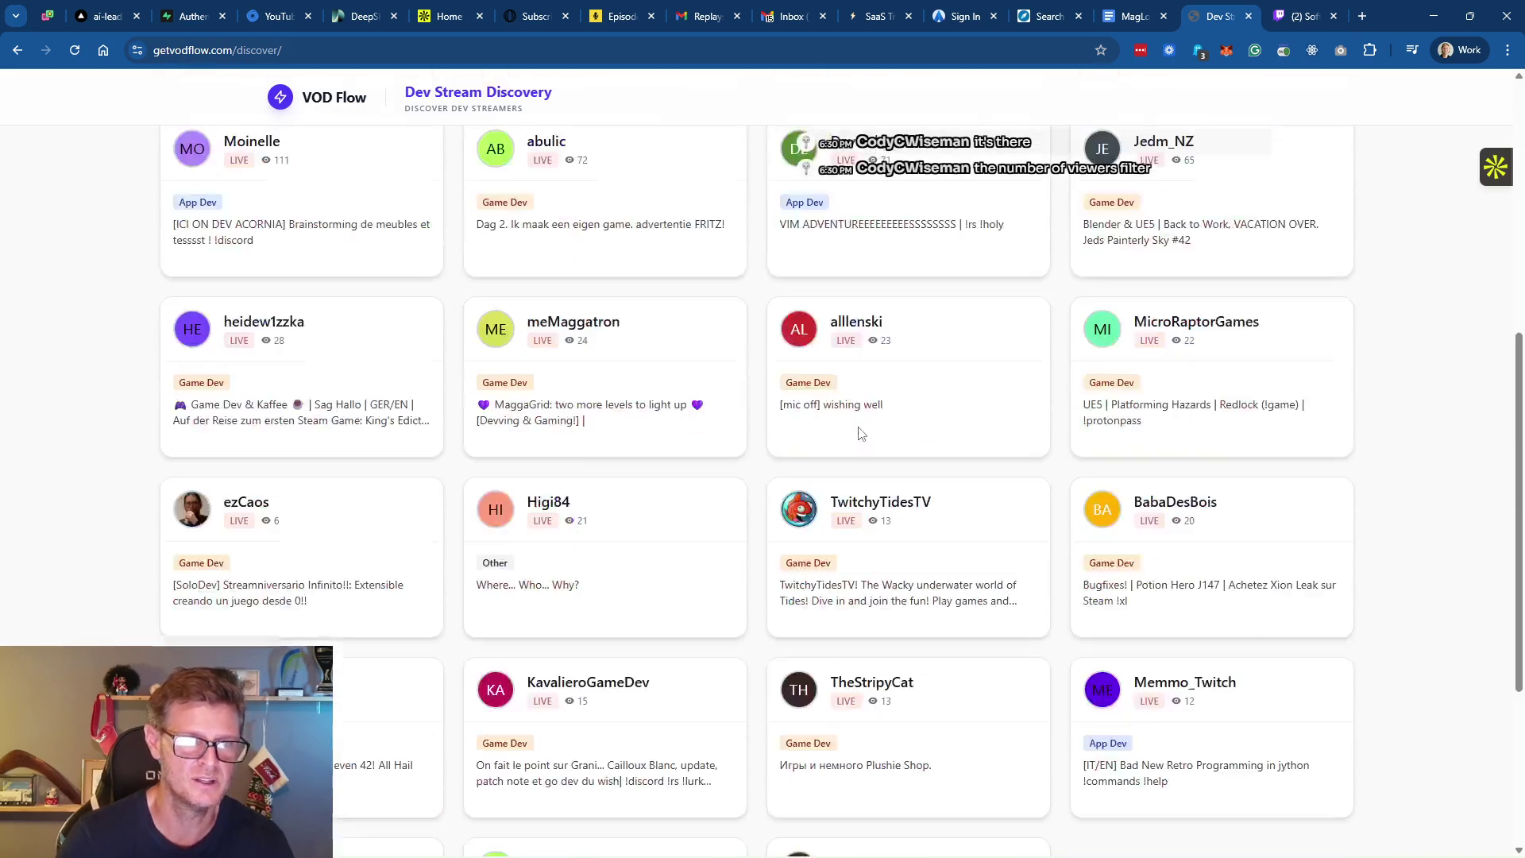
scroll(633, 517, up, 6)
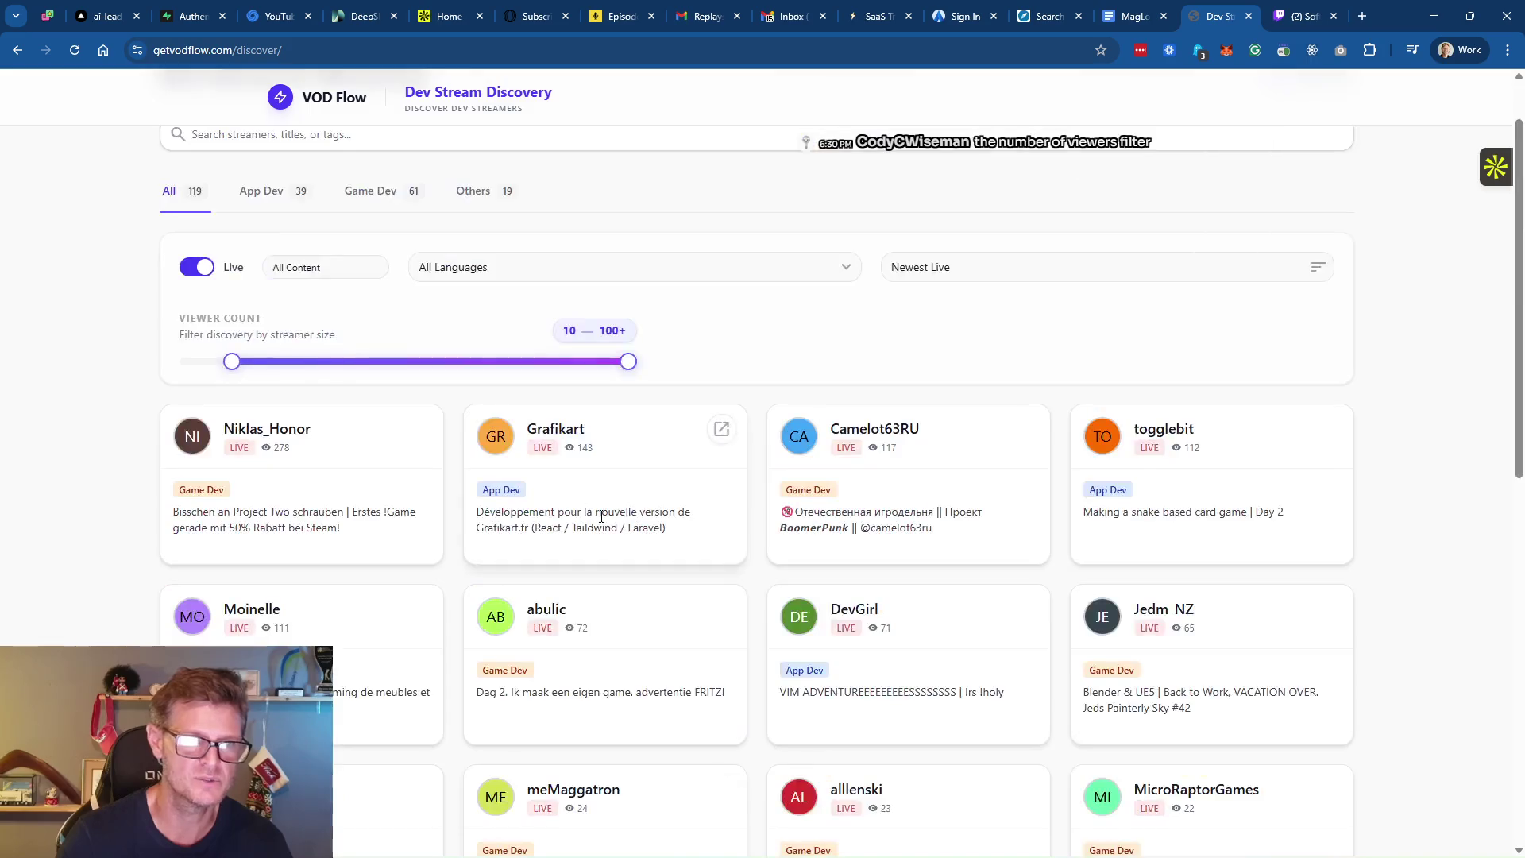
scroll(633, 517, down, 5)
scroll(651, 504, up, 6)
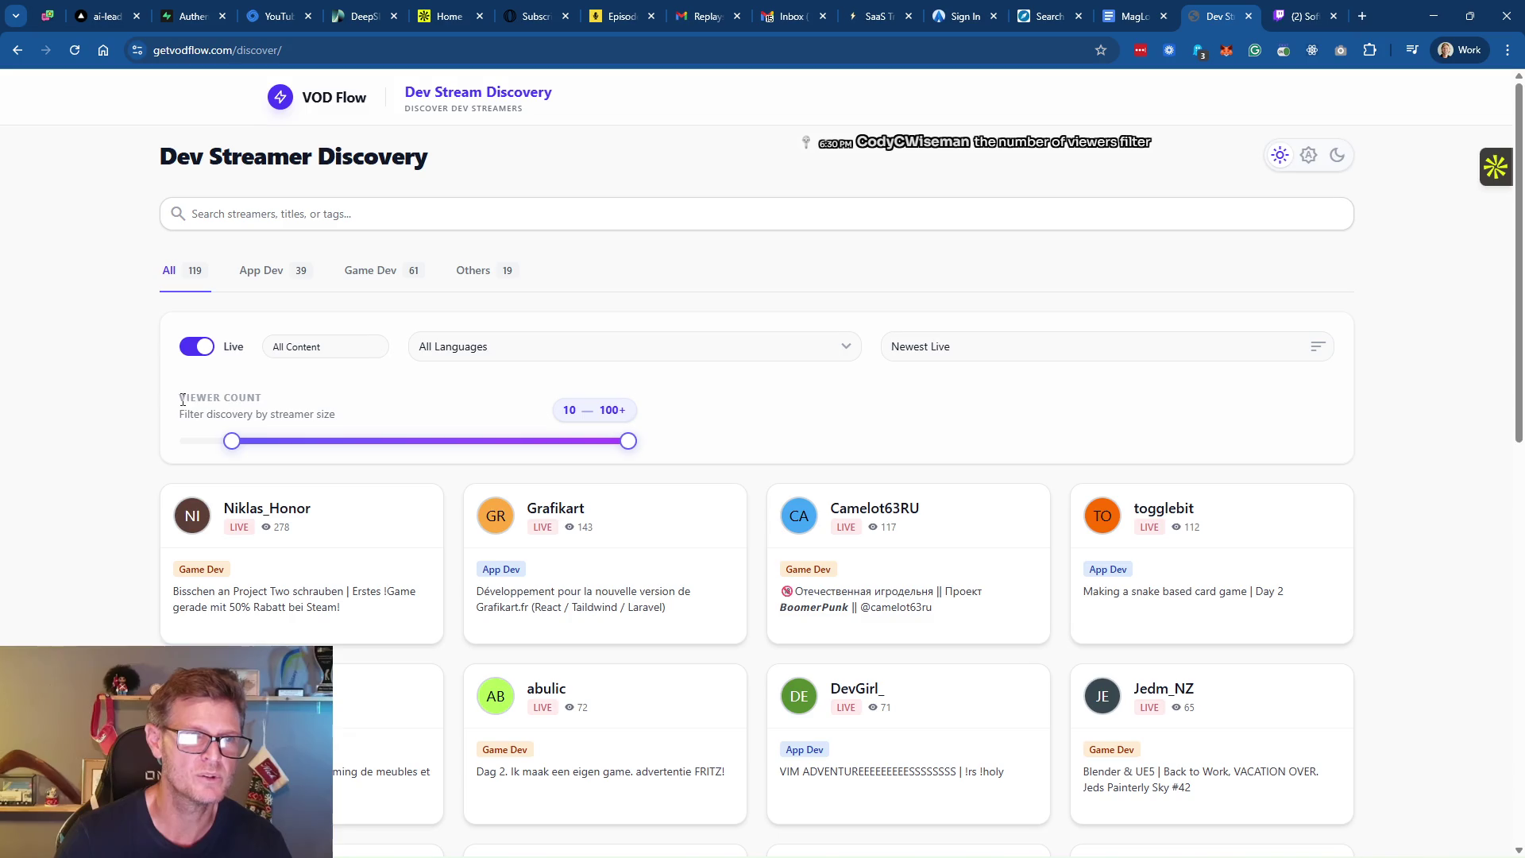
drag(182, 399, 355, 414)
click(720, 416)
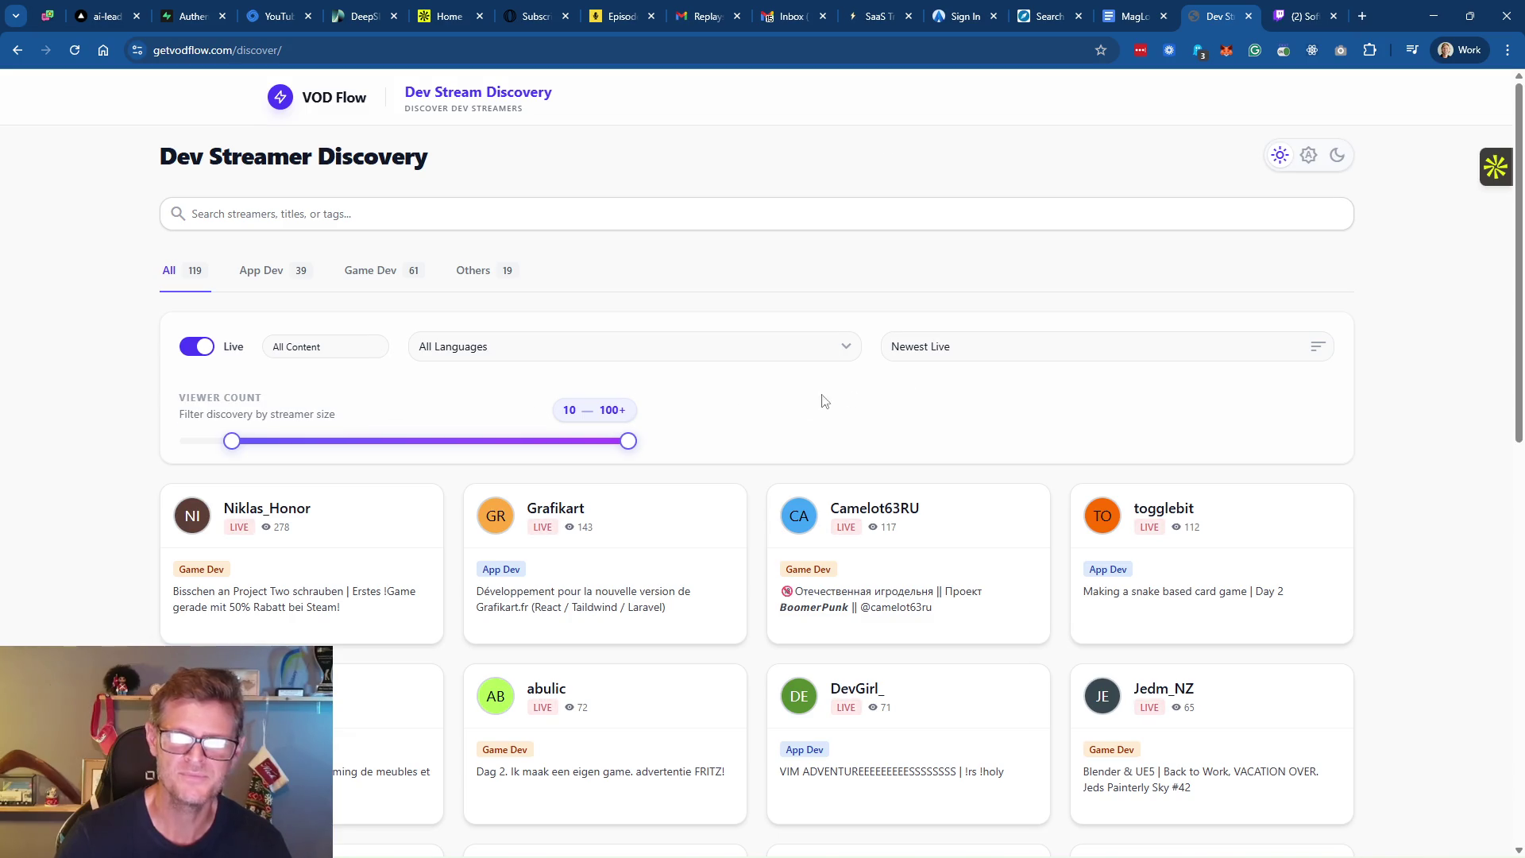
scroll(838, 413, down, 4)
scroll(858, 534, up, 4)
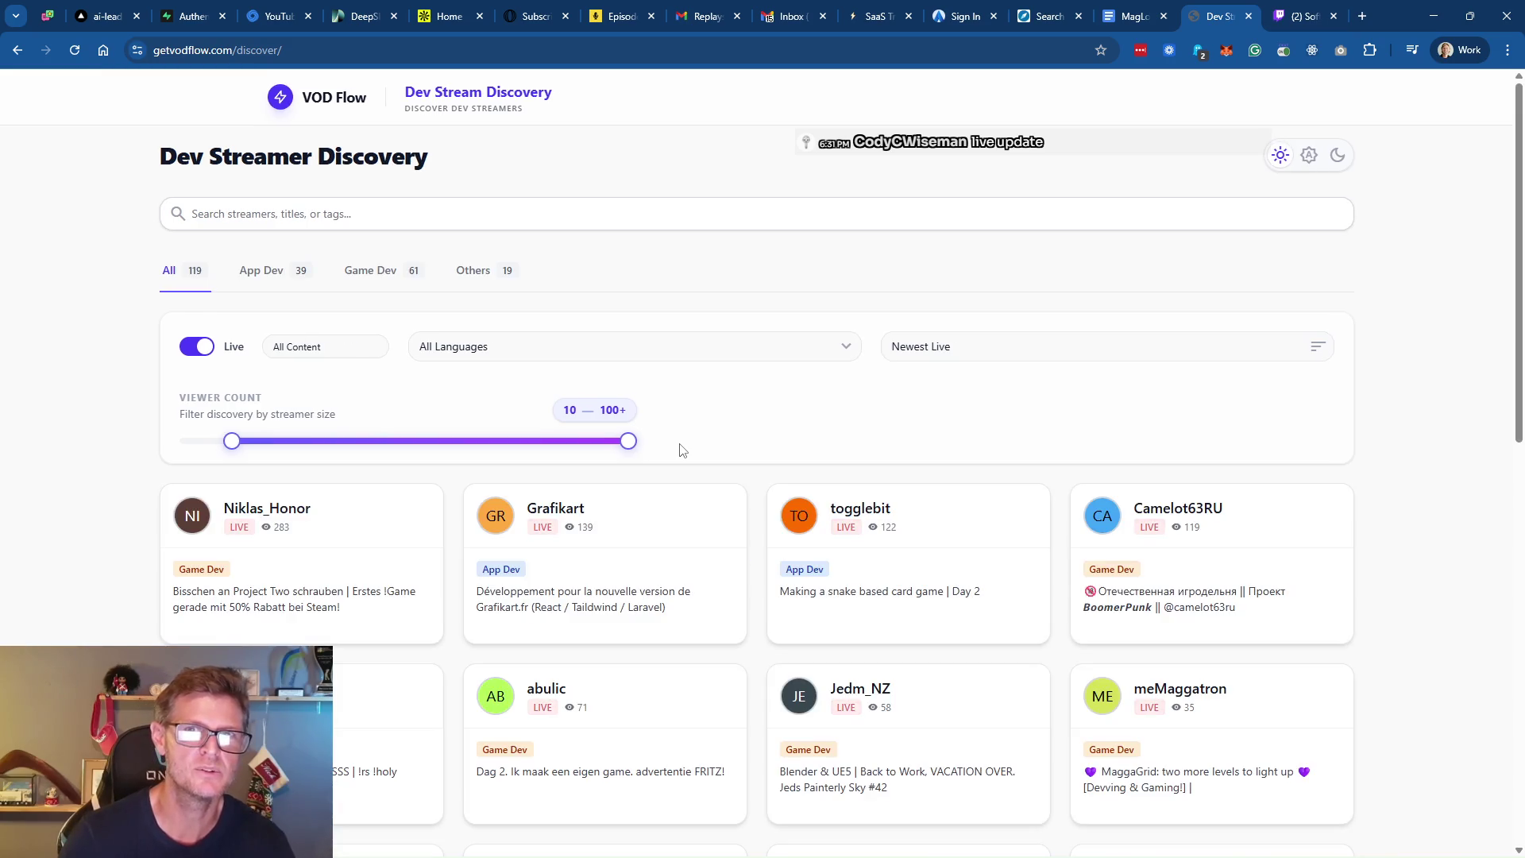
Raise the Viewer Count minimum to 50, leaving seven streamers in the 50–100+ range
scroll(565, 527, down, 7)
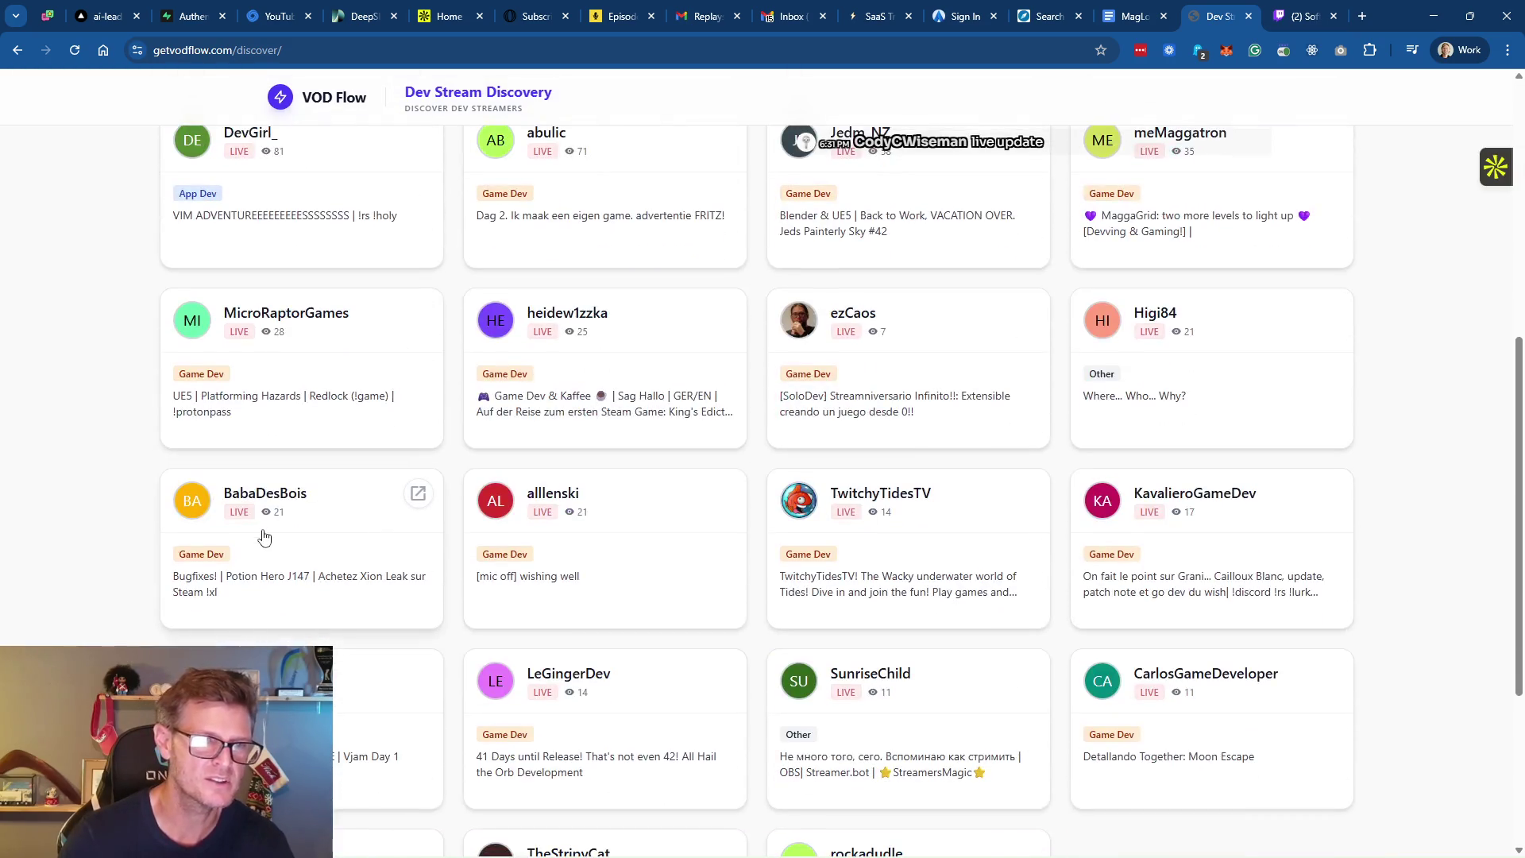
scroll(316, 609, down, 2)
scroll(718, 516, down, 2)
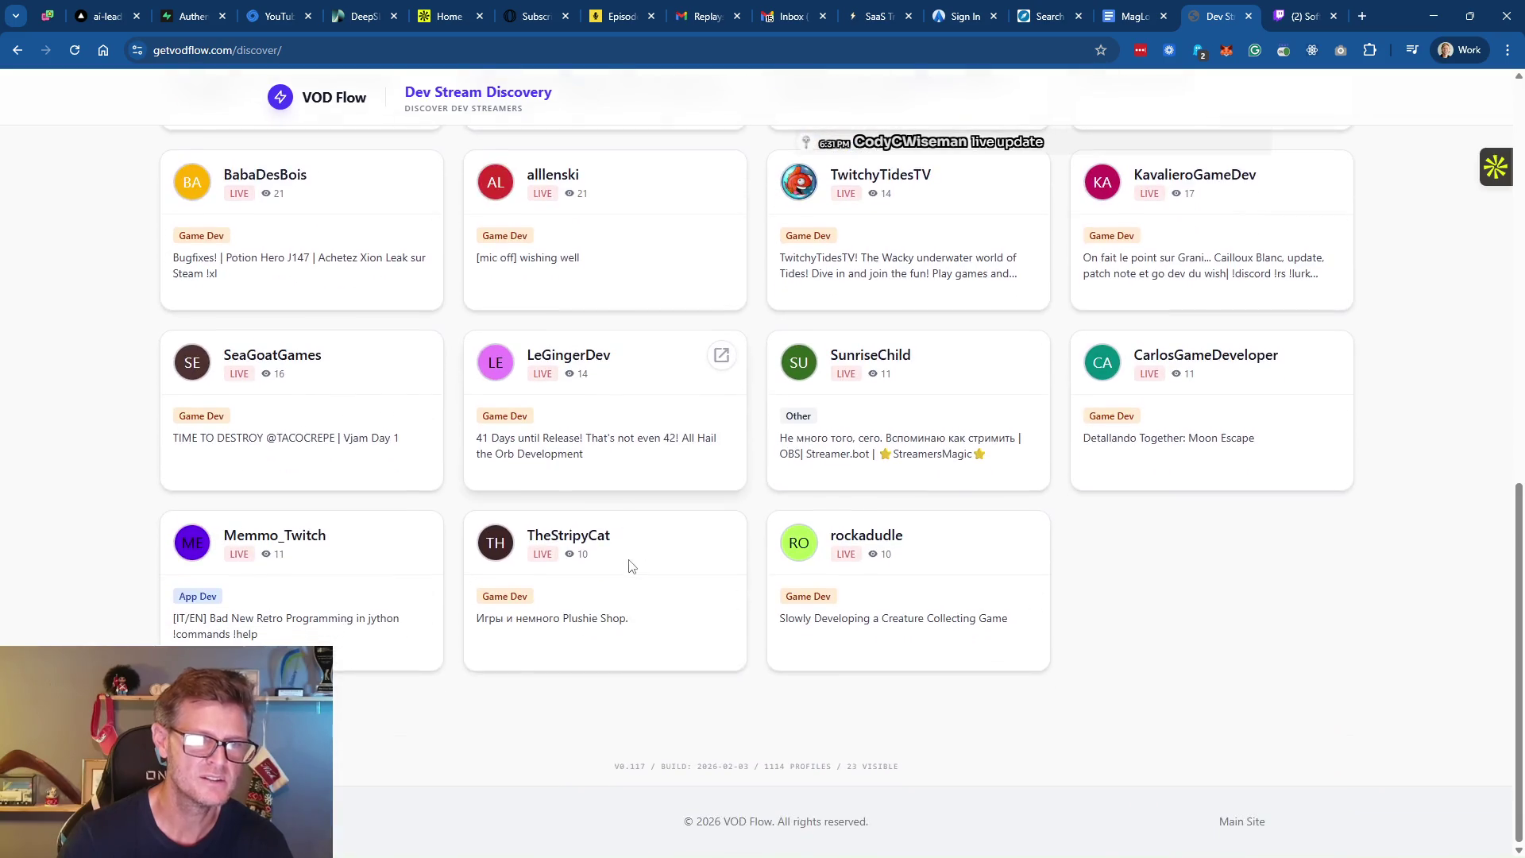
scroll(943, 517, up, 6)
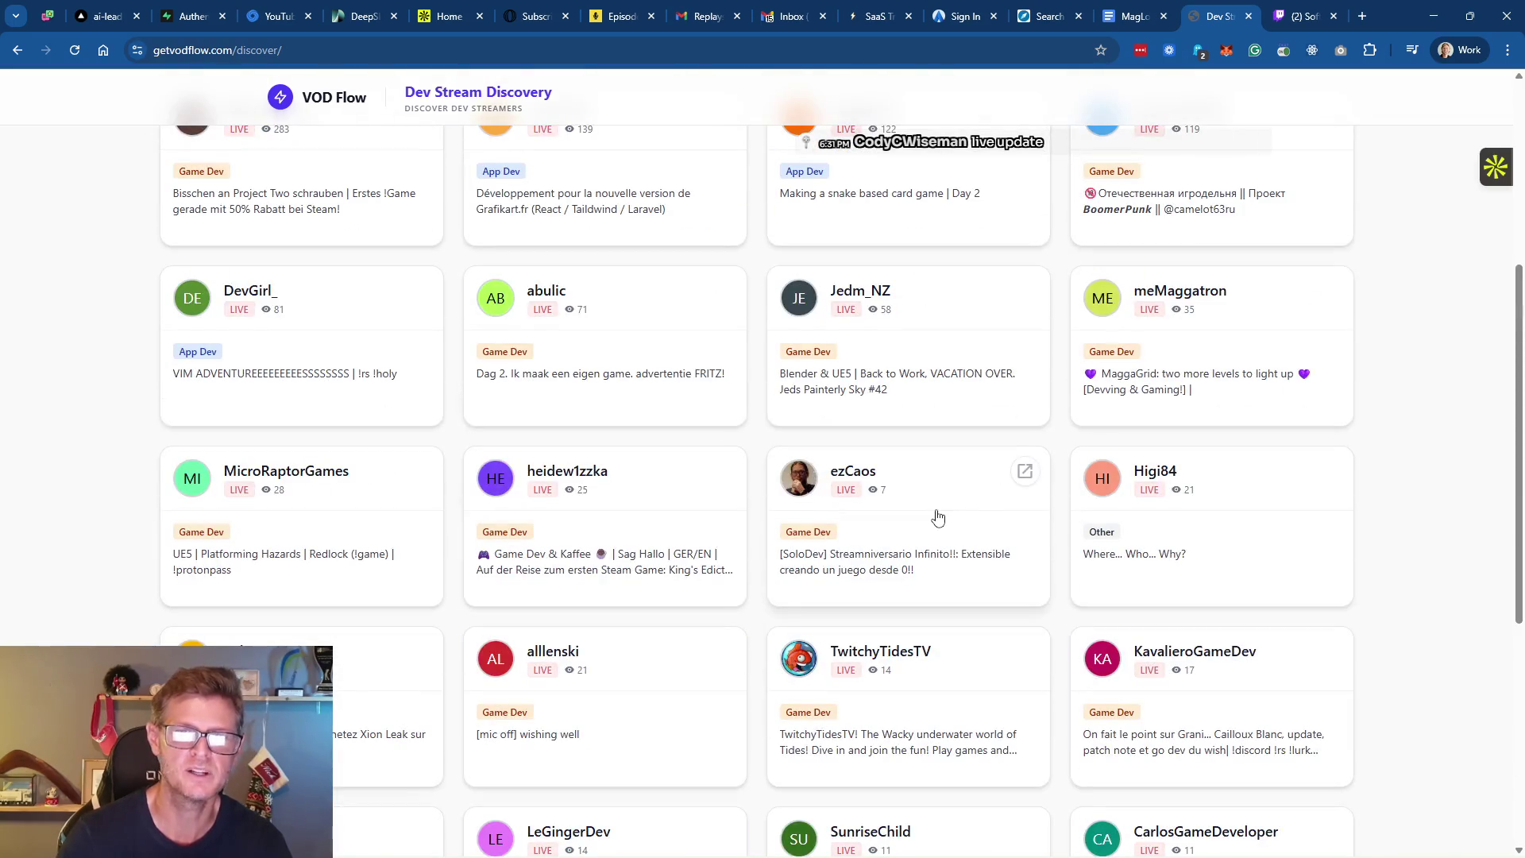
scroll(938, 517, up, 5)
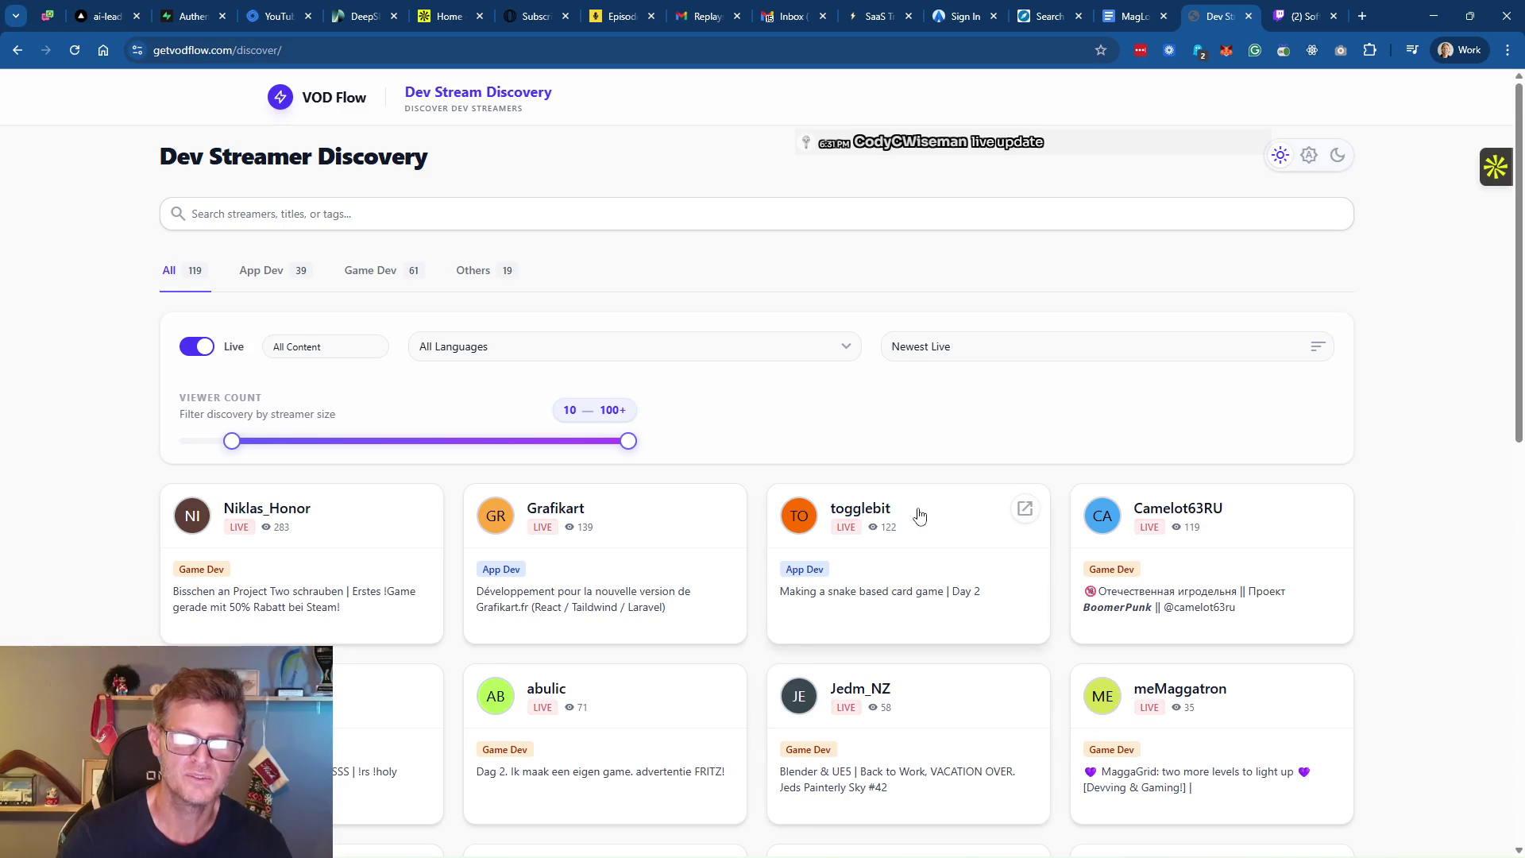
scroll(922, 514, down, 3)
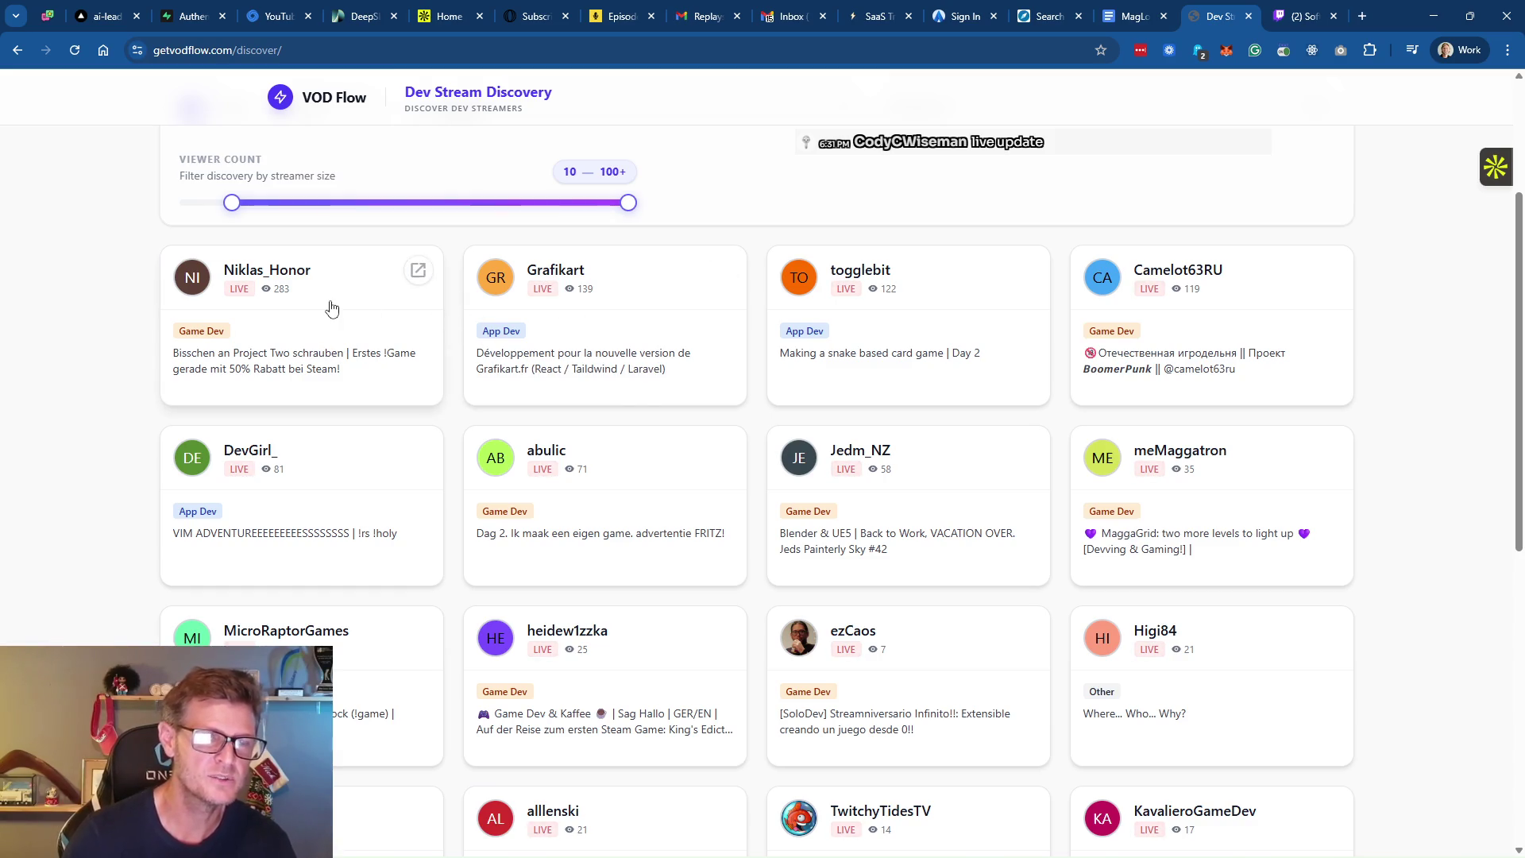
scroll(644, 476, down, 8)
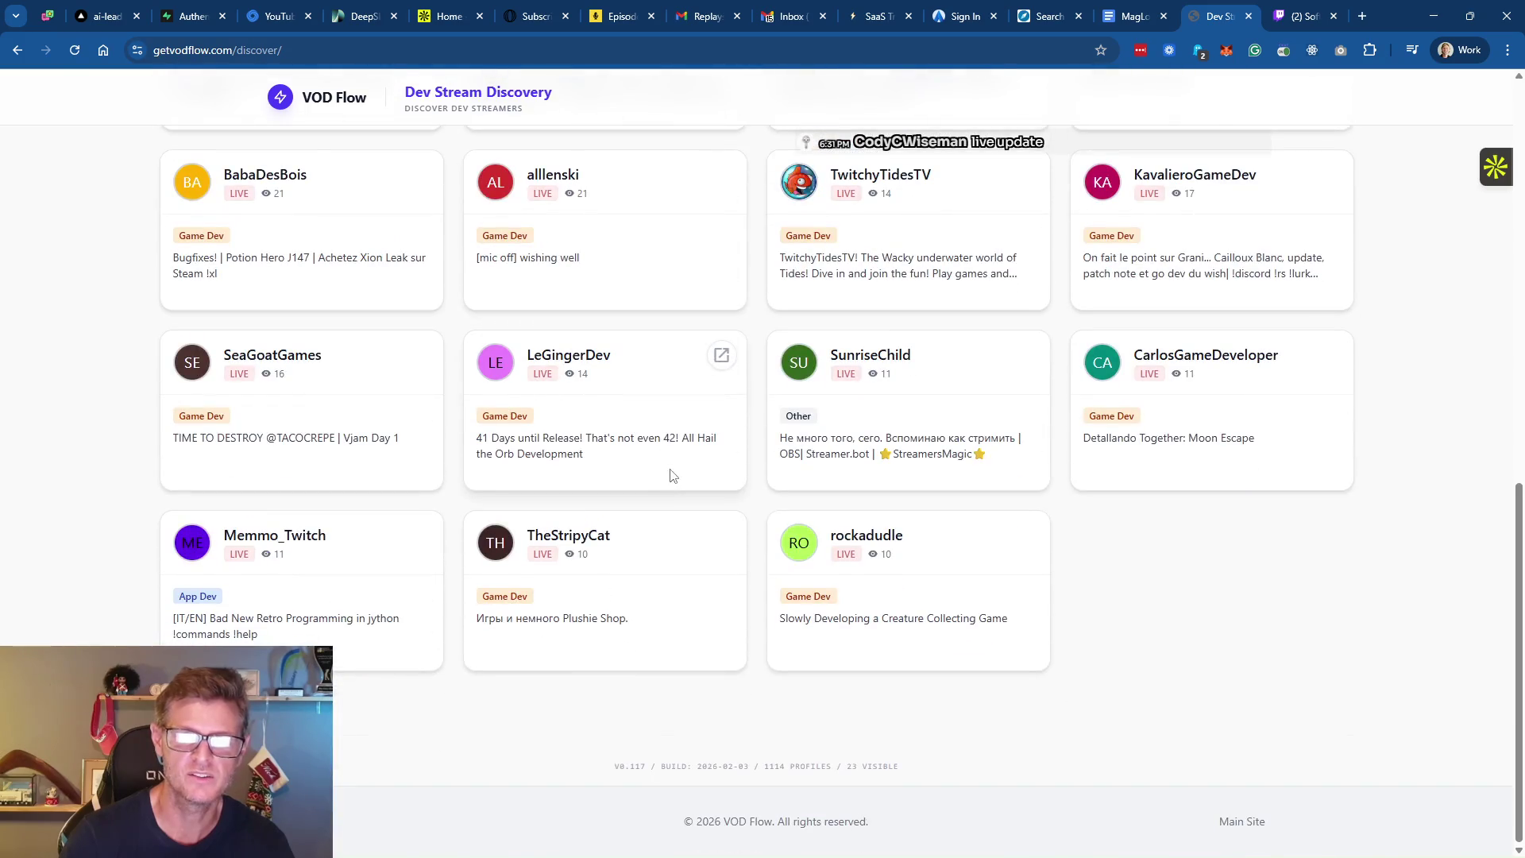
scroll(671, 475, up, 10)
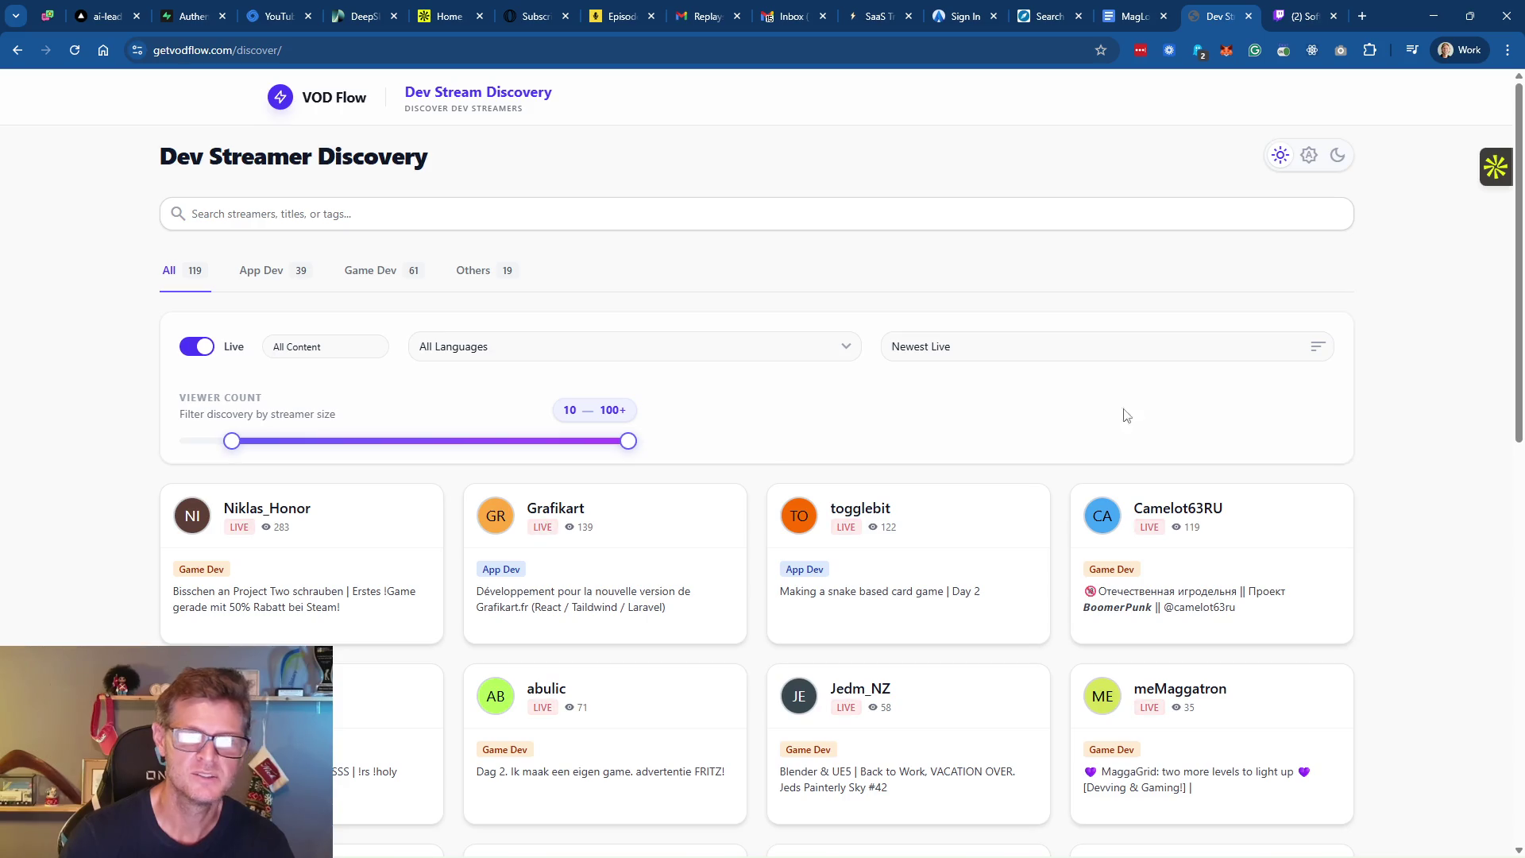
scroll(1191, 413, down, 2)
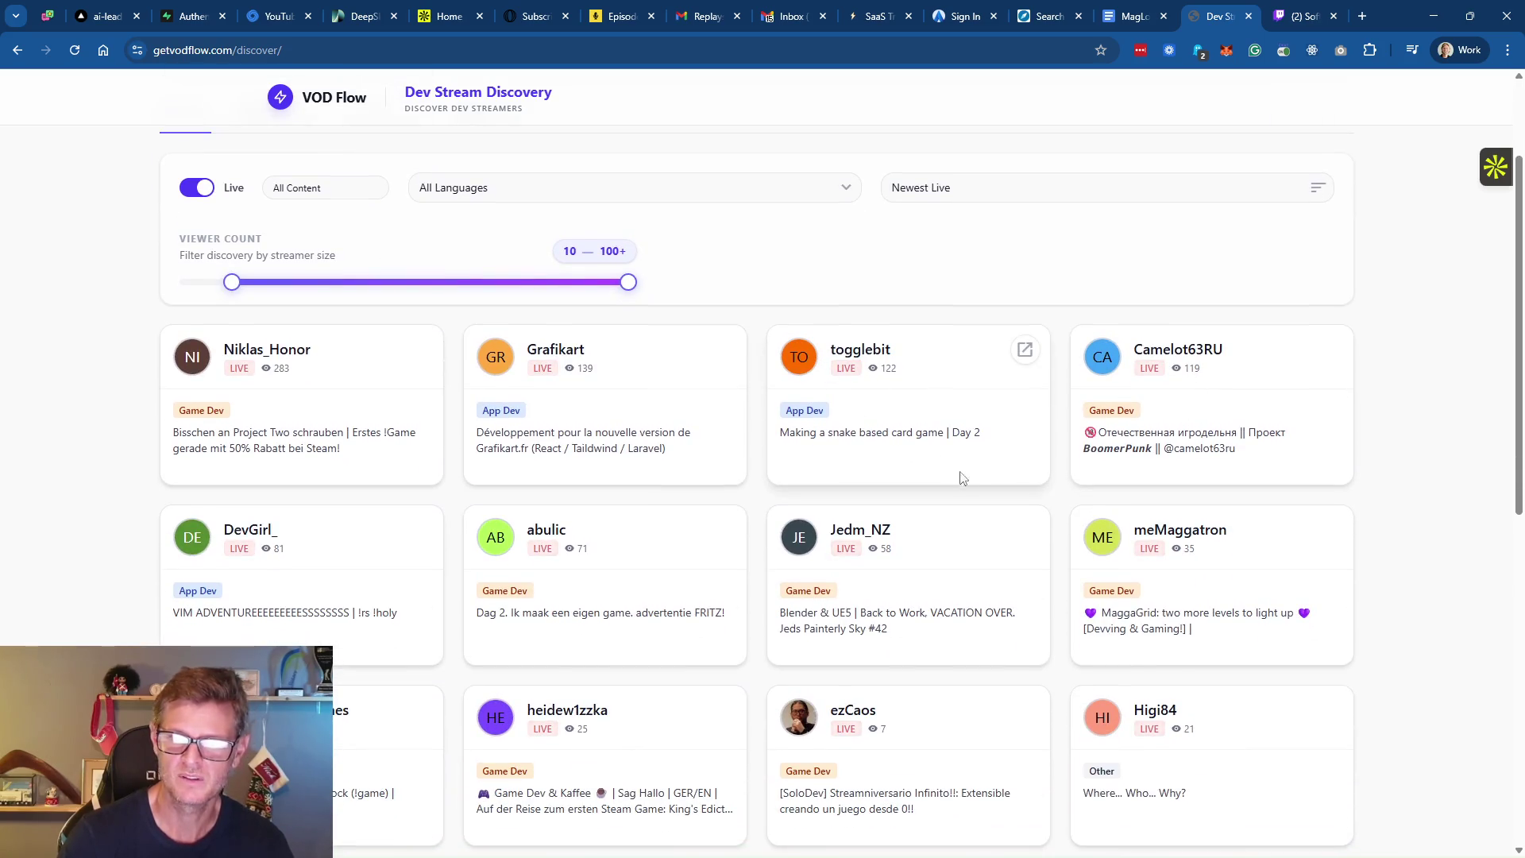
drag(231, 282, 408, 294)
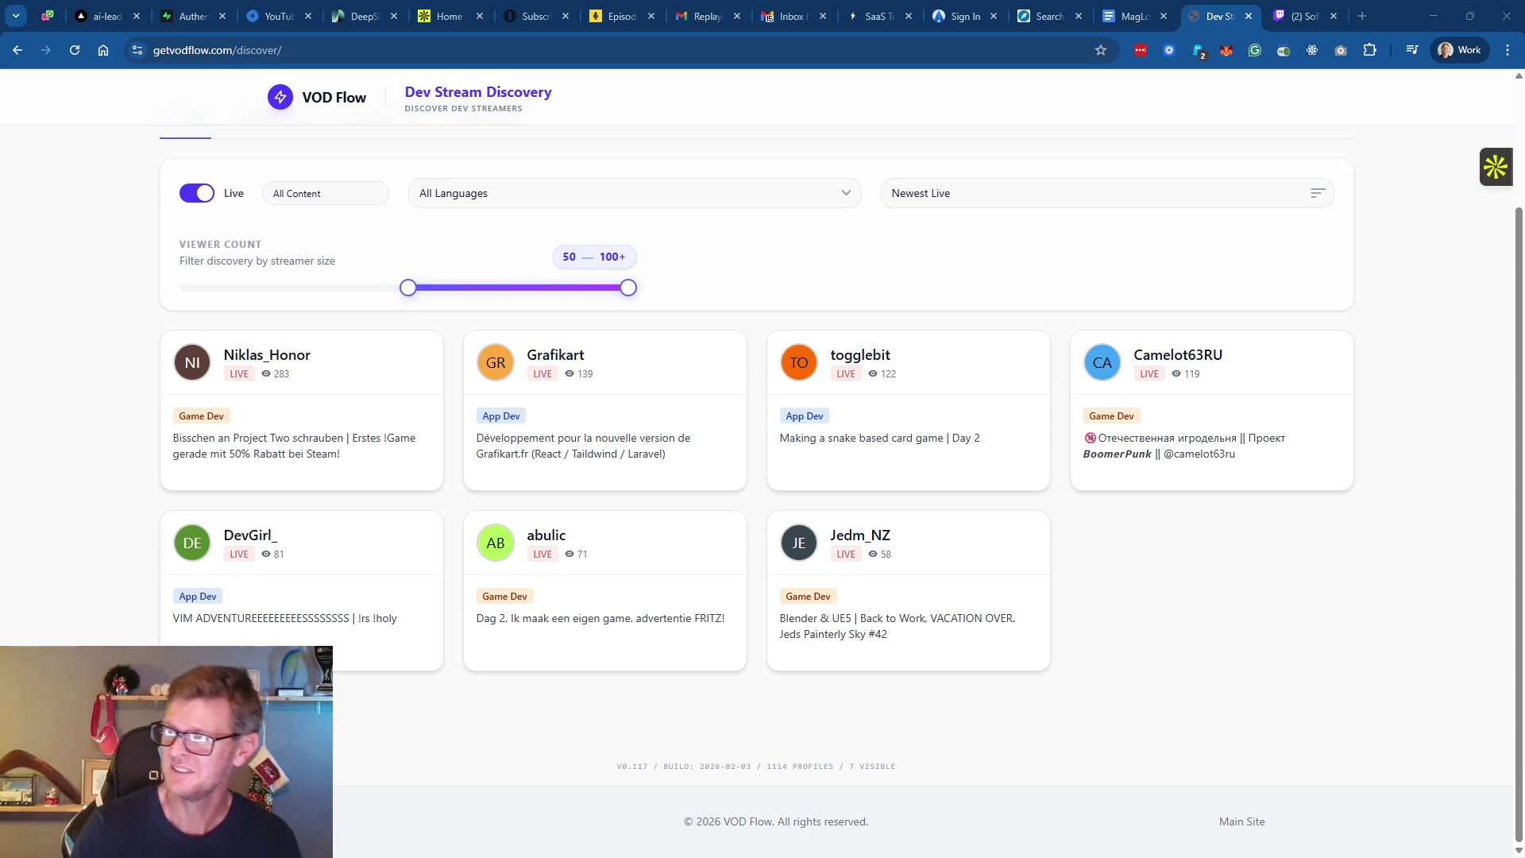
Close the Twitch Software and Game Development directory tab, returning to Dev Stream Discovery
click(1291, 17)
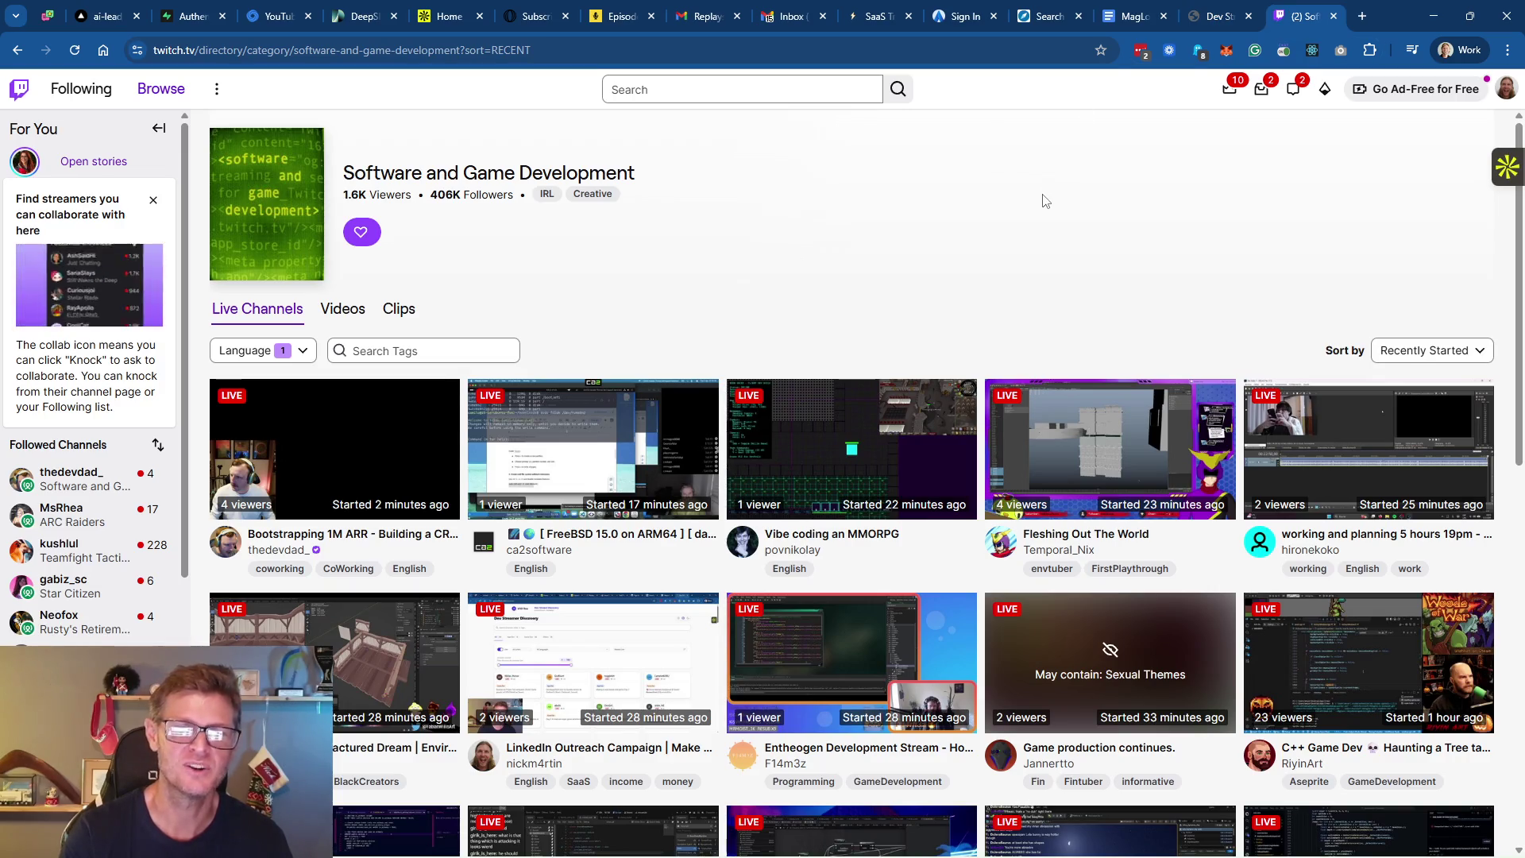
click(1334, 18)
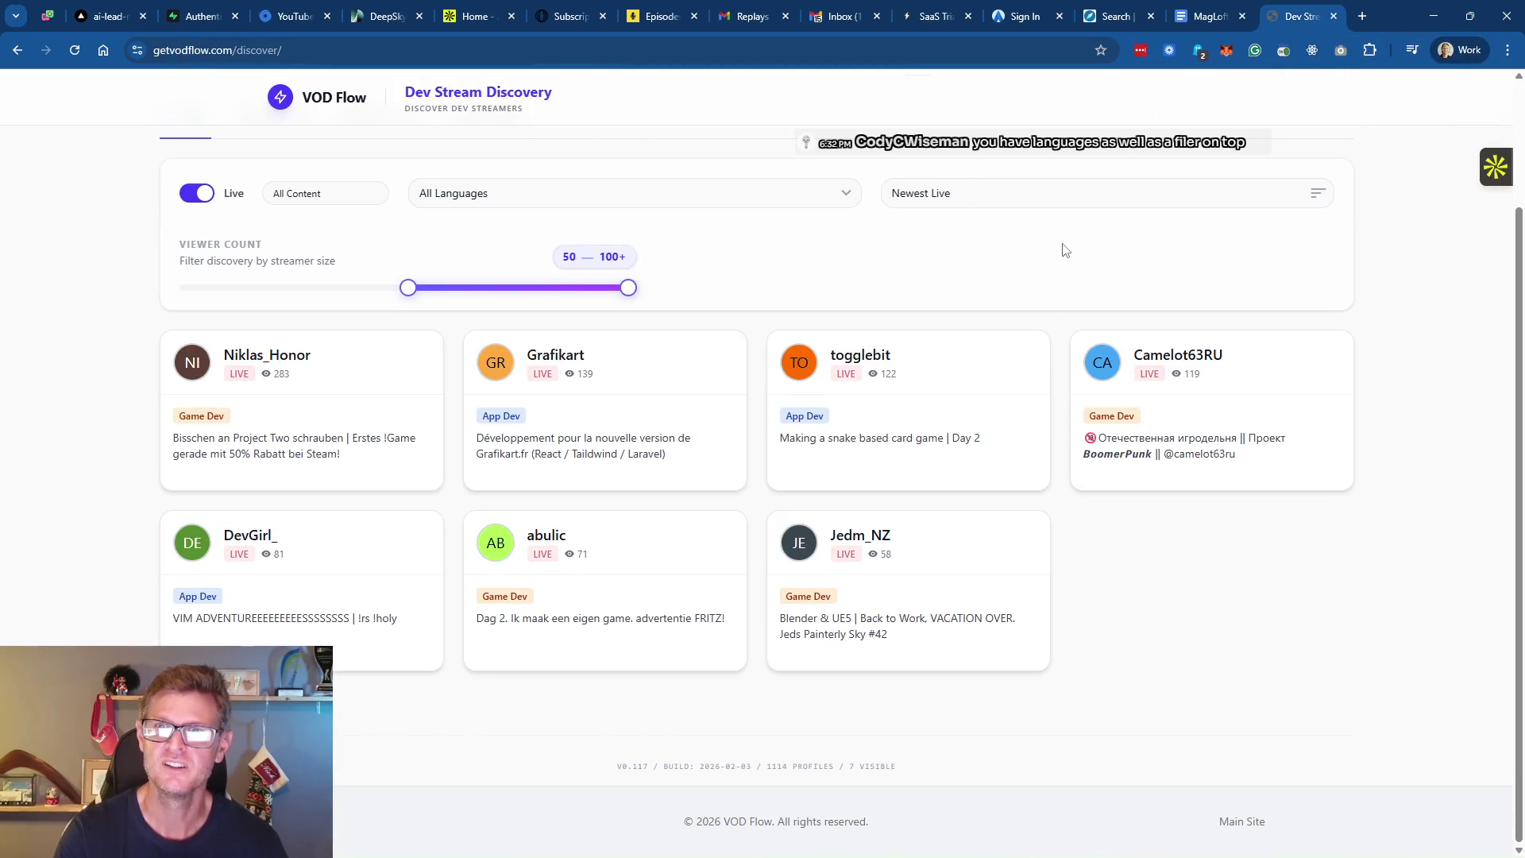
Filter streams to English and set the viewer range to 31–100+, leaving three streamers
scroll(365, 274, up, 2)
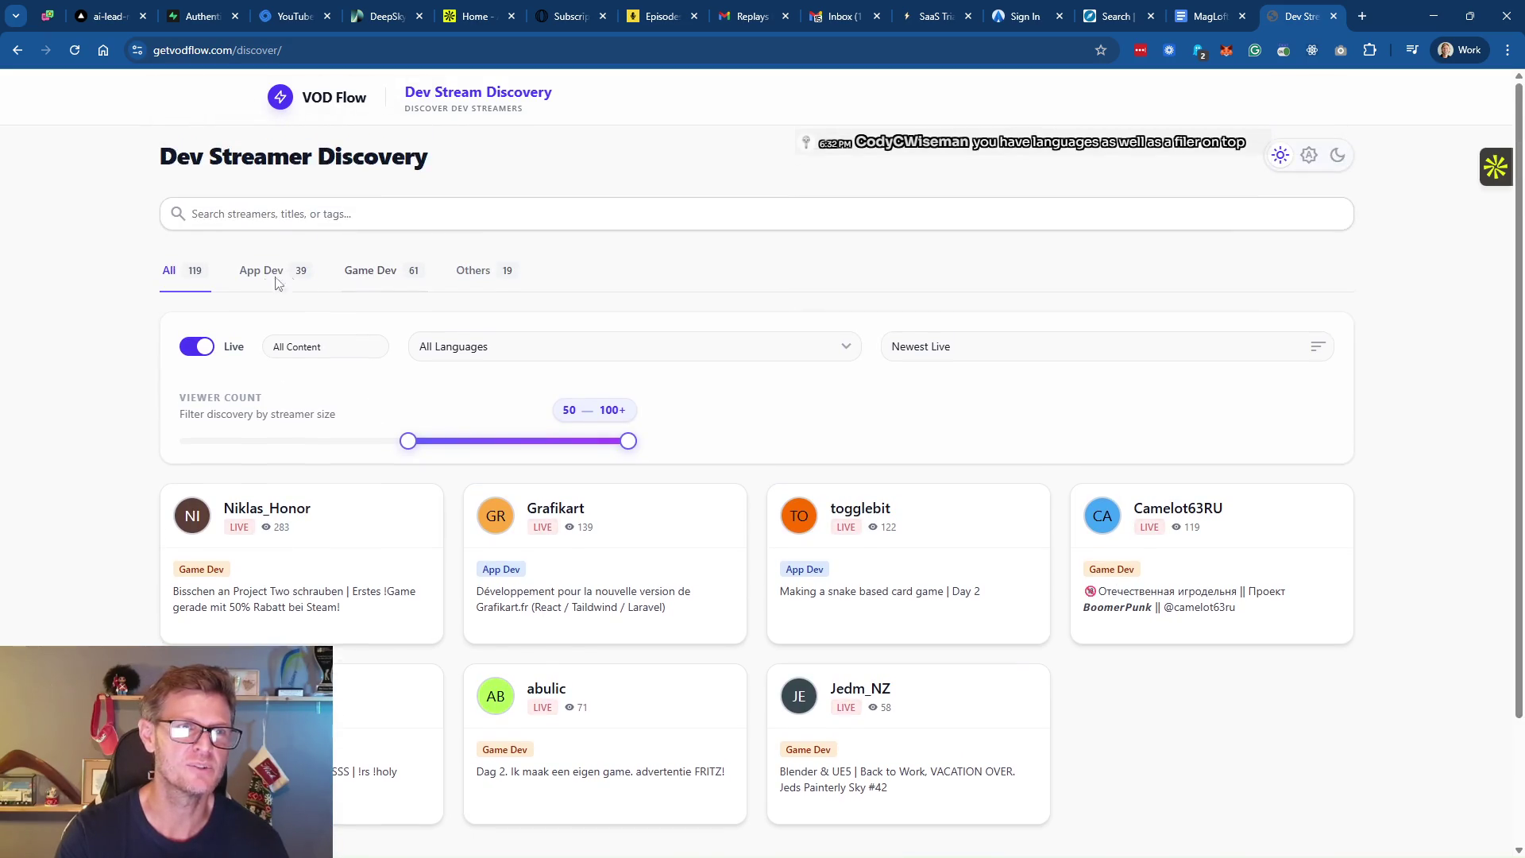
click(496, 346)
click(487, 396)
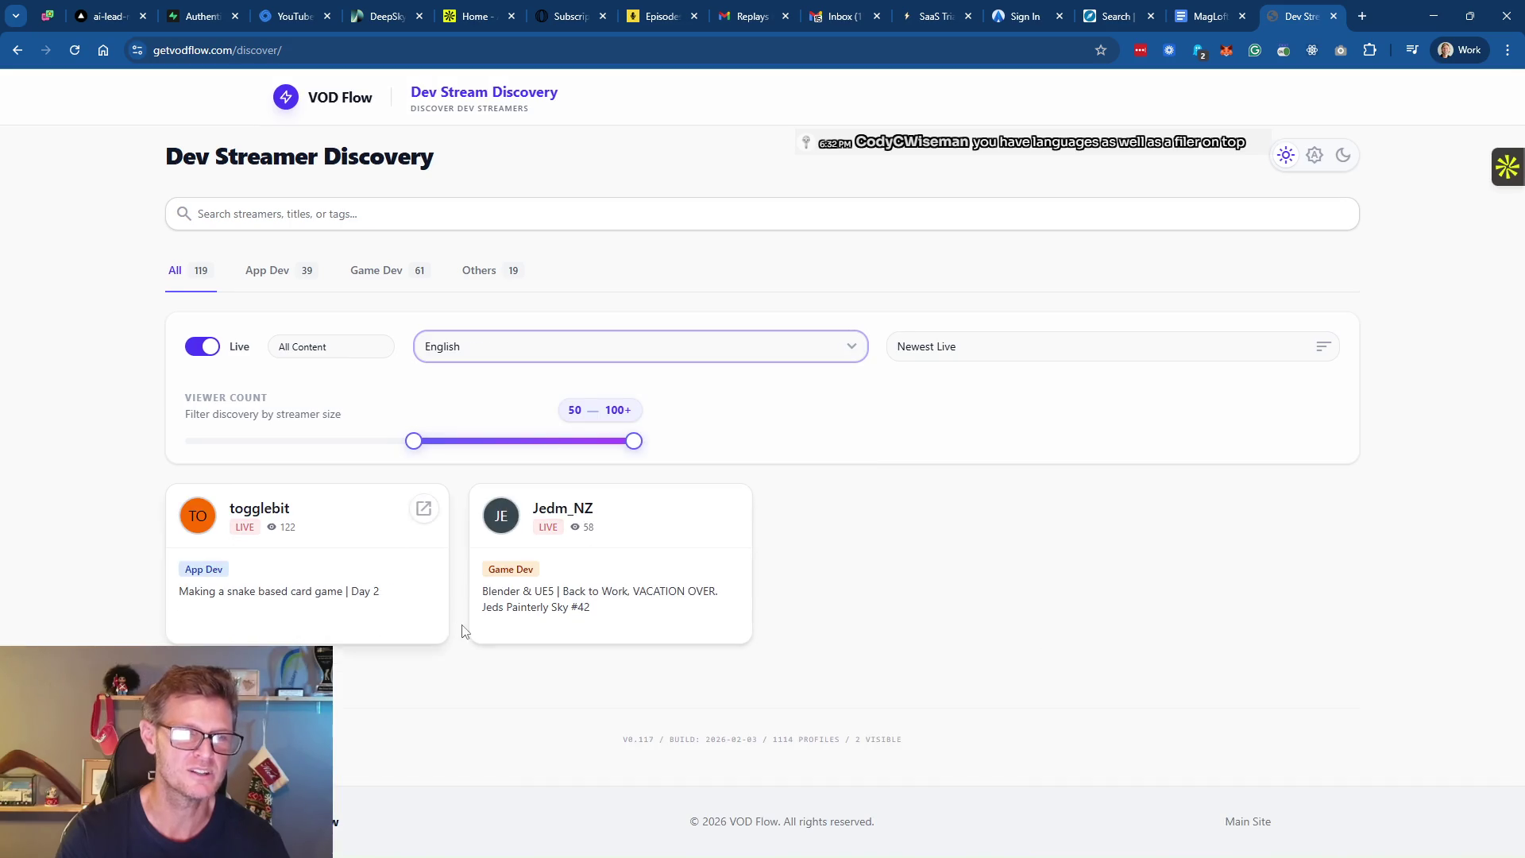
drag(414, 442, 330, 450)
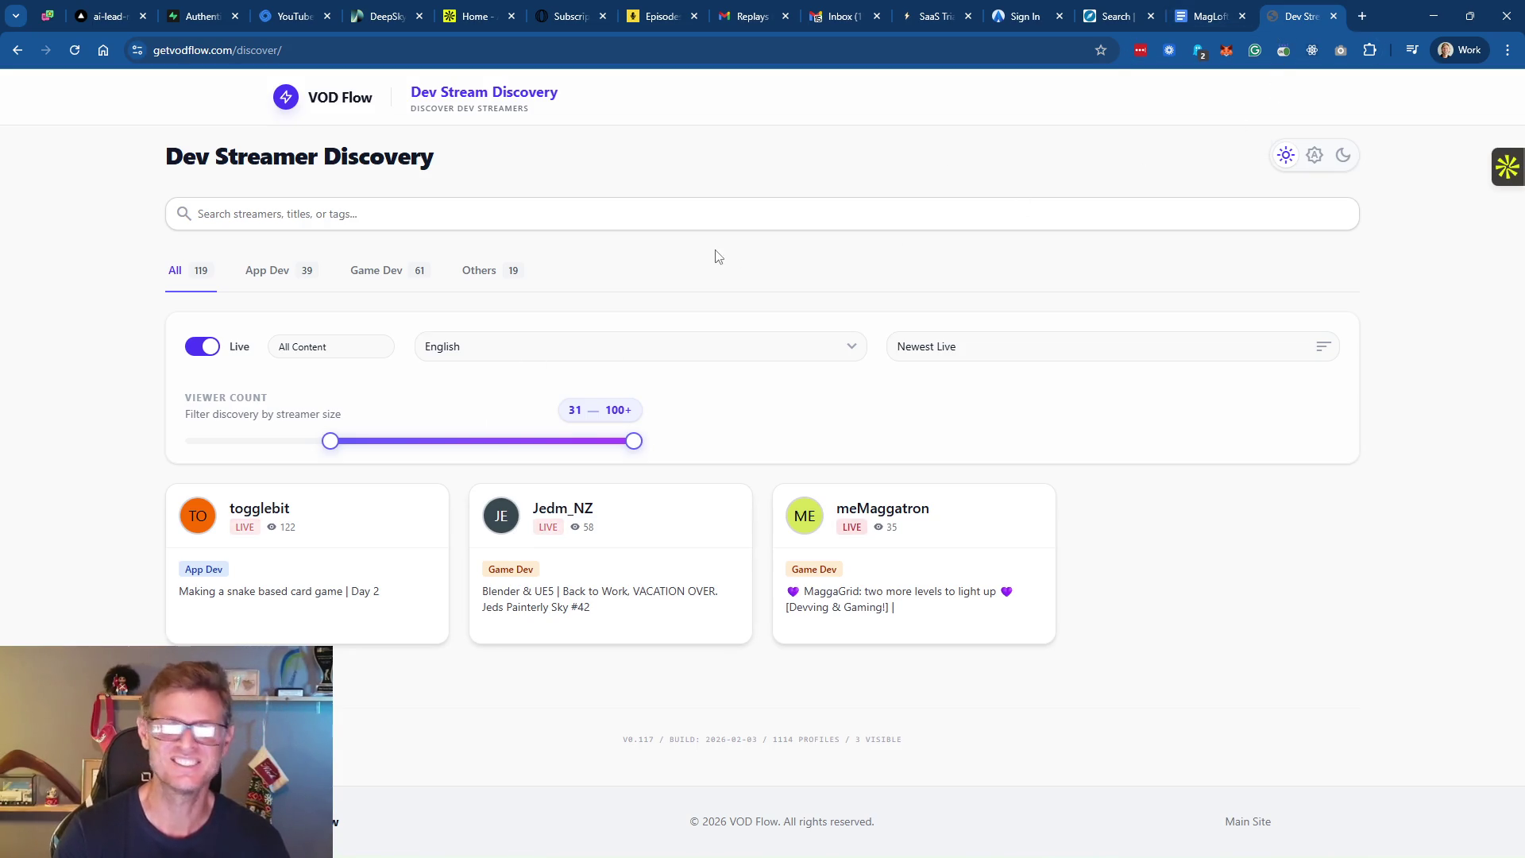
Close the Dev Stream Discovery tab and switch to the Apollo home page
click(1333, 17)
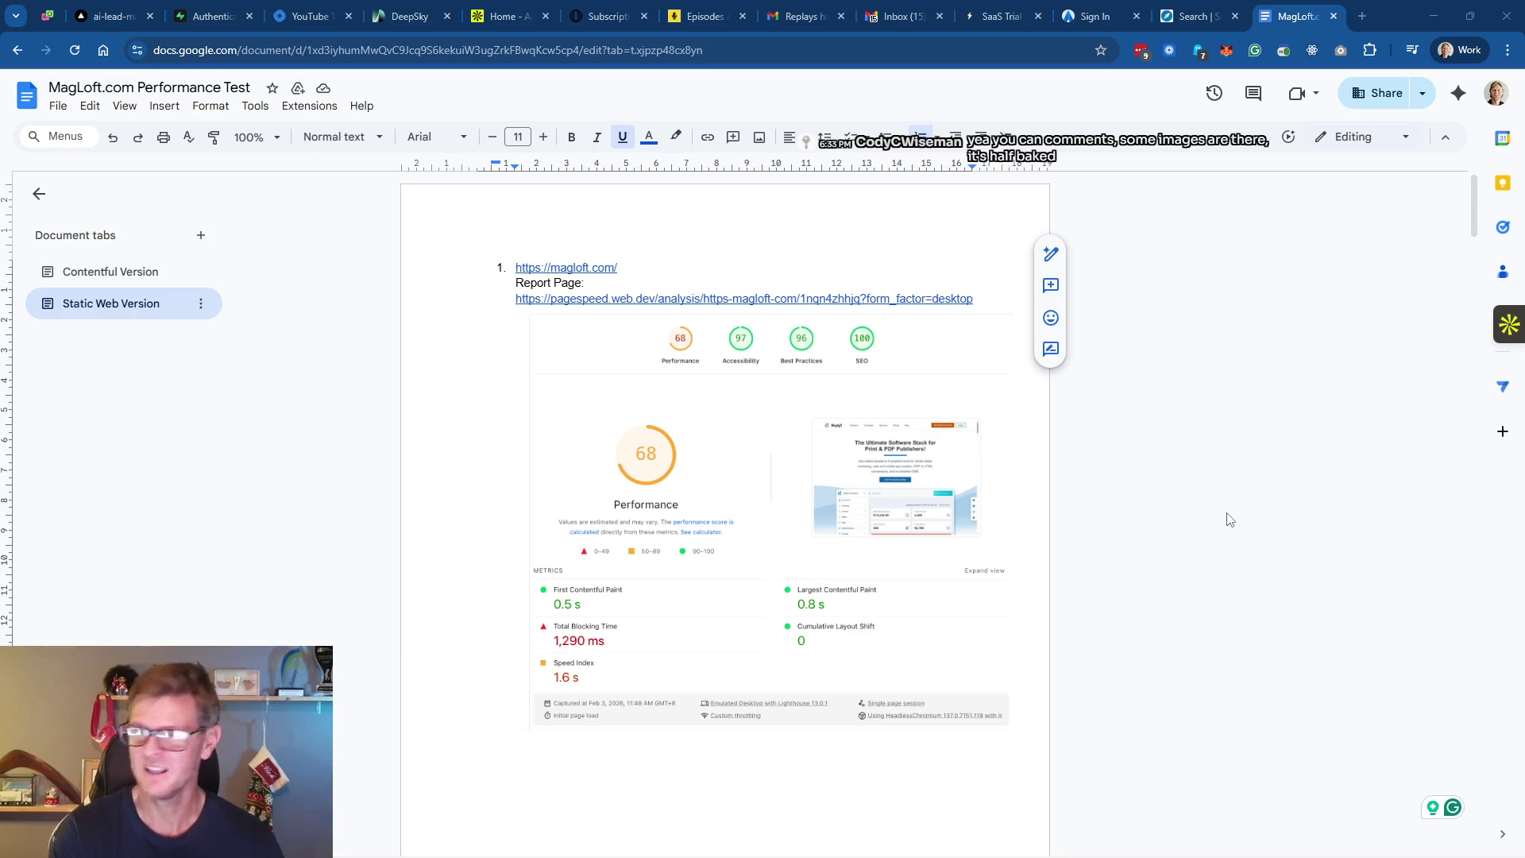
click(491, 22)
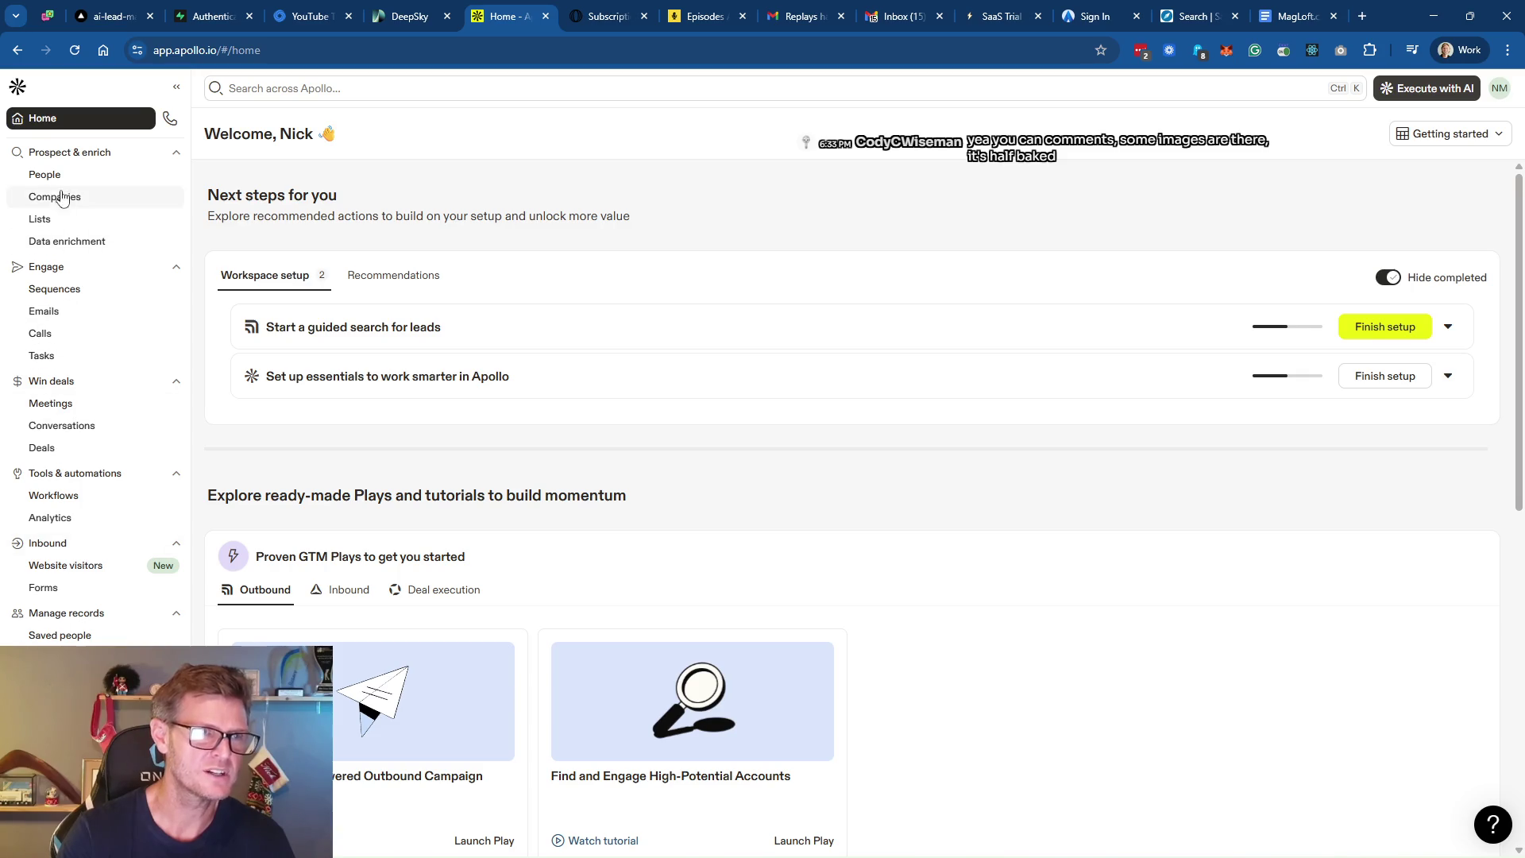
View Apollo's saved lists, then switch to the Sales Navigator lead search with 40 founder results
click(41, 218)
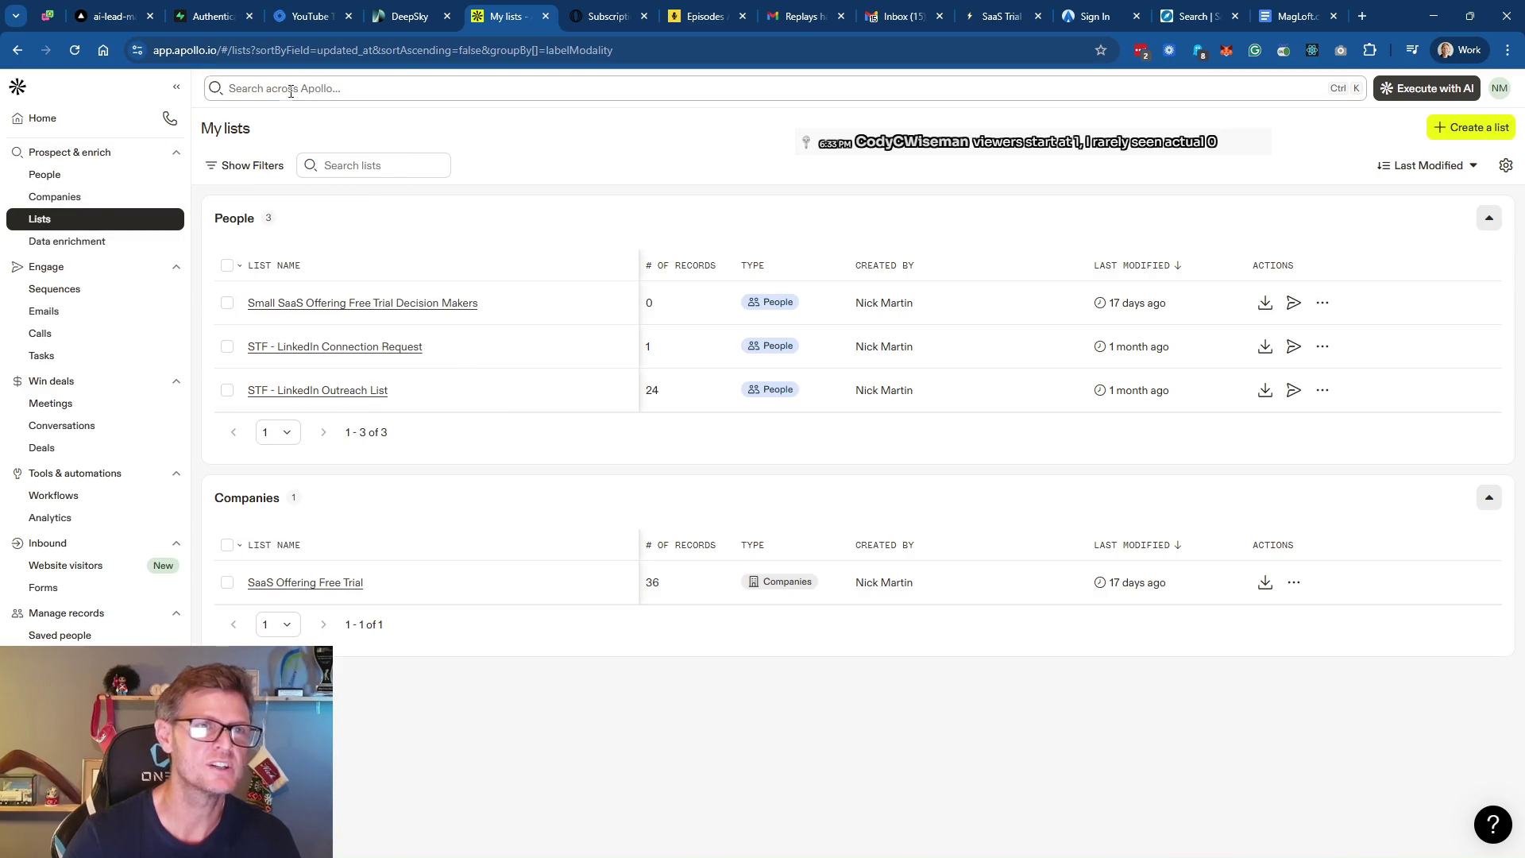
click(1191, 16)
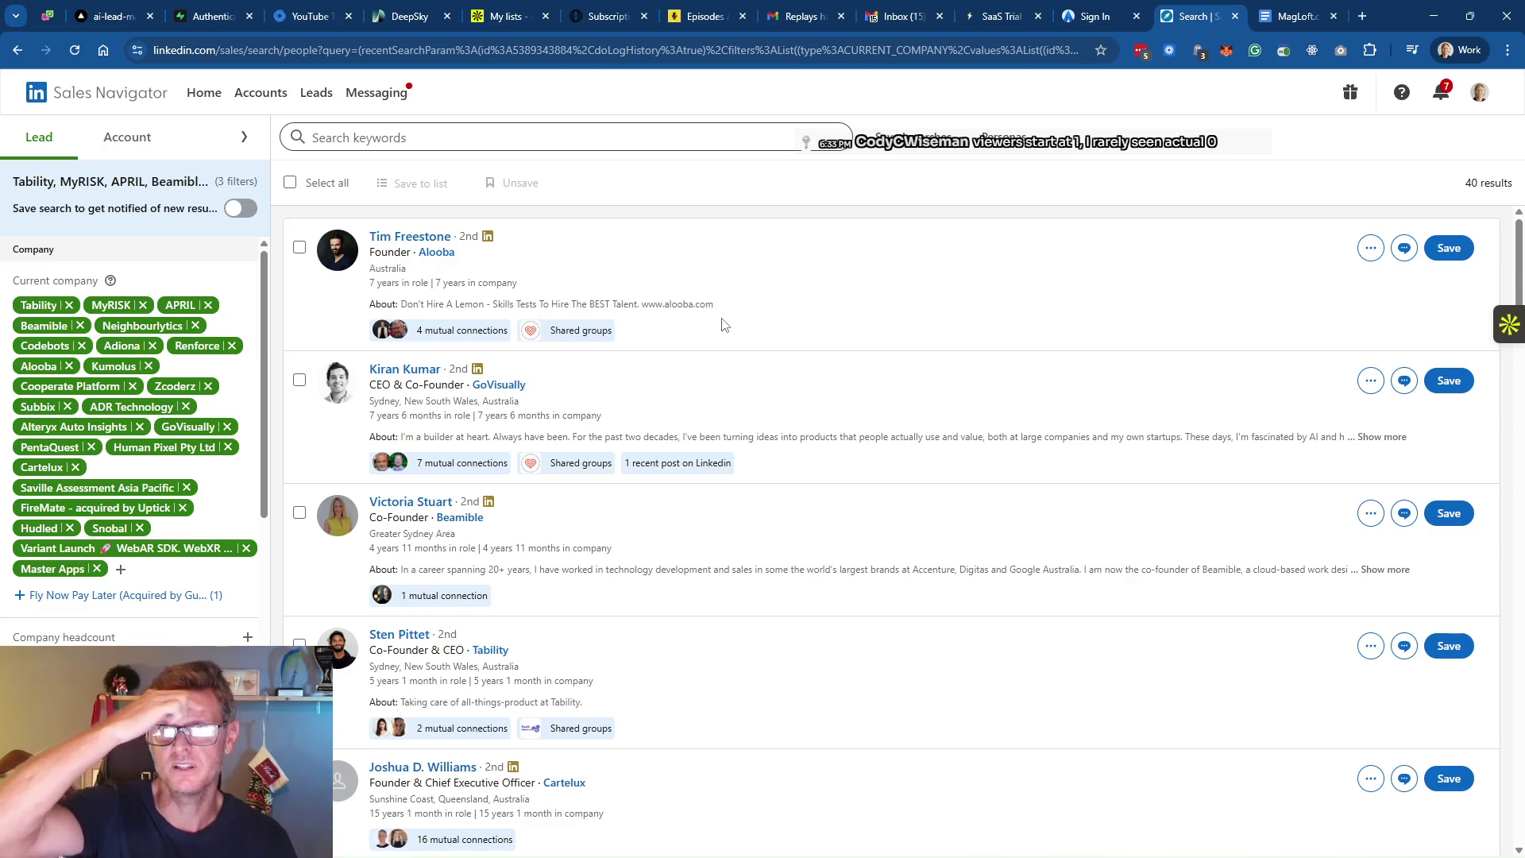
Launch AtomicBI from a search for 'atom' and nudge its window down-right over the lead results
mouse_move(642, 848)
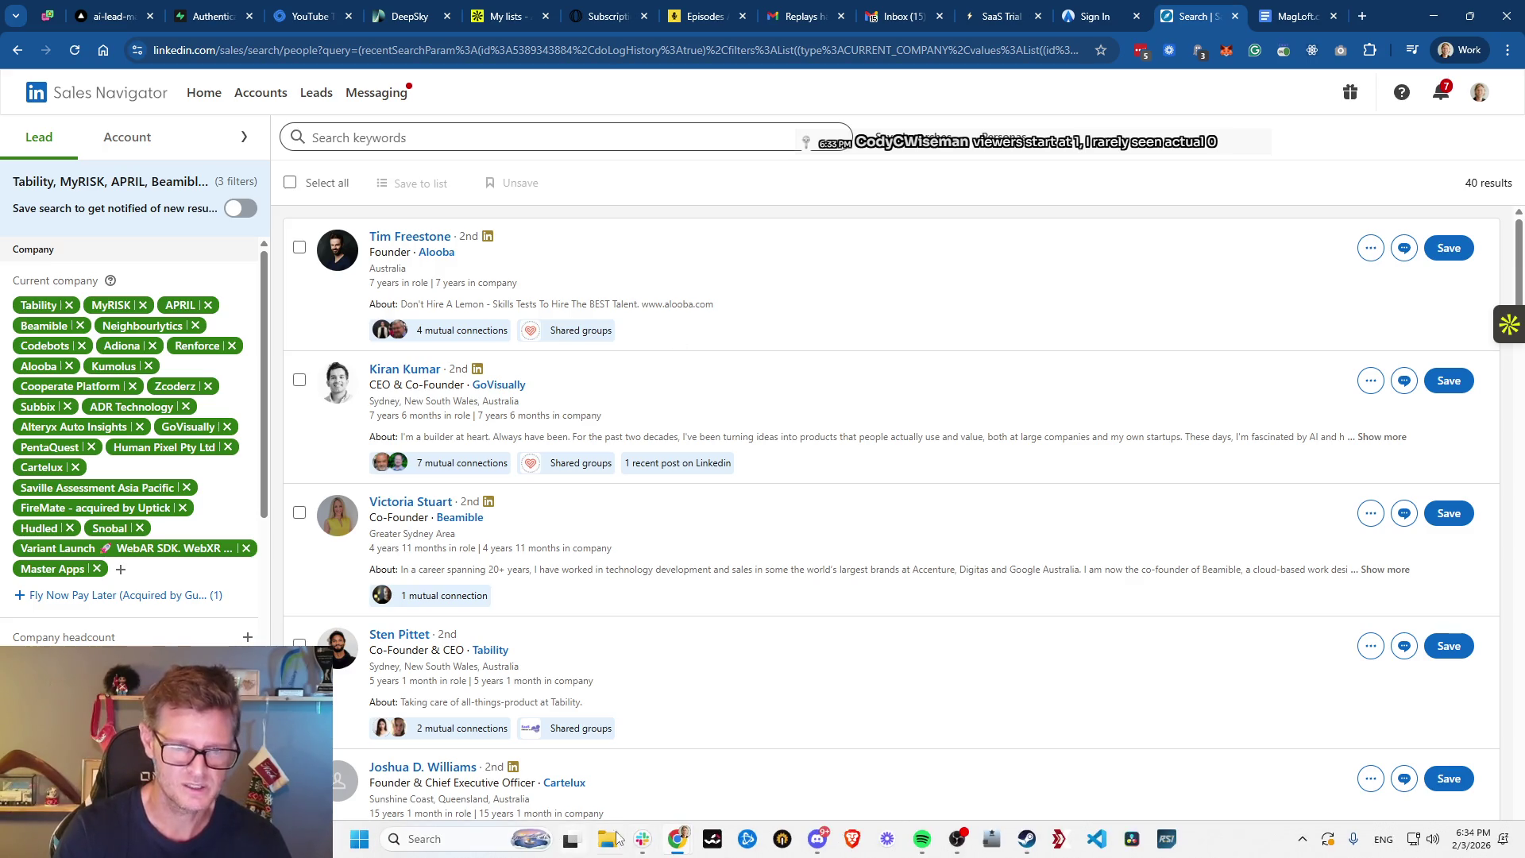
click(420, 845)
text(atom)
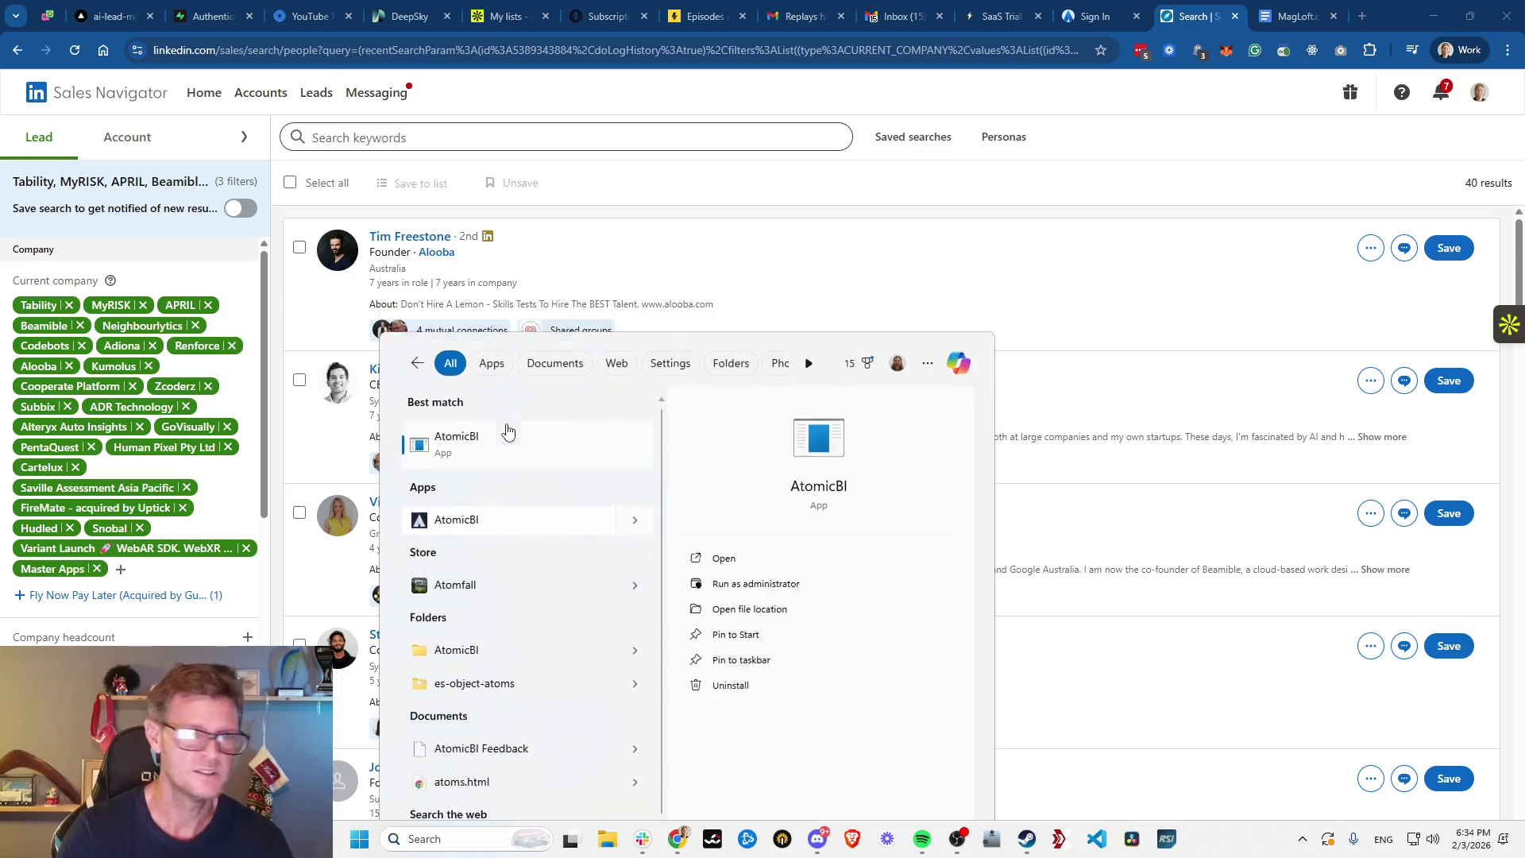
click(509, 430)
mouse_move(843, 217)
mouse_down()
mouse_move(868, 240)
mouse_move(1083, 272)
mouse_up()
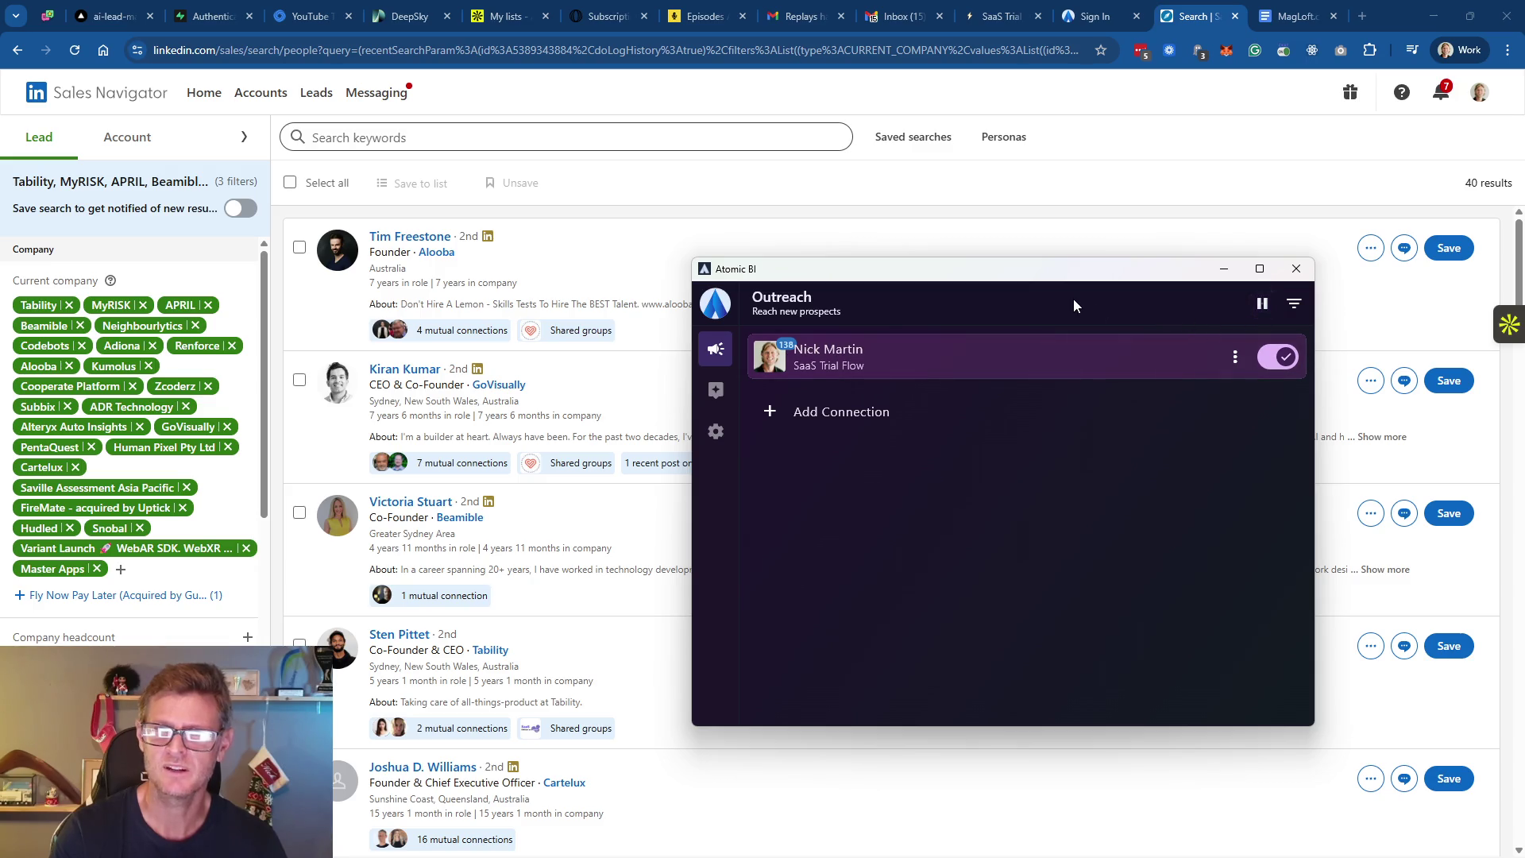
drag(1082, 269, 1122, 286)
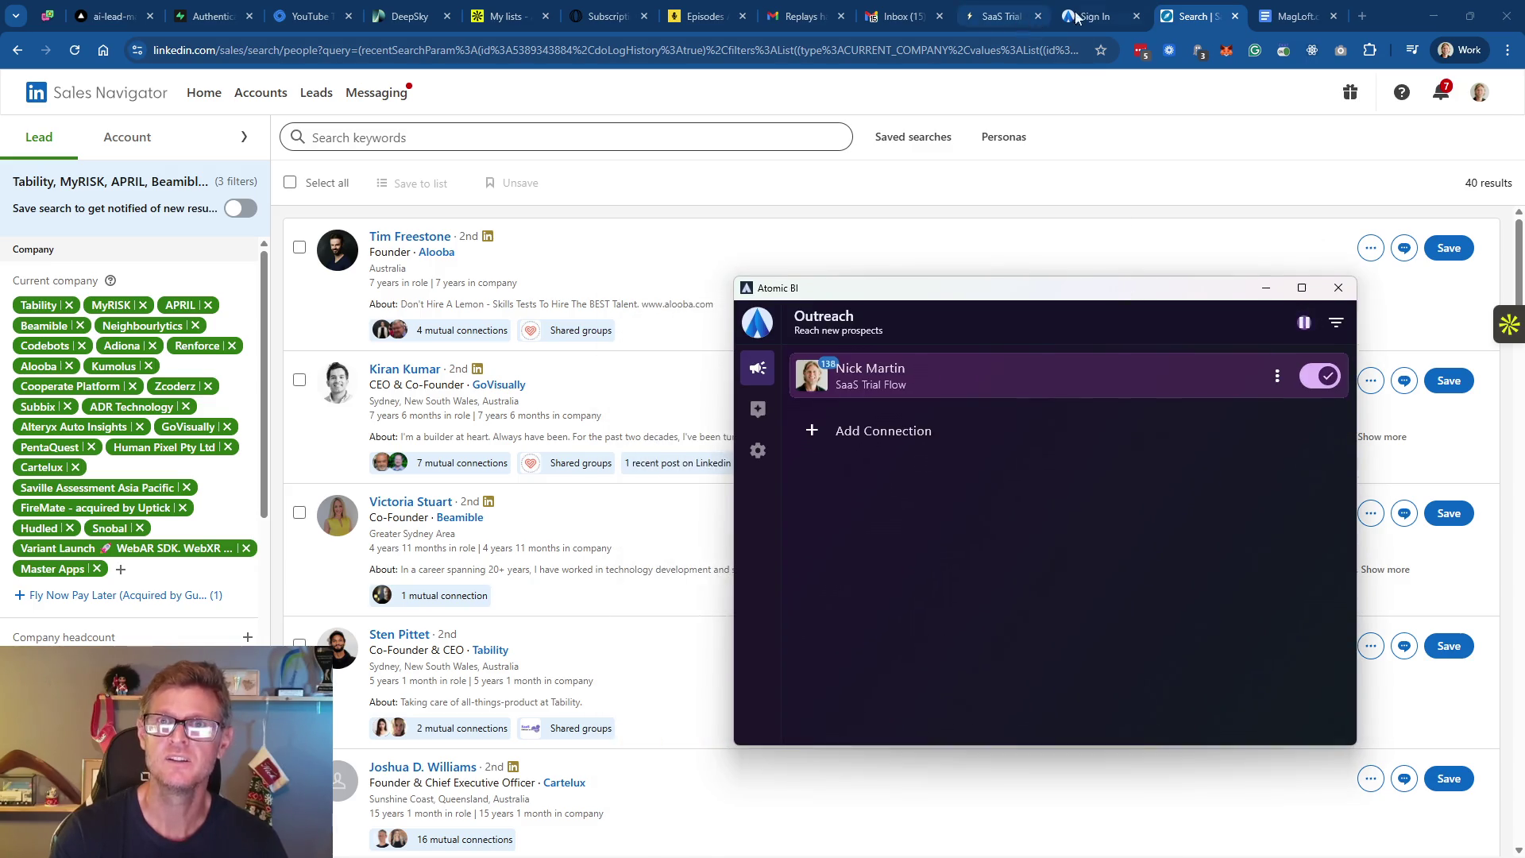
click(1094, 16)
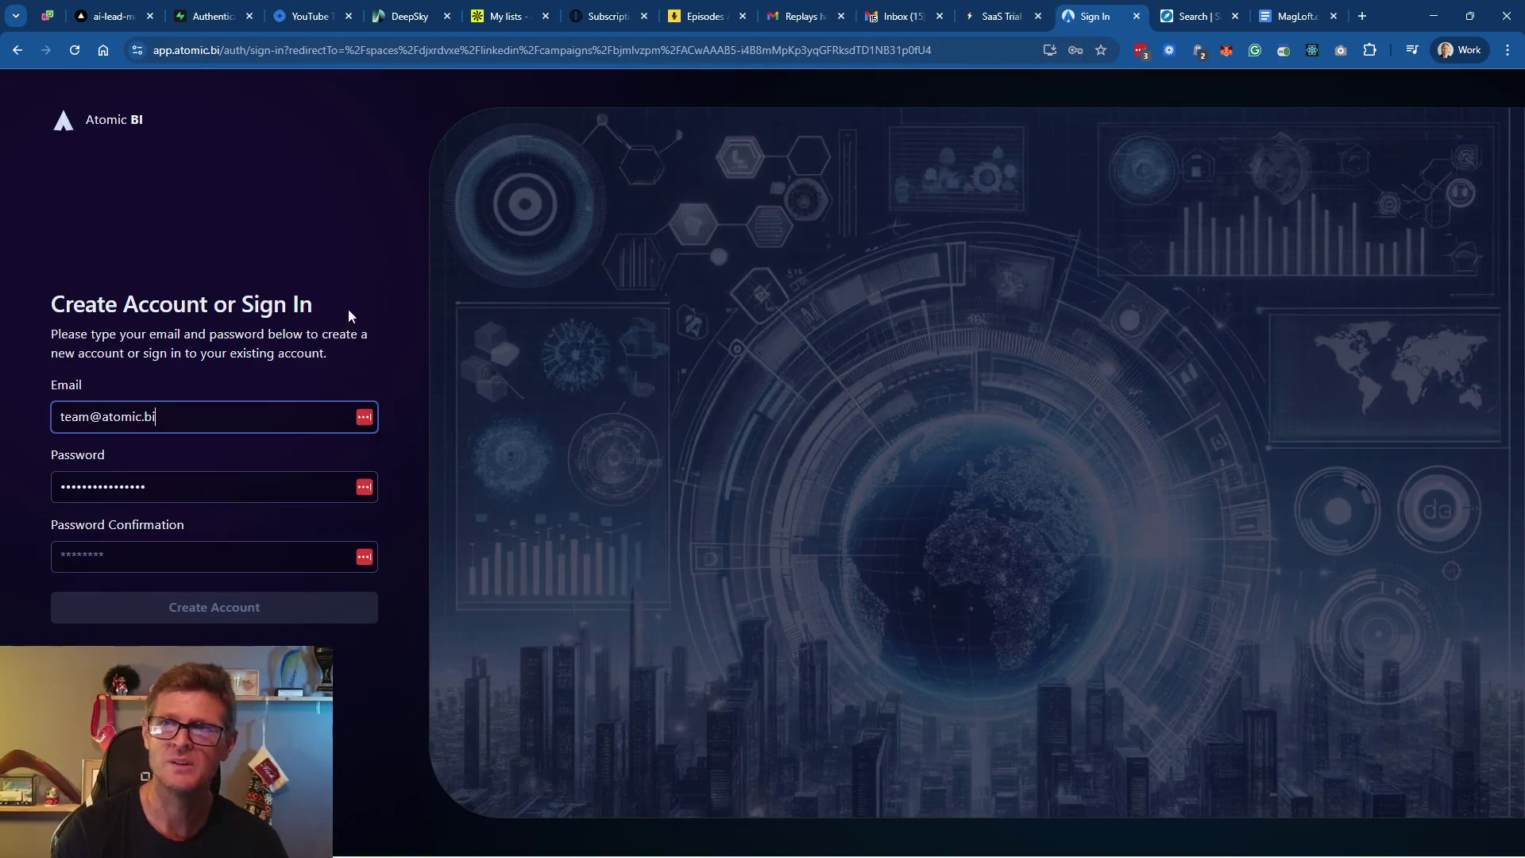
Autofill the saved login, then send the tab from the sign-in page to the atomic.bi homepage
click(210, 416)
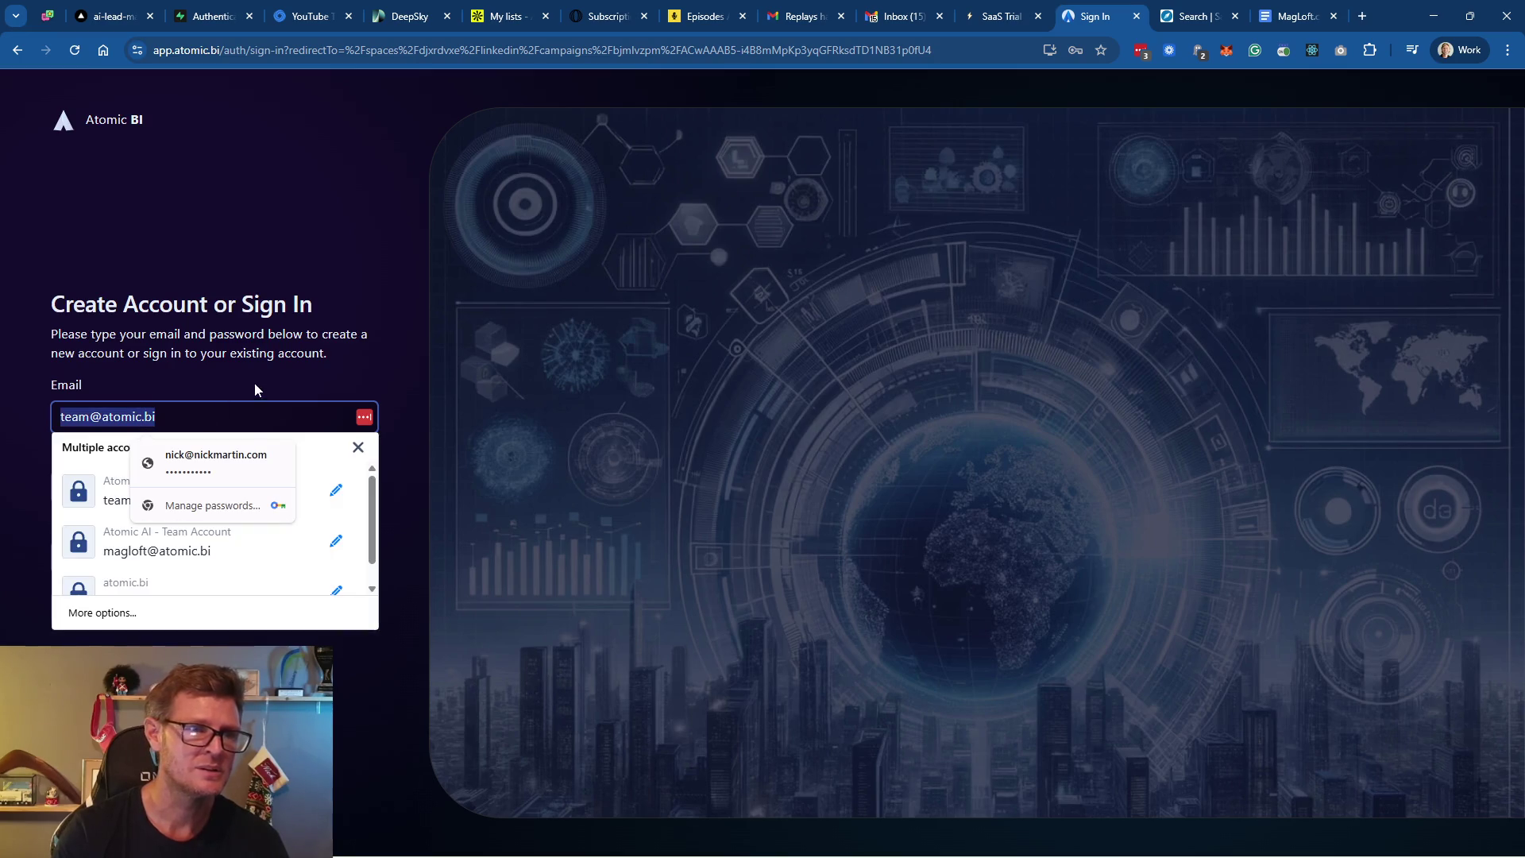
click(237, 467)
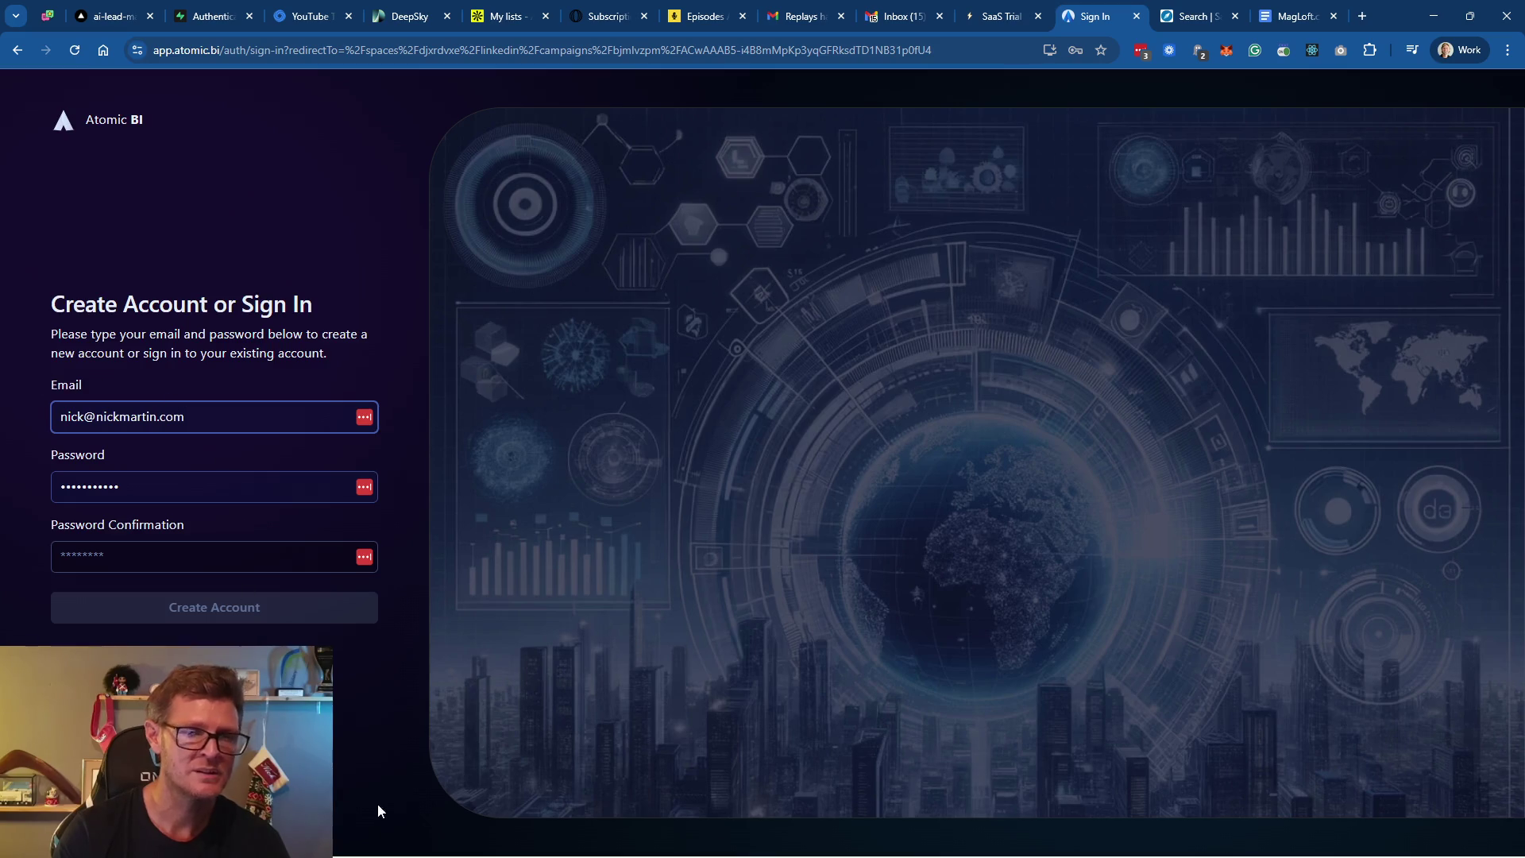
click(247, 51)
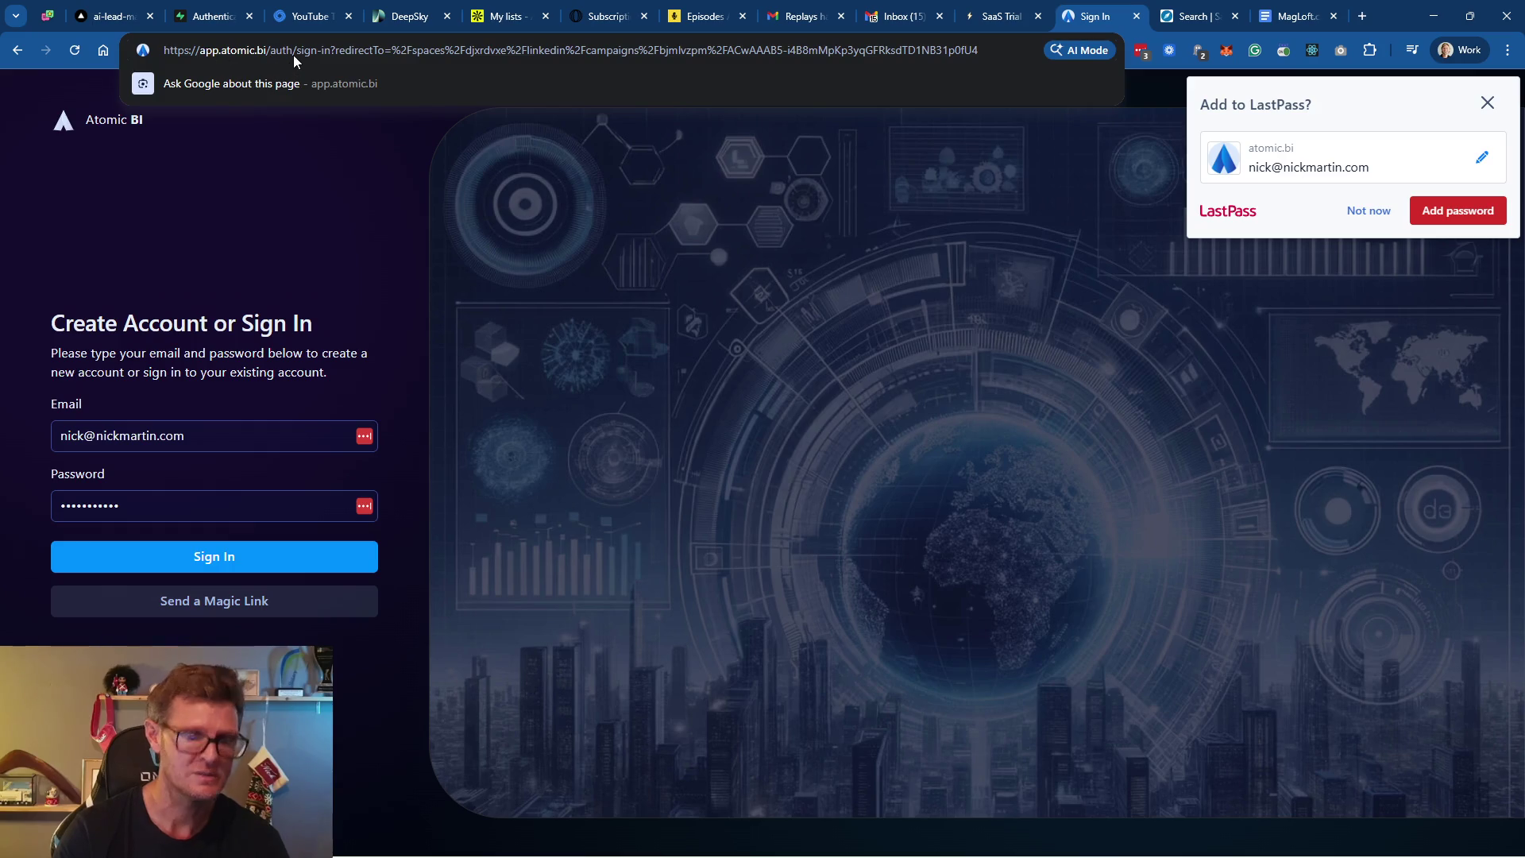
key(shift+End)
key(Delete)
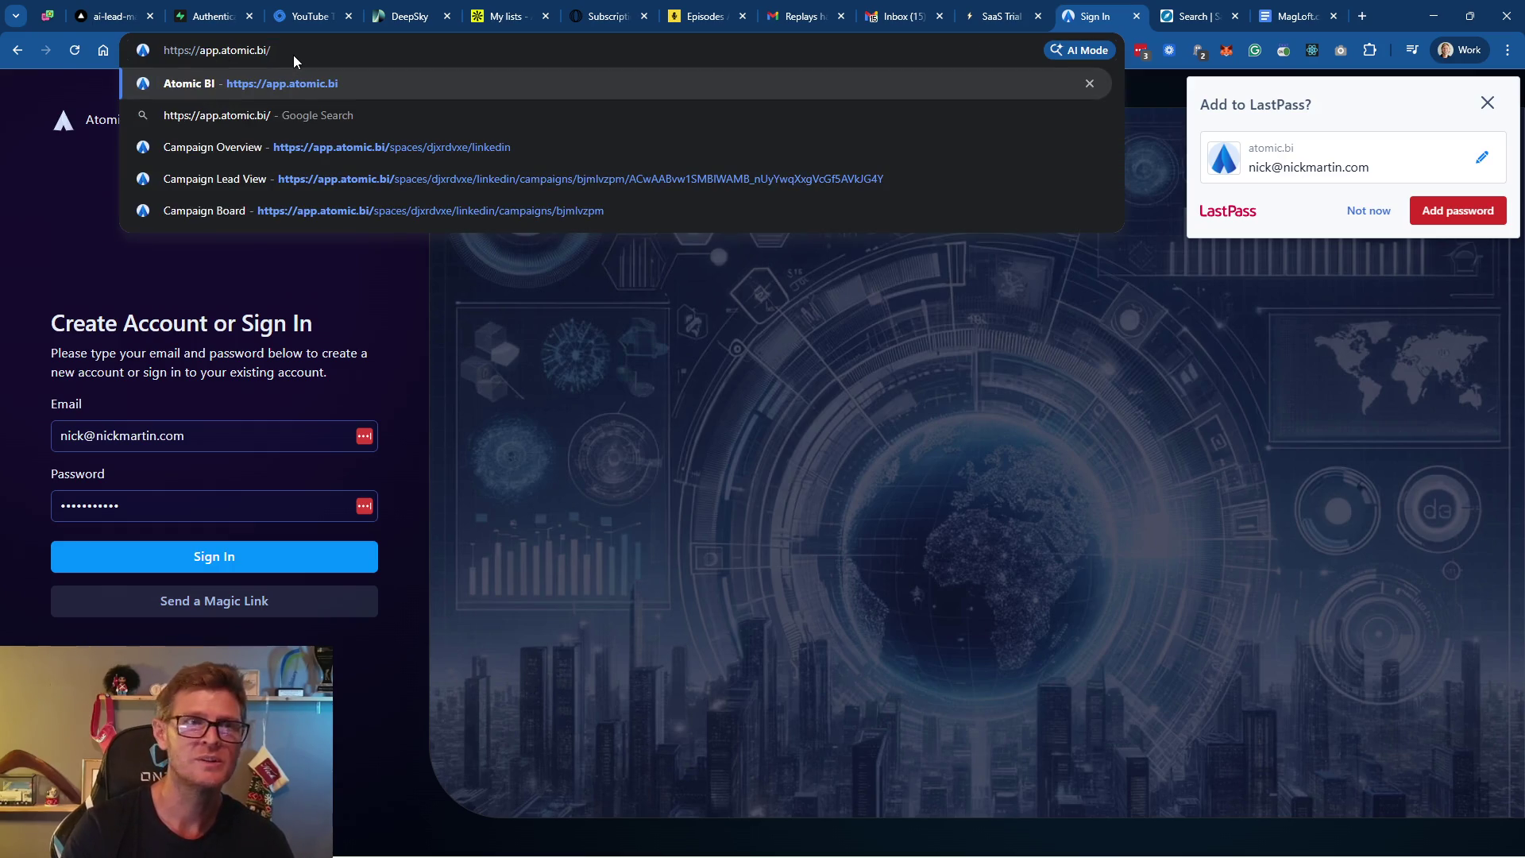
key(Return)
click(512, 50)
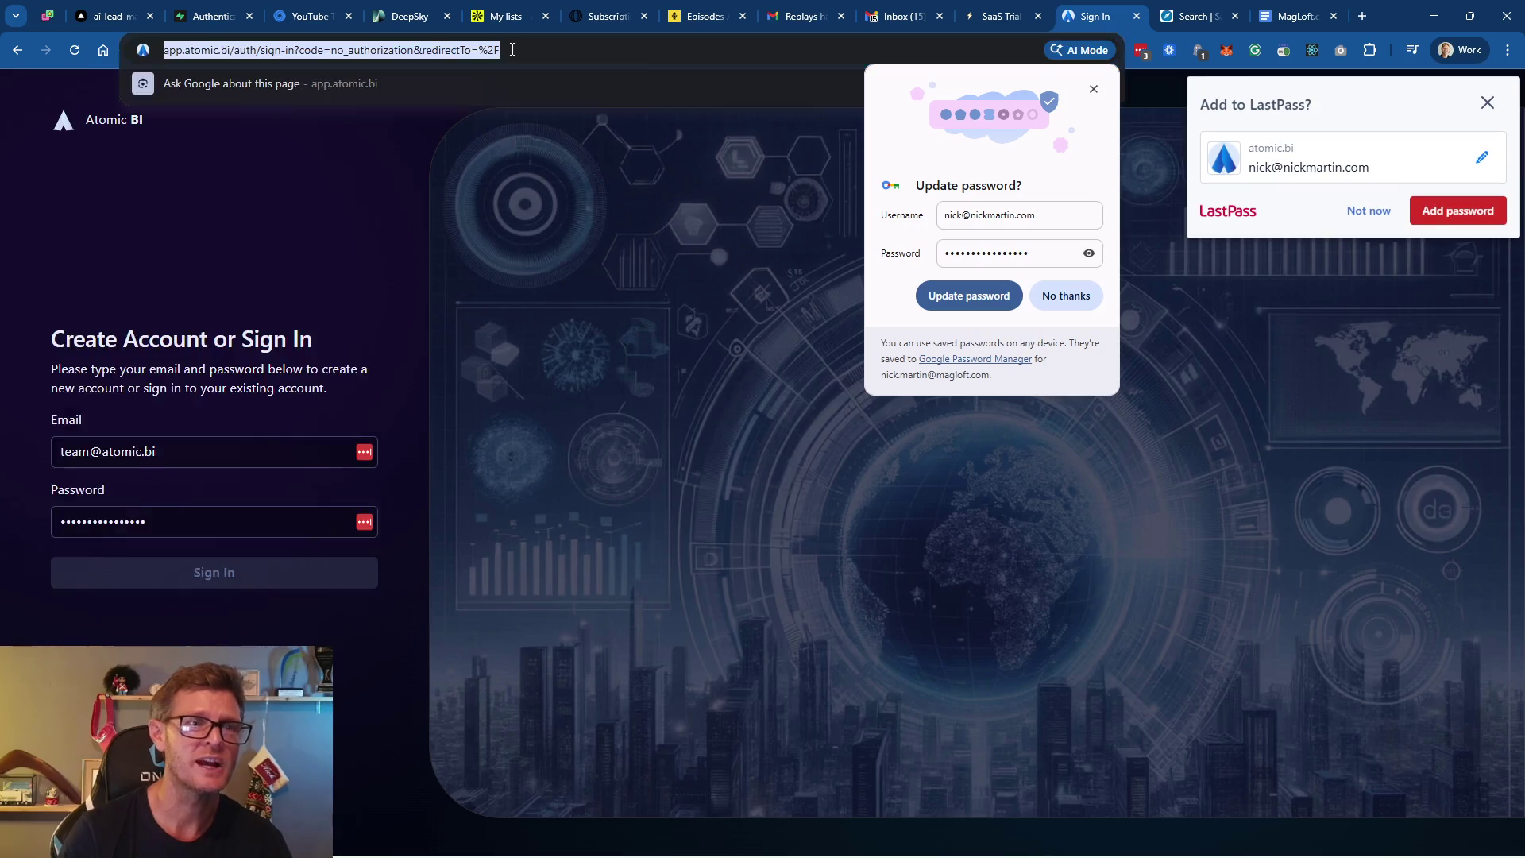
text(atomic)
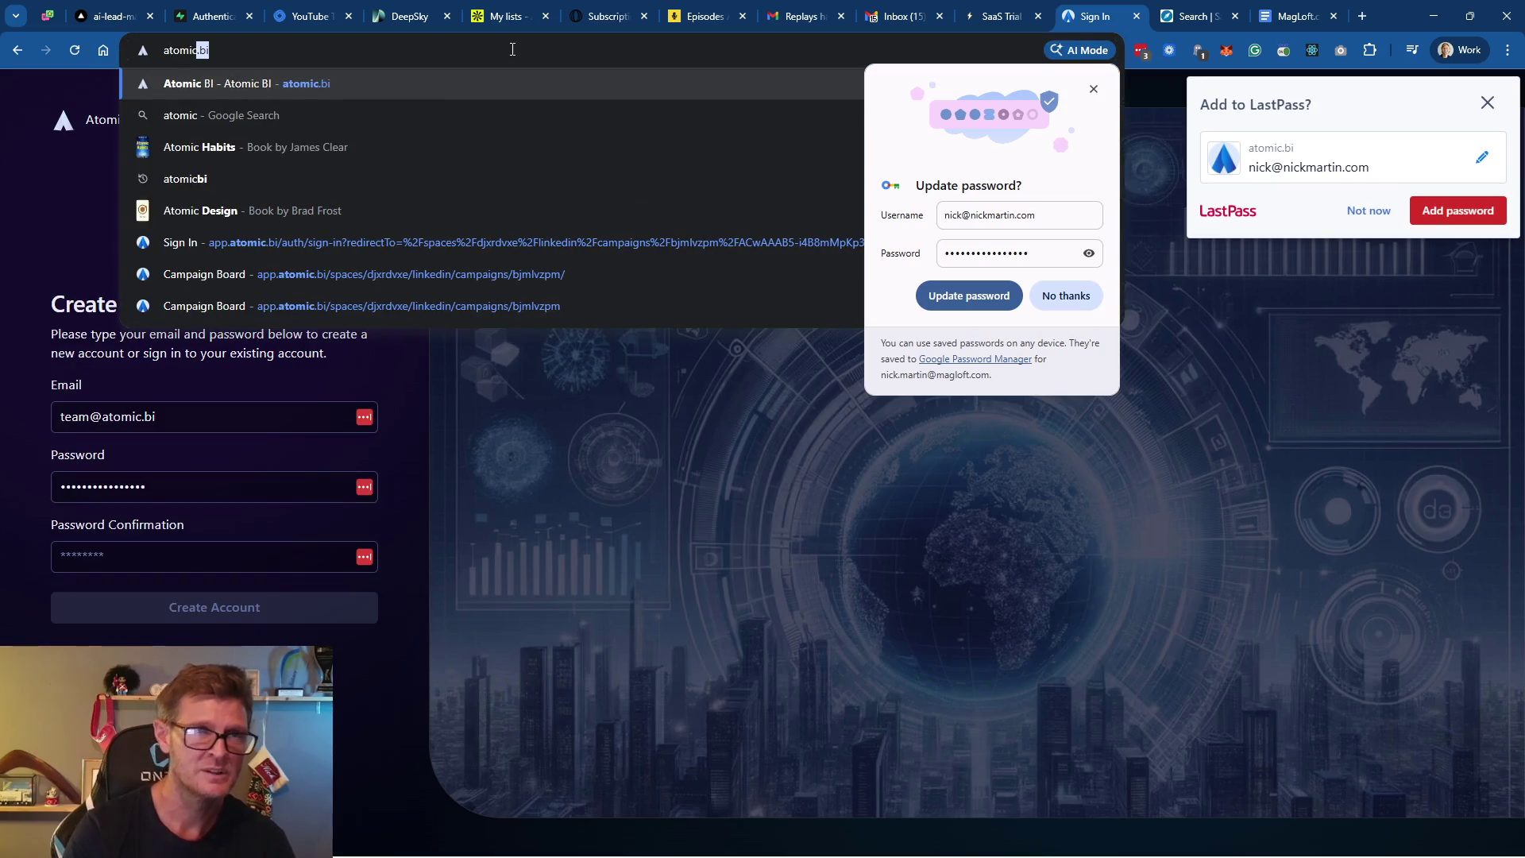
key(Return)
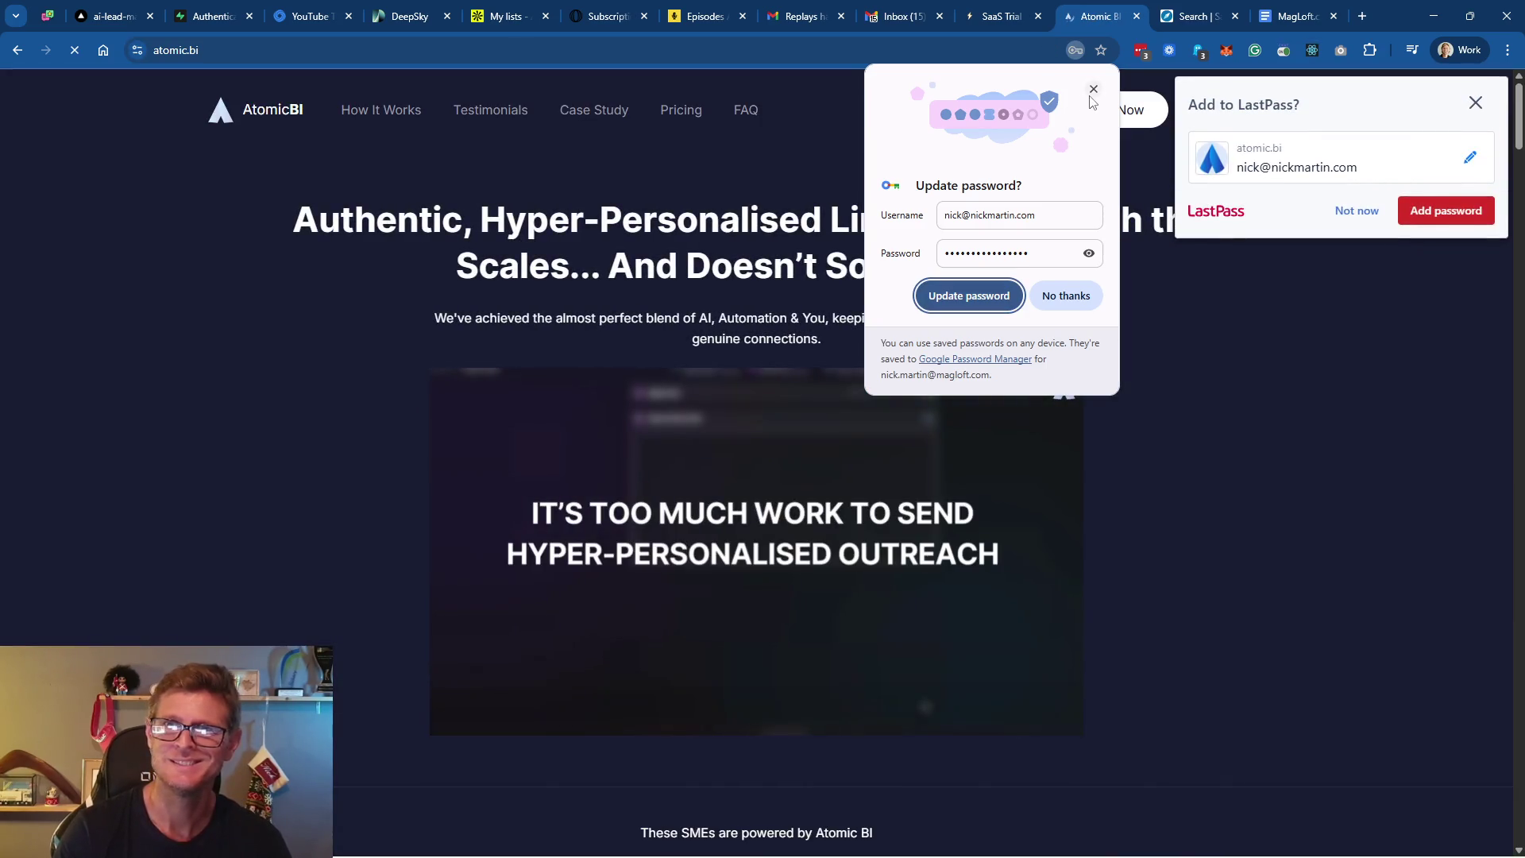
Dismiss the password prompt and open the Login page in a new tab, browsing saved accounts
click(1477, 106)
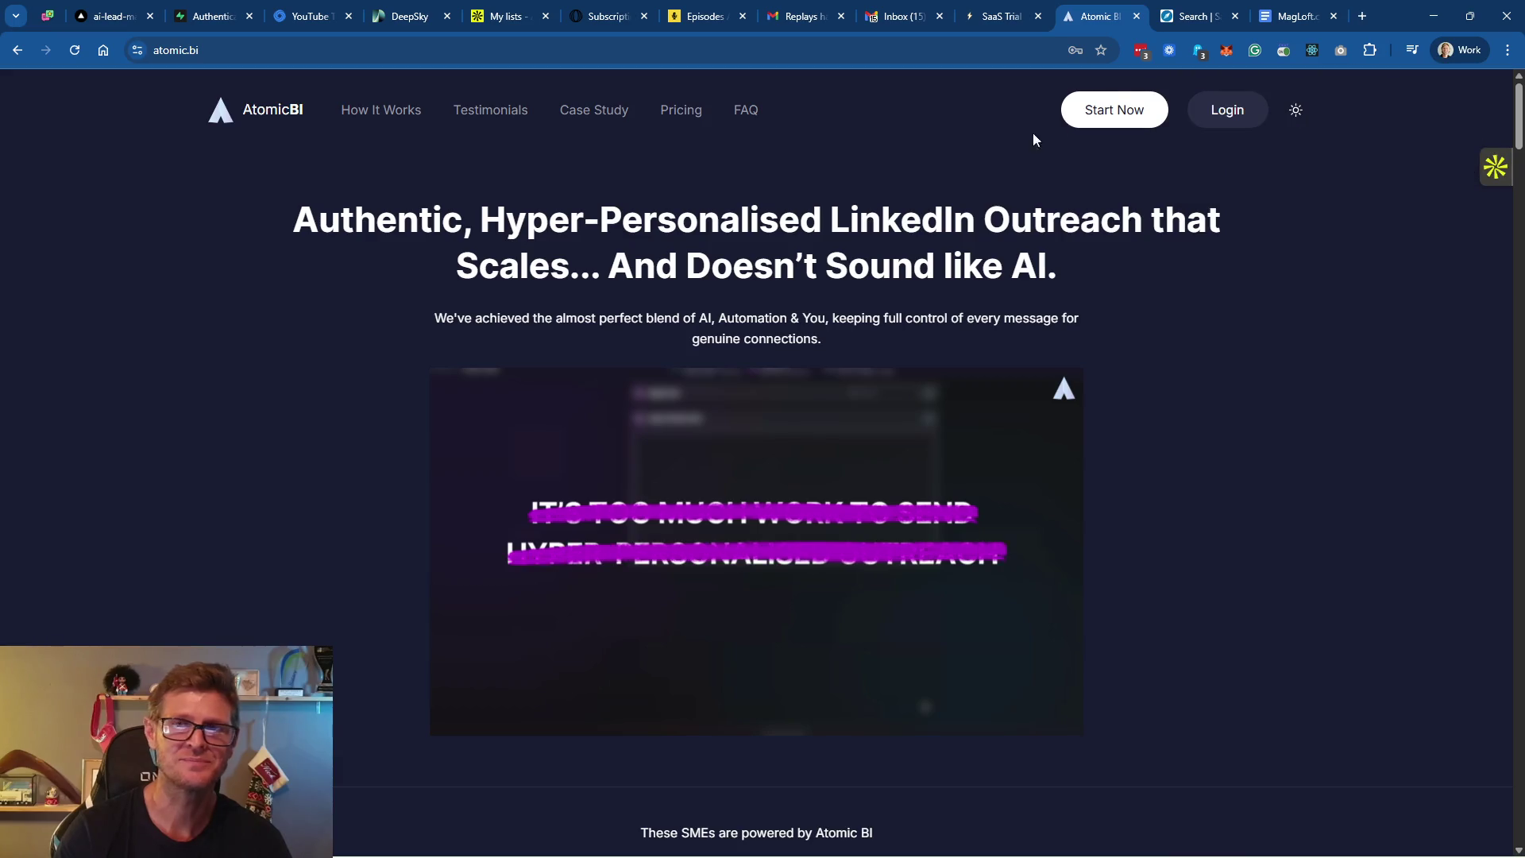
click(1228, 112)
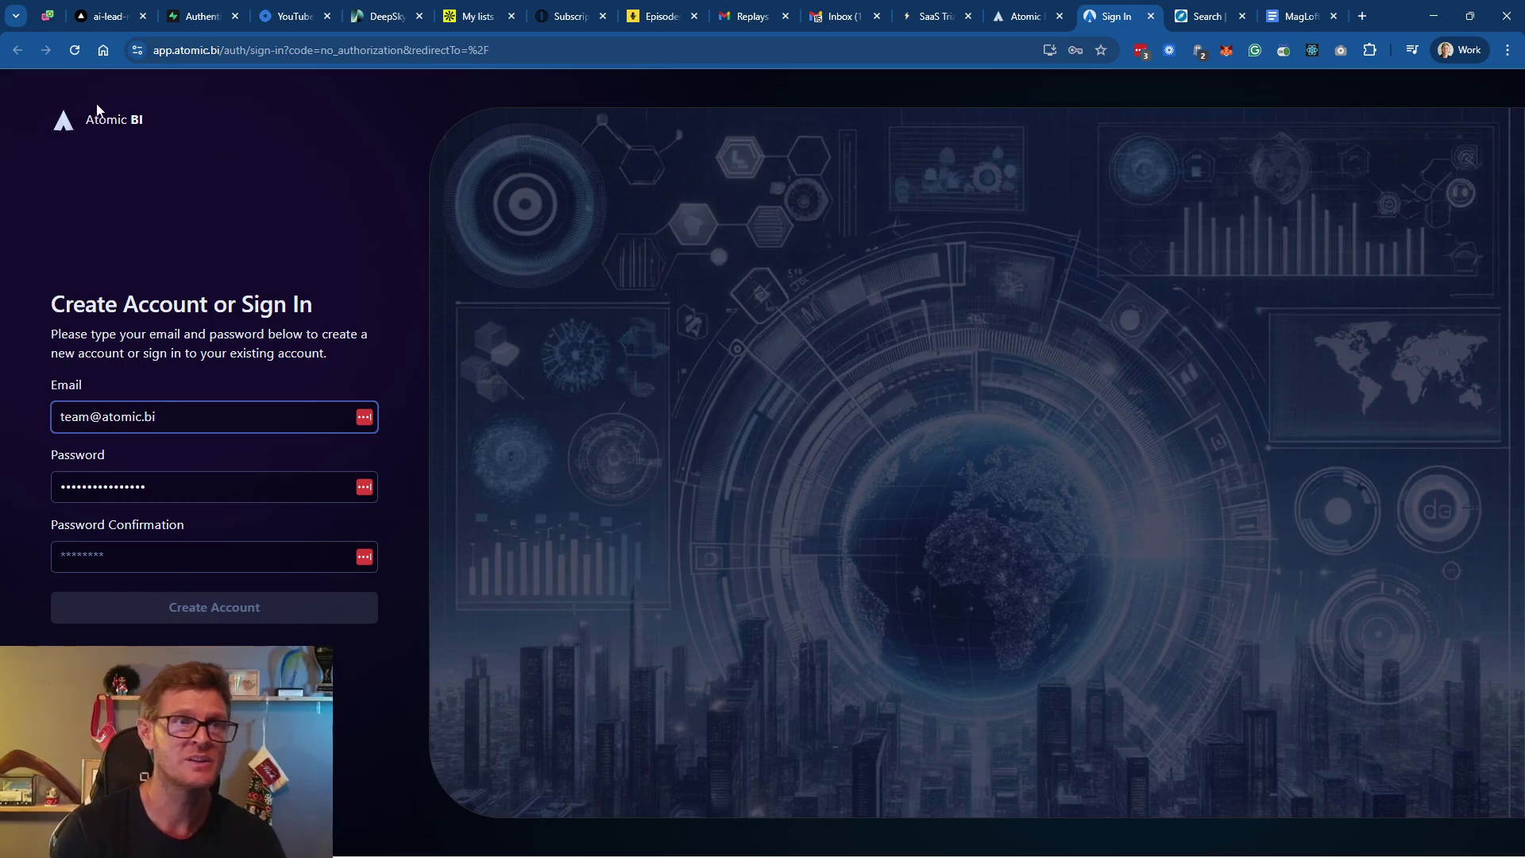
click(365, 419)
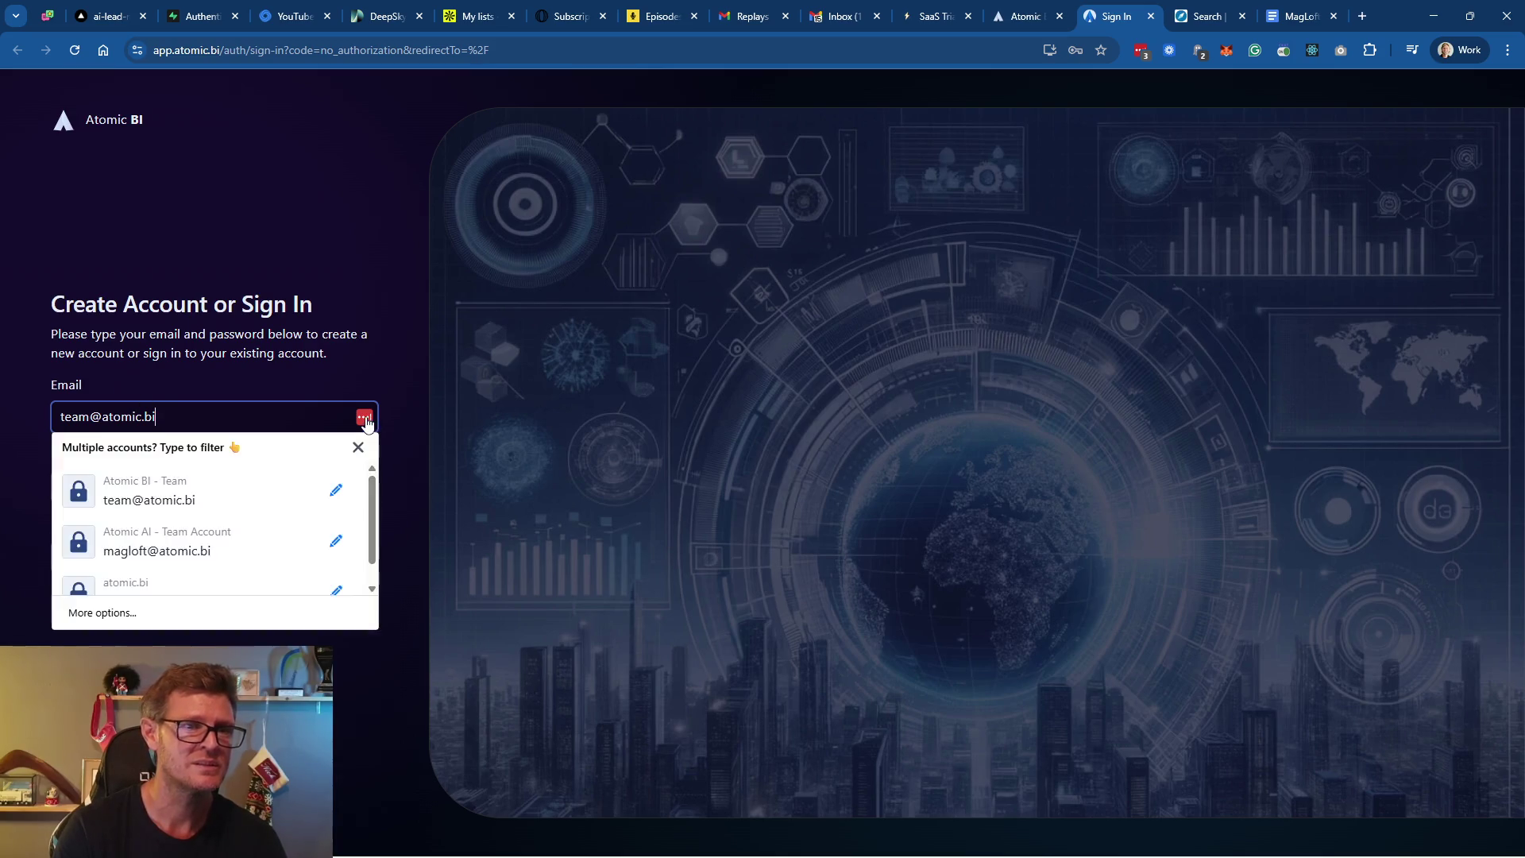
scroll(271, 534, down, 1)
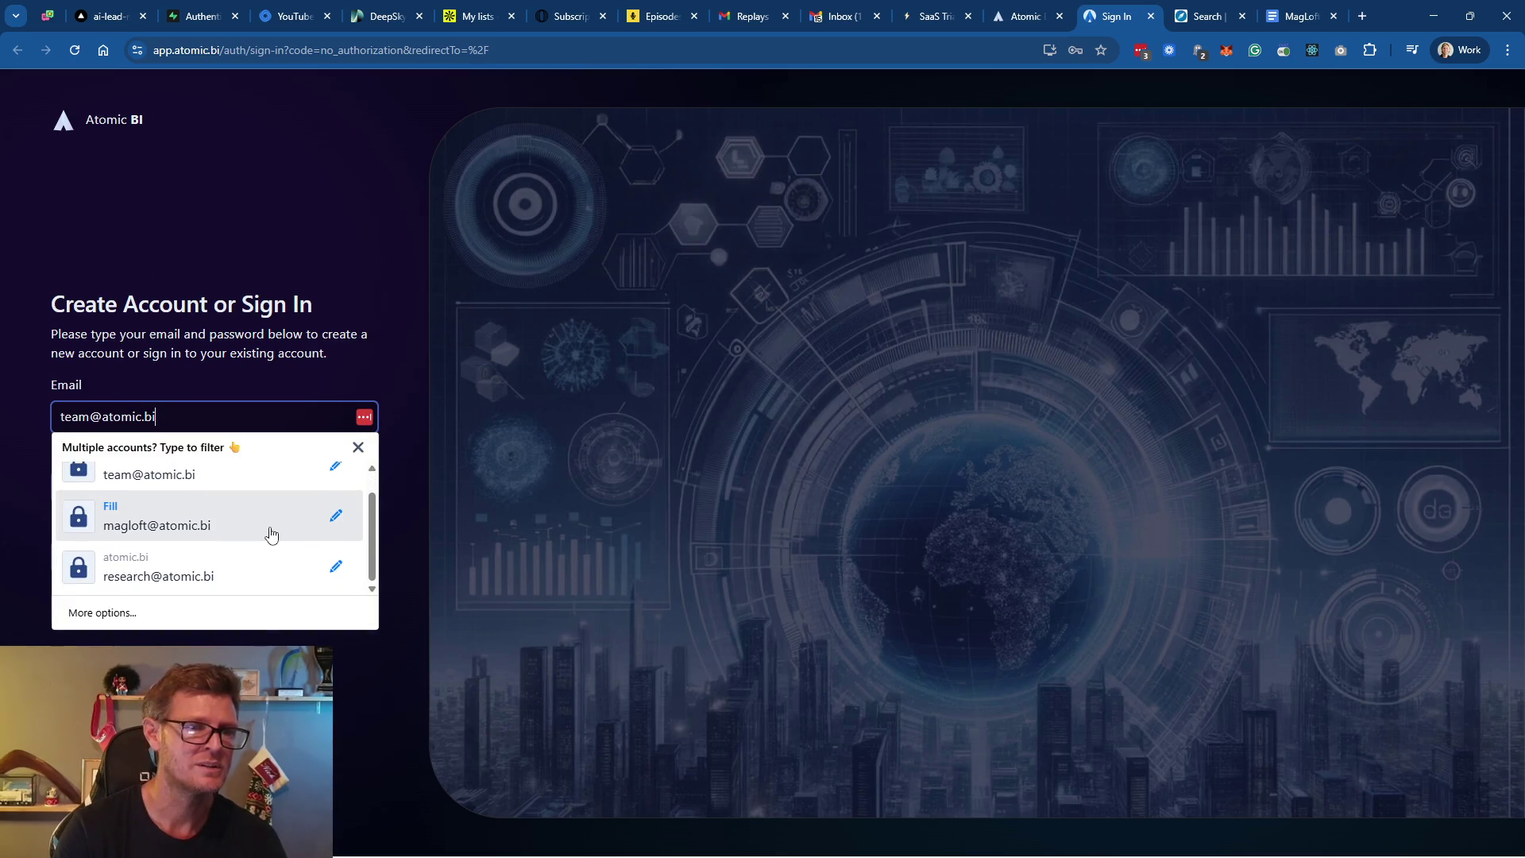
key(Escape)
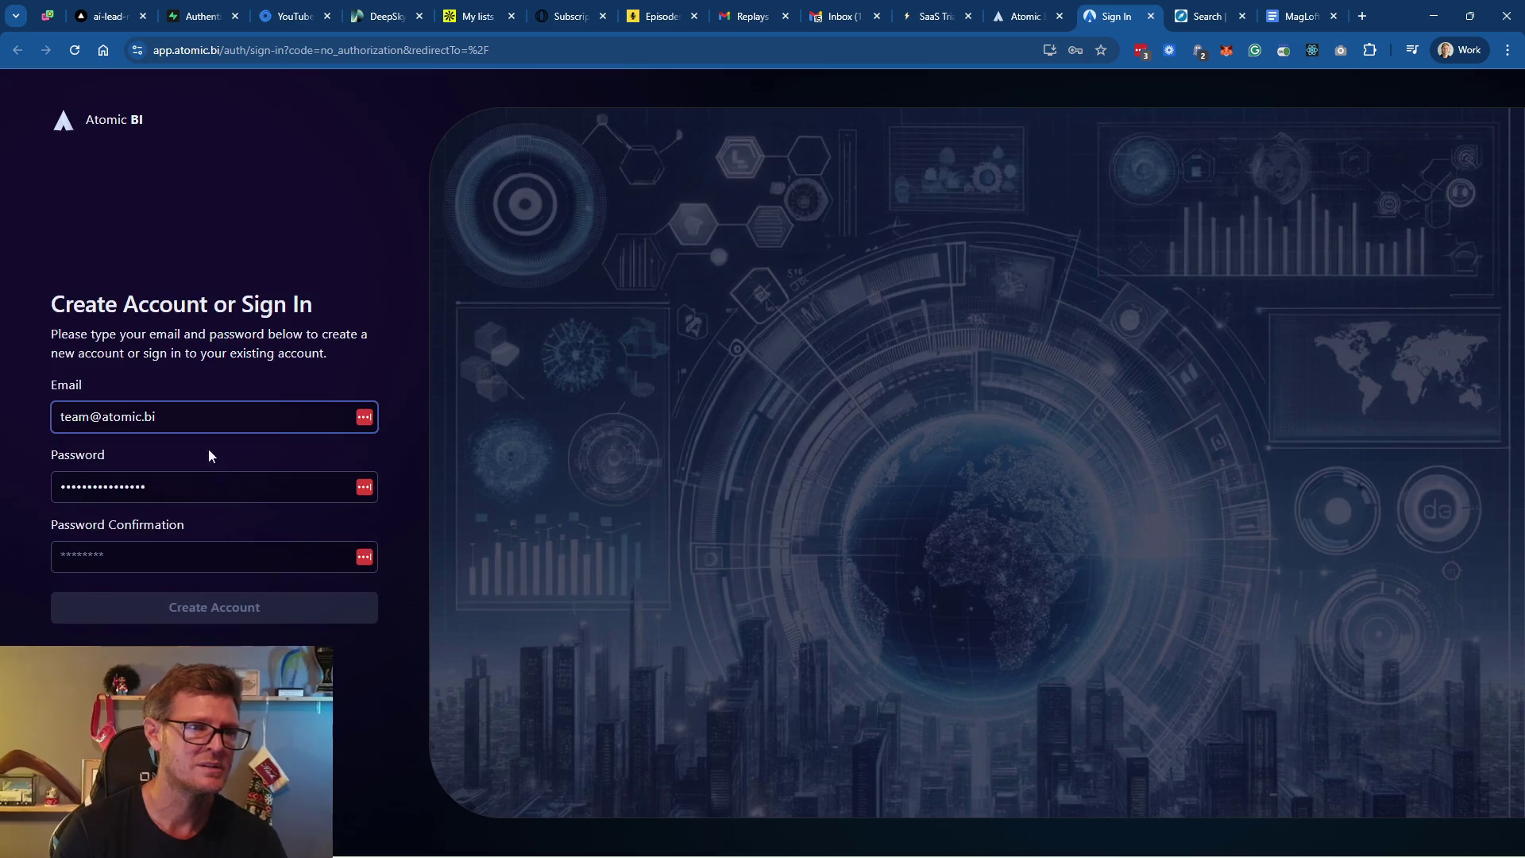
Replace the email with the saved personal account's login and sign in to Atomic BI
click(195, 422)
key(ctrl+a)
text(ni)
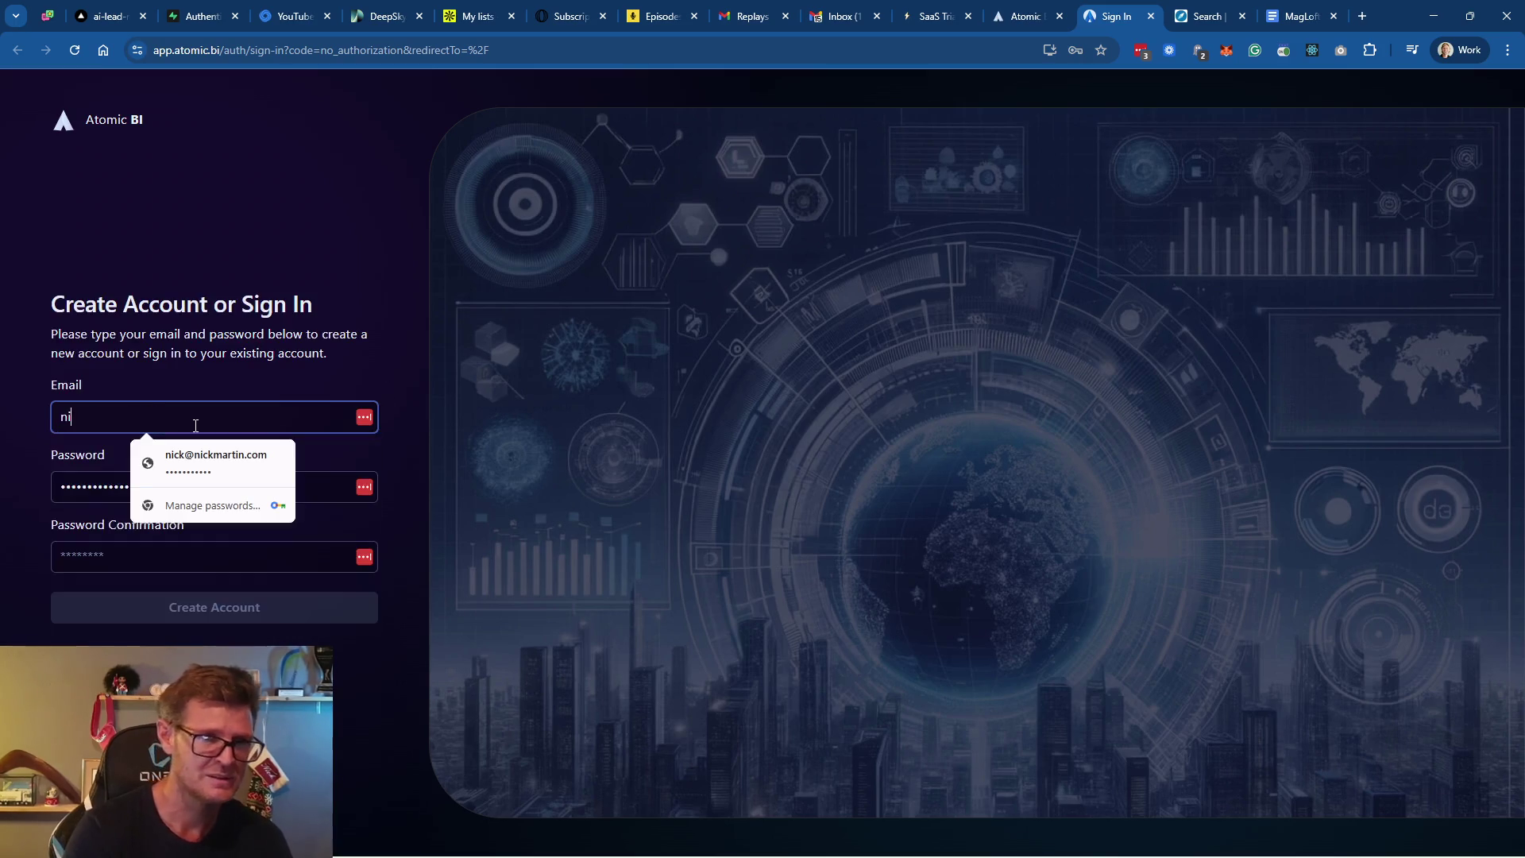
click(211, 468)
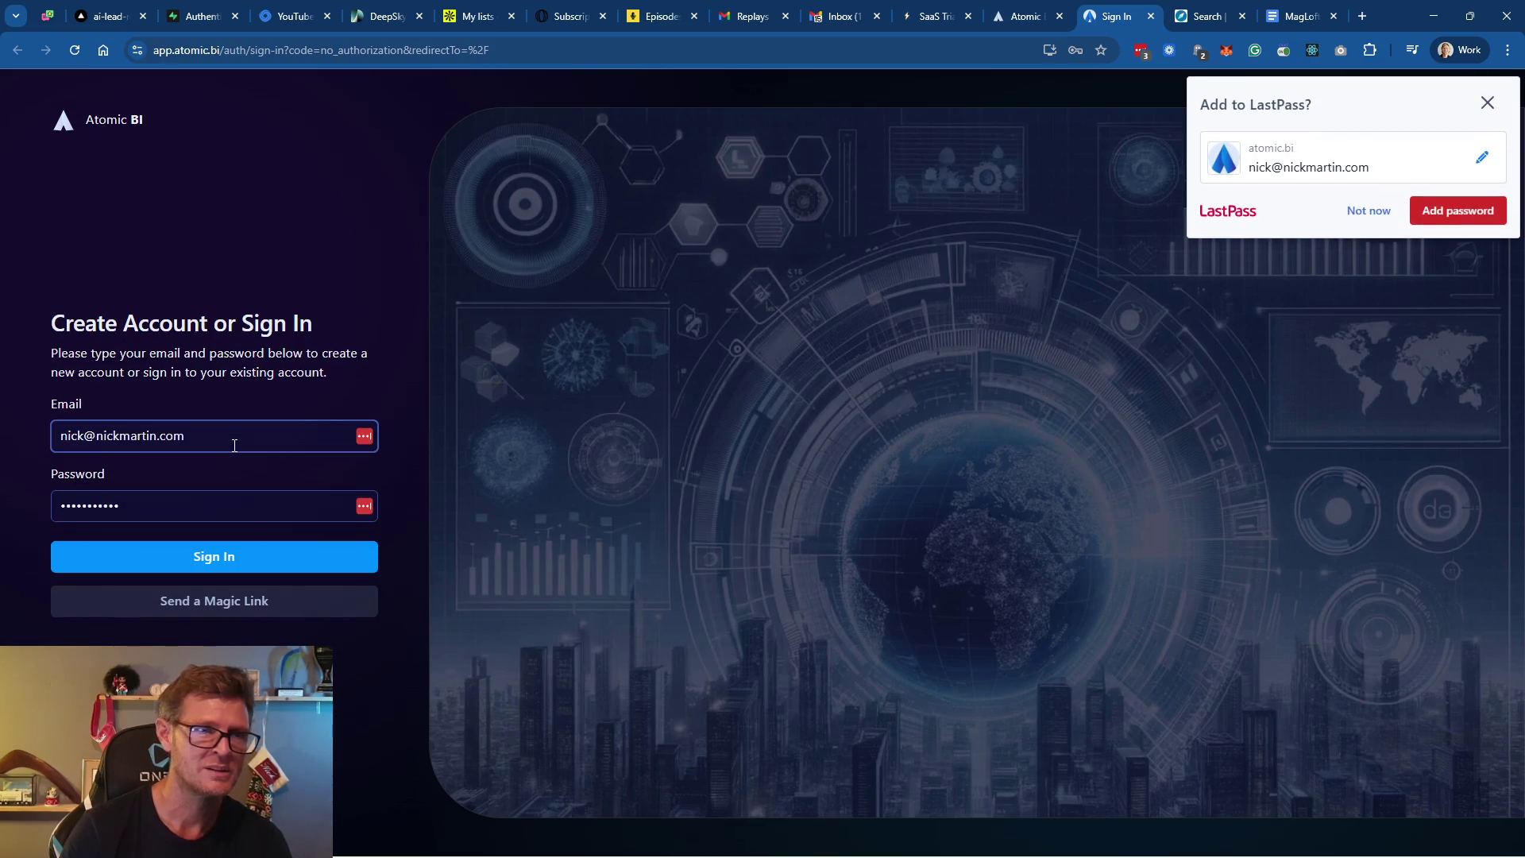
click(1487, 102)
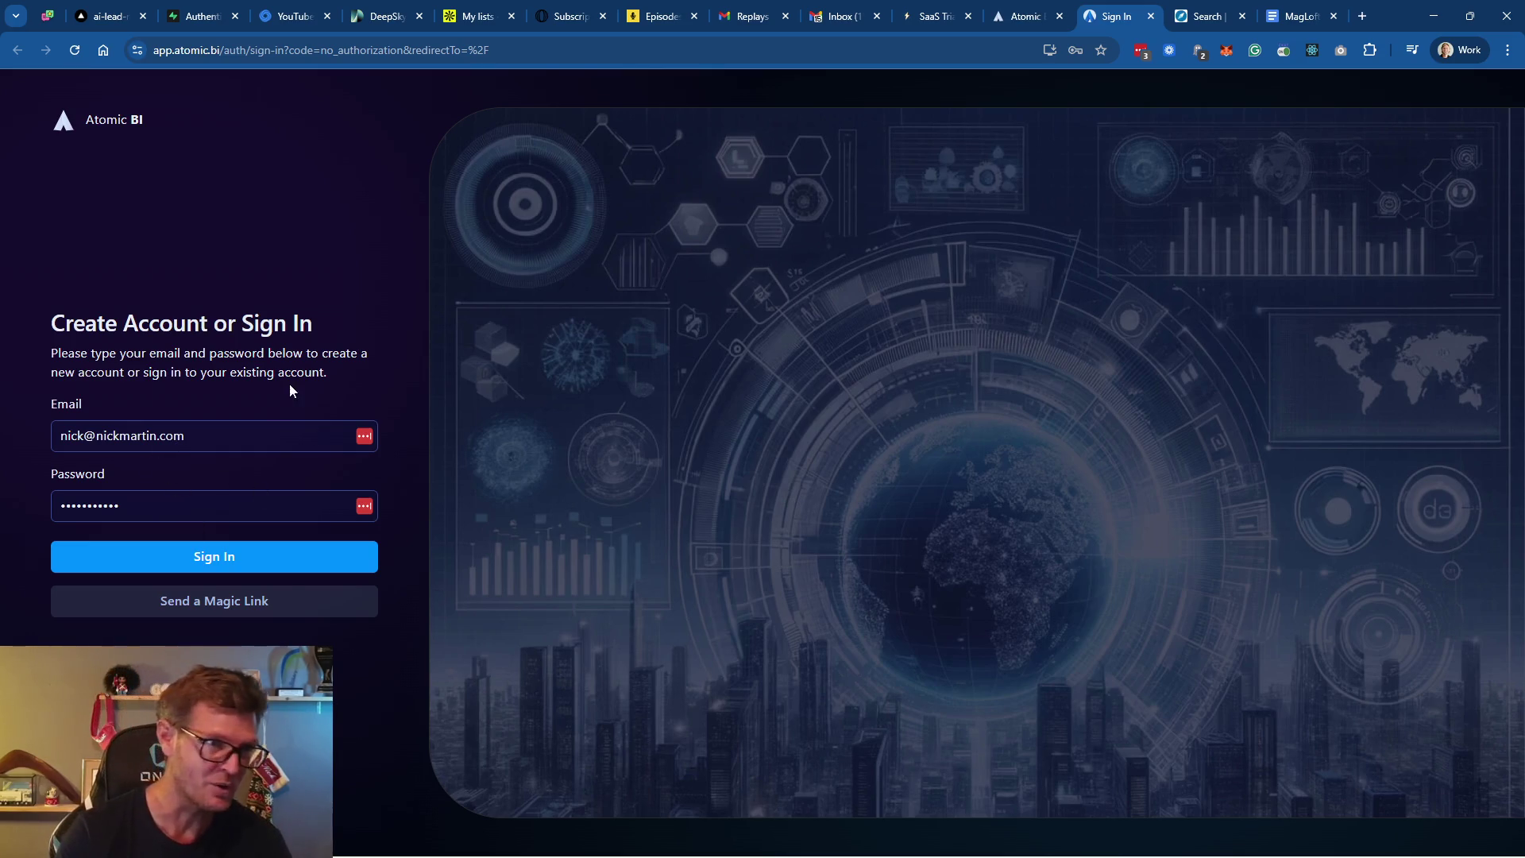
click(207, 562)
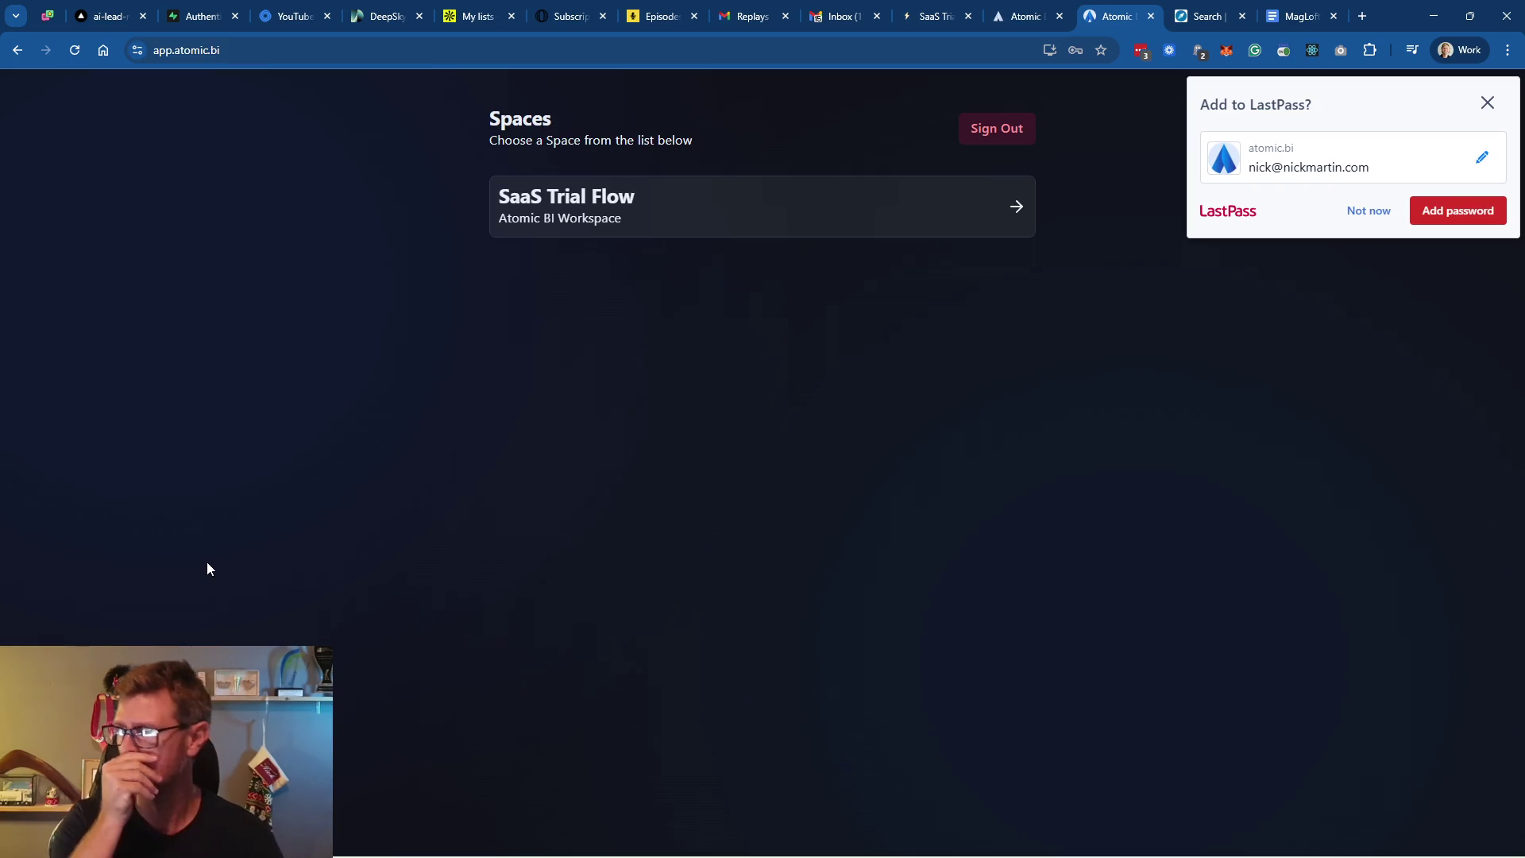
Dismiss the password prompt and open the SaaS Trial Flow space, revealing the Outreach campaigns panel
key(alt+Tab)
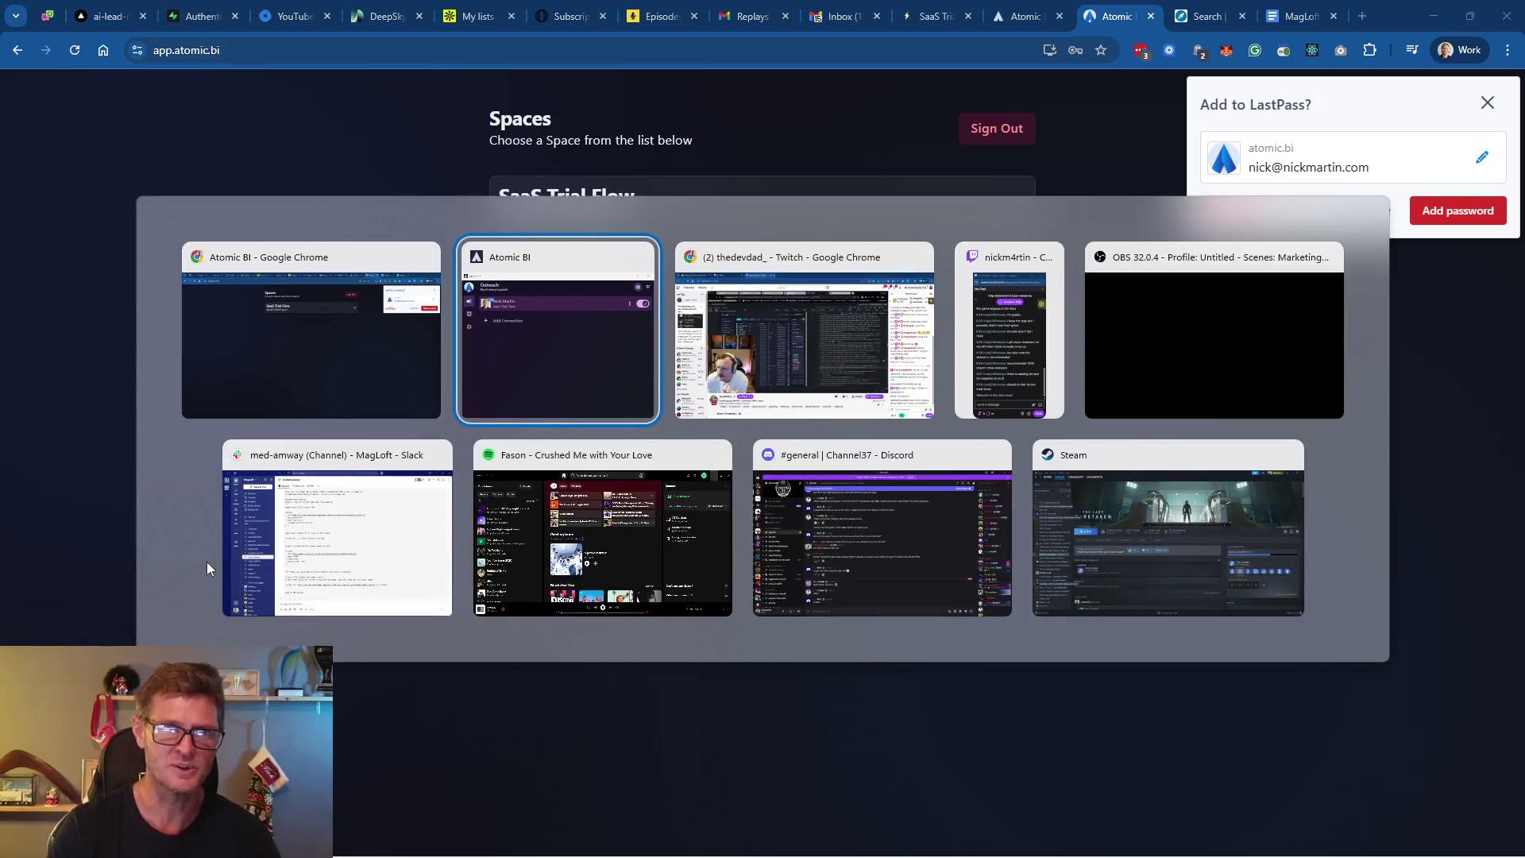
key(Escape)
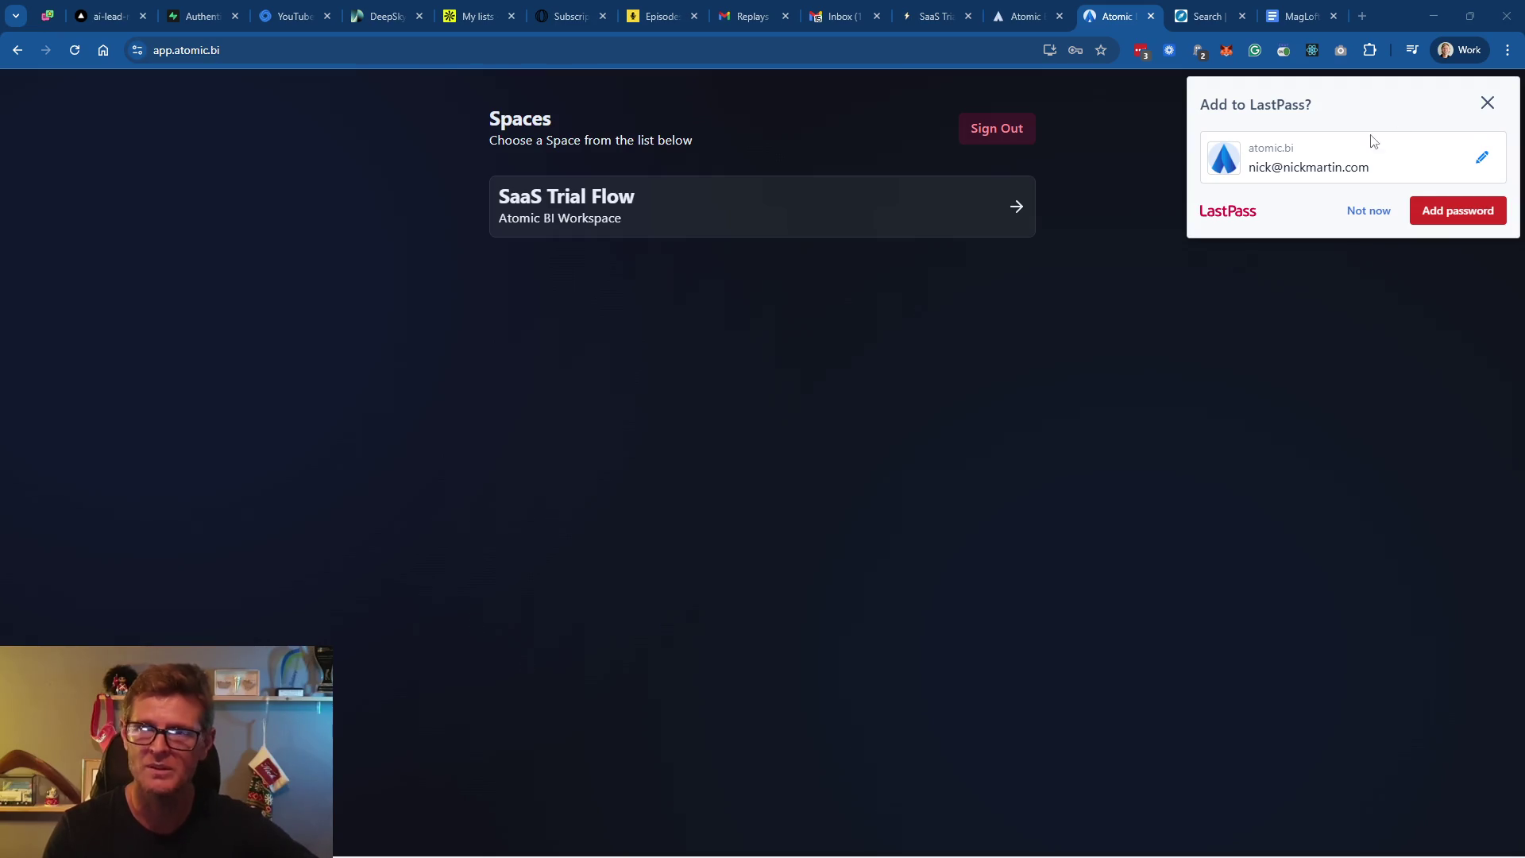
click(1487, 104)
click(662, 205)
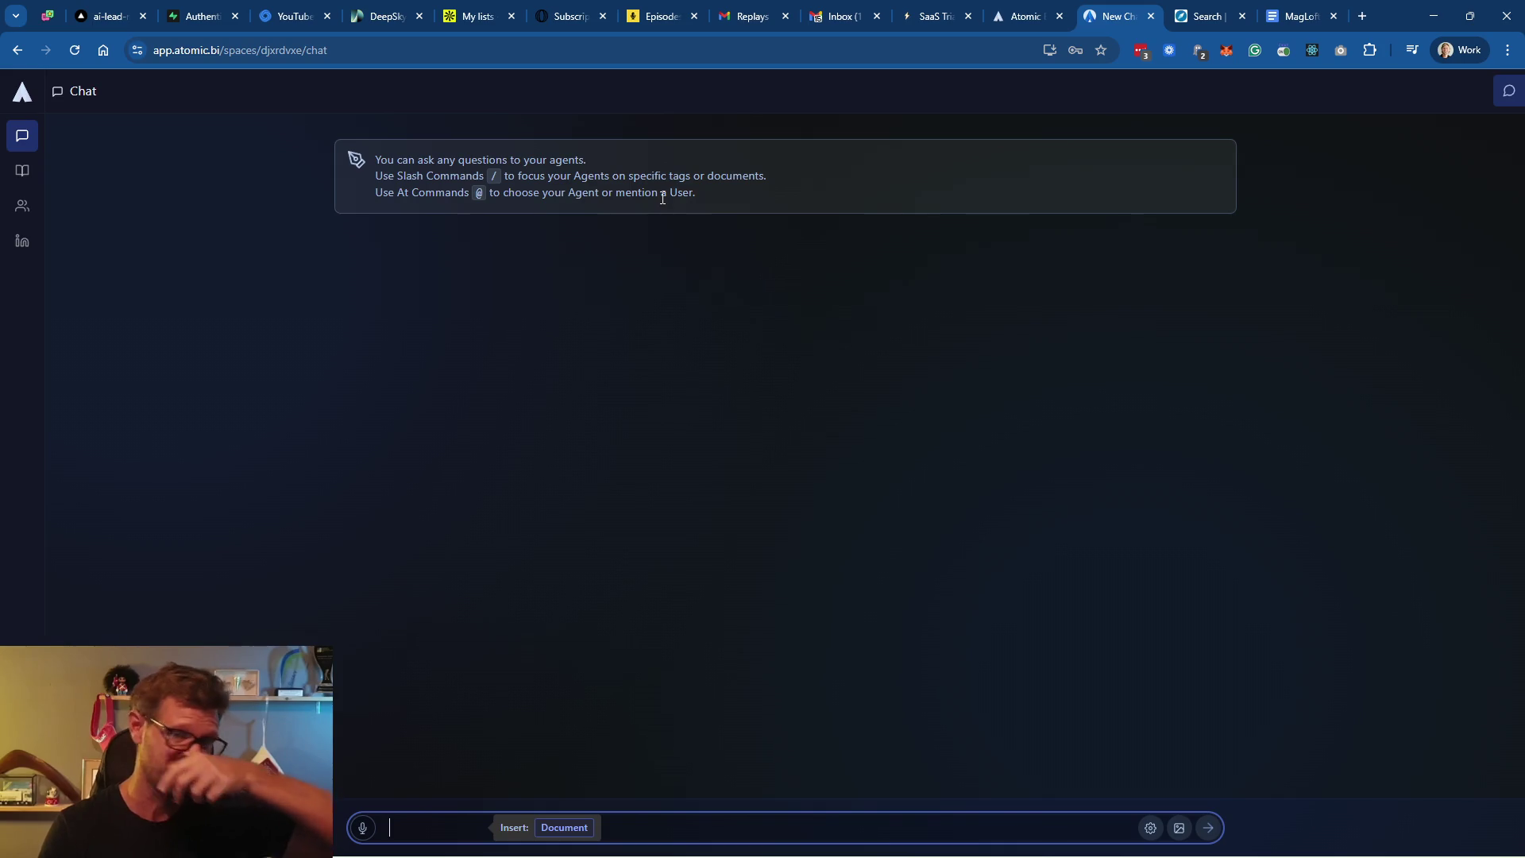
mouse_move(36, 217)
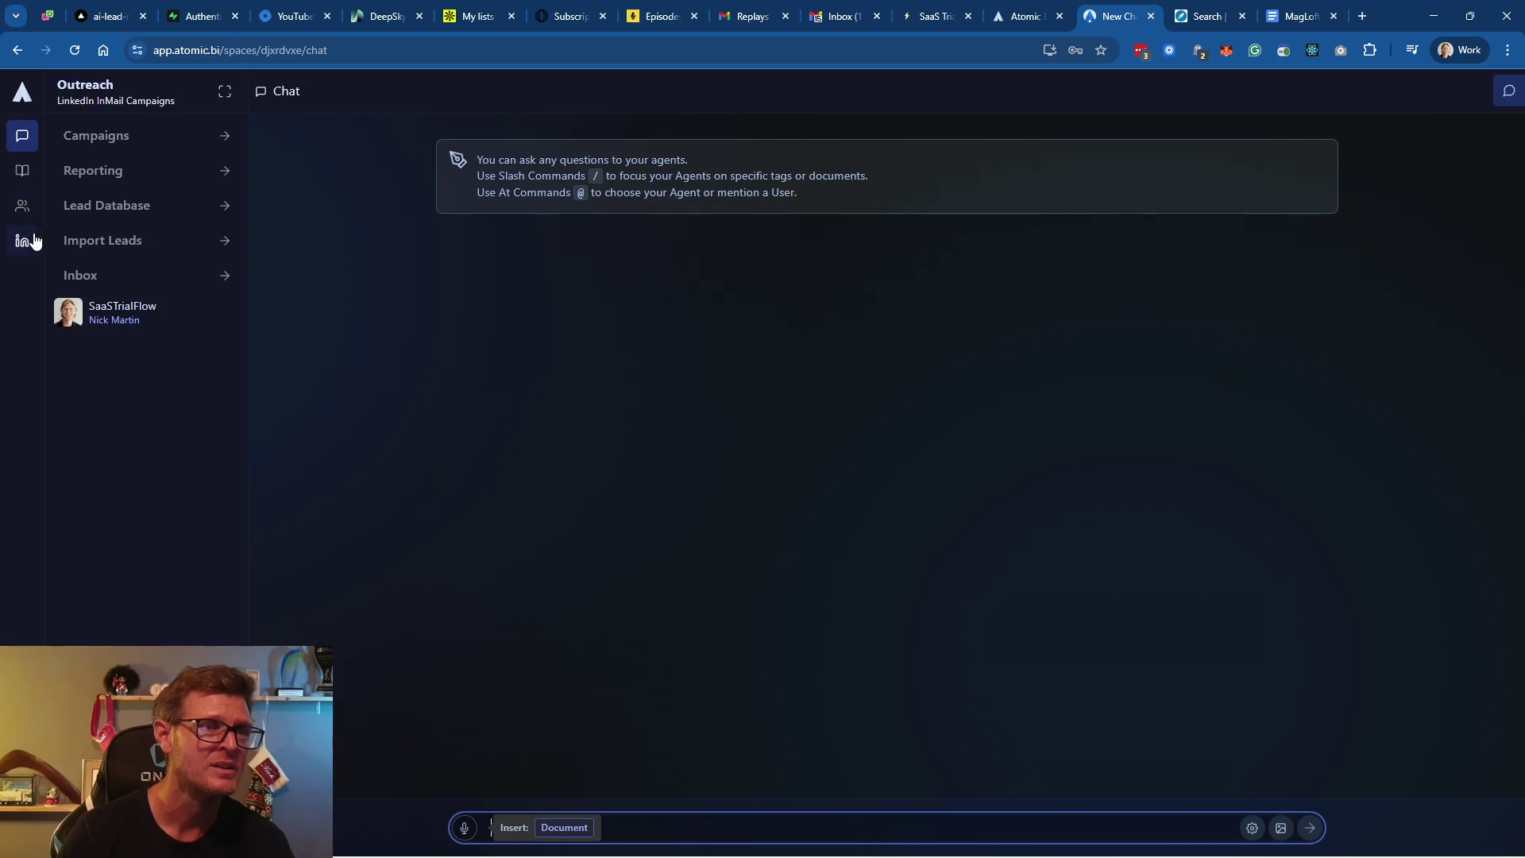
Open the SaaSTrialFlow campaign board and refresh it with the latest LinkedIn messages
click(130, 311)
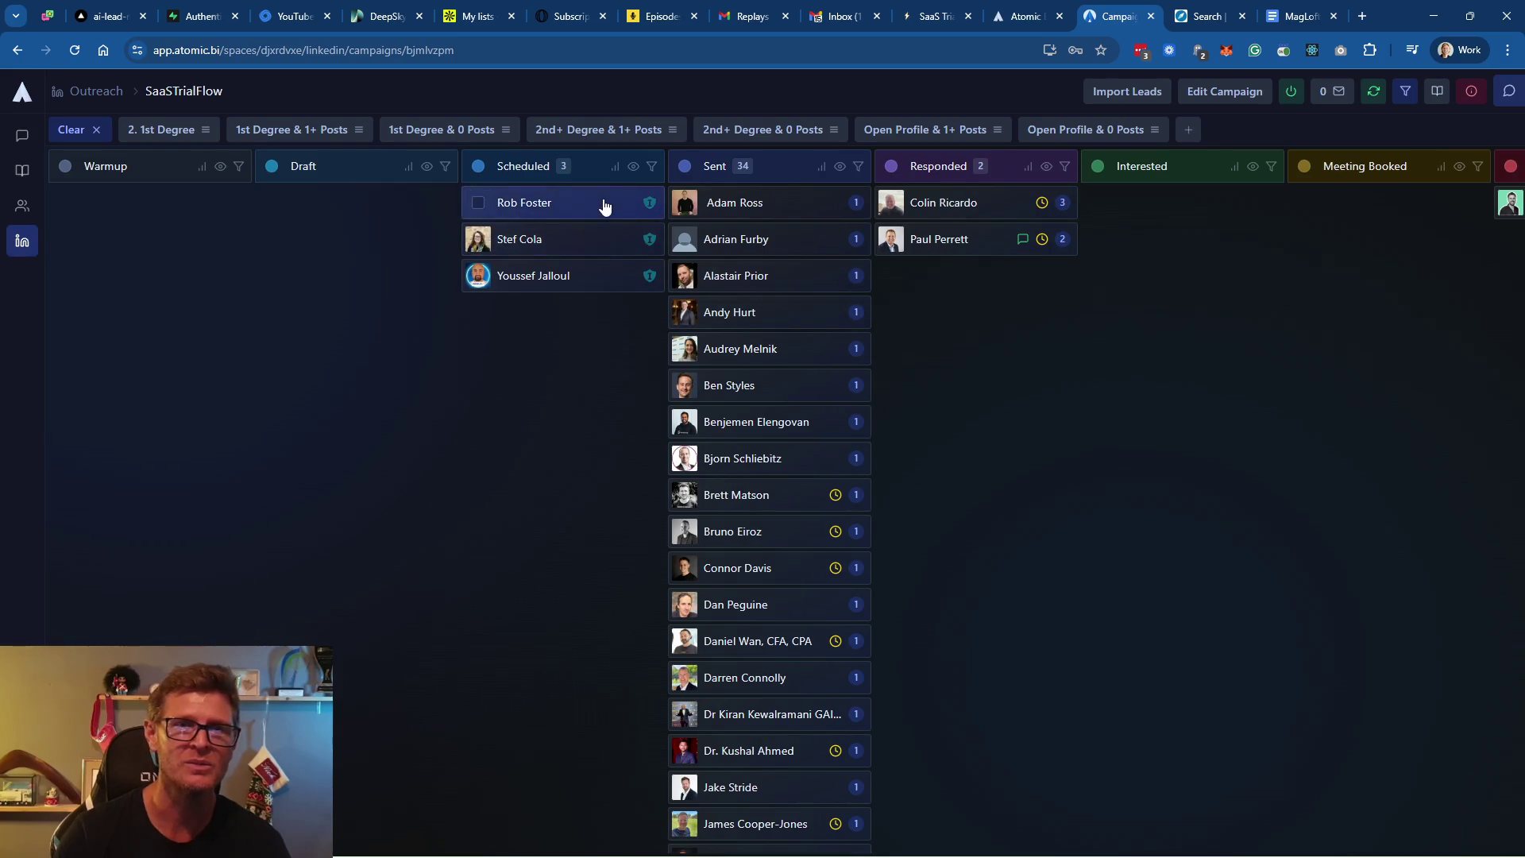
click(1338, 92)
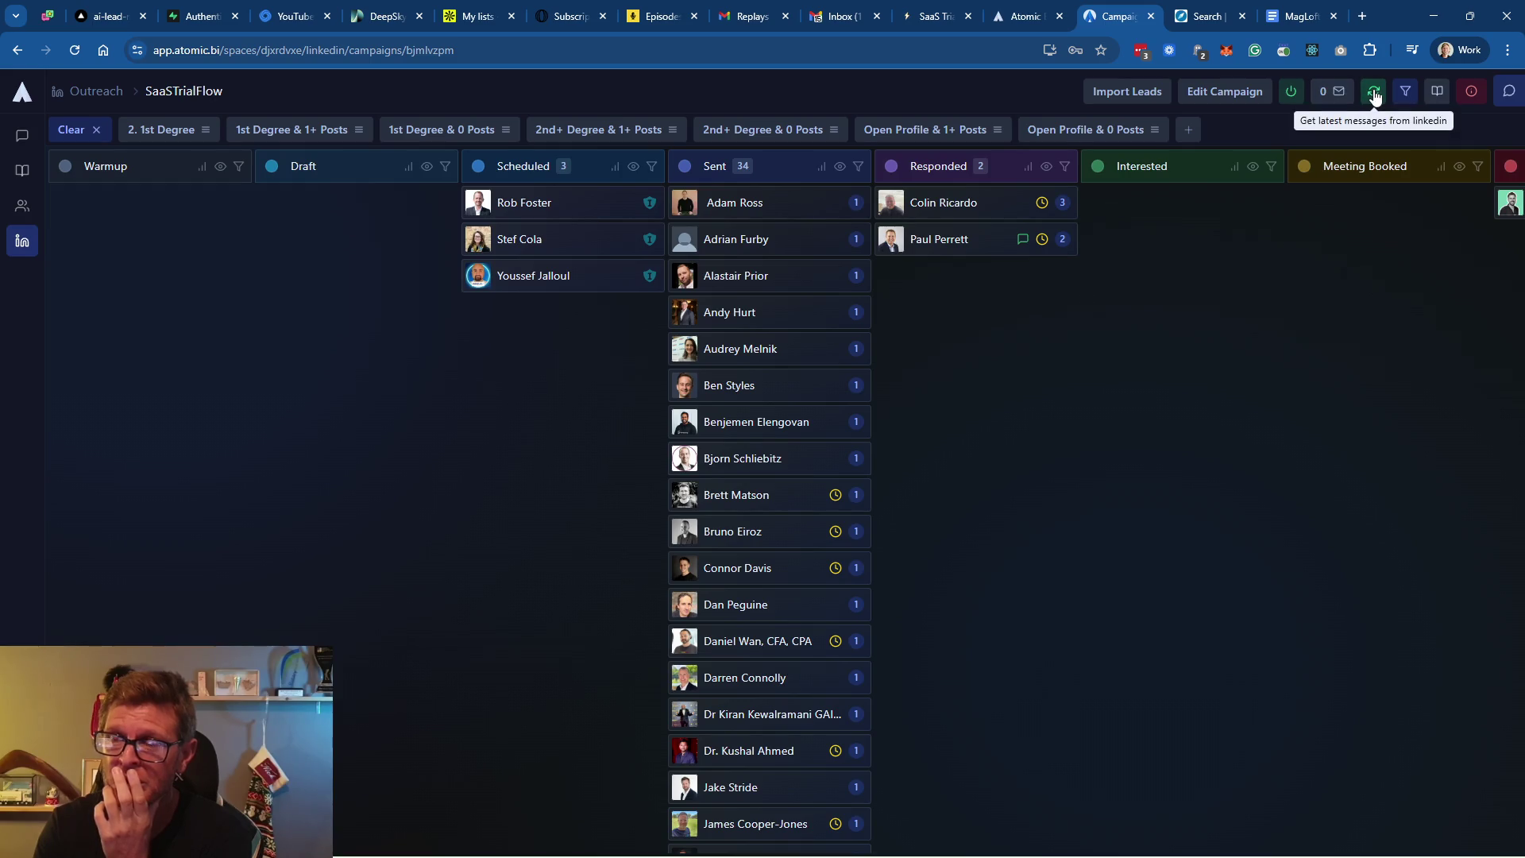
click(1373, 93)
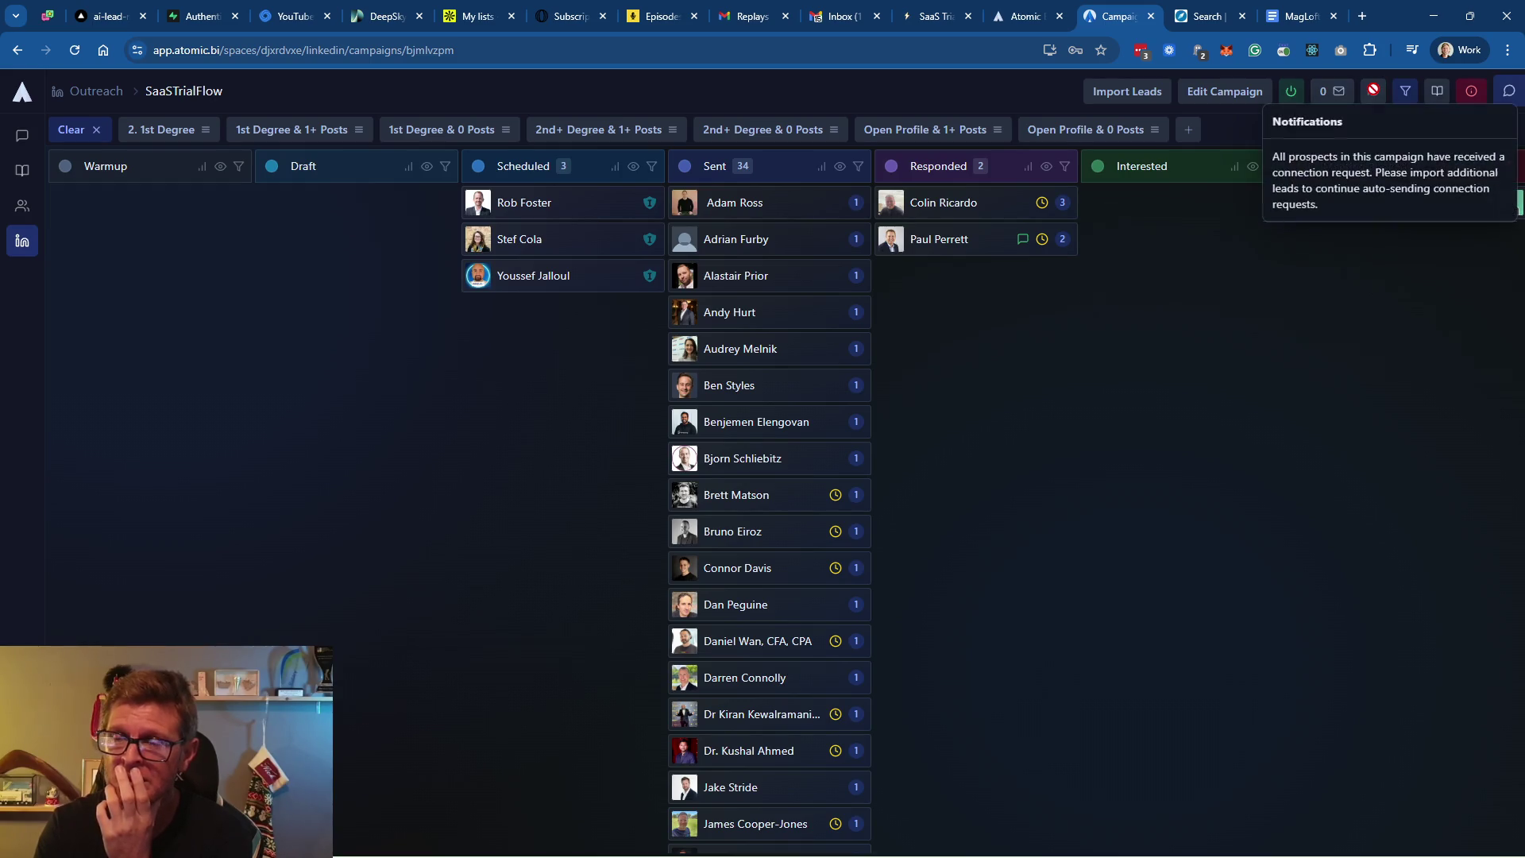
click(1346, 281)
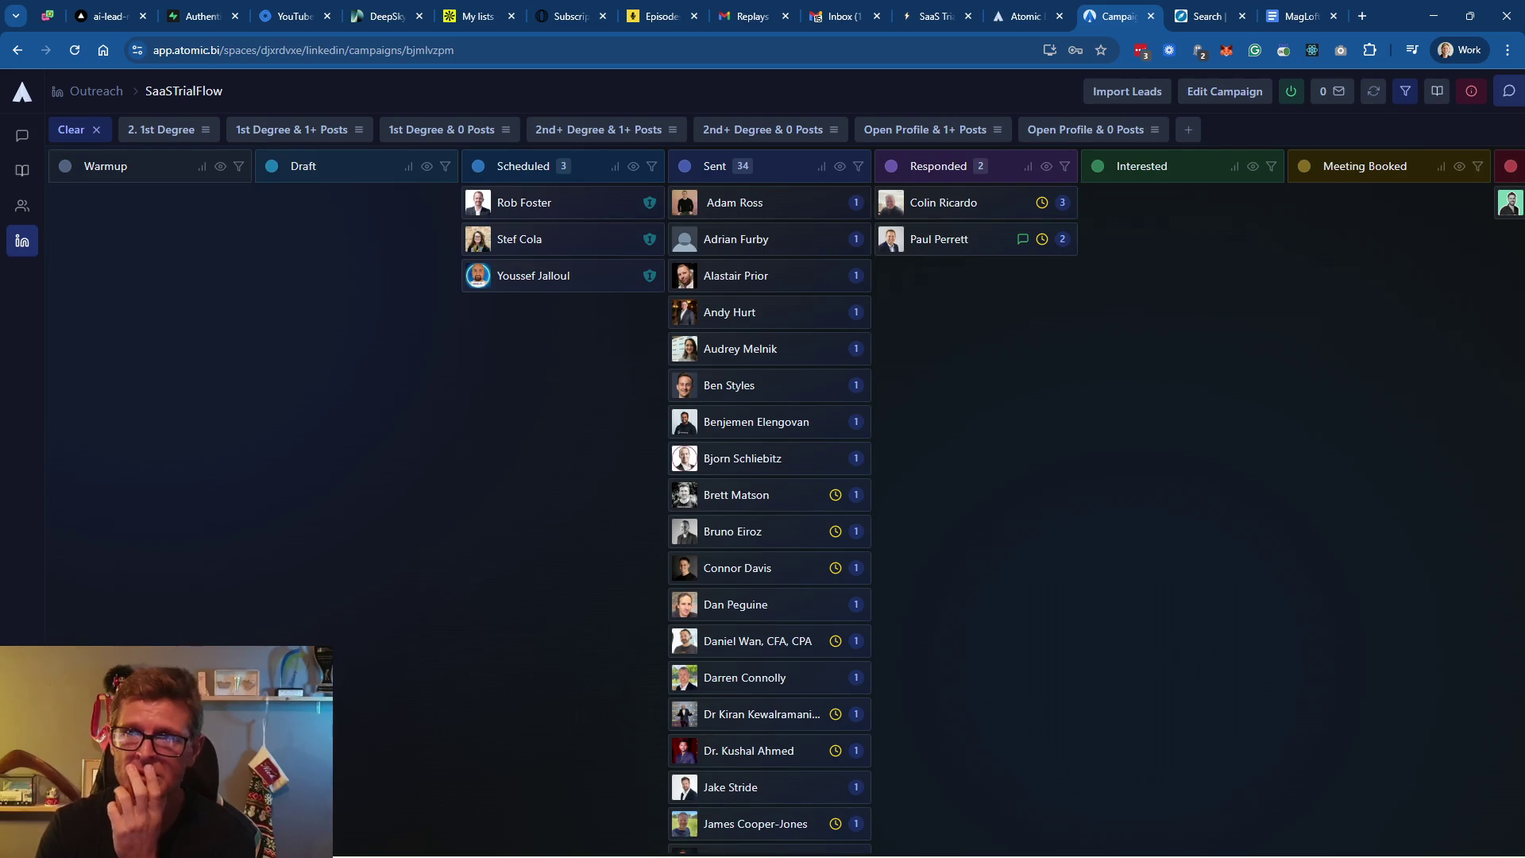
Open the Not Interested lead's conversation showing the outreach message and declined reply
scroll(1154, 403, right, 1)
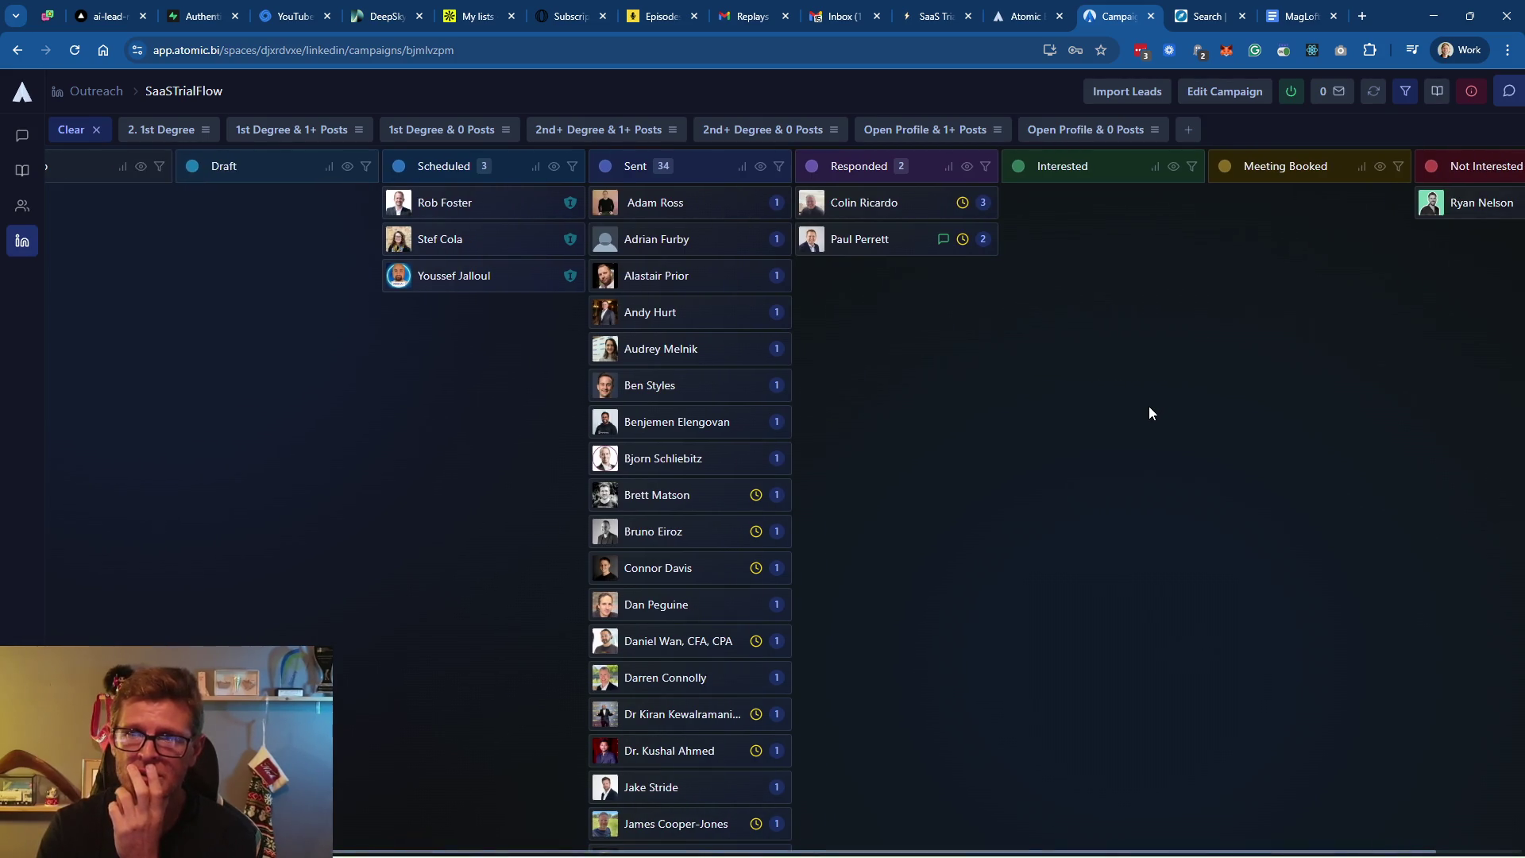
scroll(1147, 407, right, 1)
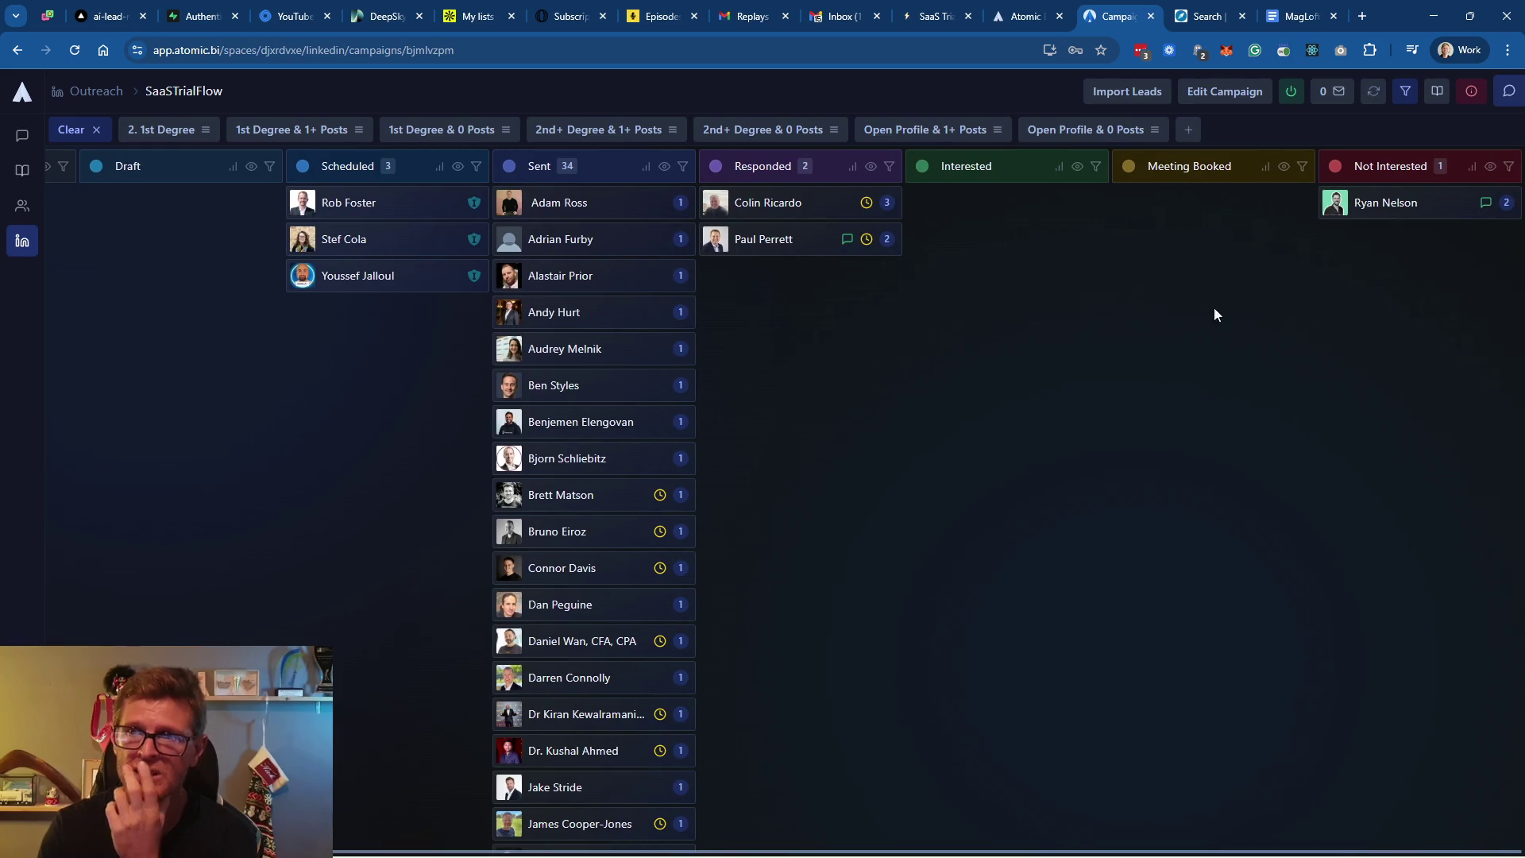
click(1374, 209)
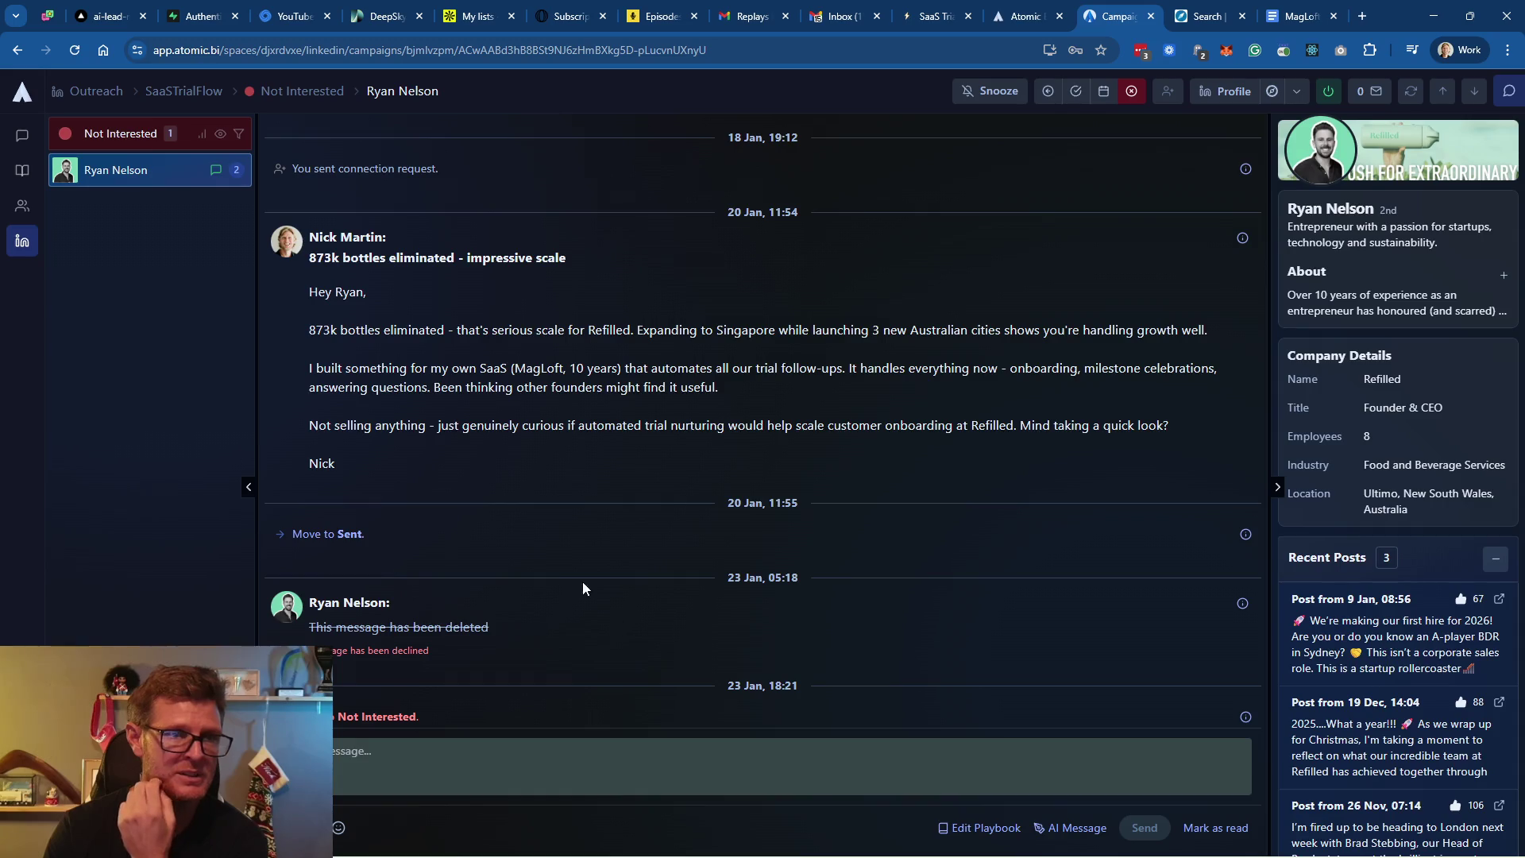
Glance at the landing-page tab, then return to the board showing 3 Scheduled, 34 Sent, 2 Responded
scroll(587, 528, up, 2)
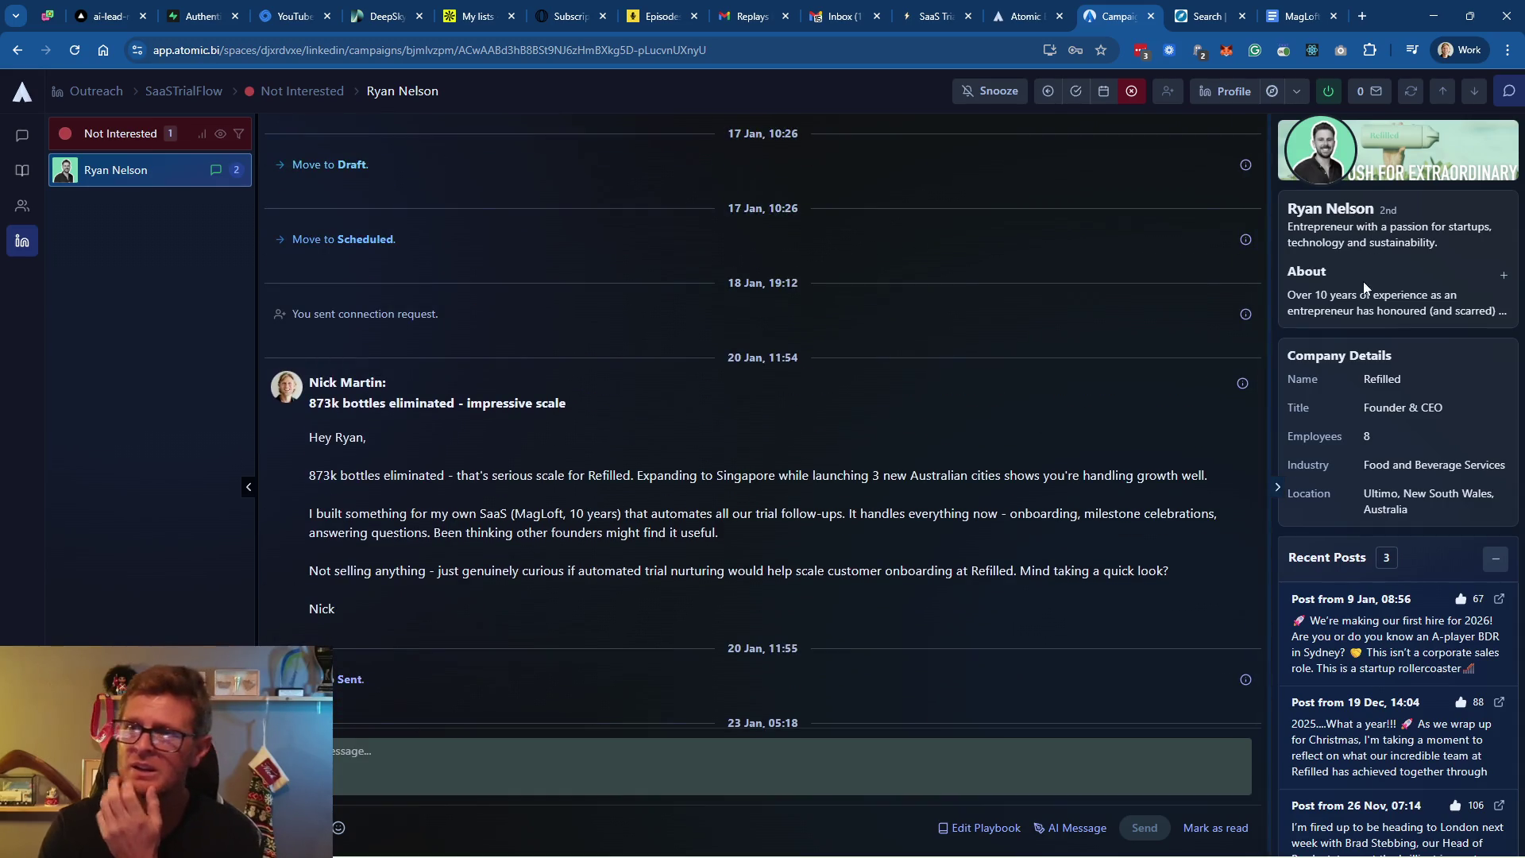
scroll(1429, 366, down, 1)
scroll(1437, 375, up, 1)
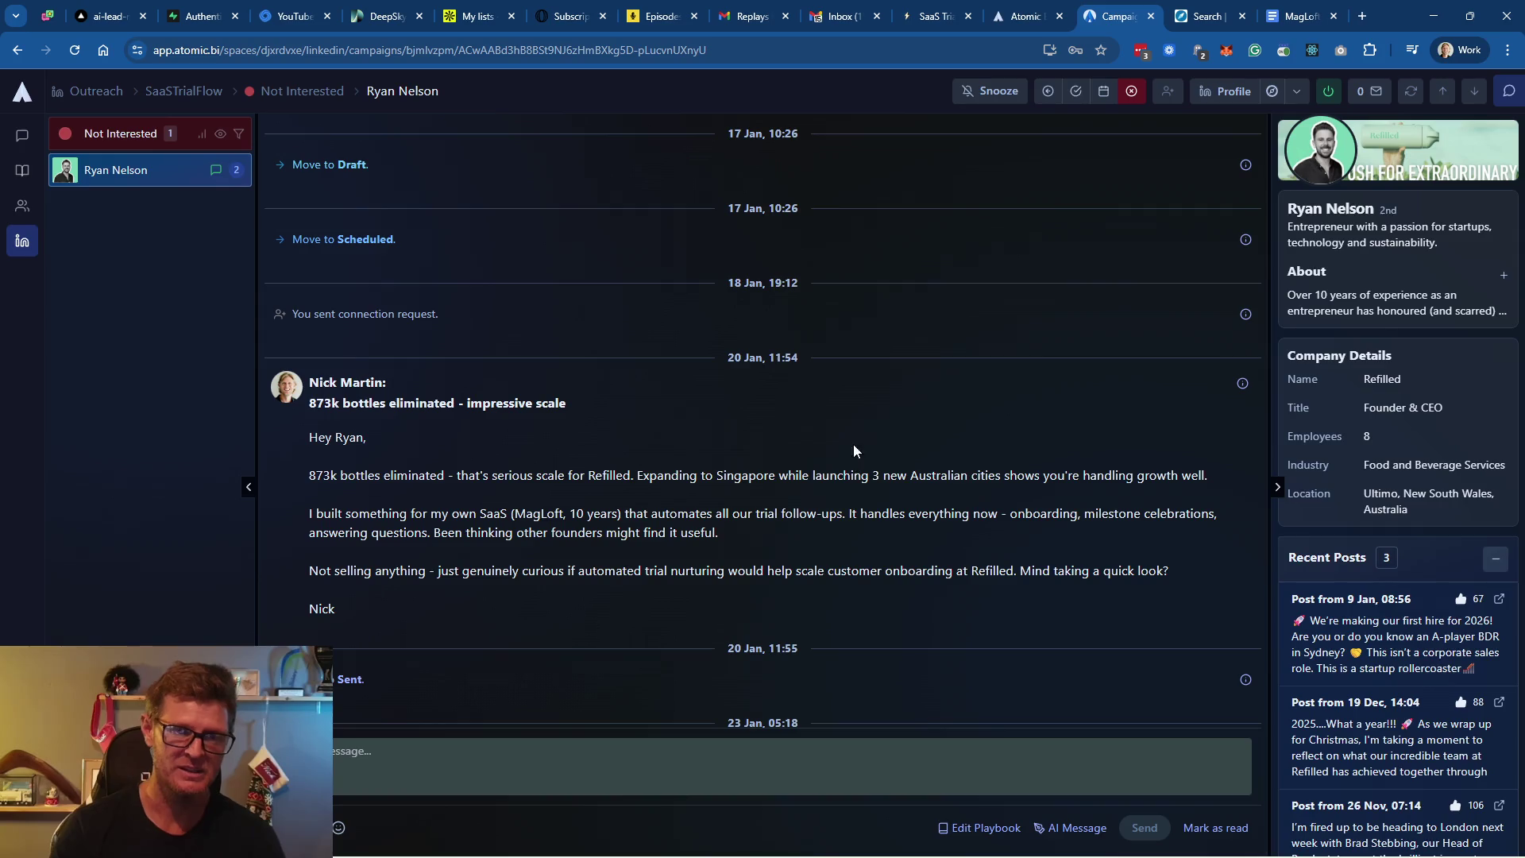
mouse_move(834, 854)
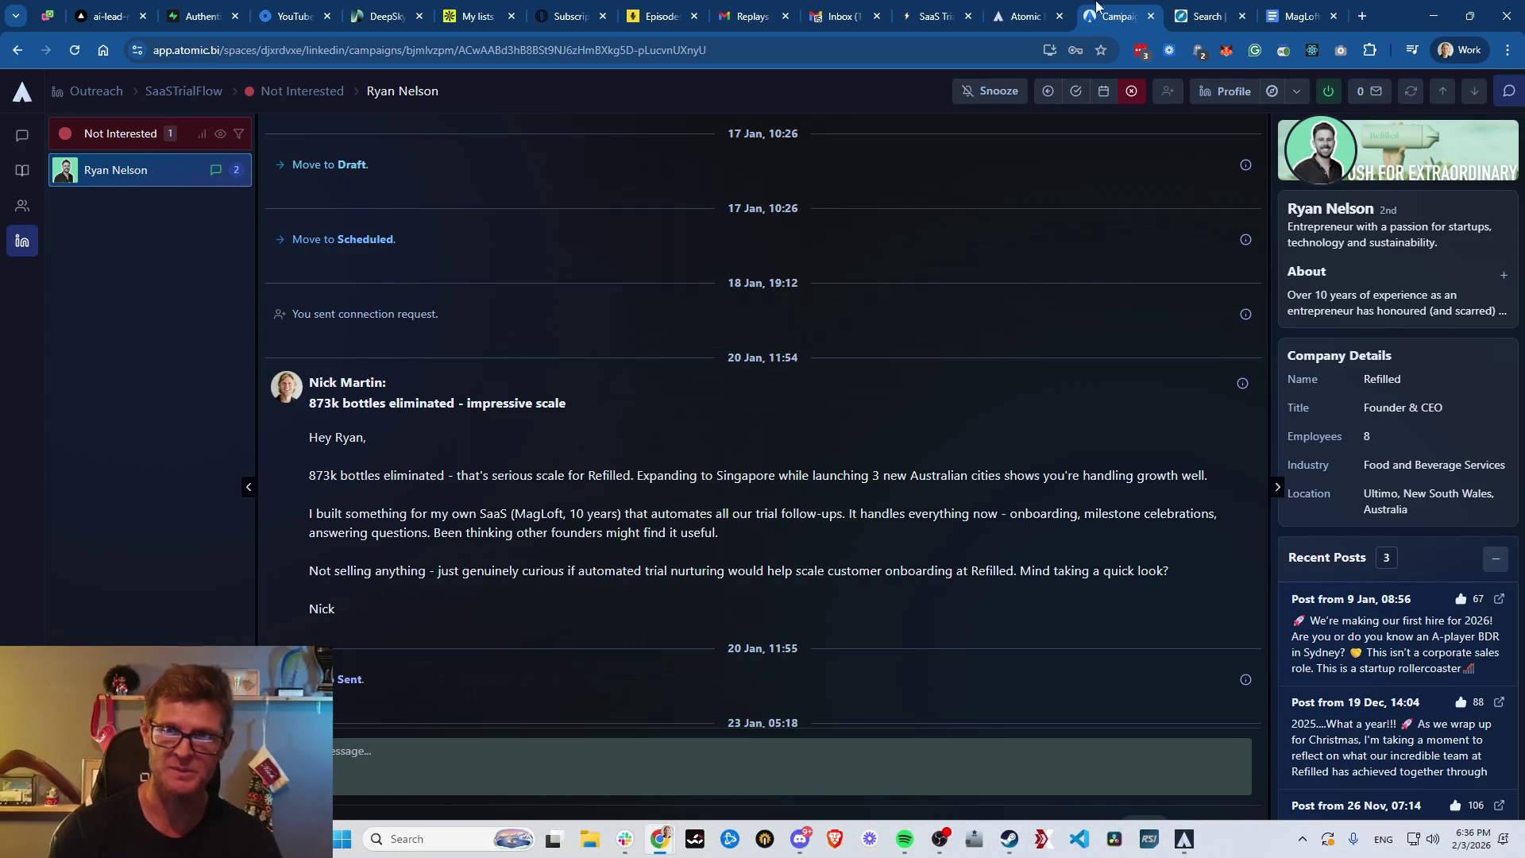
click(1025, 16)
click(1123, 22)
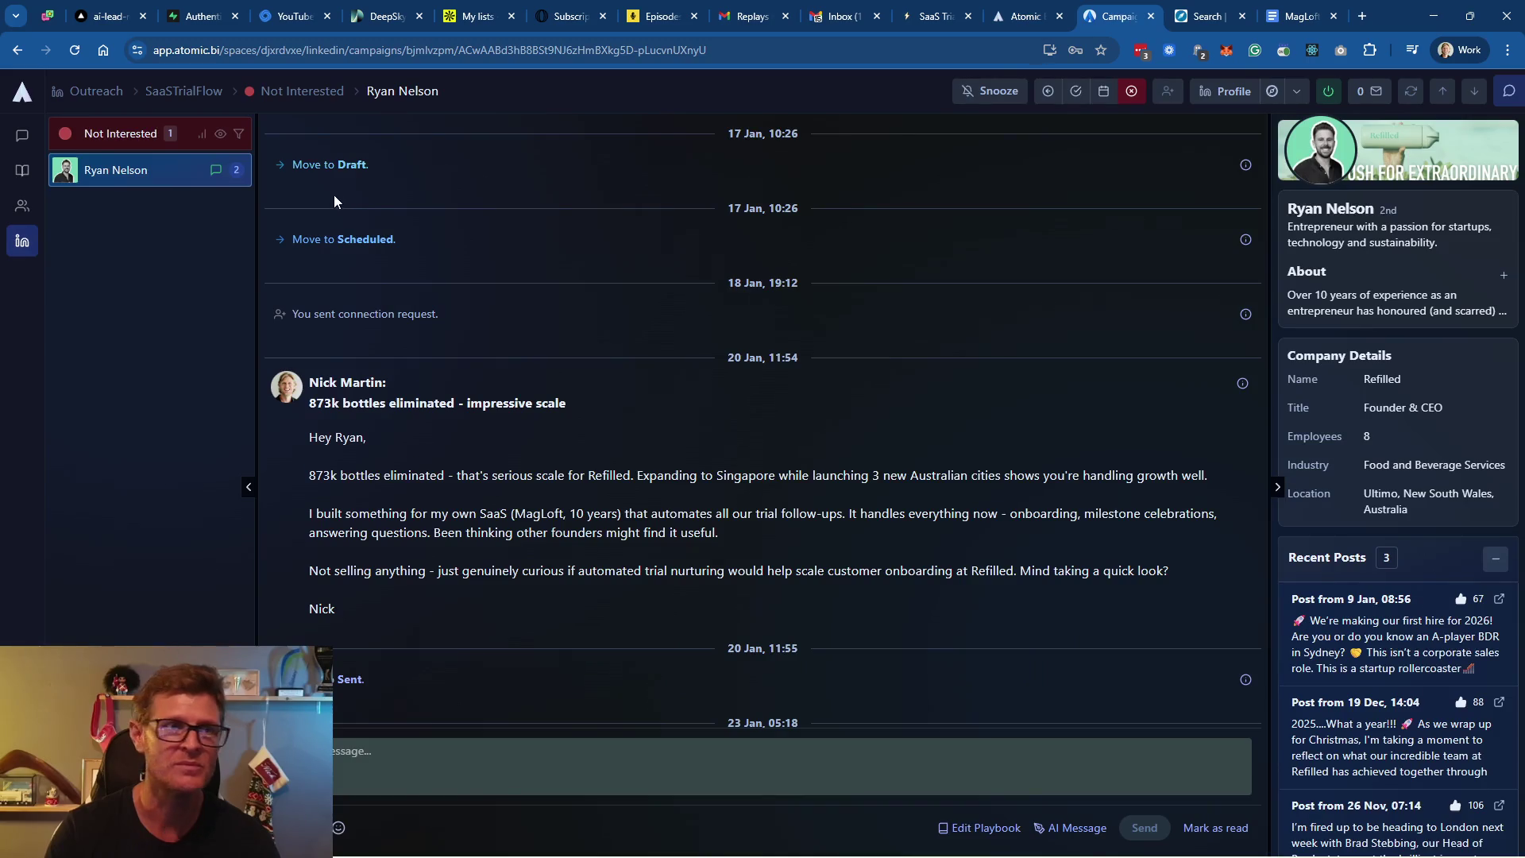
click(176, 94)
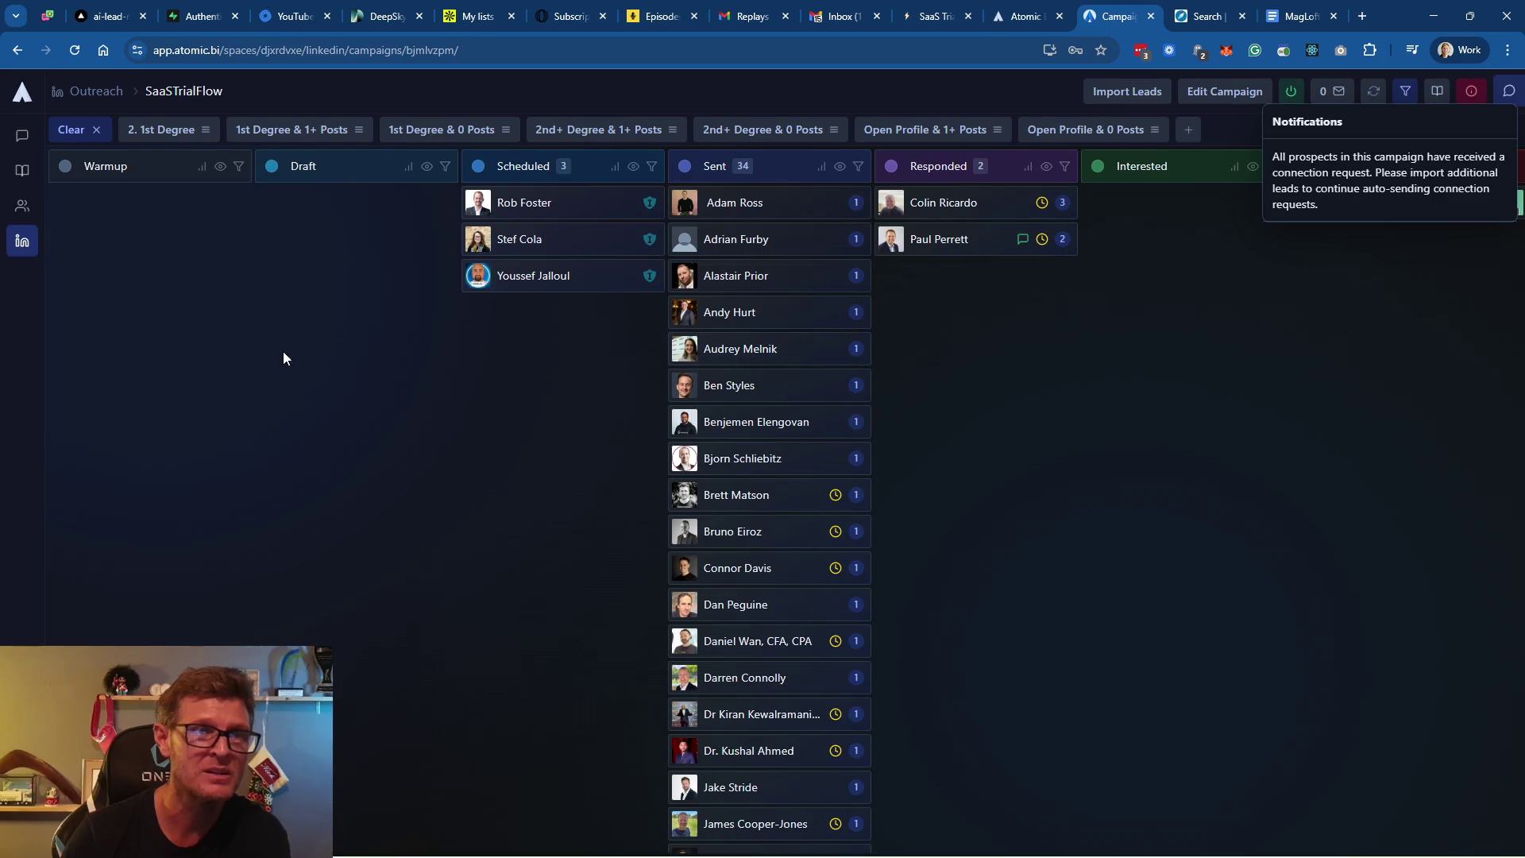
From Outreach > Campaigns, tick the SaaSTrialFlow row and start a new campaign with agent and account pre-filled
click(26, 244)
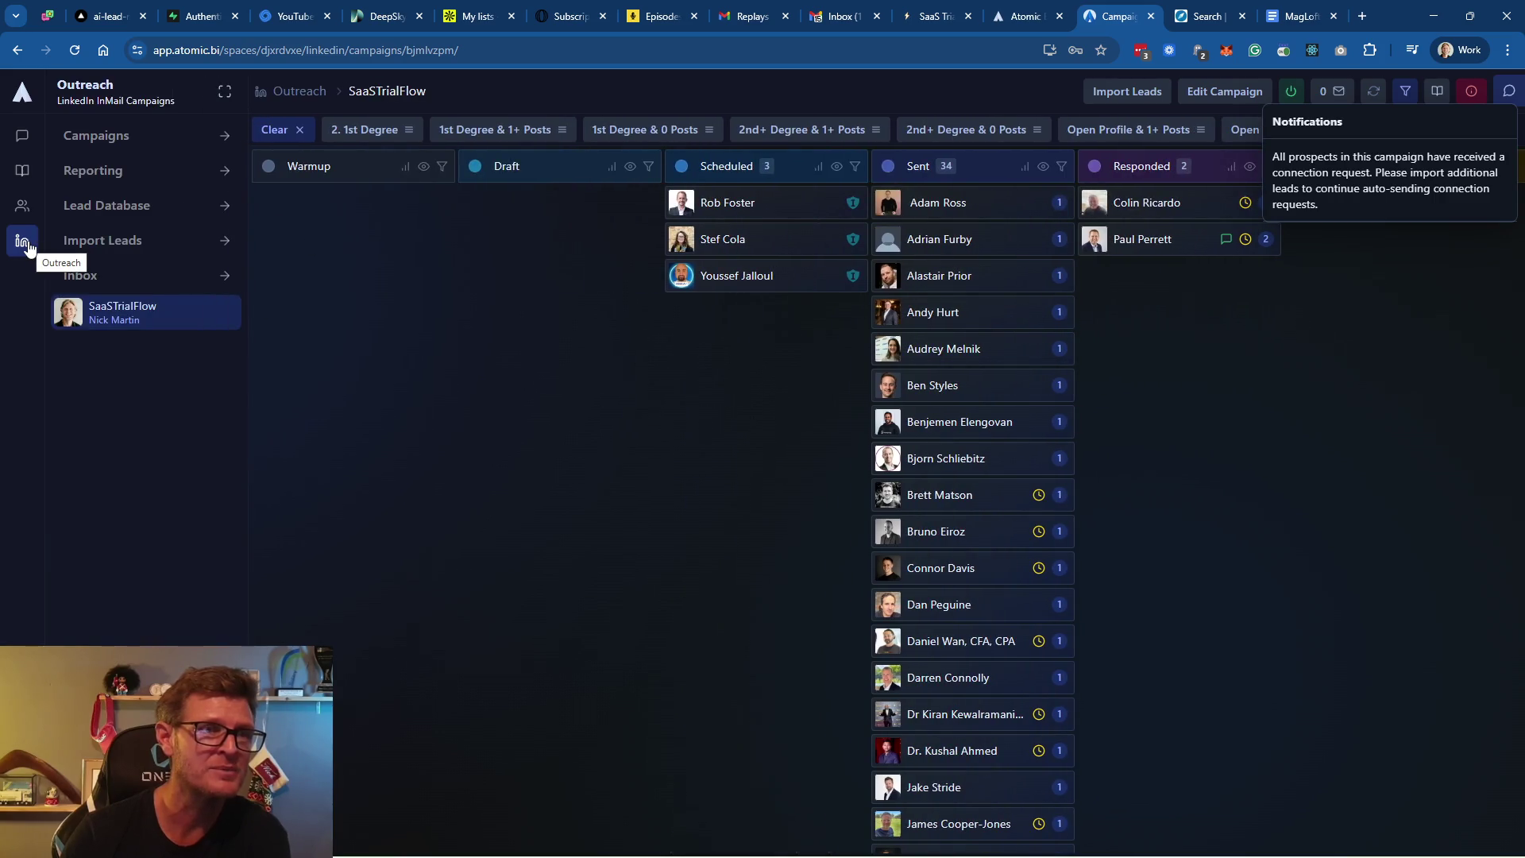
click(131, 141)
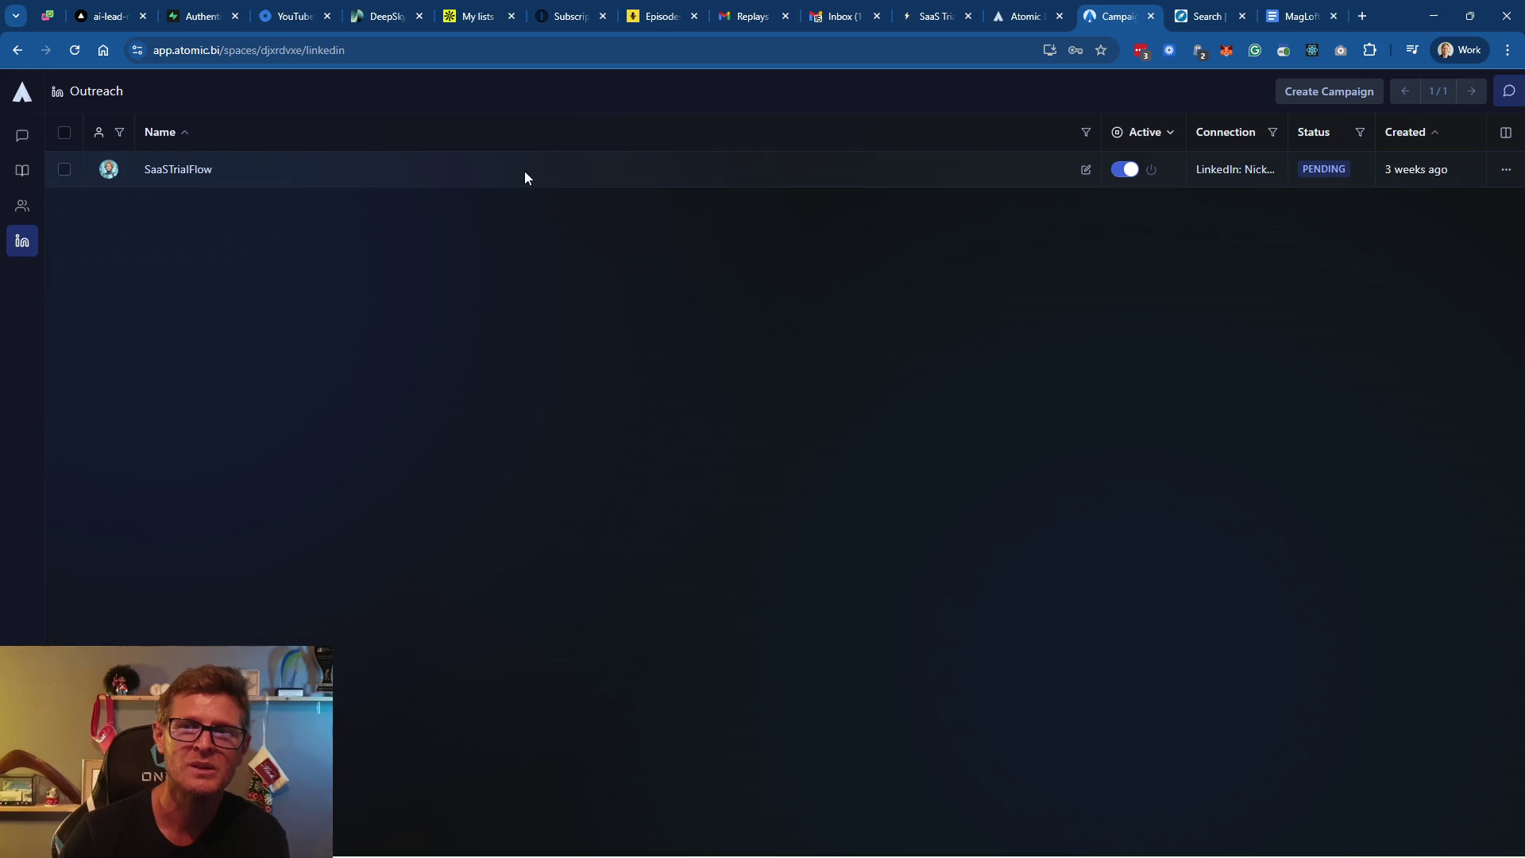
click(1507, 170)
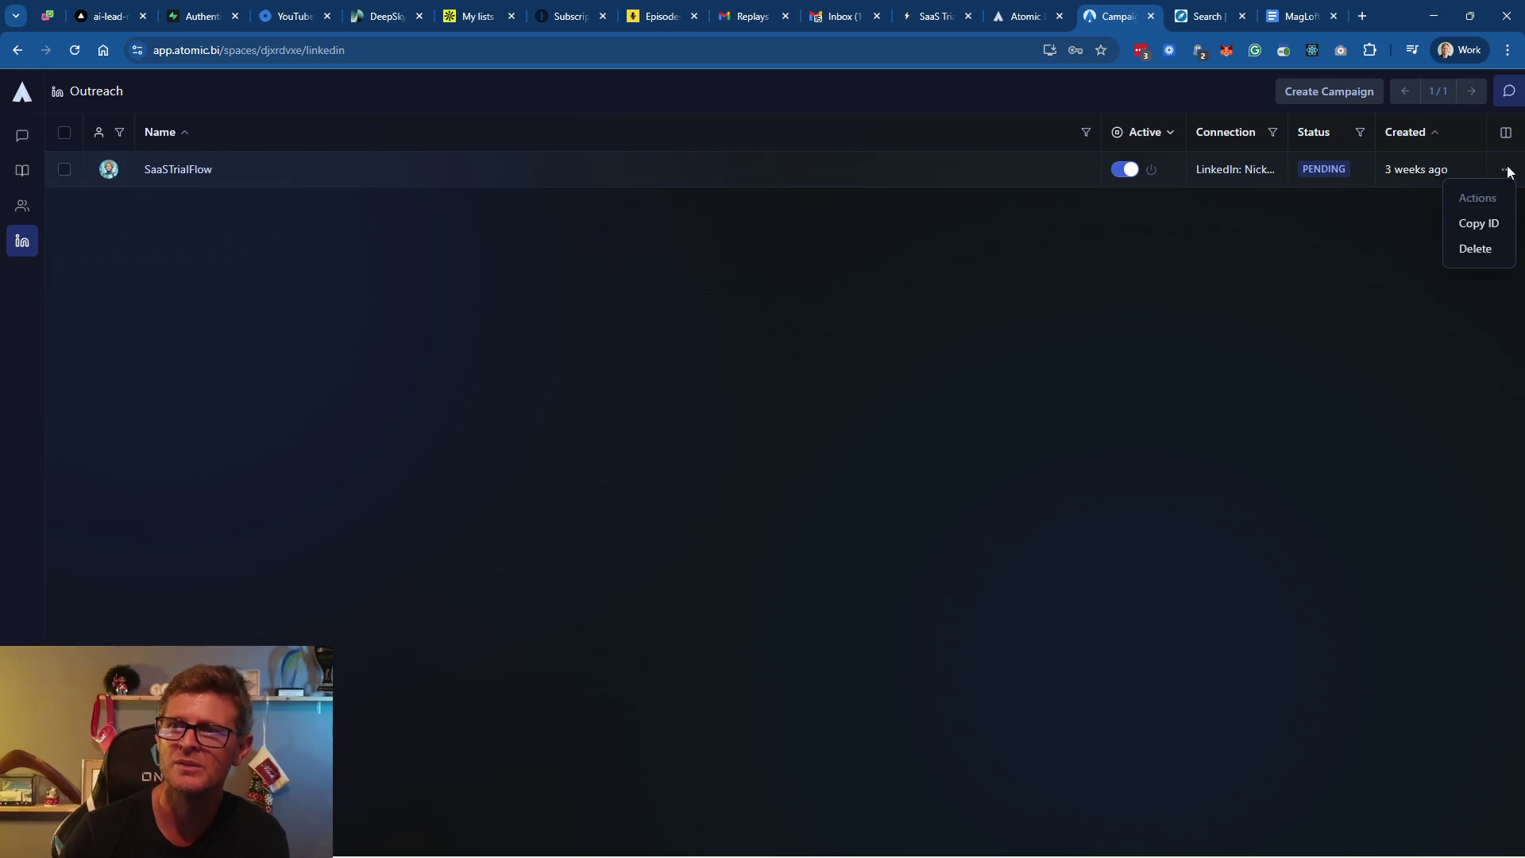
click(69, 174)
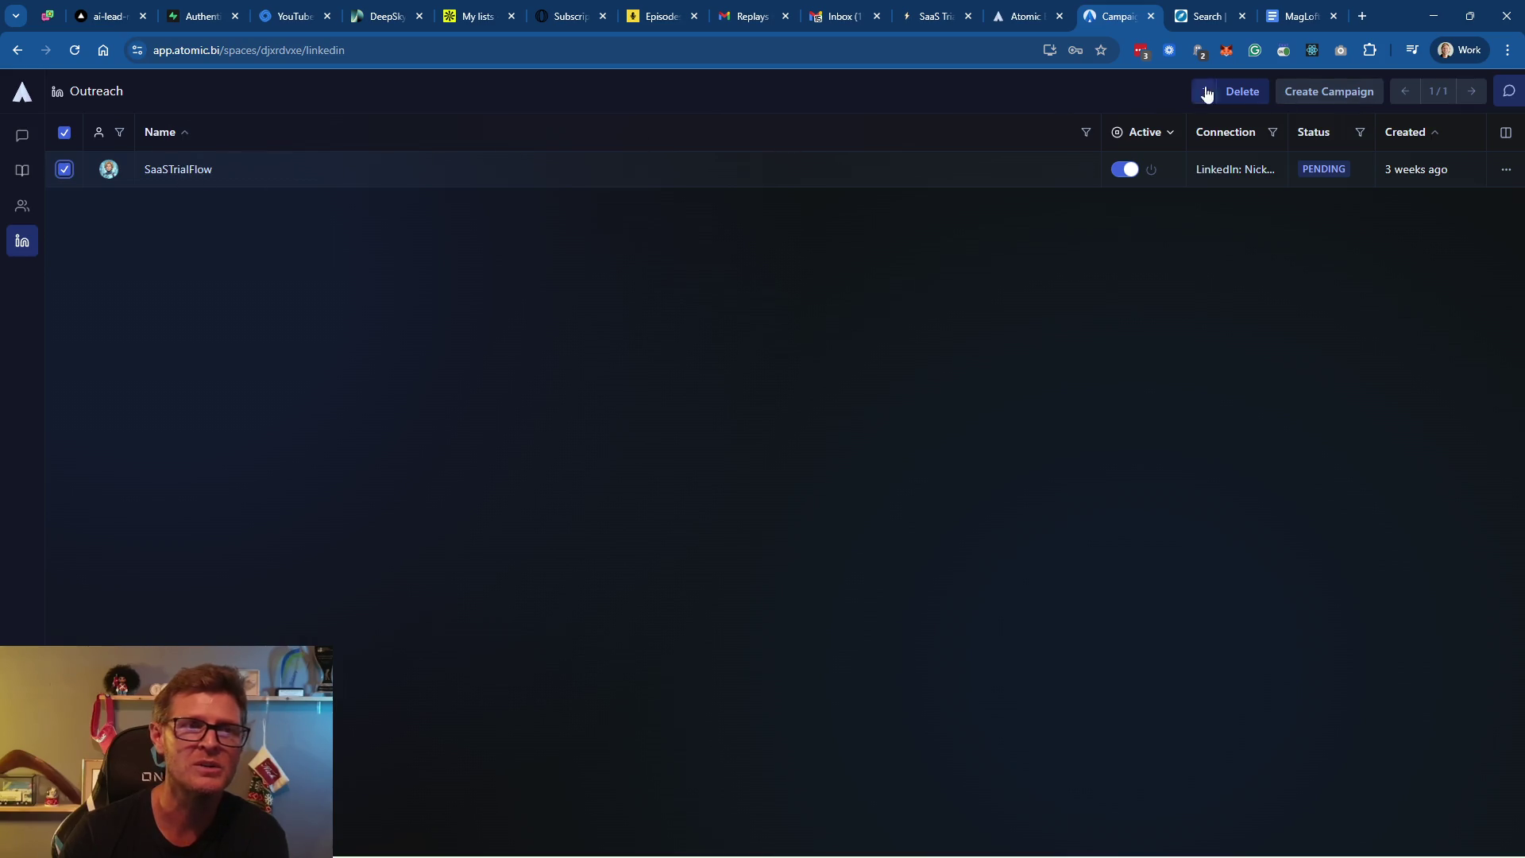
click(1319, 88)
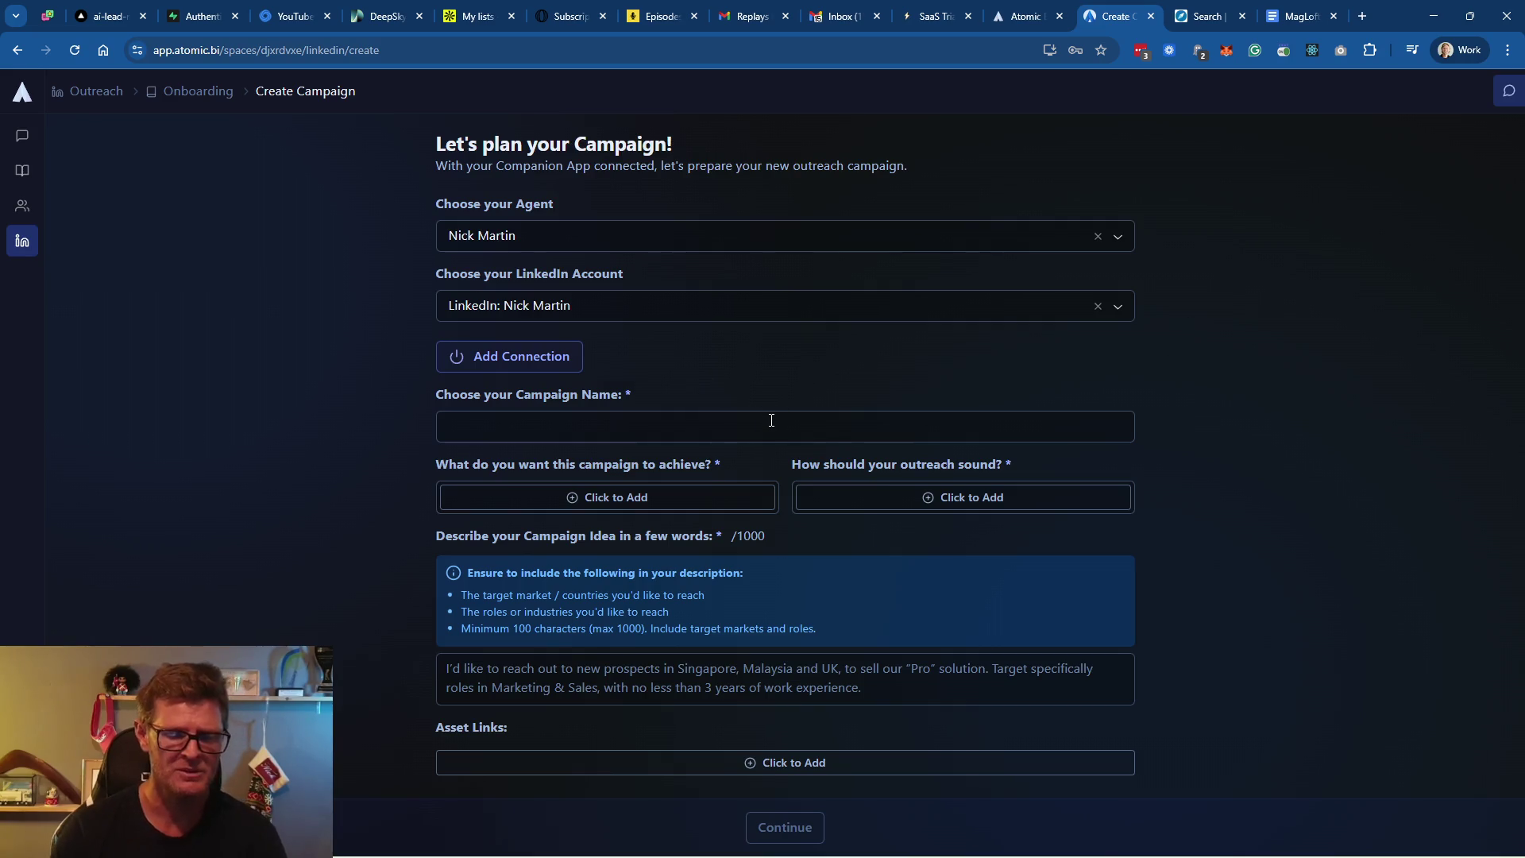
Leave the Create Campaign form for the campaign list, browsing the sidebar panels and other windows
click(181, 102)
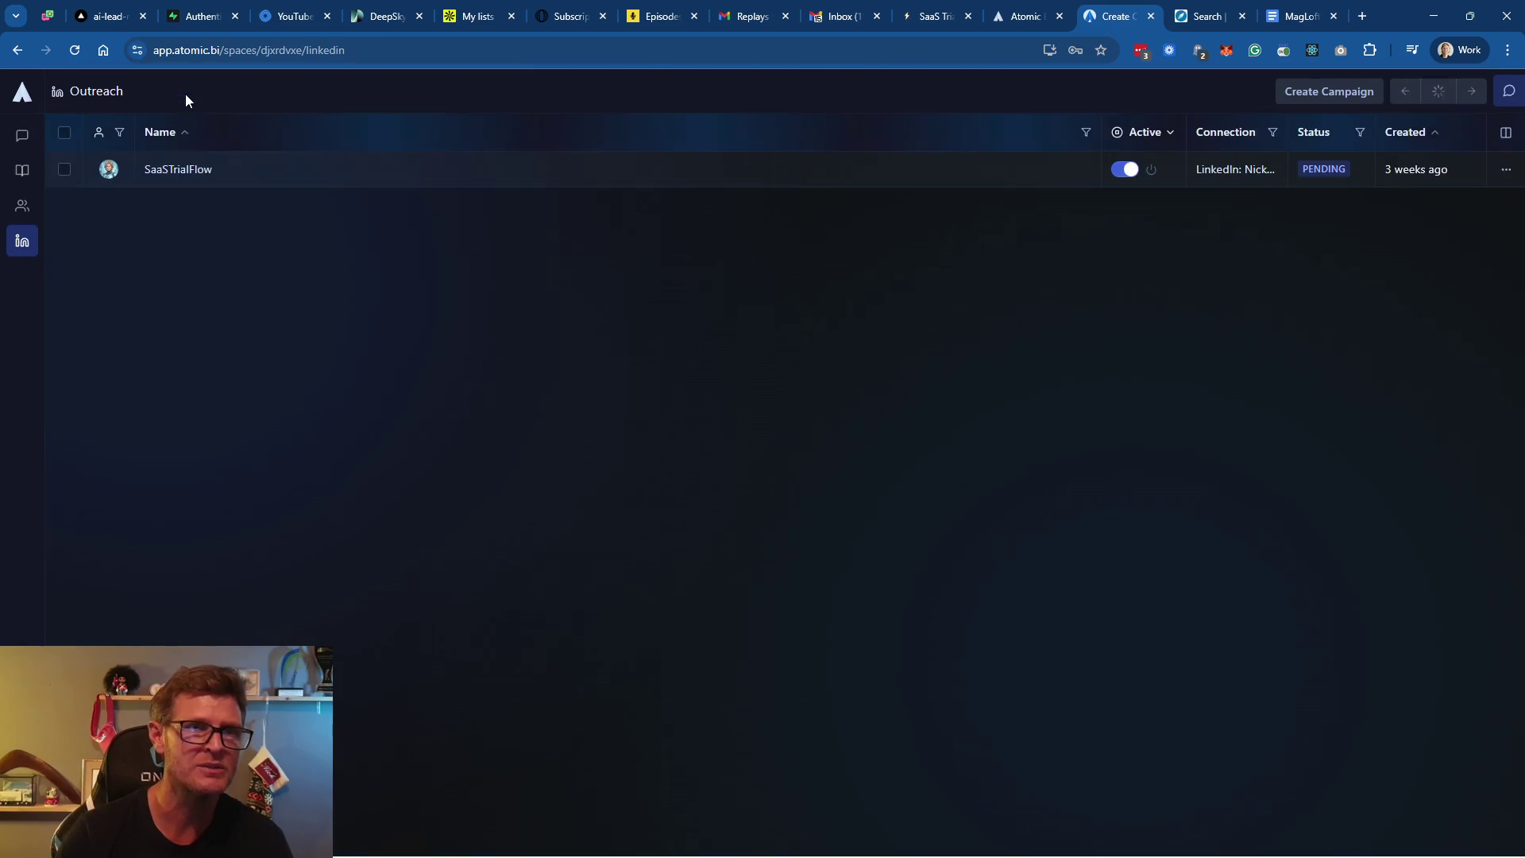
mouse_move(32, 169)
mouse_move(27, 207)
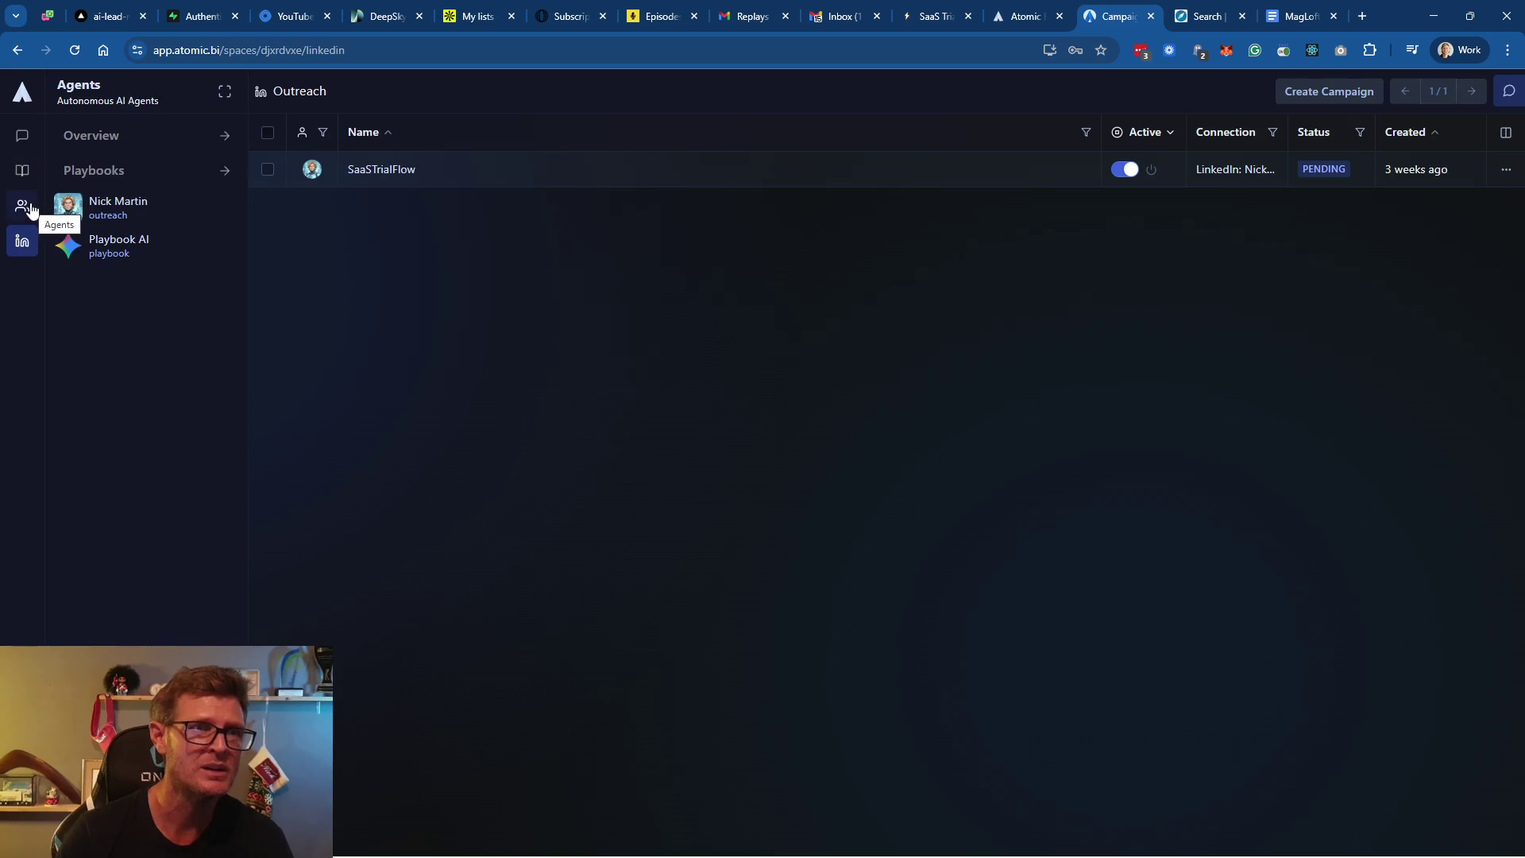
mouse_move(26, 139)
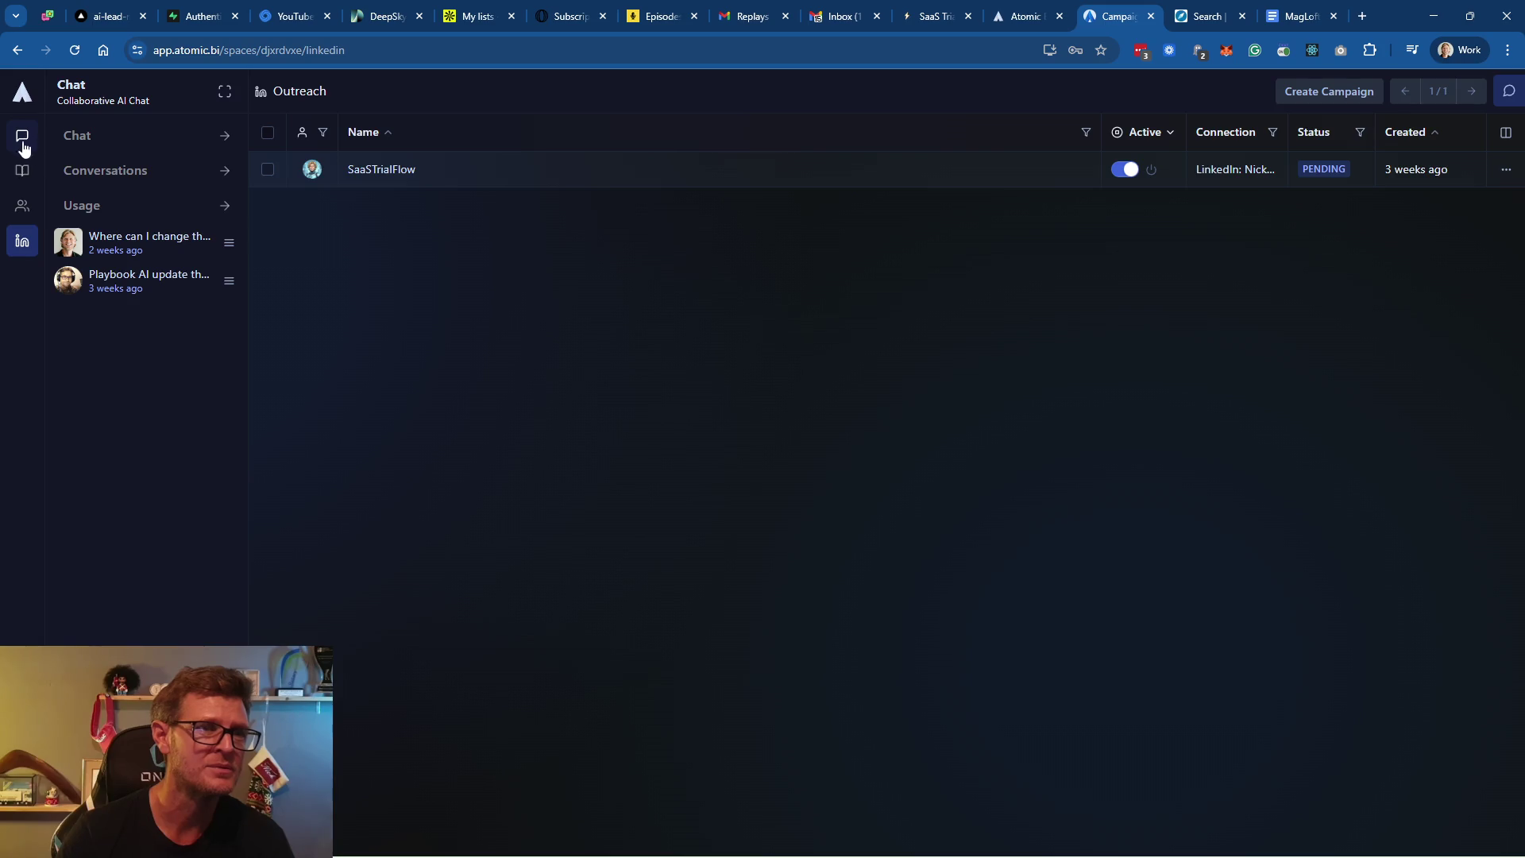
mouse_move(18, 258)
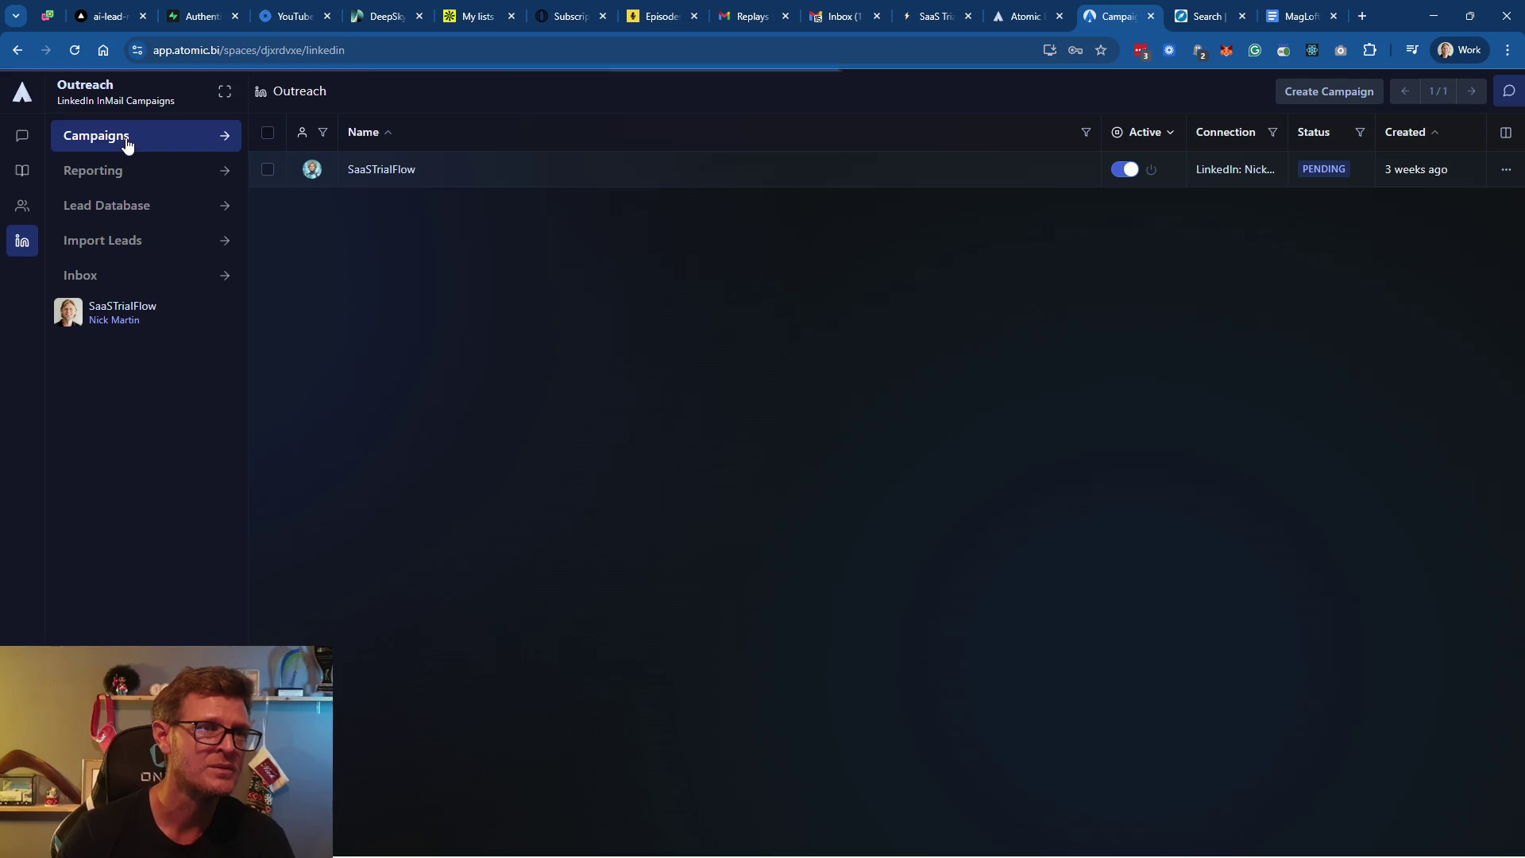
key(alt+Tab)
key(Tab)
key(Tab)
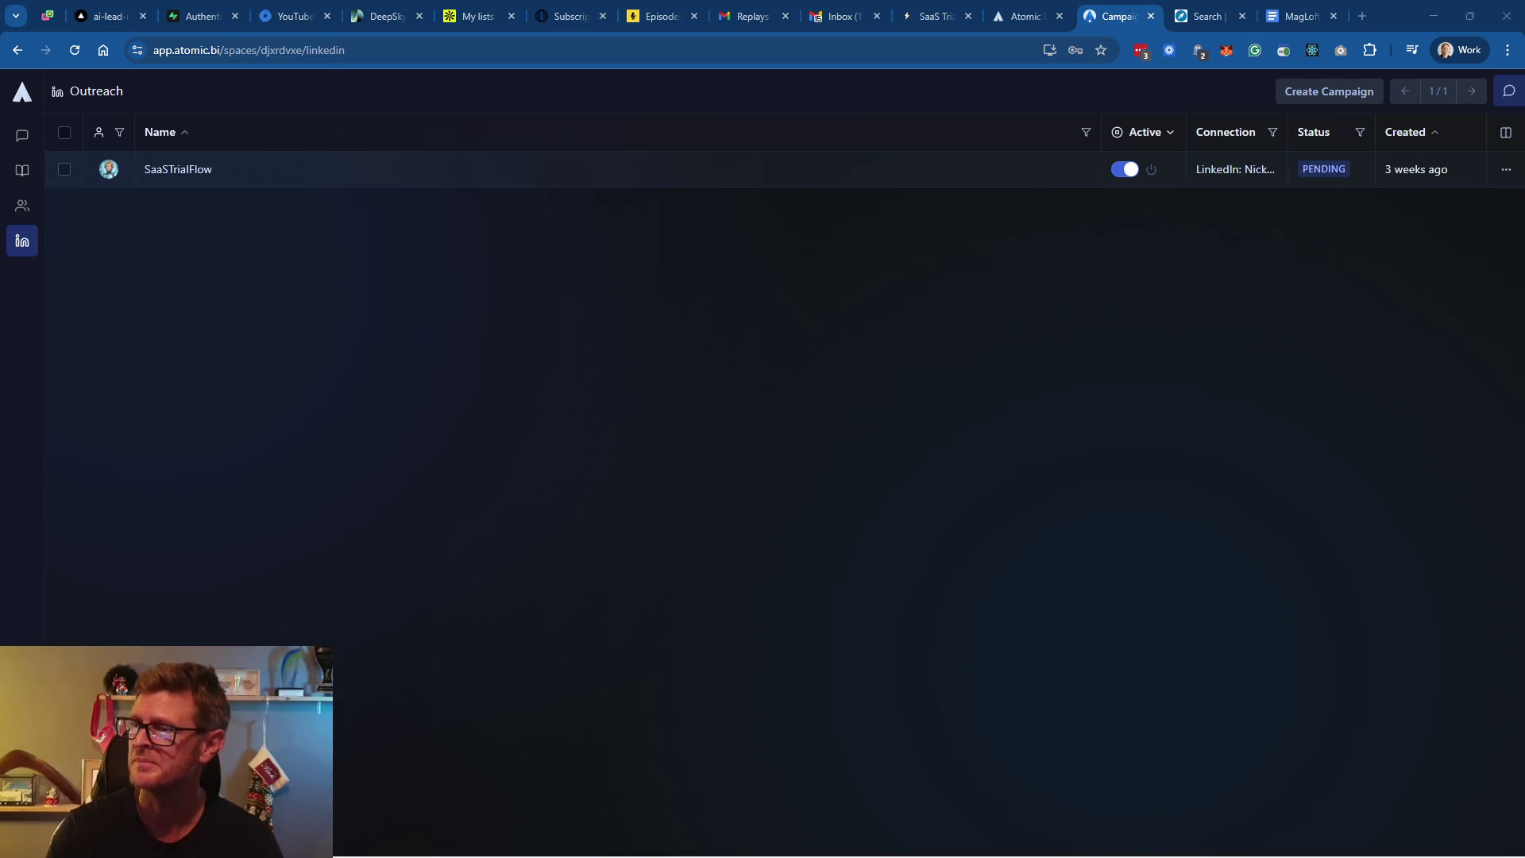
key(alt+Tab)
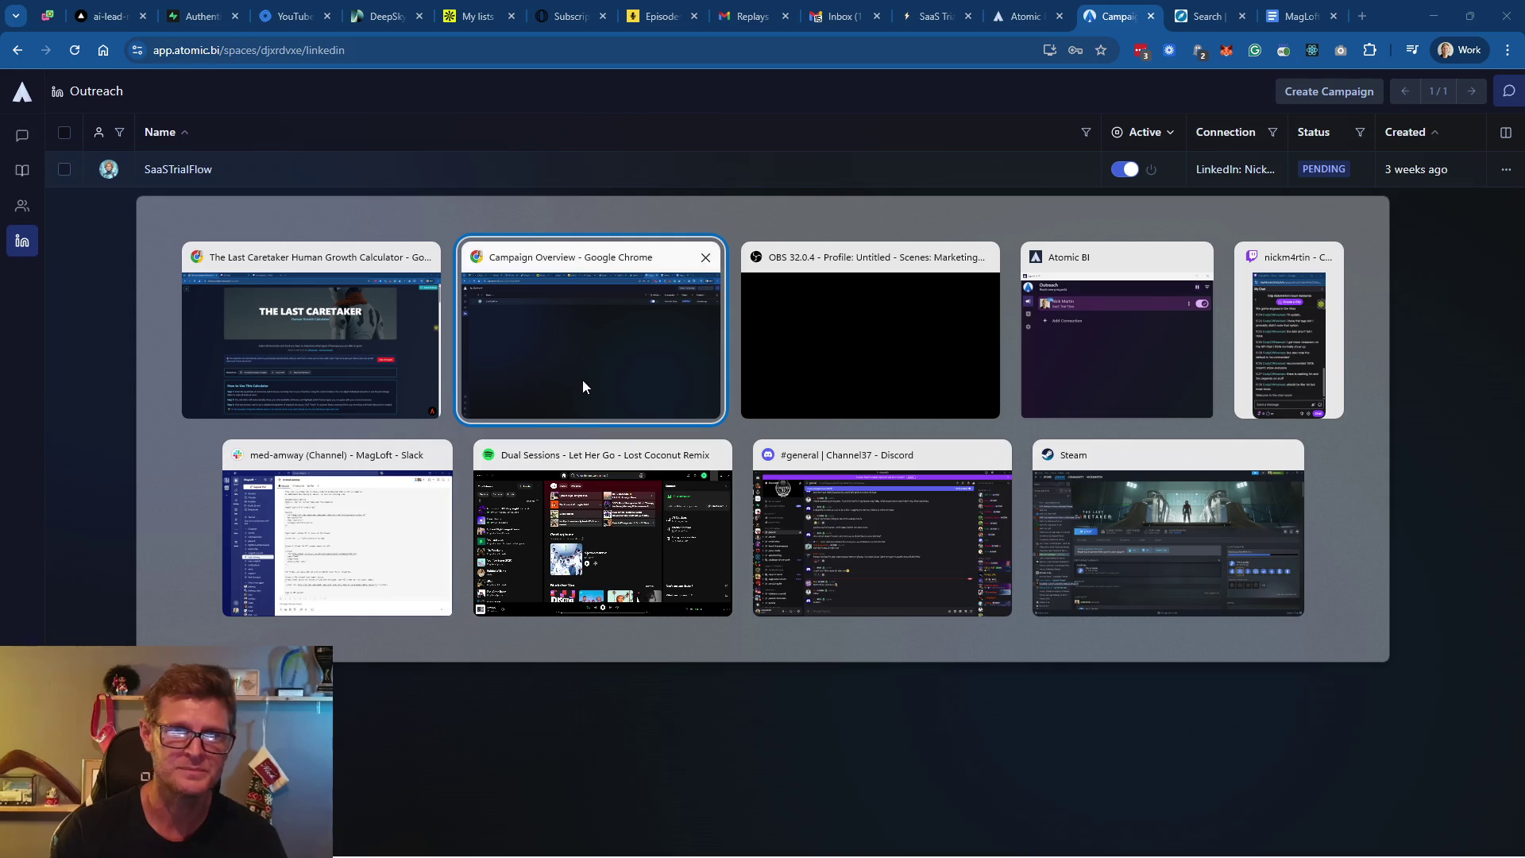
click(582, 379)
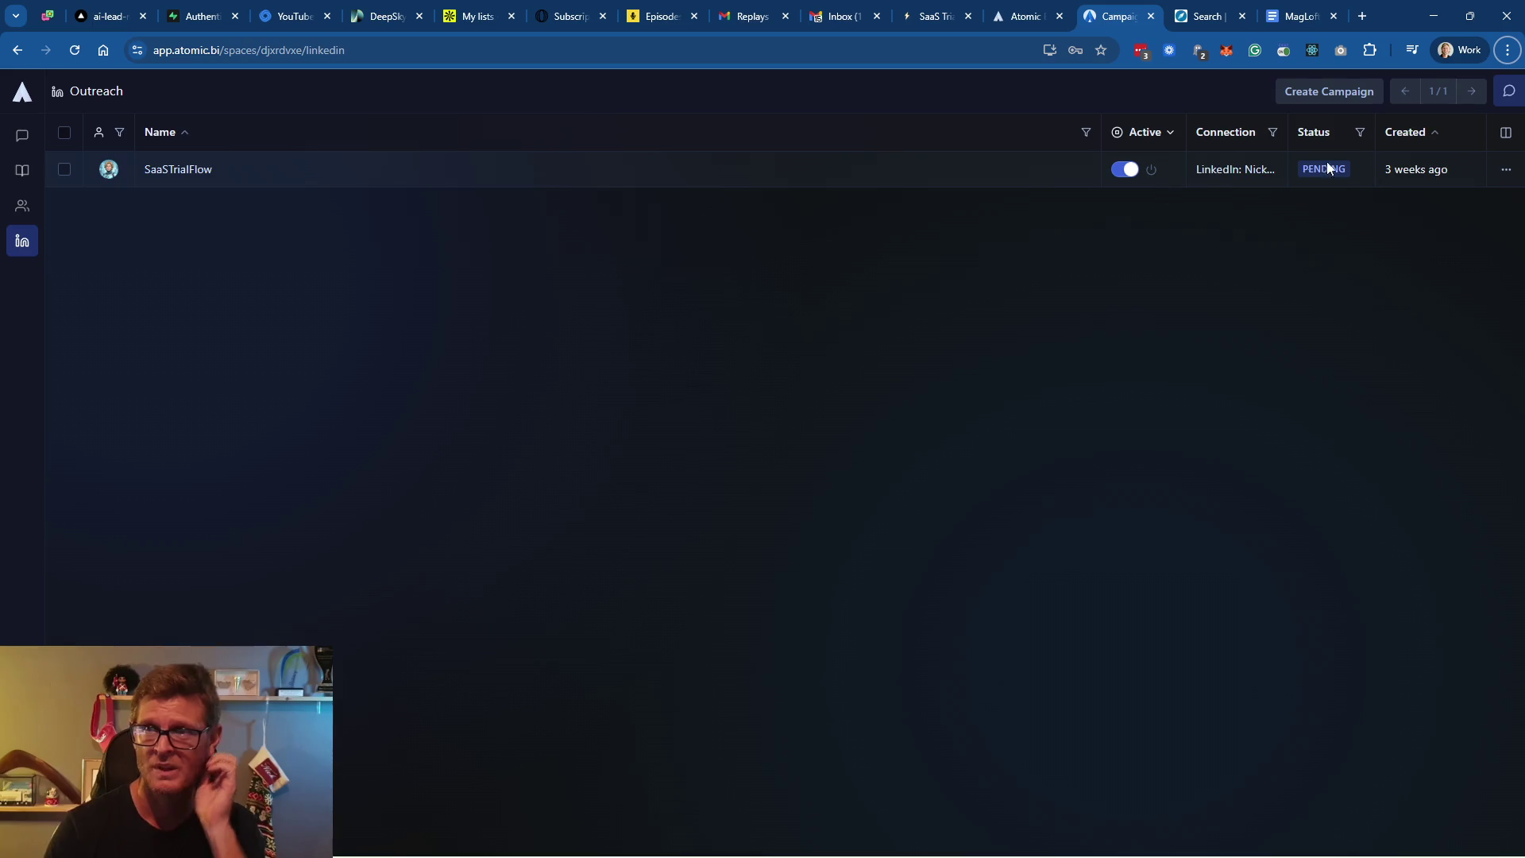
Open the SaaSTrialFlow campaign board with its Scheduled, Sent and Responded columns
click(1505, 169)
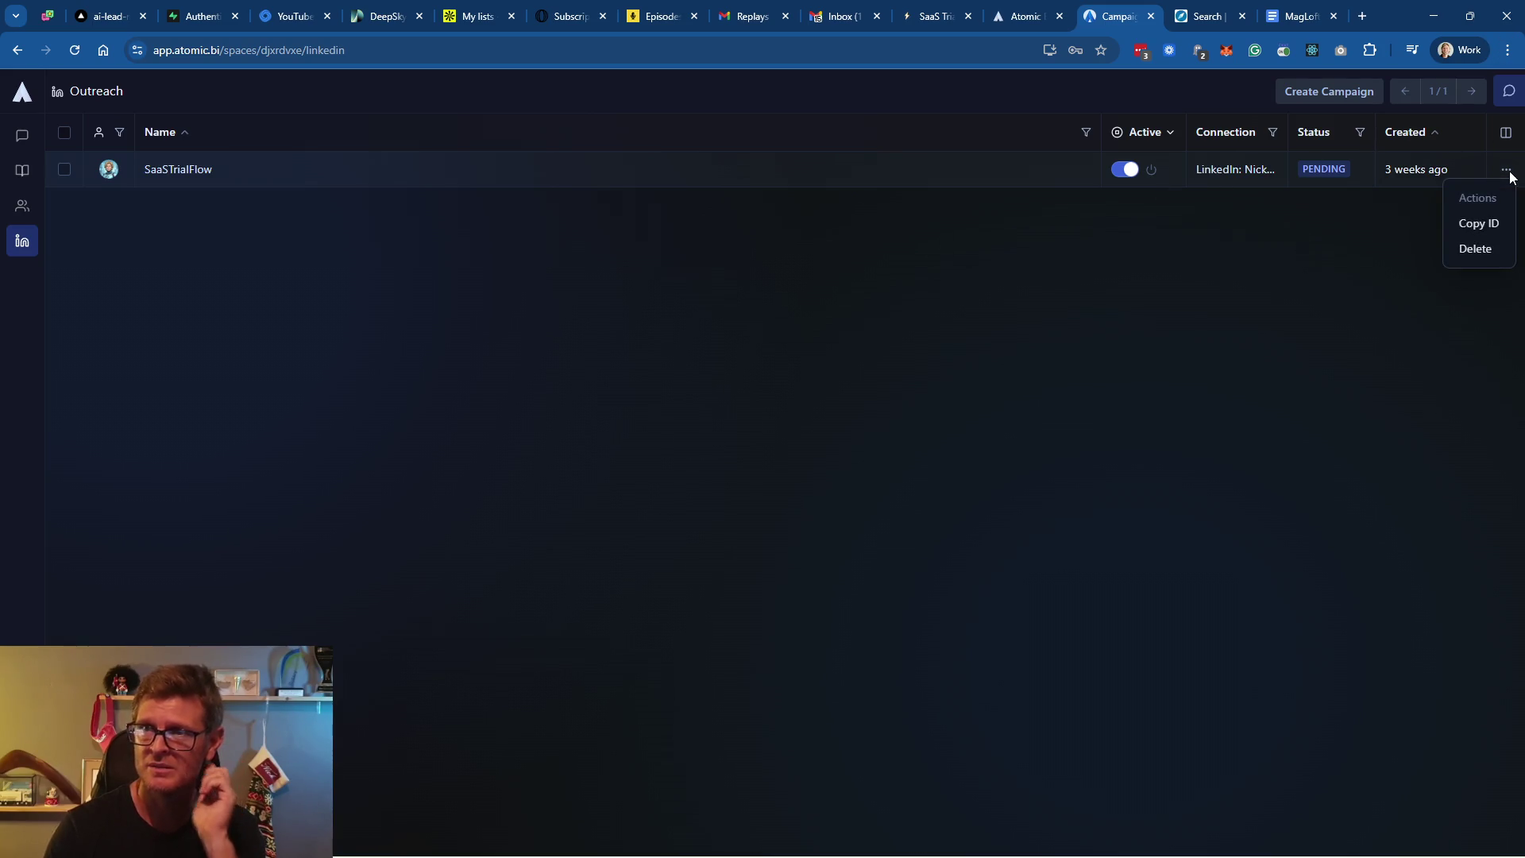
click(1348, 293)
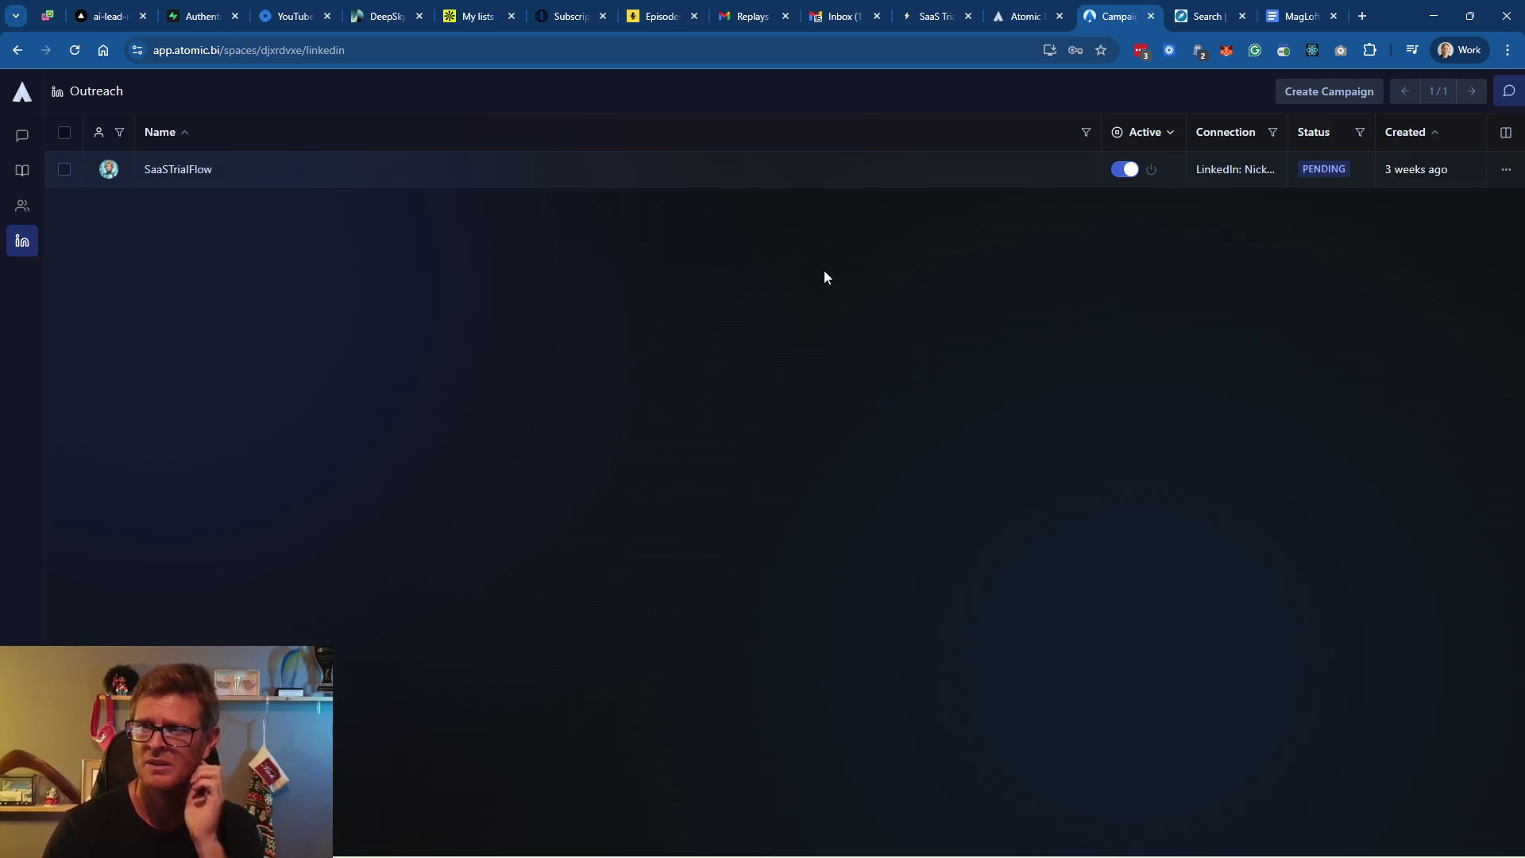
click(181, 170)
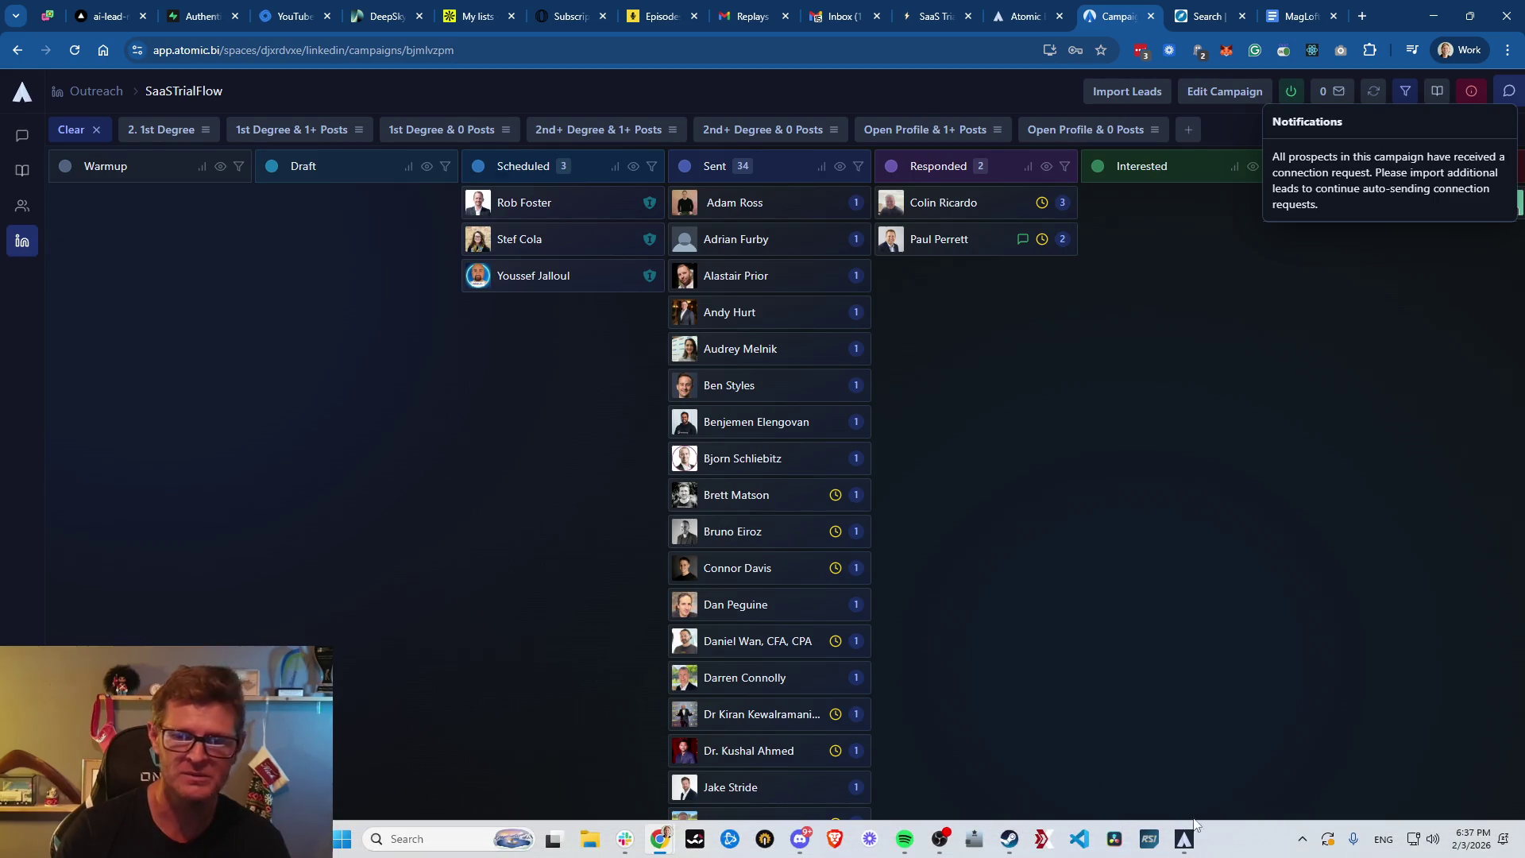
In the Atomic BI companion app, turn the outreach connection off and back on
click(1184, 838)
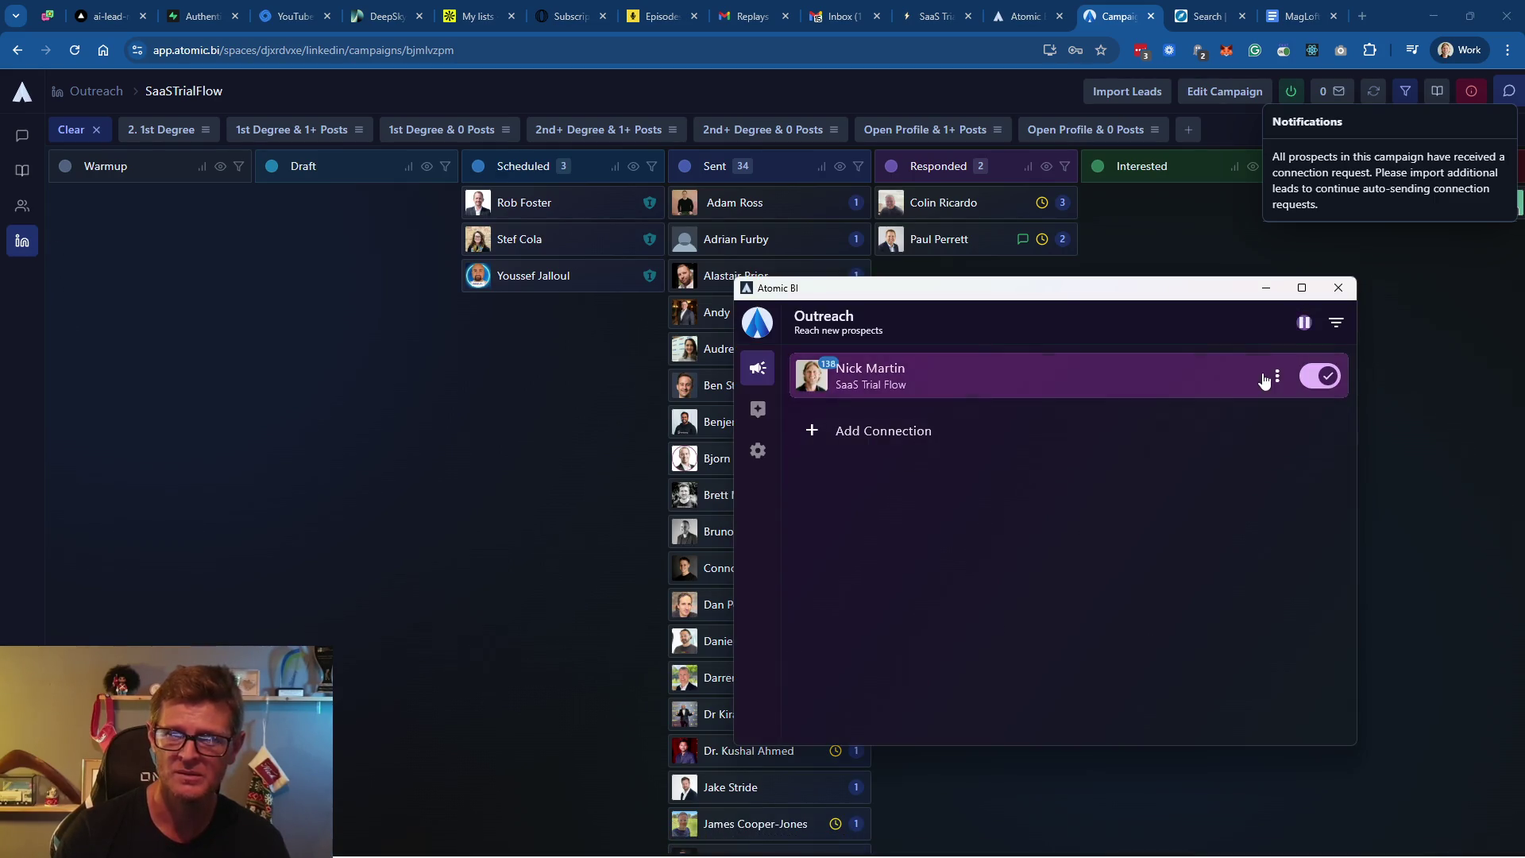
click(1330, 379)
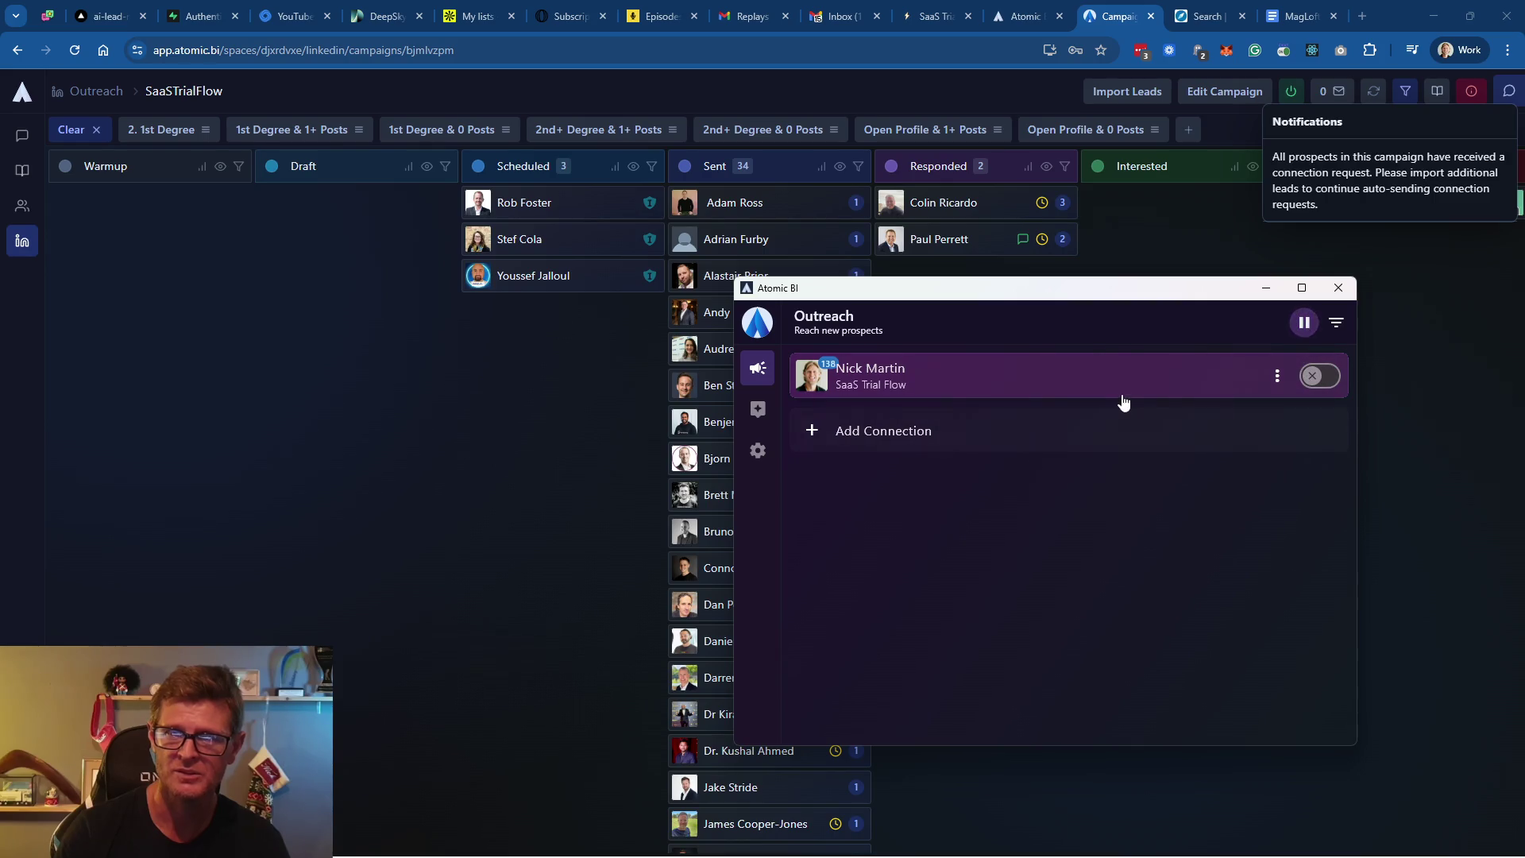
click(1315, 375)
click(1275, 376)
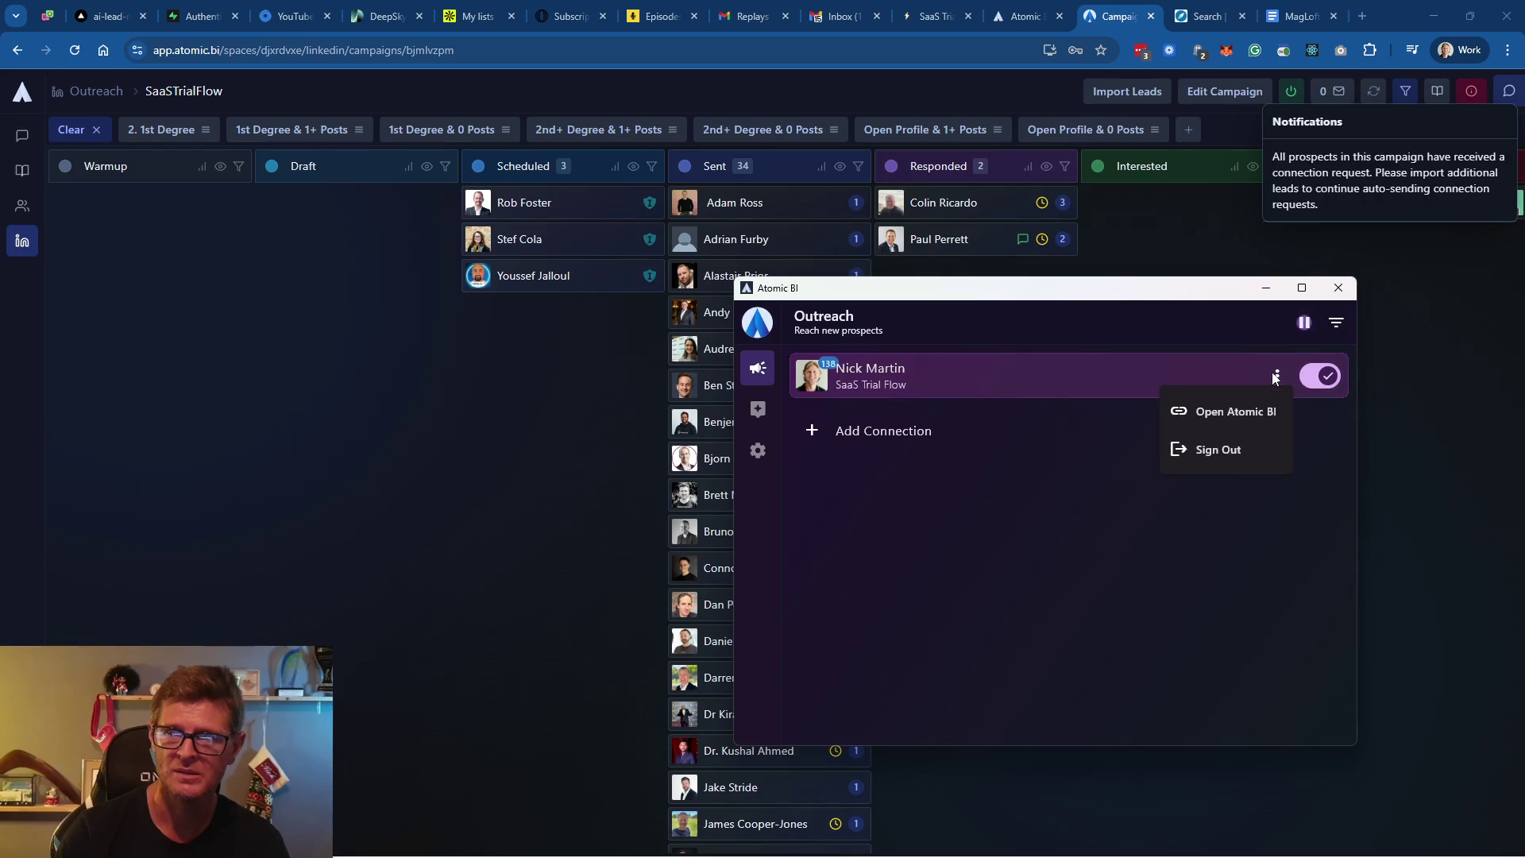
click(1024, 506)
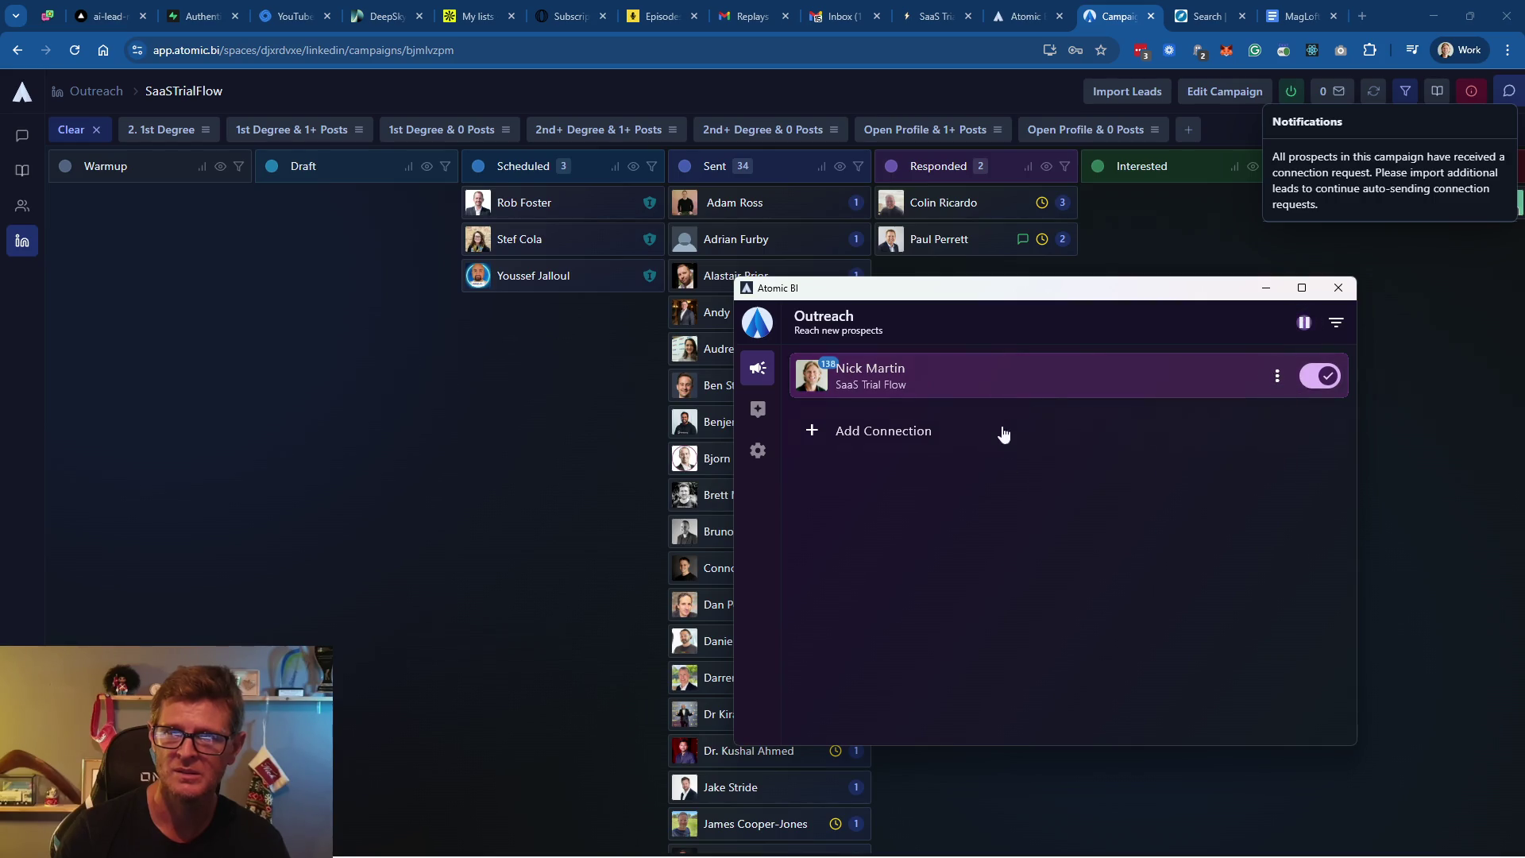
Look over the companion's Chat and Settings, return to Outreach, then open a new browser tab
click(758, 409)
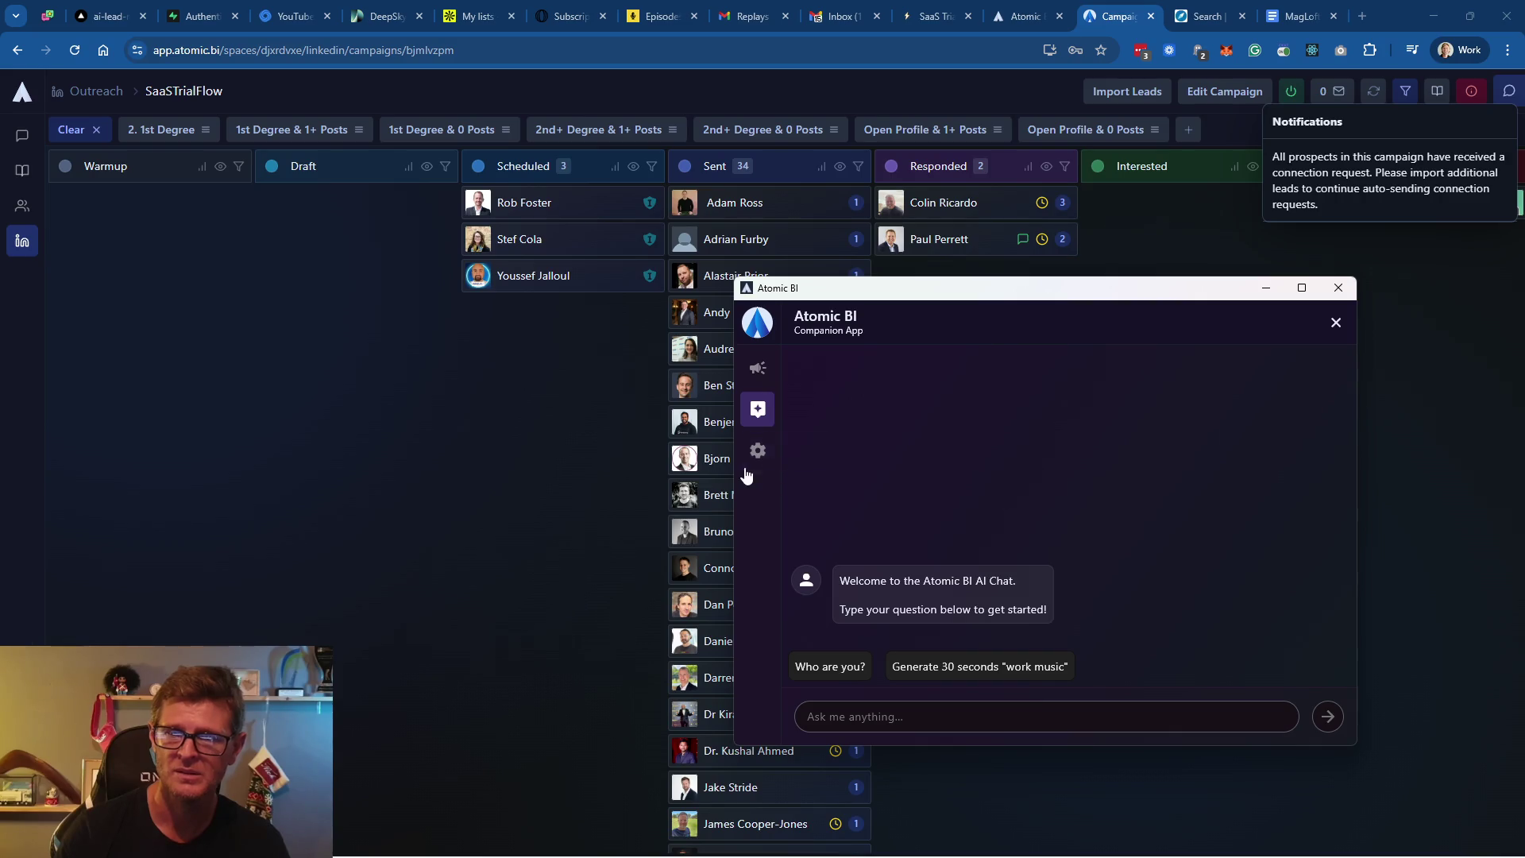
click(753, 454)
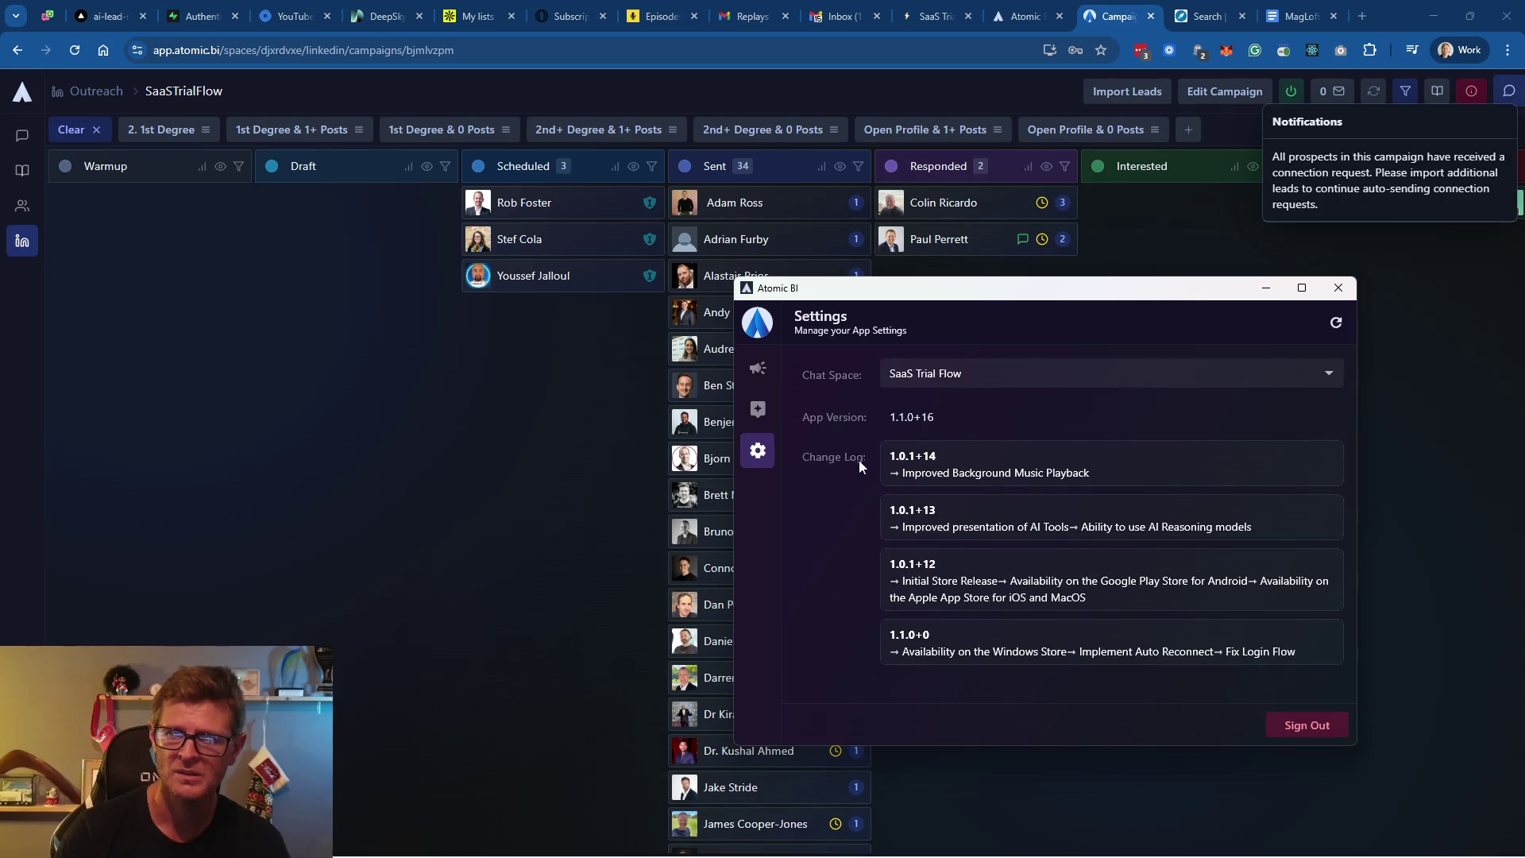
click(758, 368)
mouse_move(1028, 290)
mouse_down()
mouse_move(985, 277)
mouse_move(1010, 262)
mouse_up()
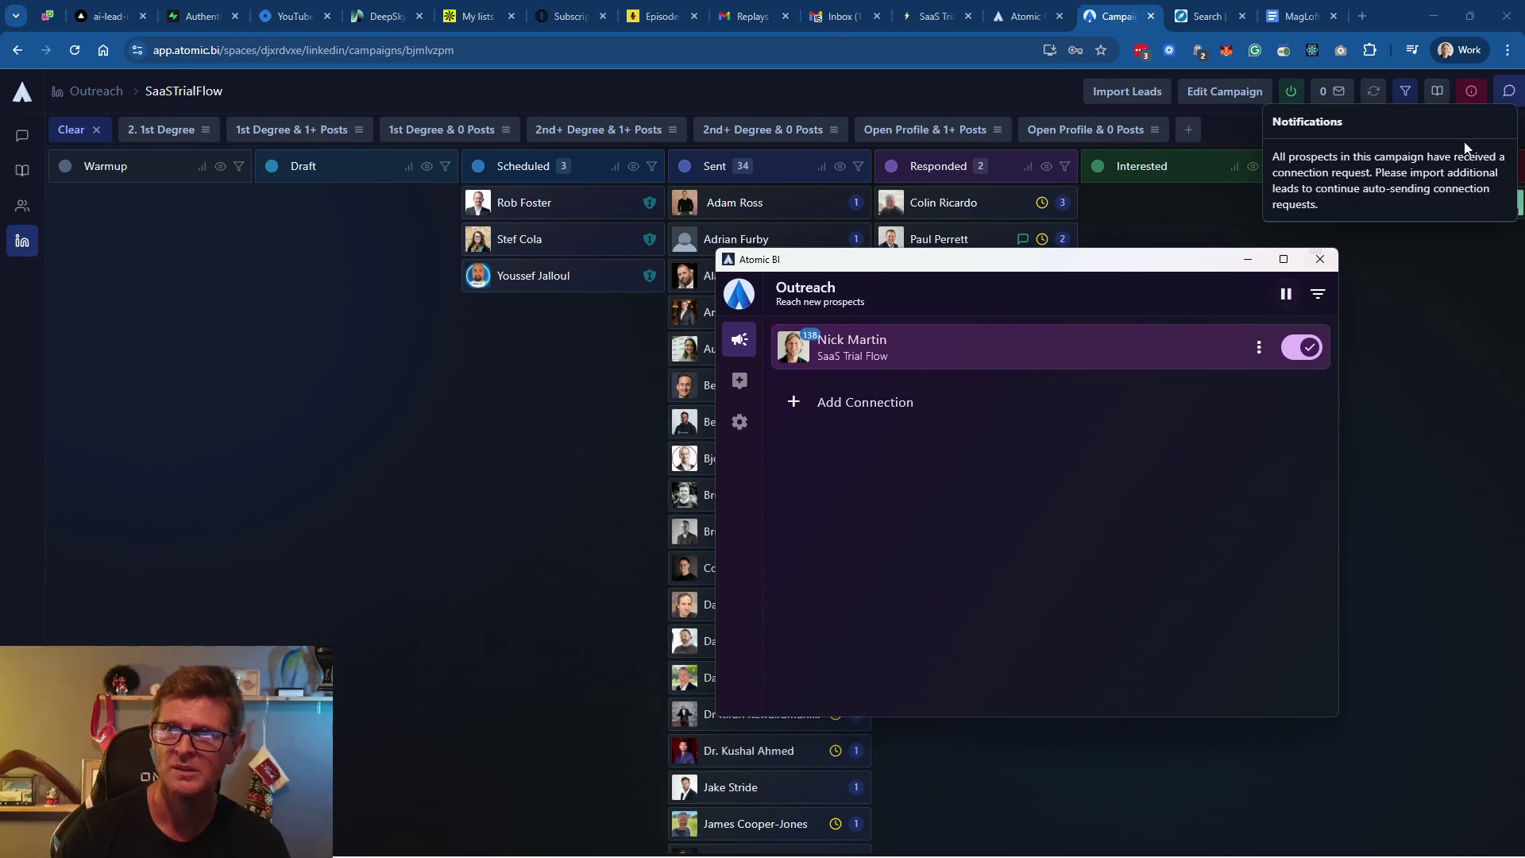
click(1479, 331)
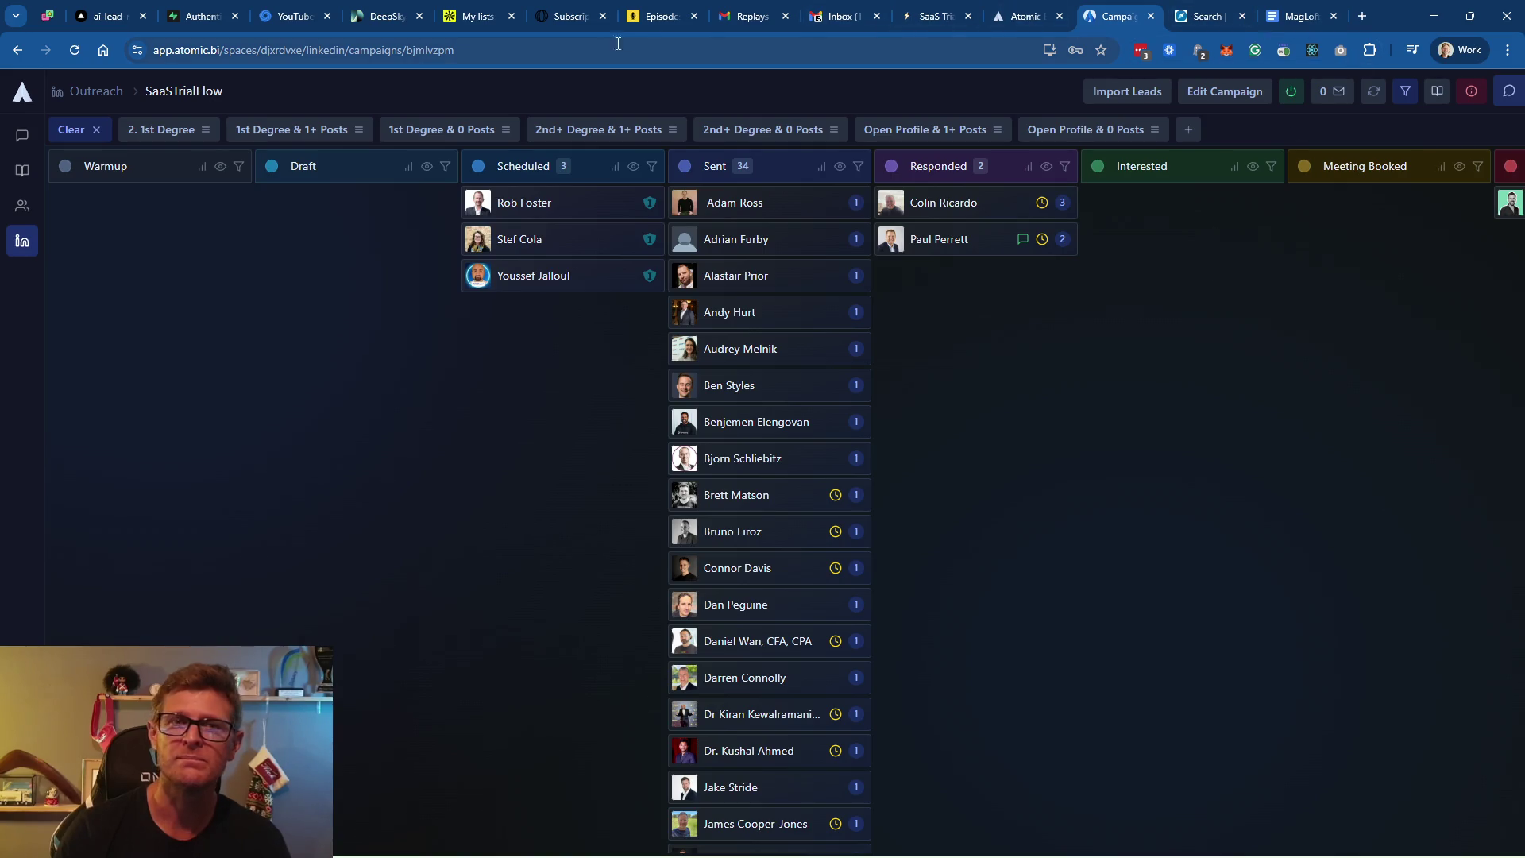
click(1361, 16)
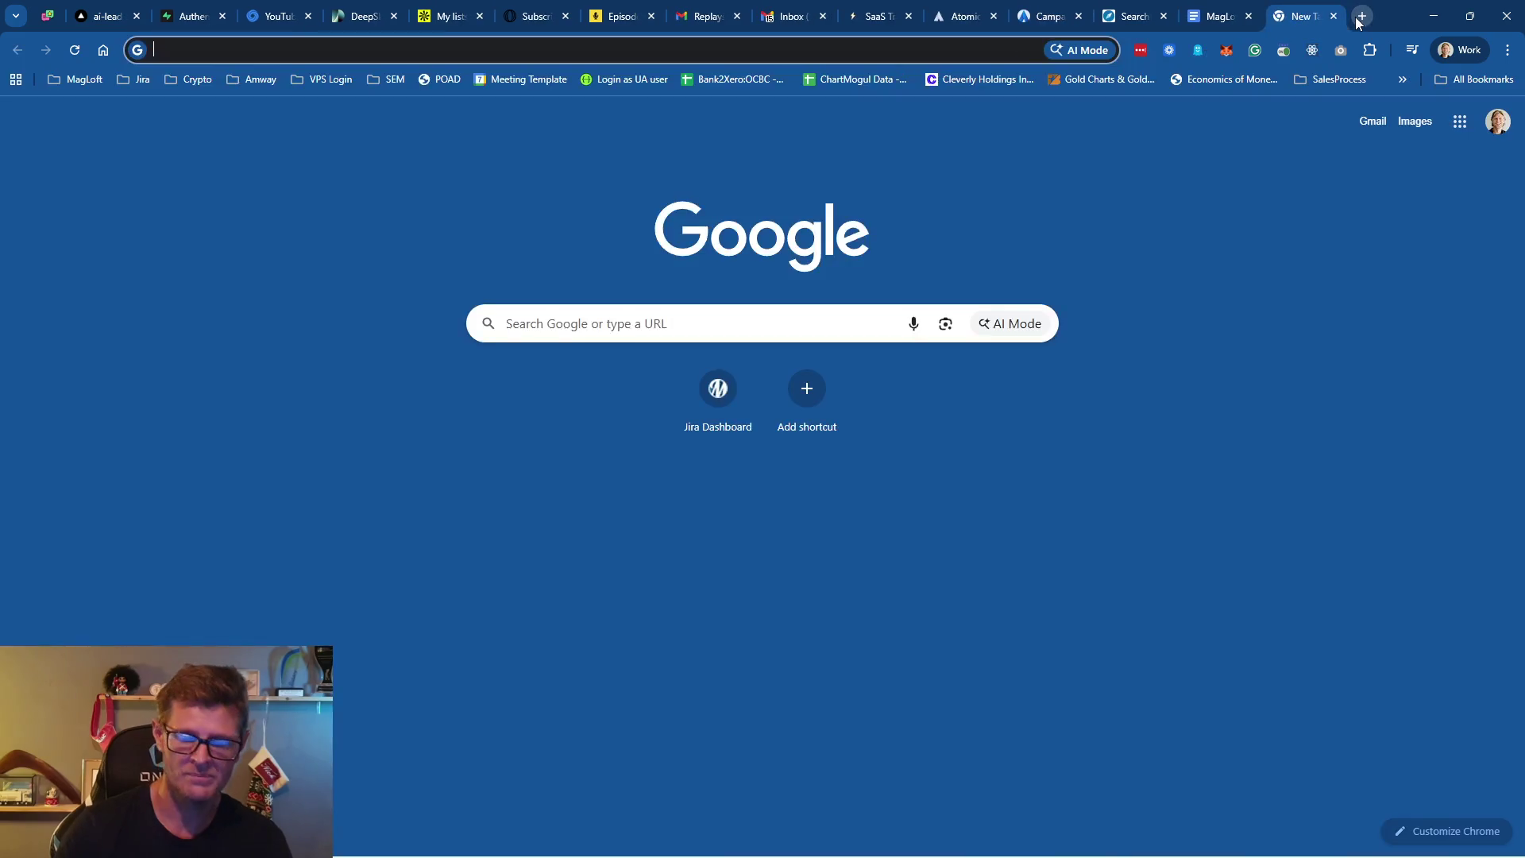
Go to the LinkedIn site and open Sales Navigator
text(linked)
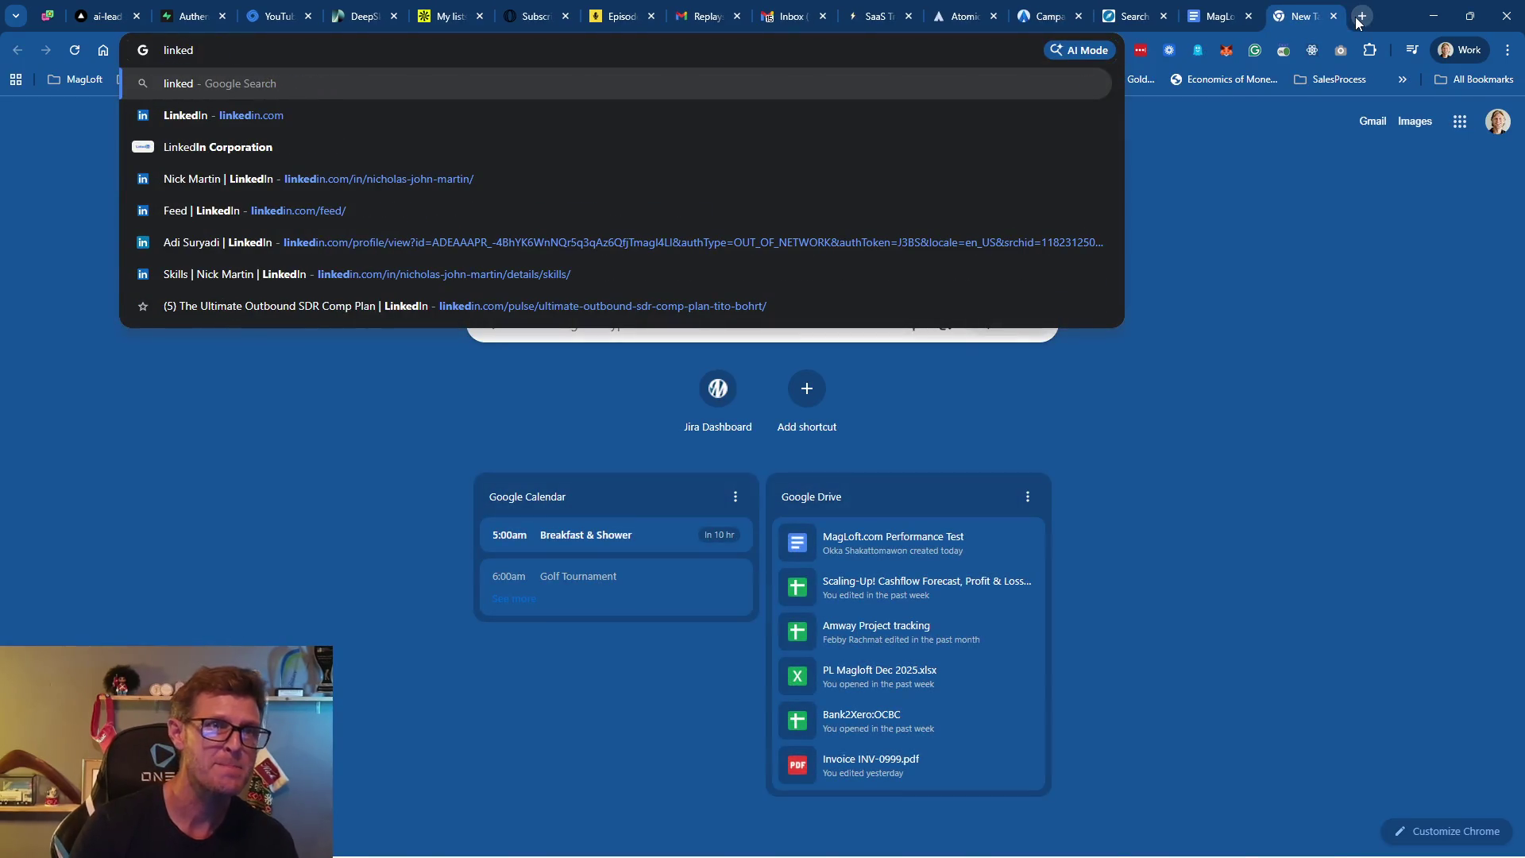
key(Down)
key(Return)
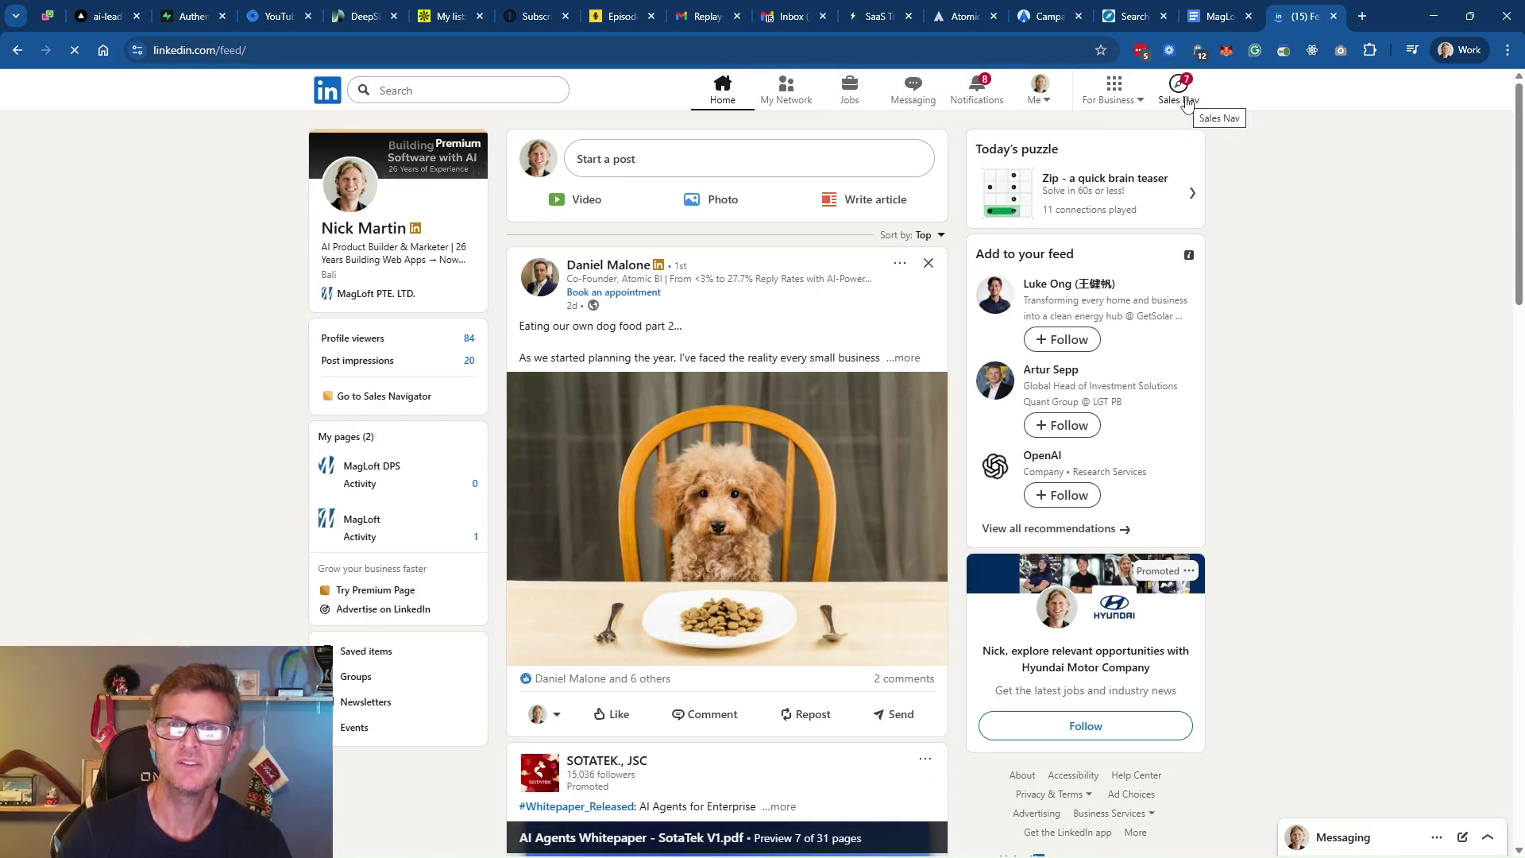
click(1184, 100)
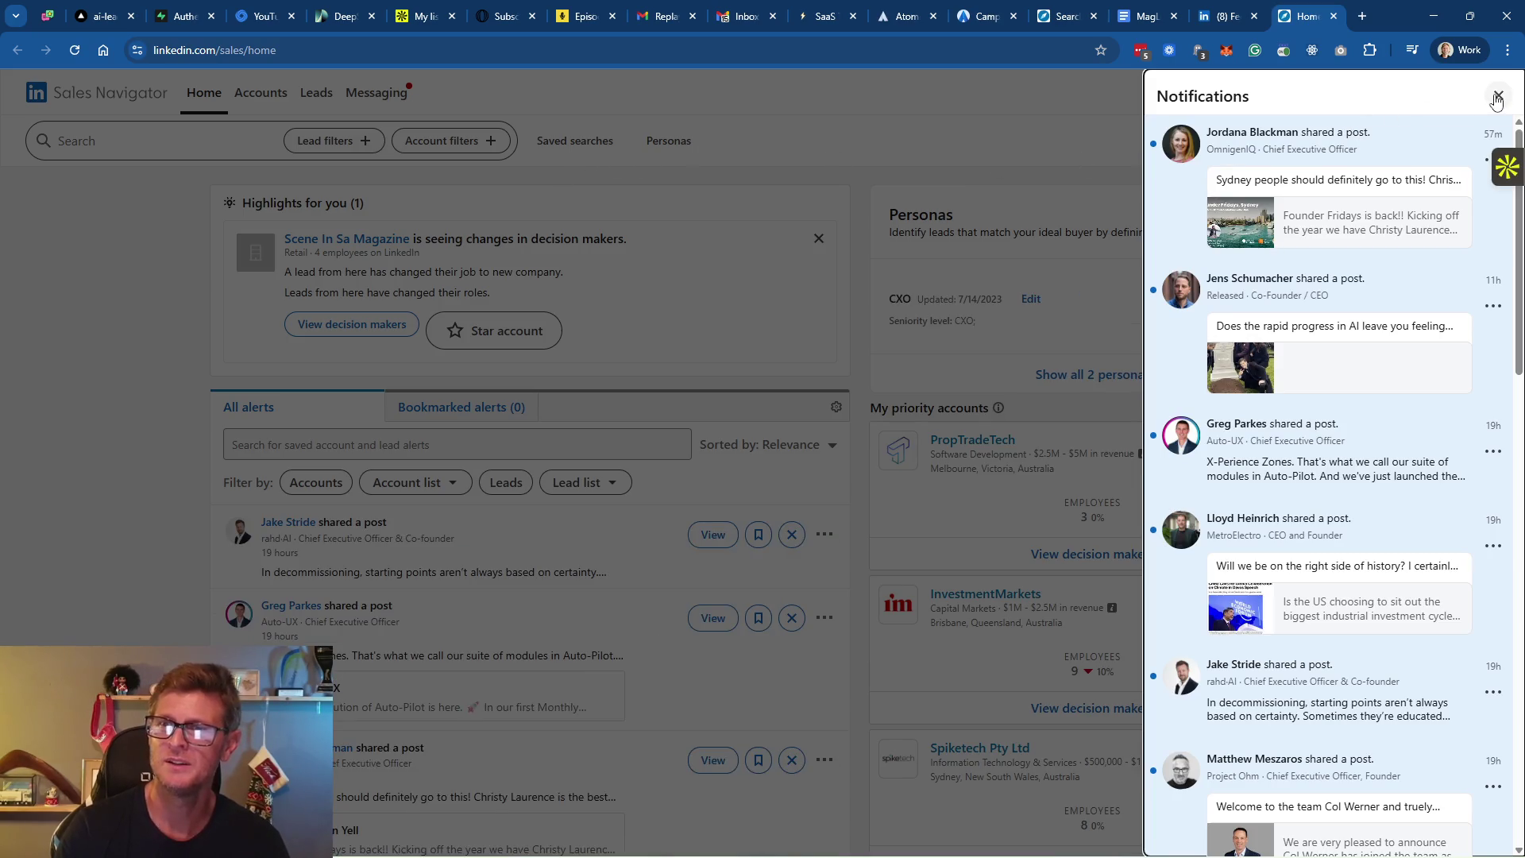
Dismiss notifications, close the Sales Navigator tab, and return to the Atomic BI campaign board
click(1496, 97)
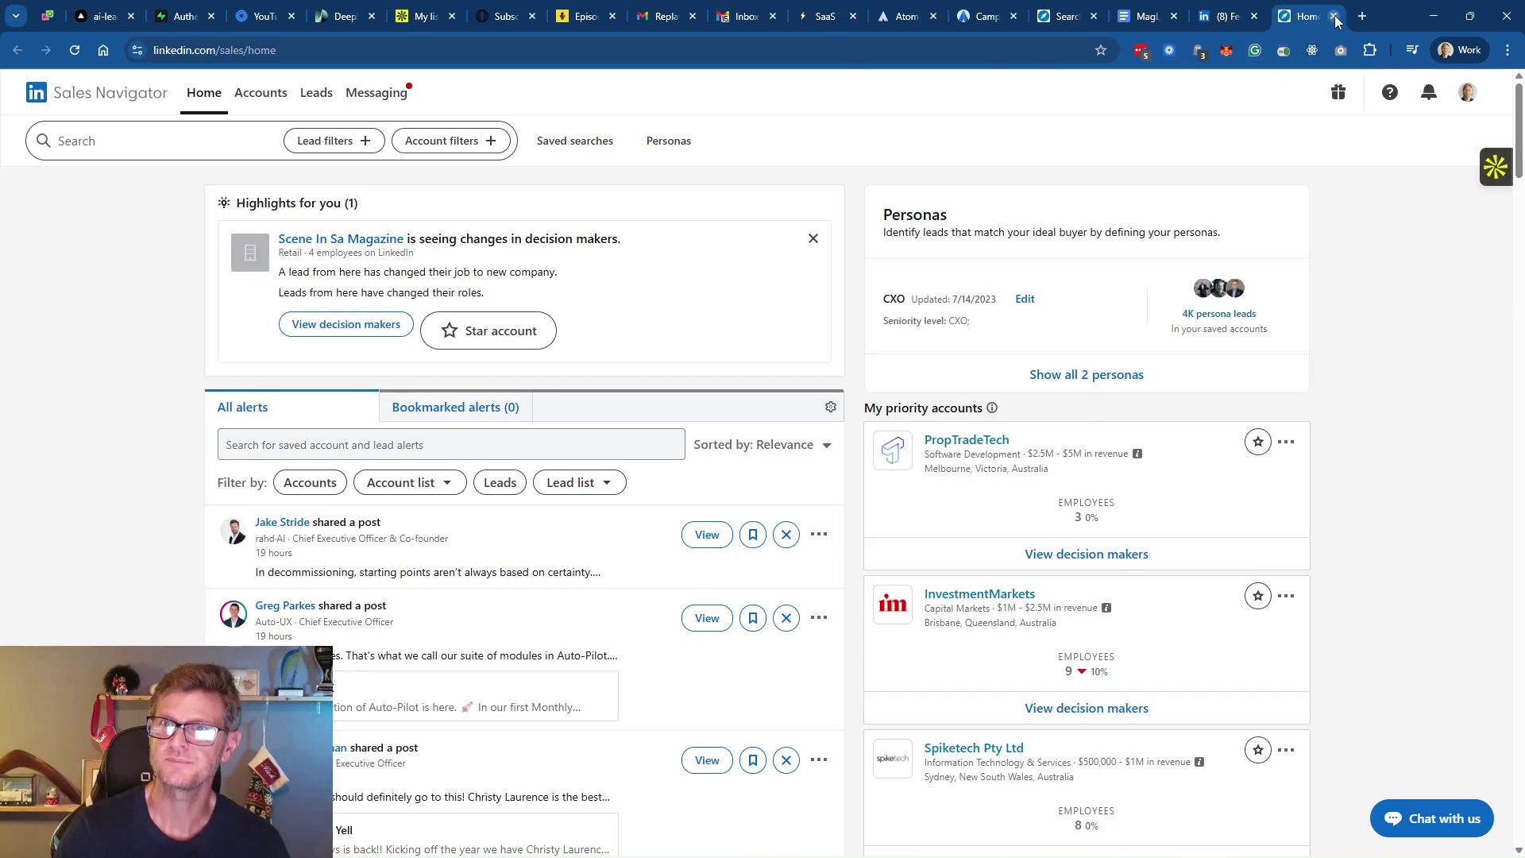
click(1334, 15)
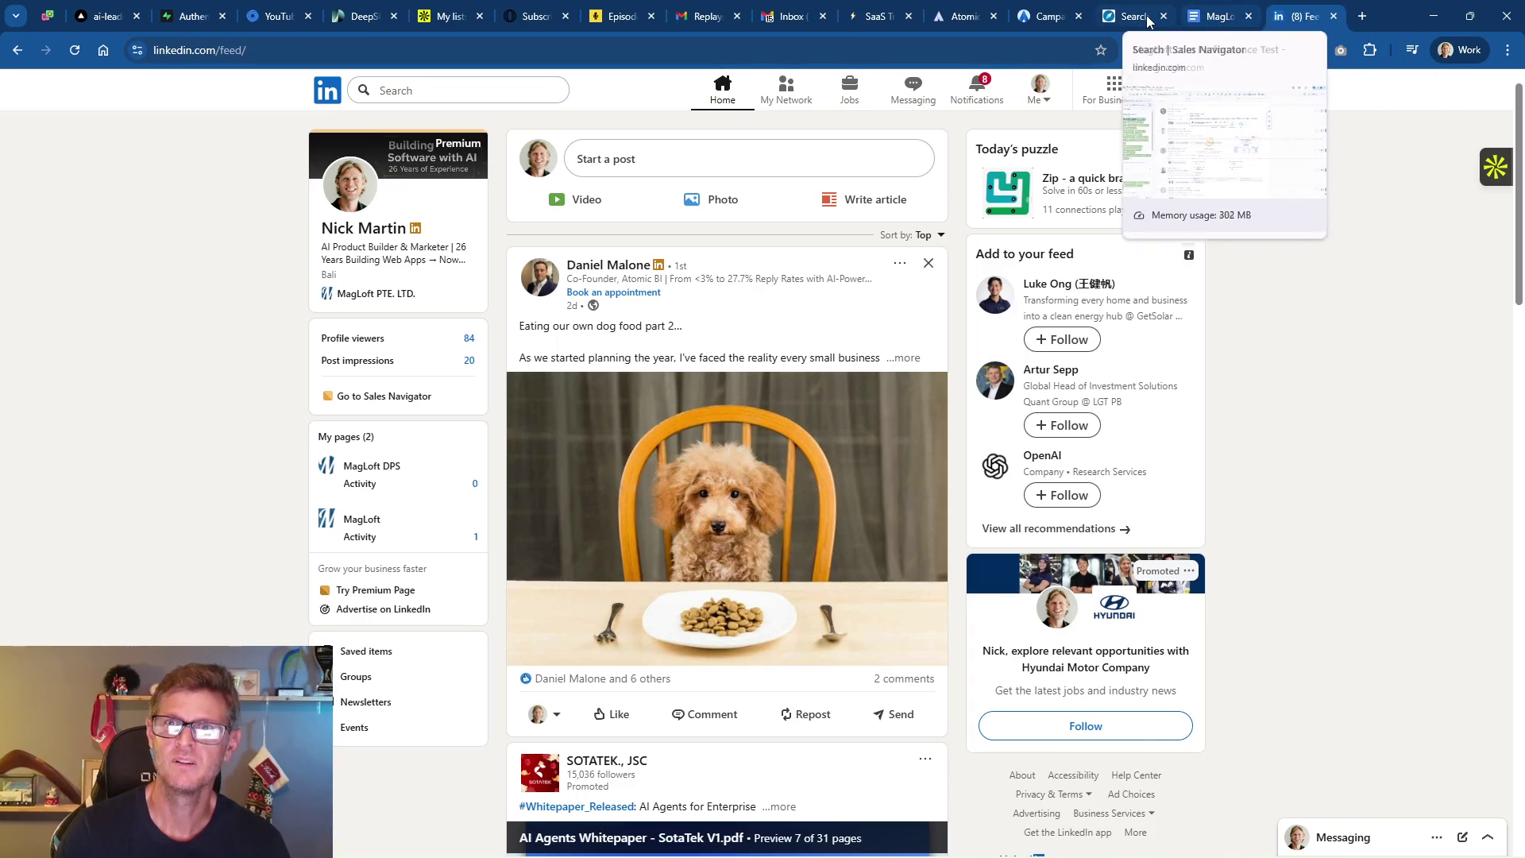
click(1146, 20)
click(1046, 17)
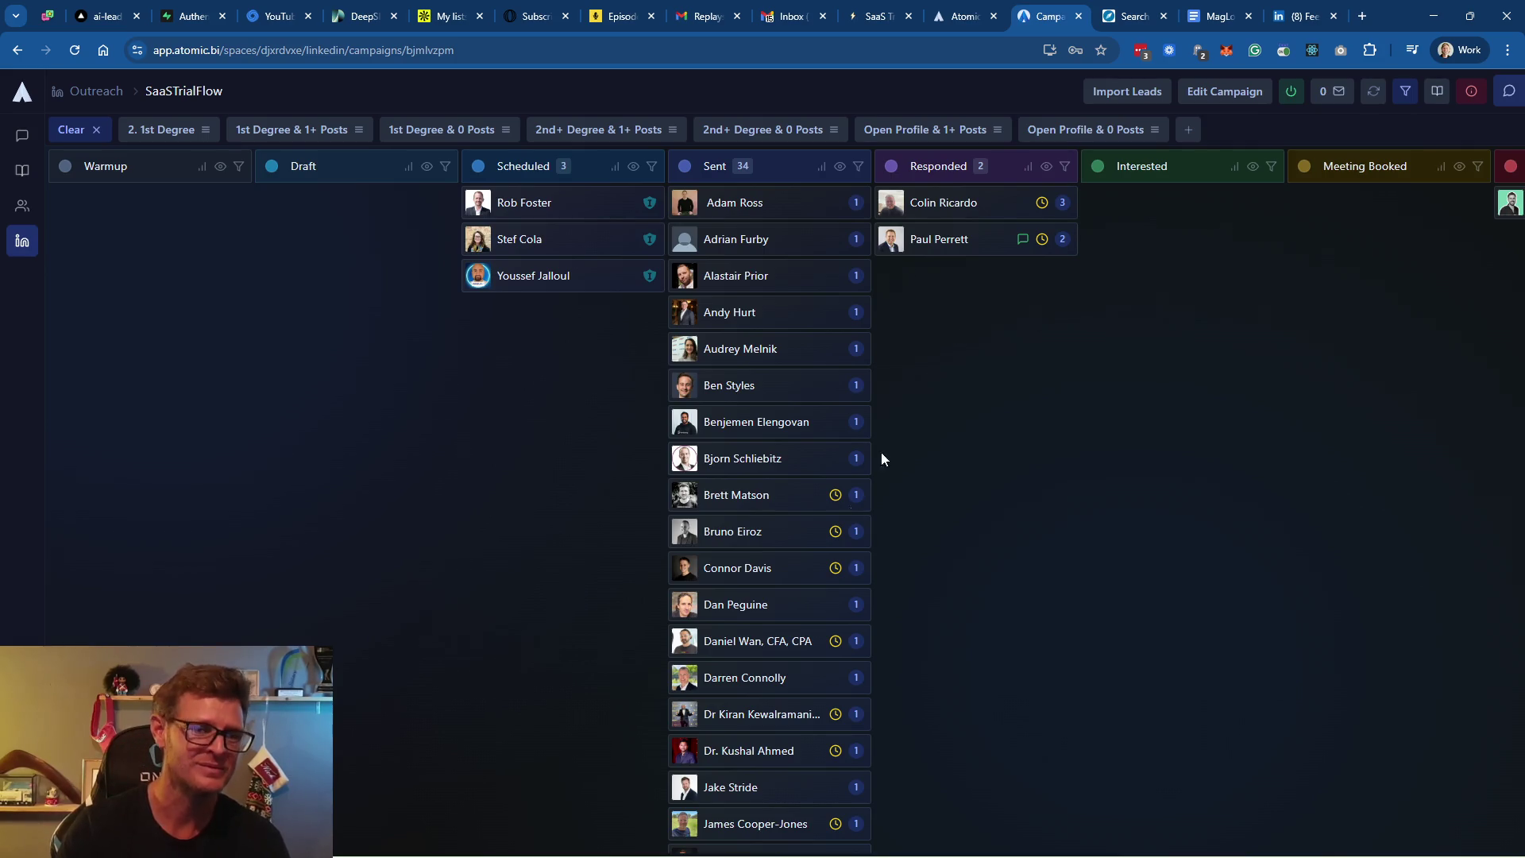
Open the Atomic BI desktop companion window, shift it right, minimise it, then return to Outreach campaigns
mouse_move(834, 854)
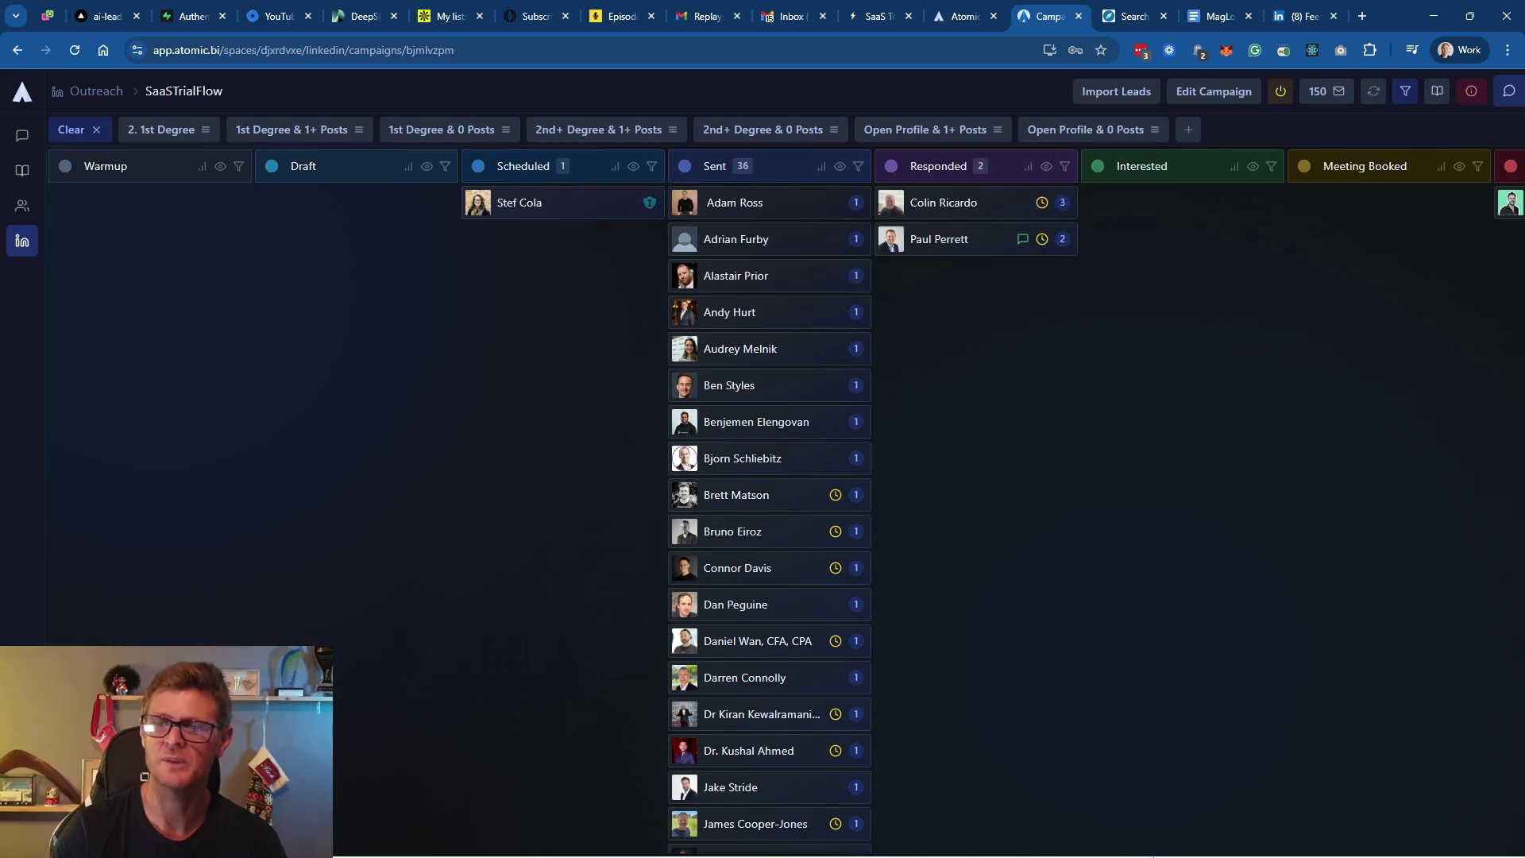
click(1184, 841)
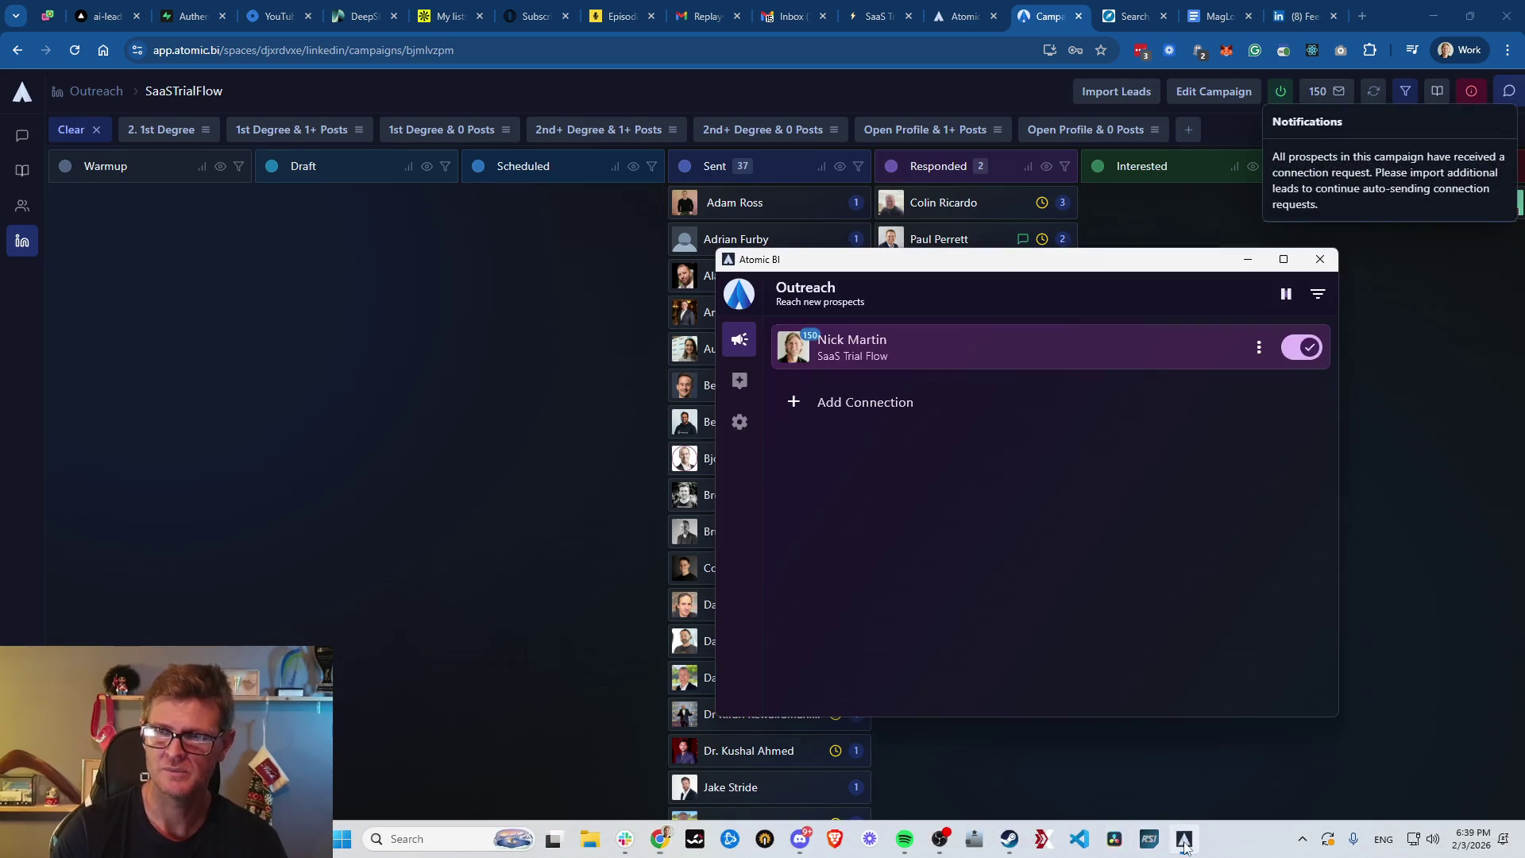
mouse_move(1063, 268)
mouse_down()
mouse_move(1201, 269)
mouse_move(1200, 287)
mouse_up()
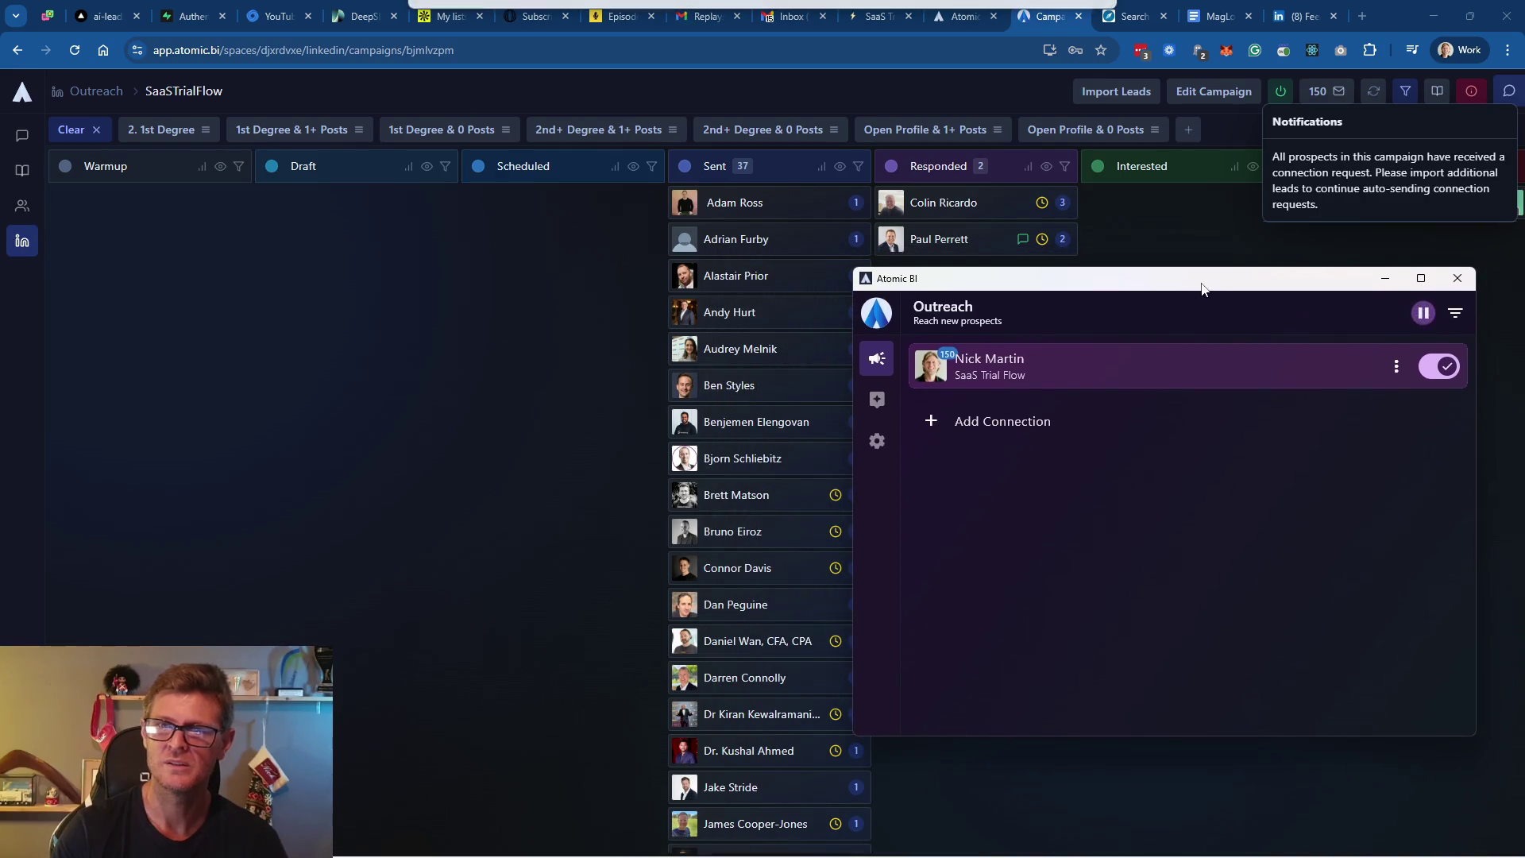
click(1384, 278)
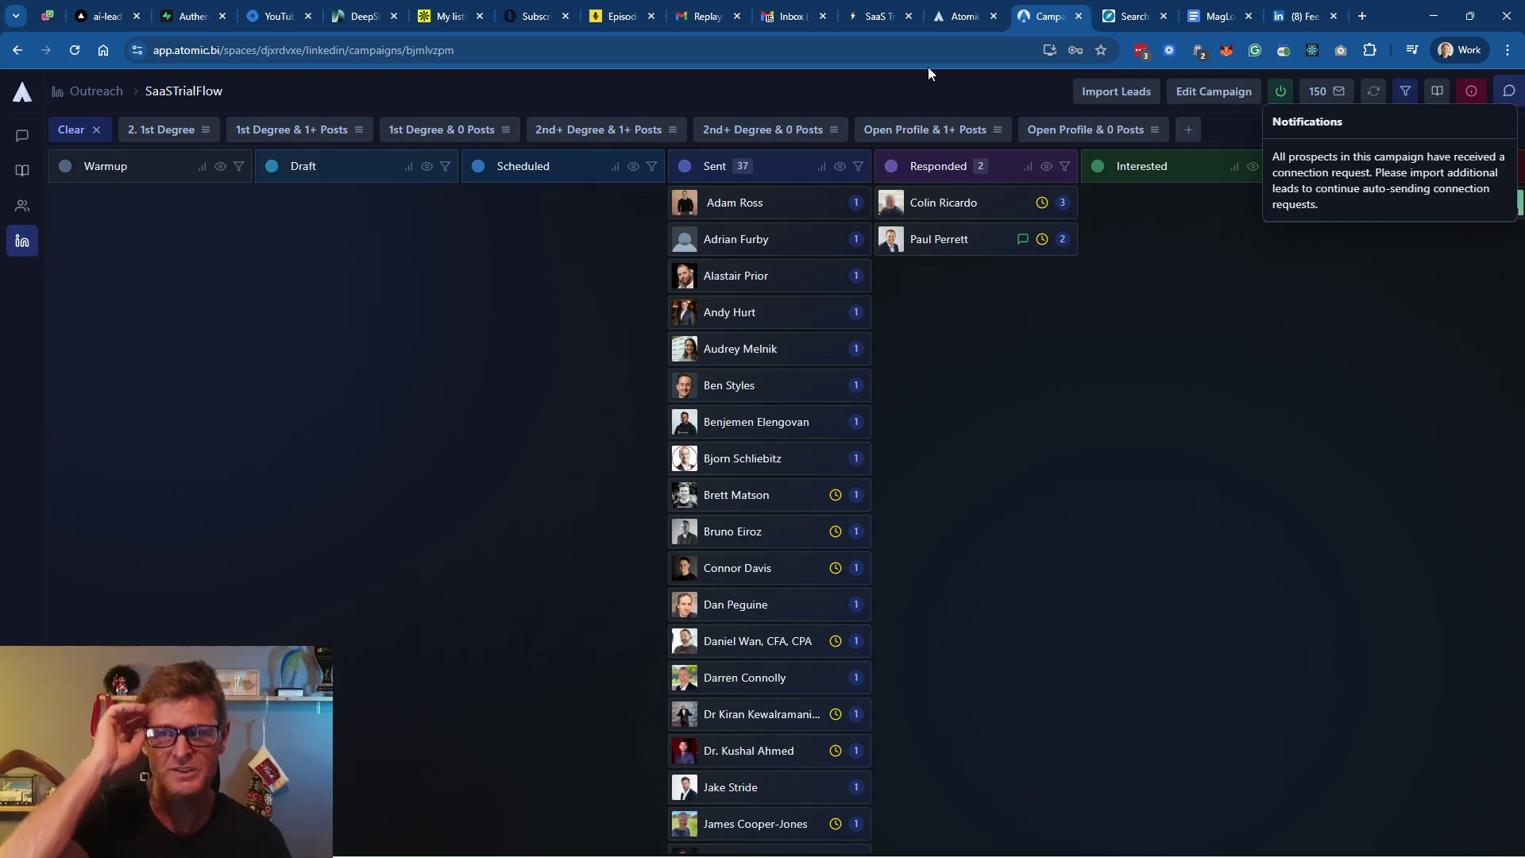
click(104, 94)
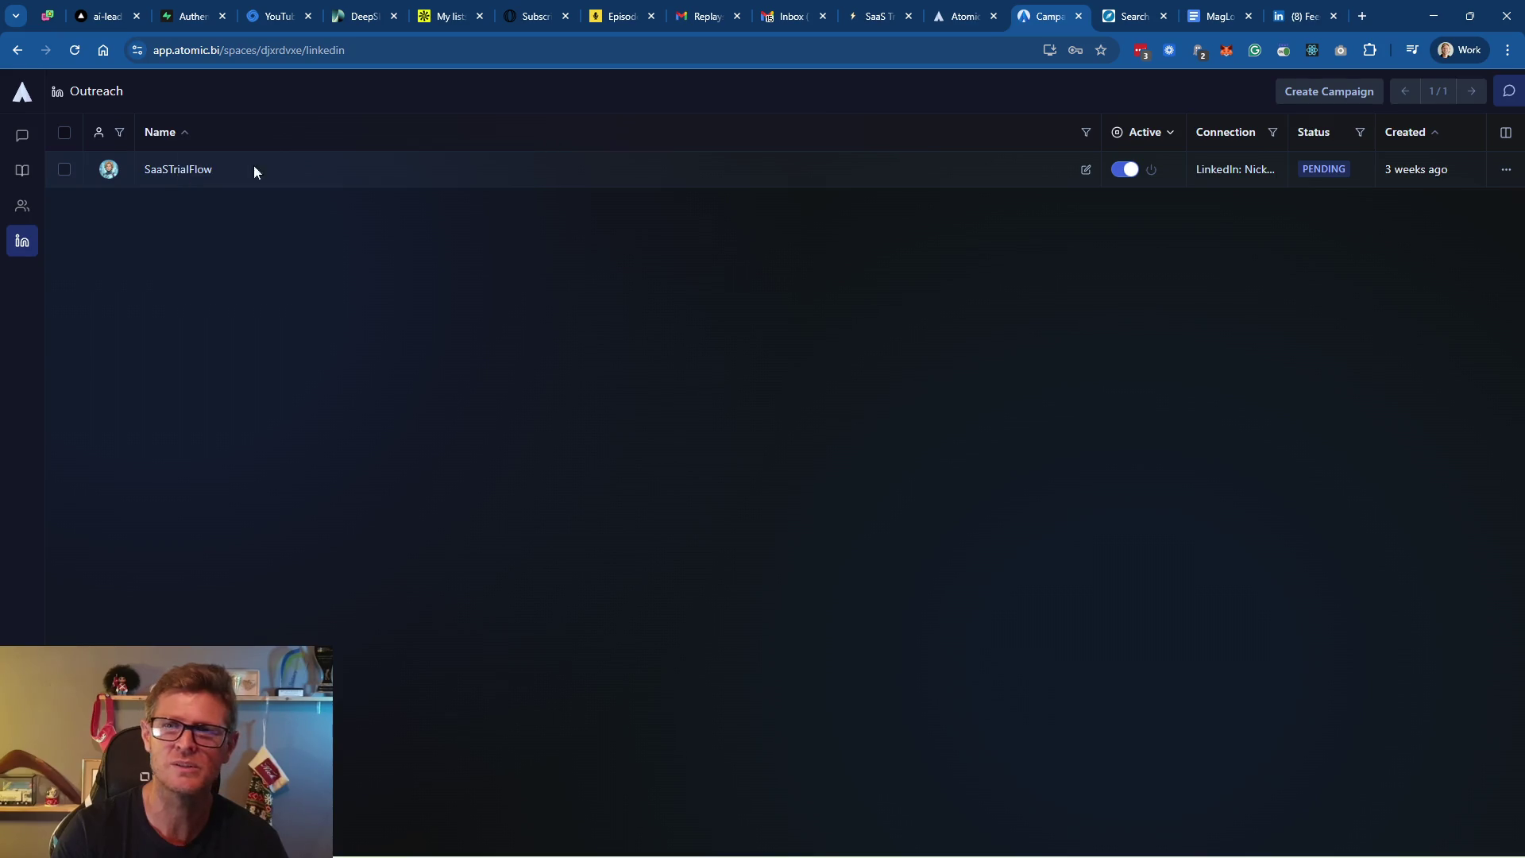
Check SaaSTrialFlow's actions menu for a copy option, then reopen its board and the assistant chat
click(1506, 169)
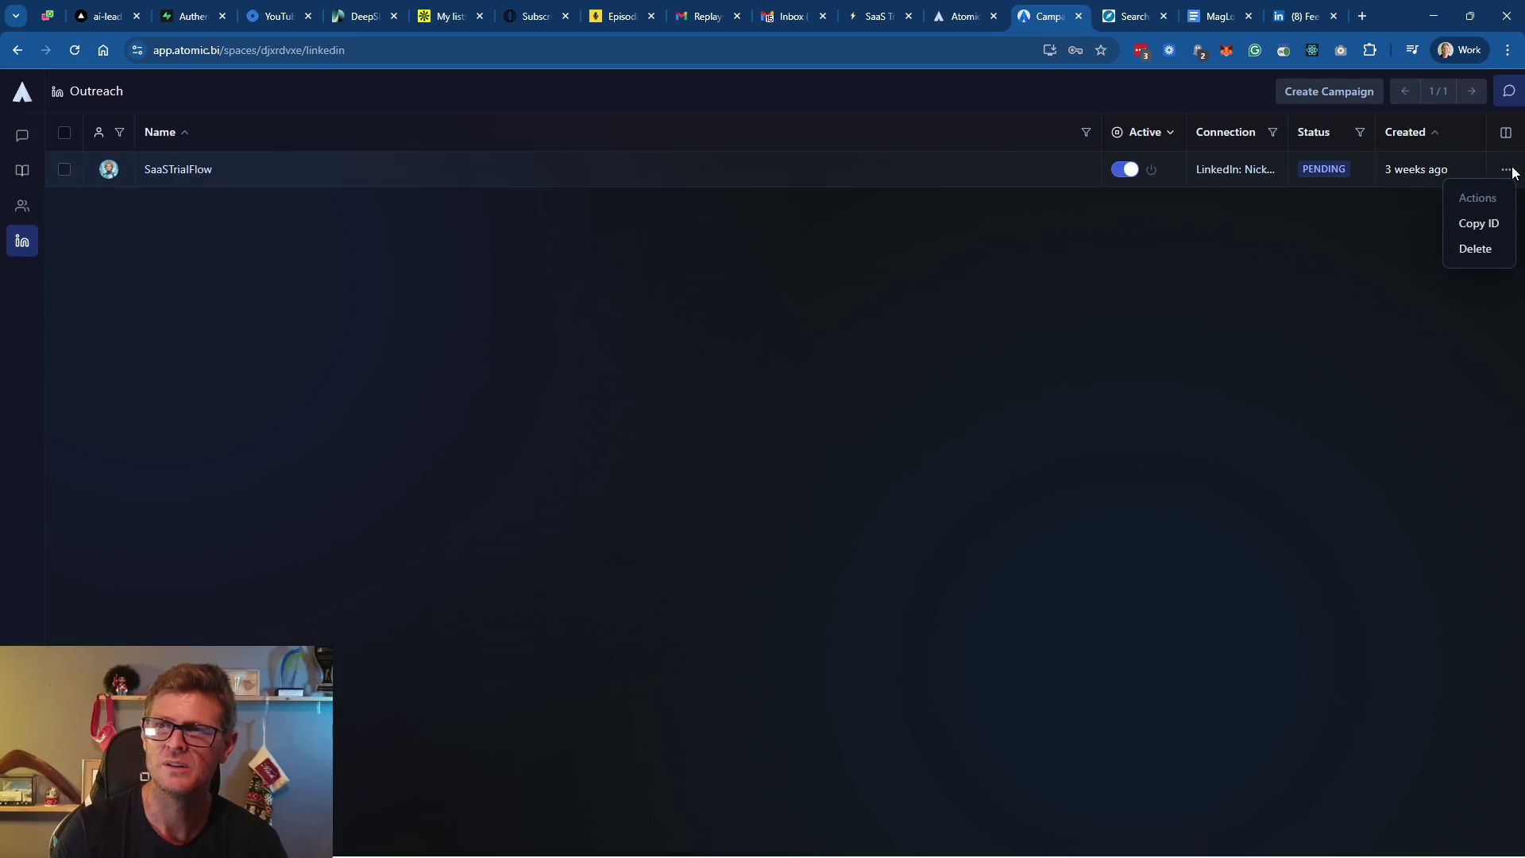
click(1501, 227)
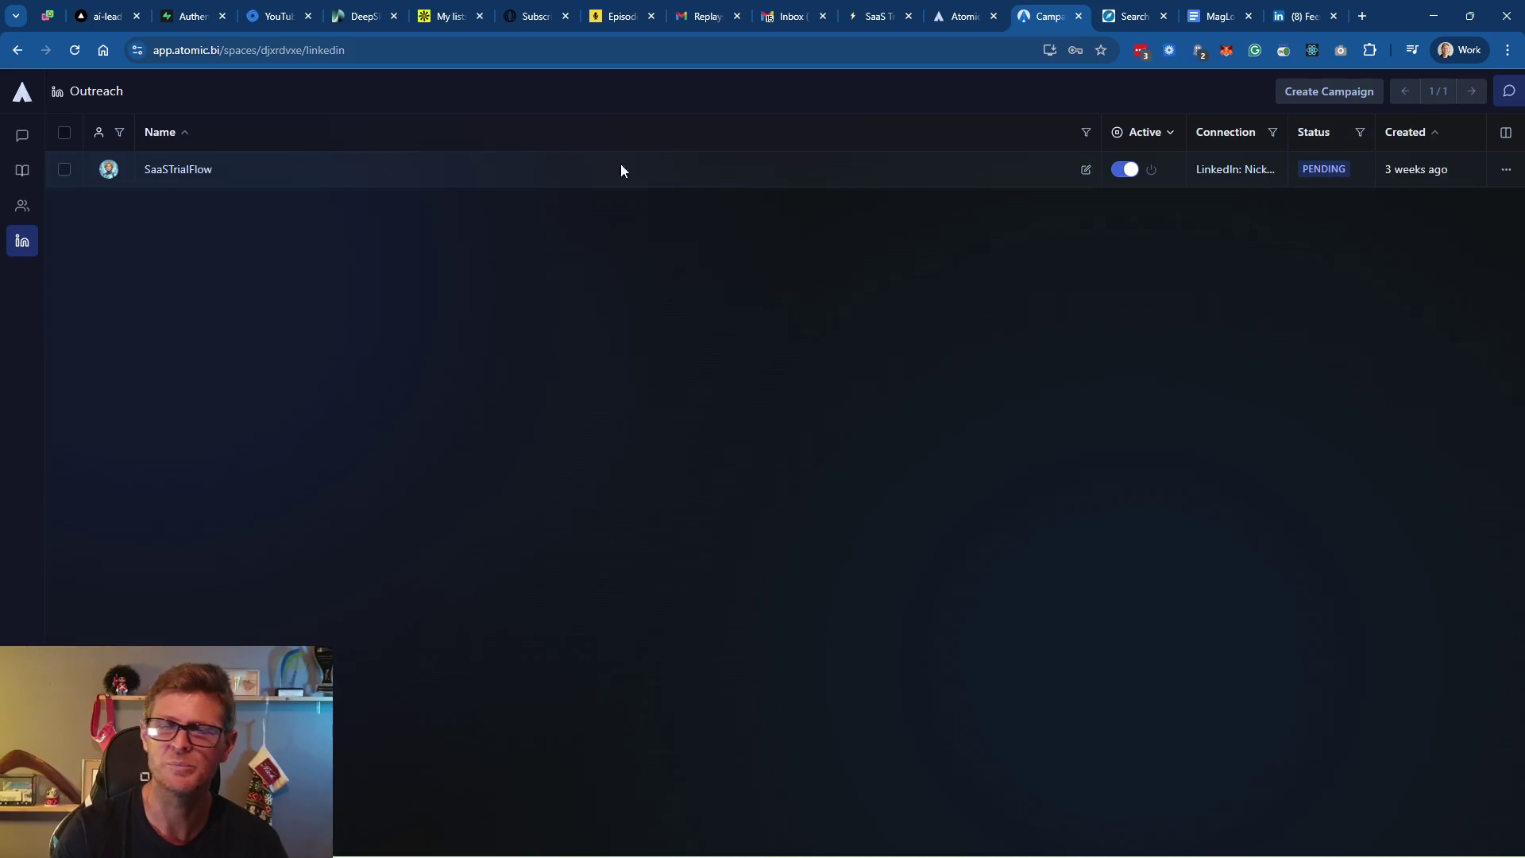
click(182, 172)
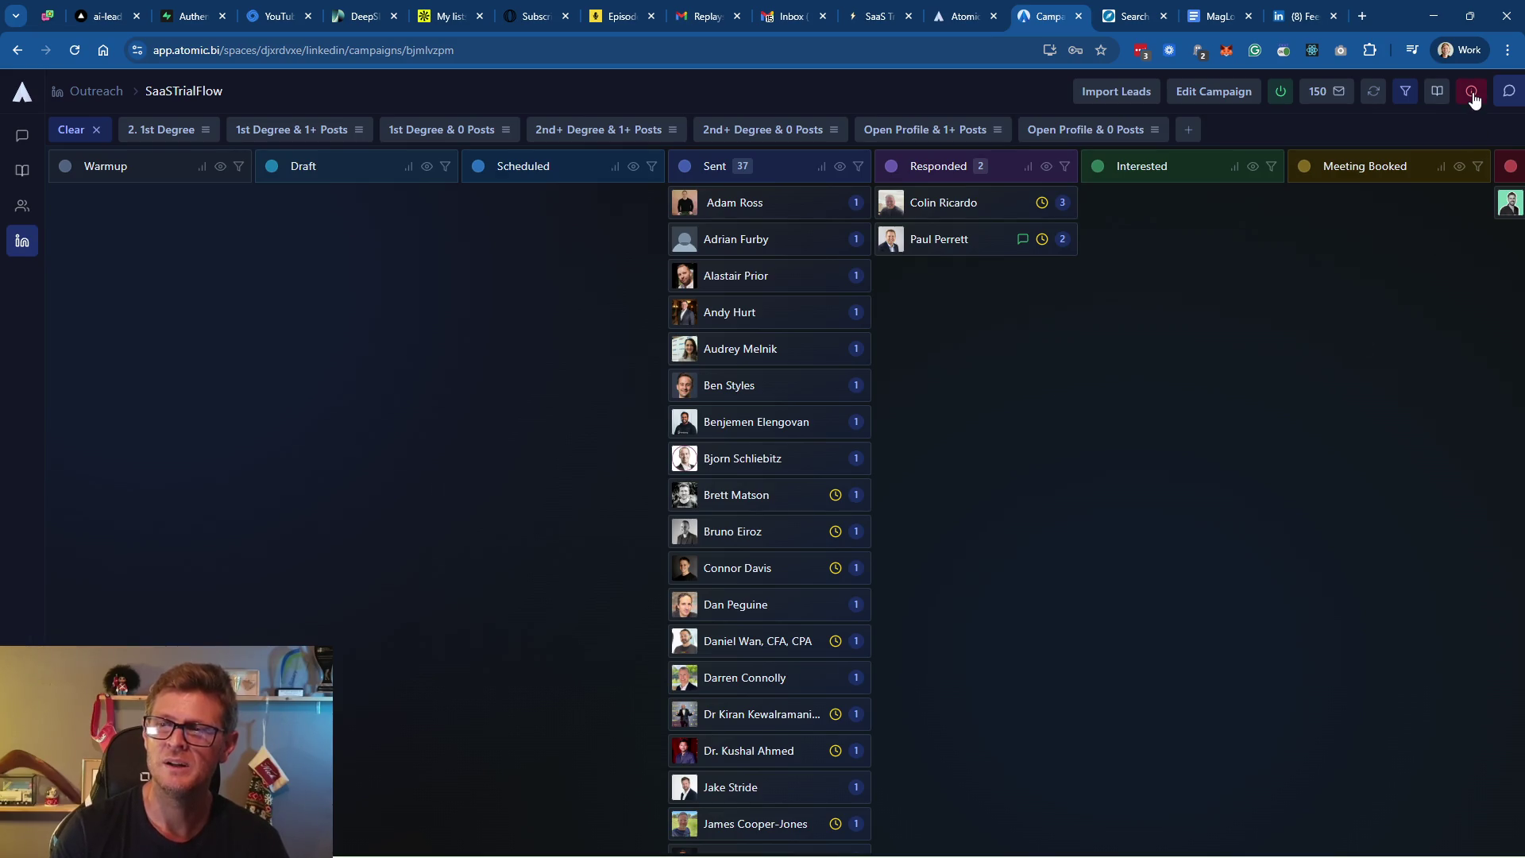
mouse_move(1473, 97)
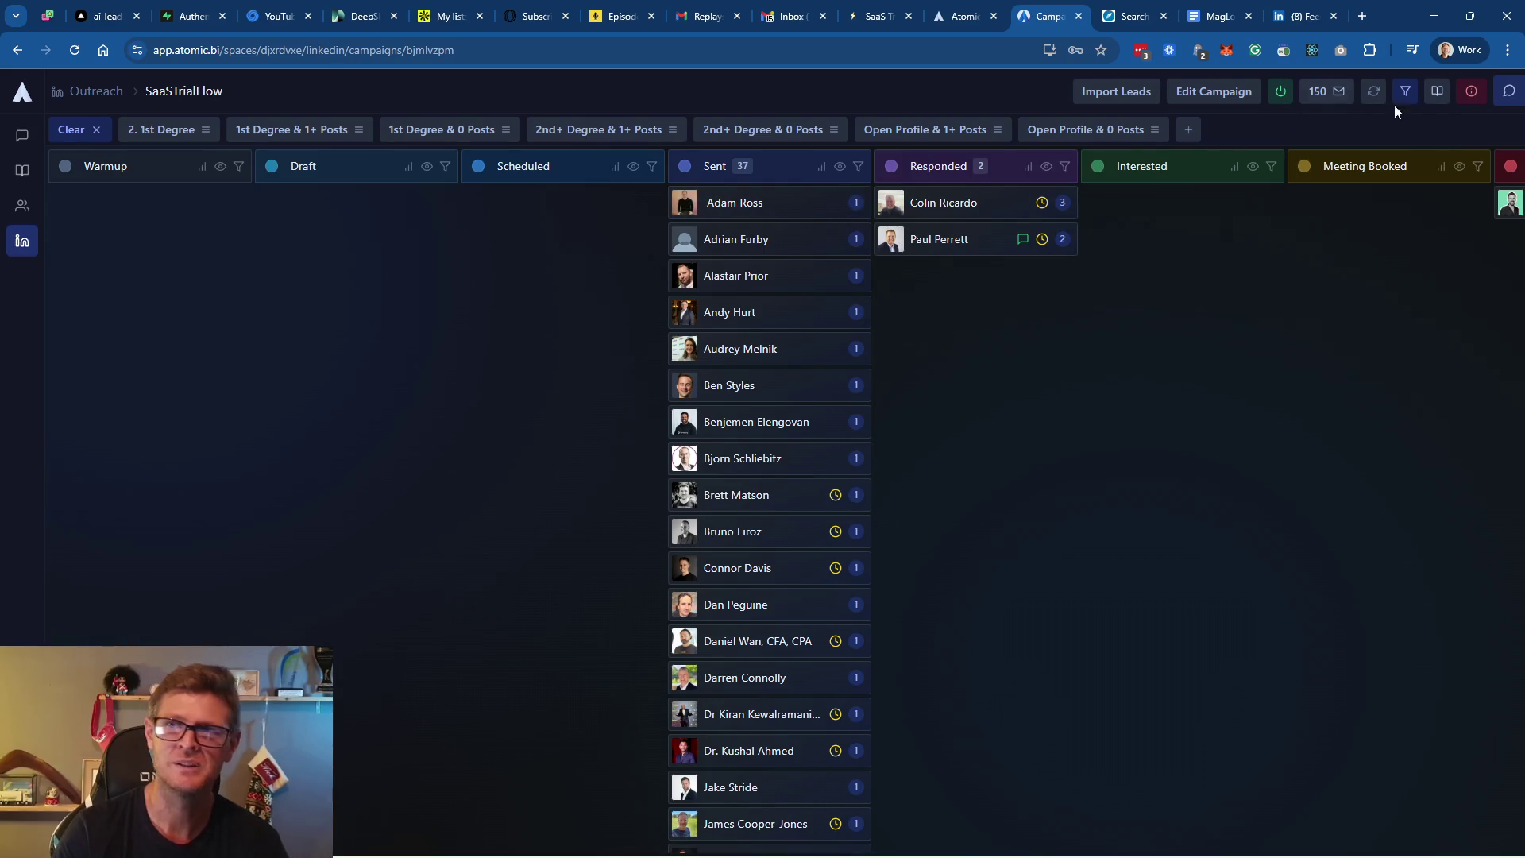
click(1508, 90)
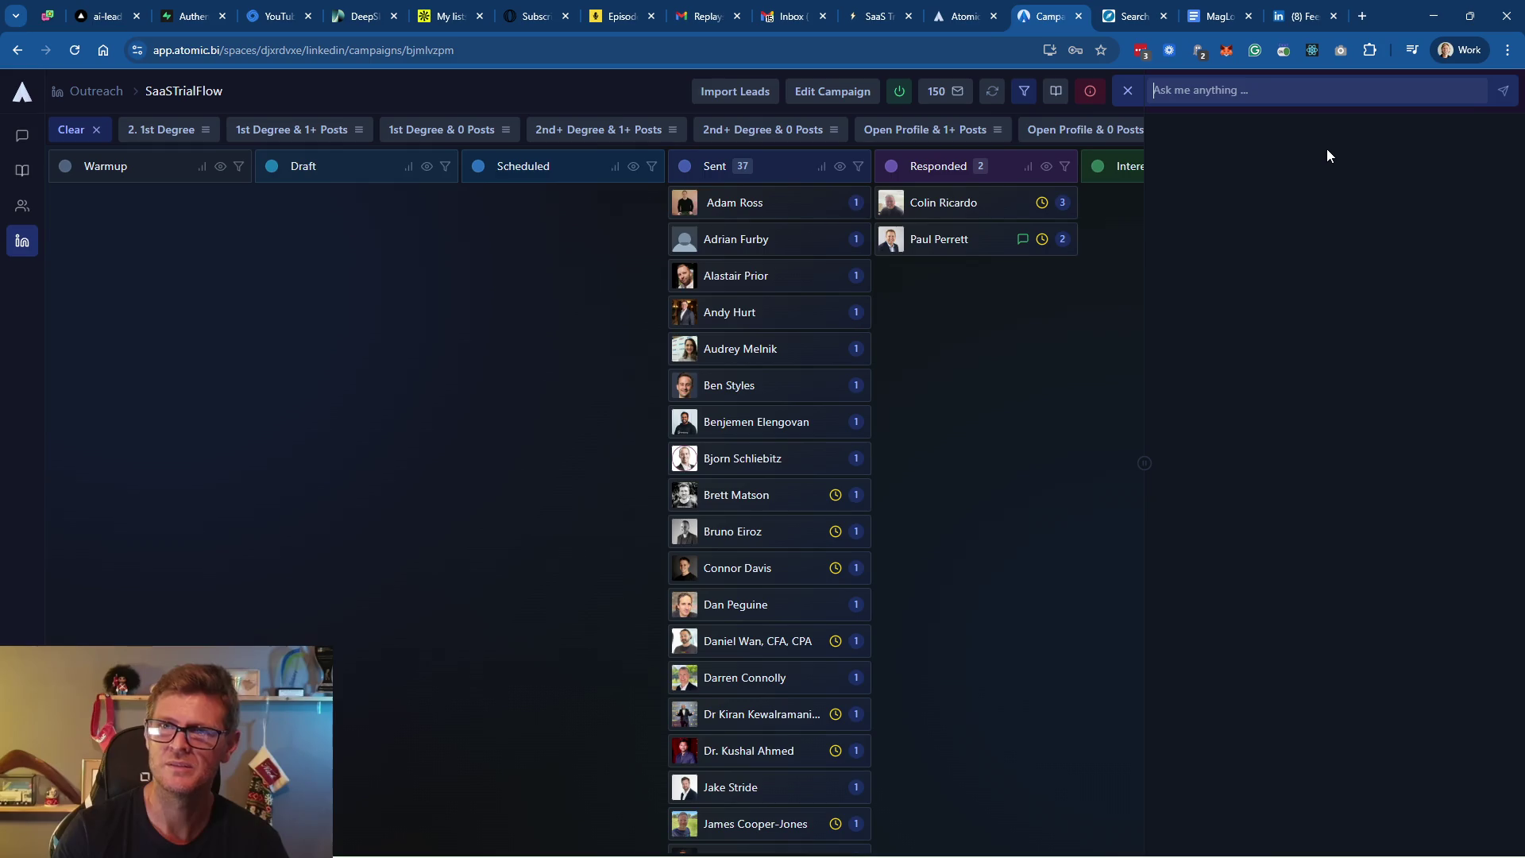
Ask the assistant 'Can I clone or copy and existing campaign?' and close the chat after it replies
text(Can I clone or copy and existing campaign?)
key(Return)
key(alt+Tab)
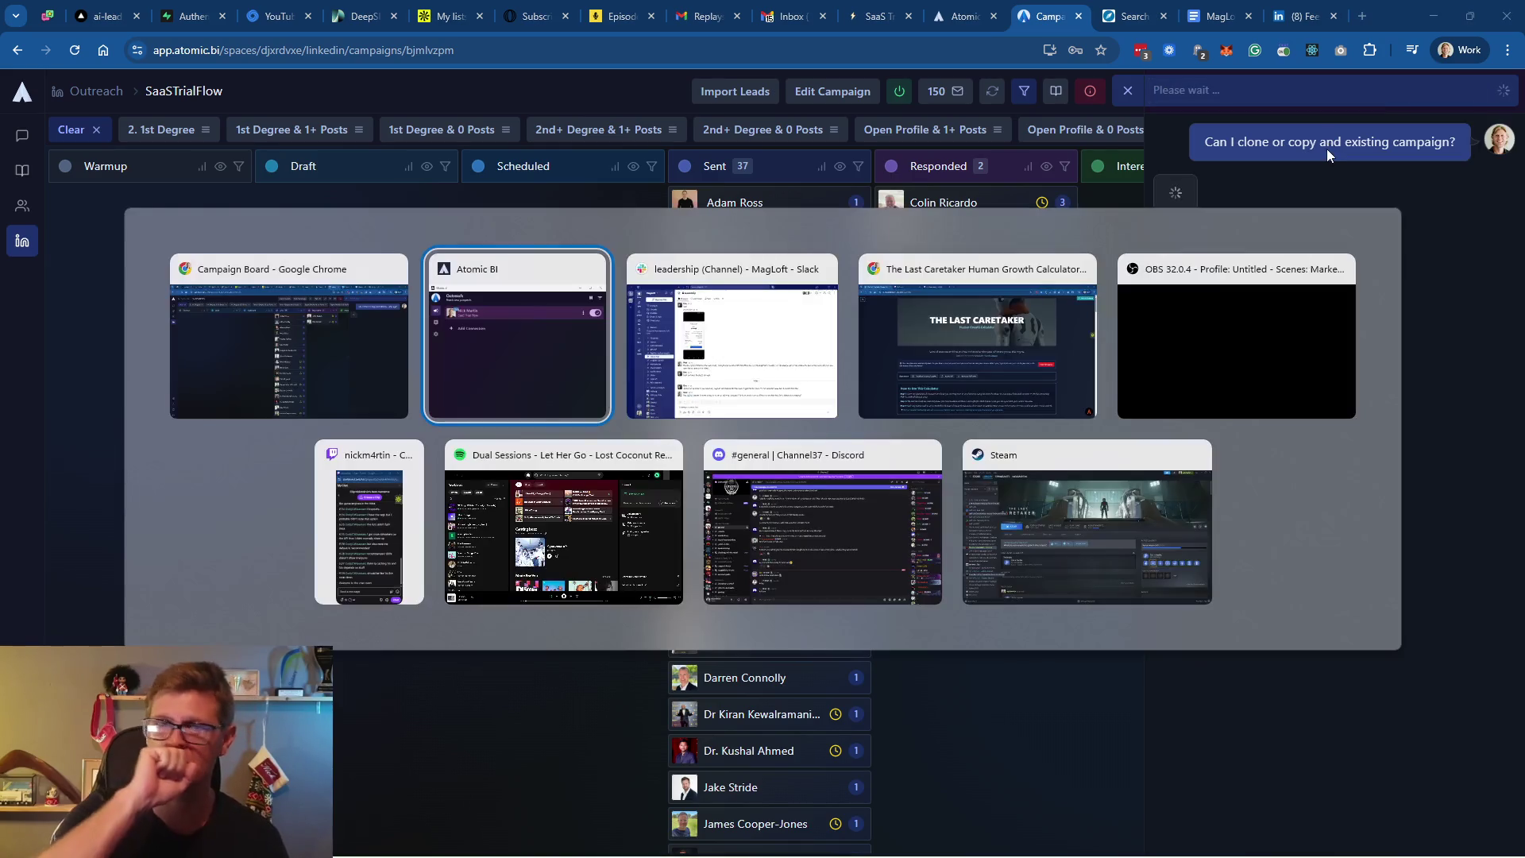
key(Escape)
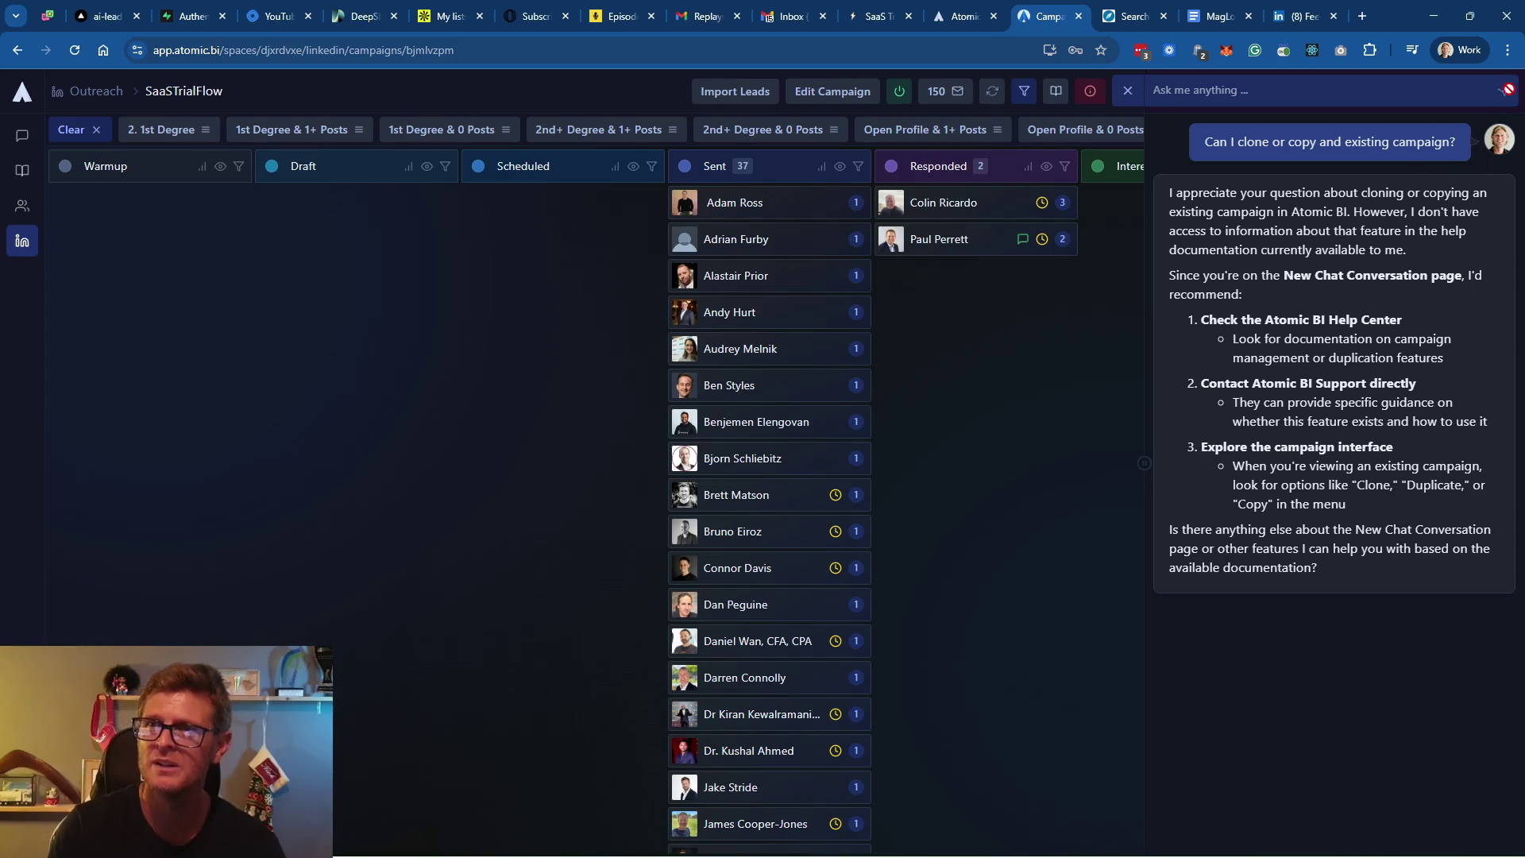
click(1129, 92)
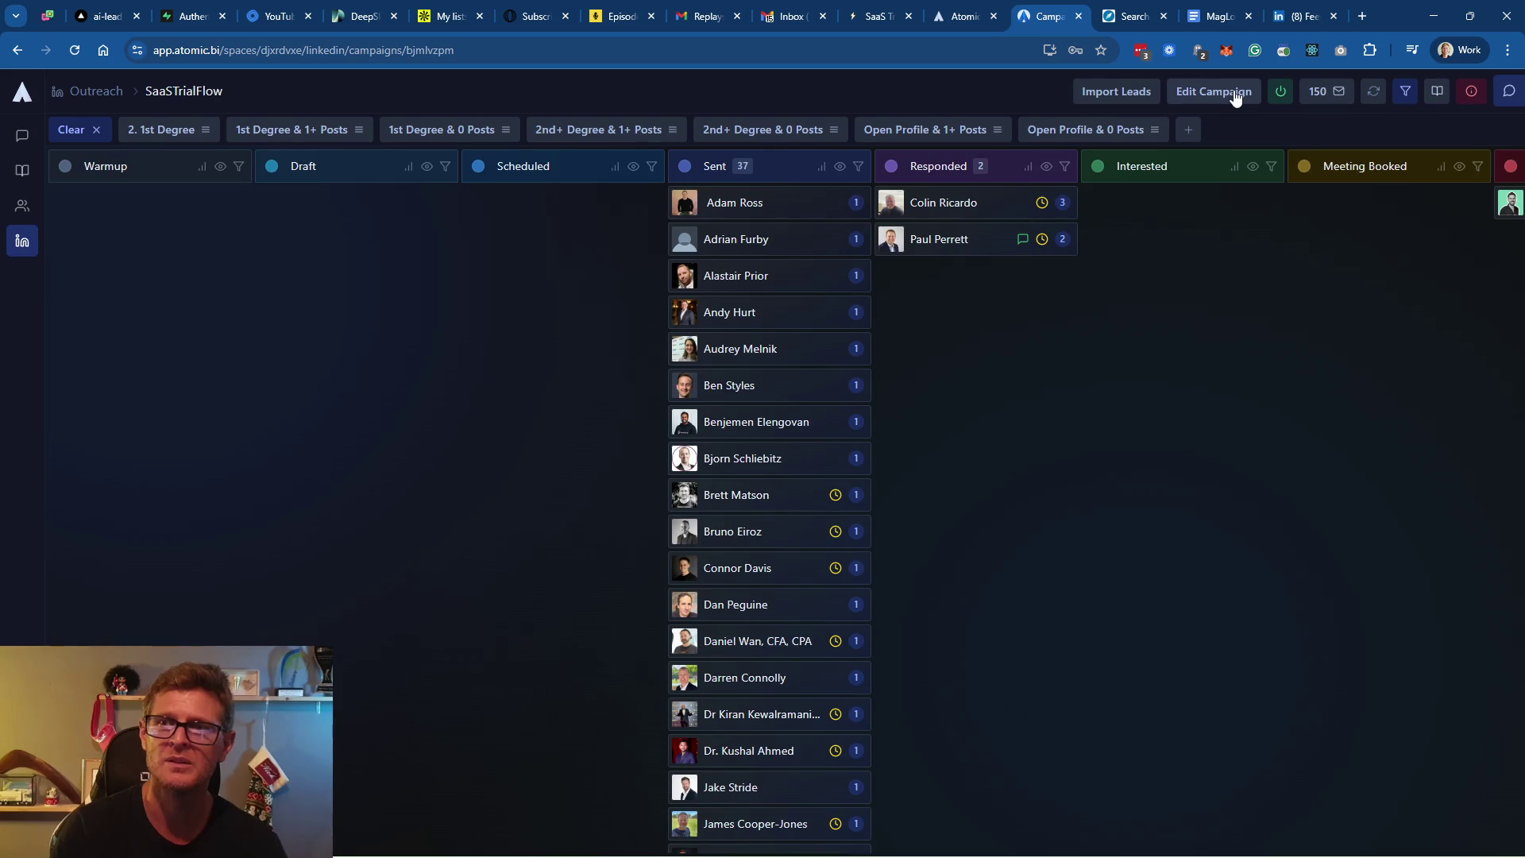
Open SaaSTrialFlow's edit form, select its whole description, and leave without saving
click(1208, 96)
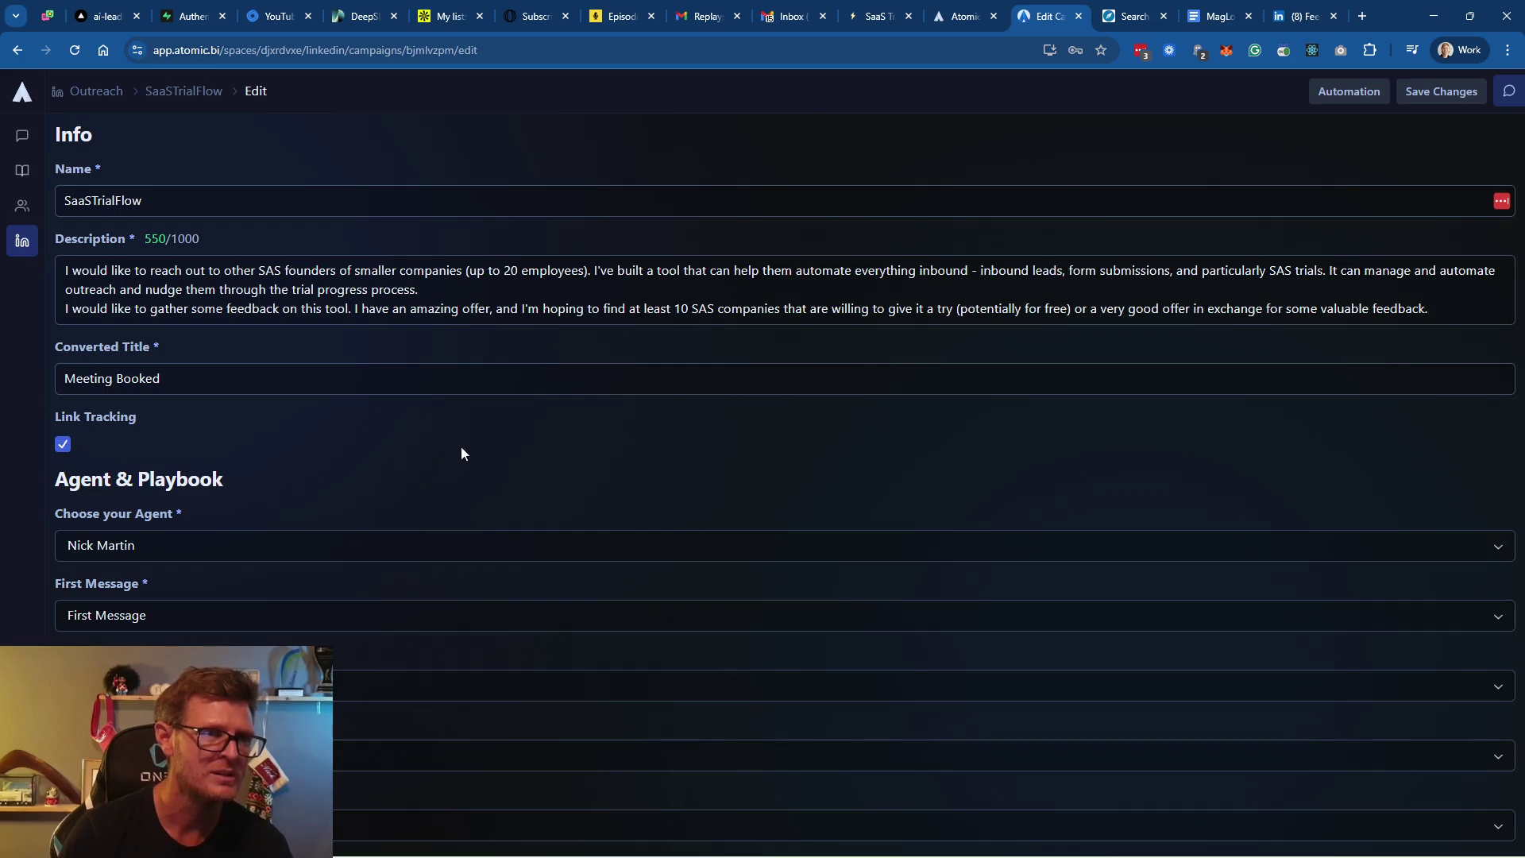
click(481, 304)
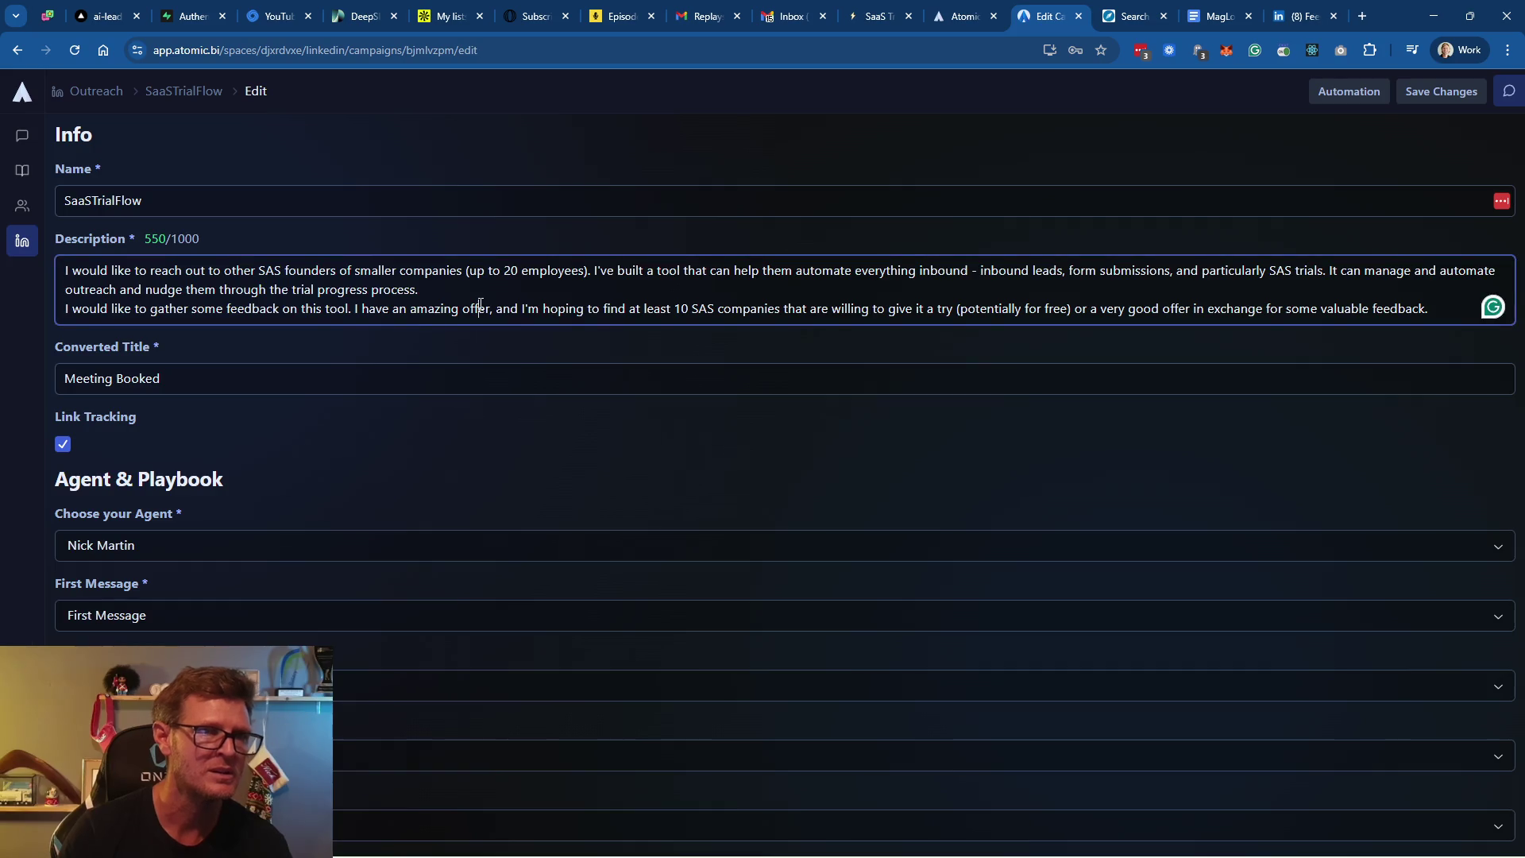
key(ctrl+a)
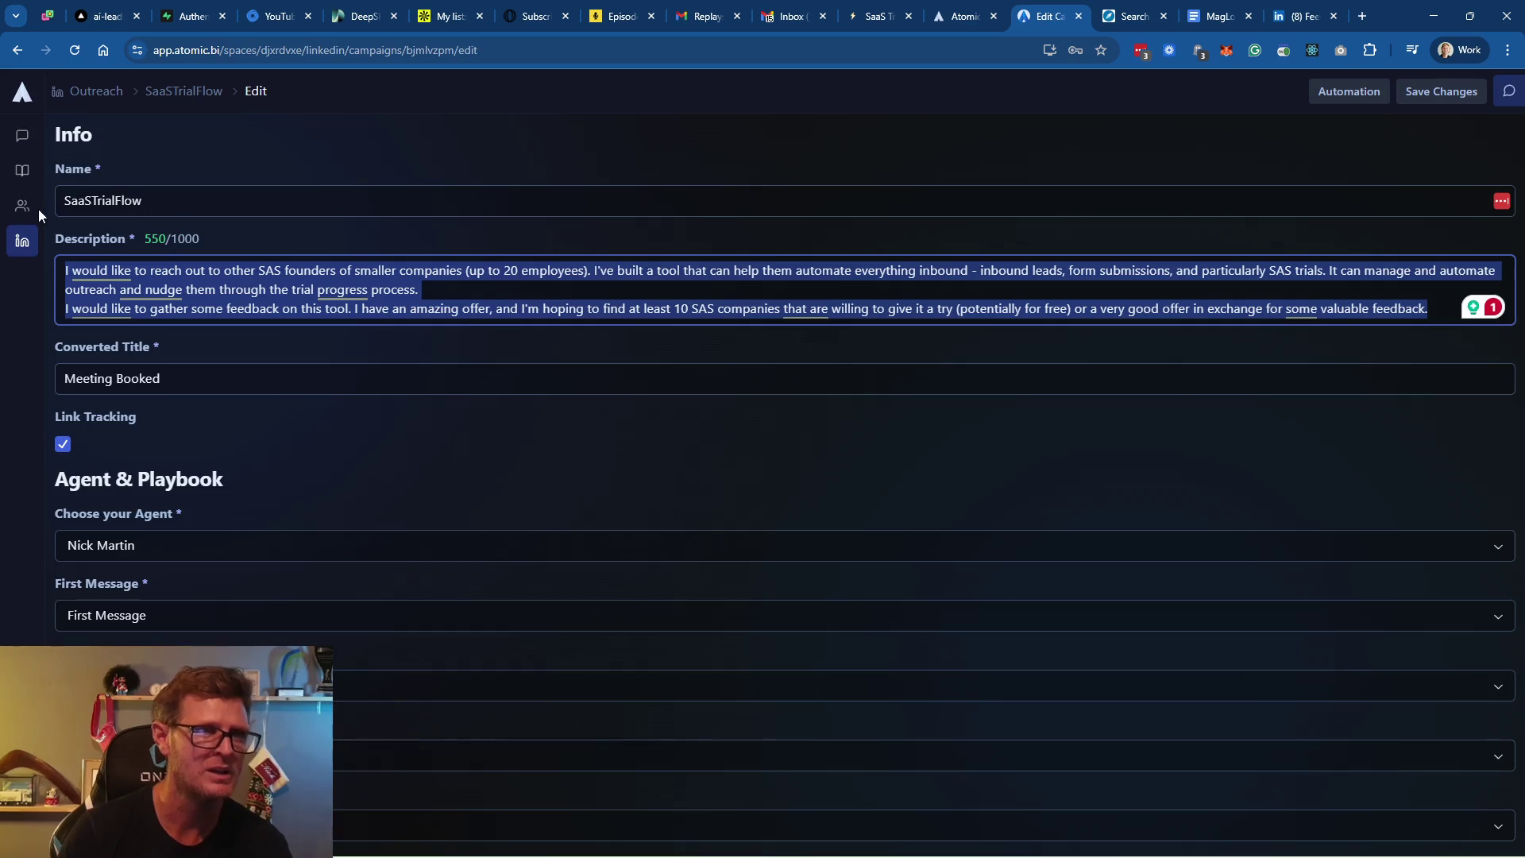
click(21, 240)
Go to the Campaigns list and start a new campaign
mouse_move(21, 205)
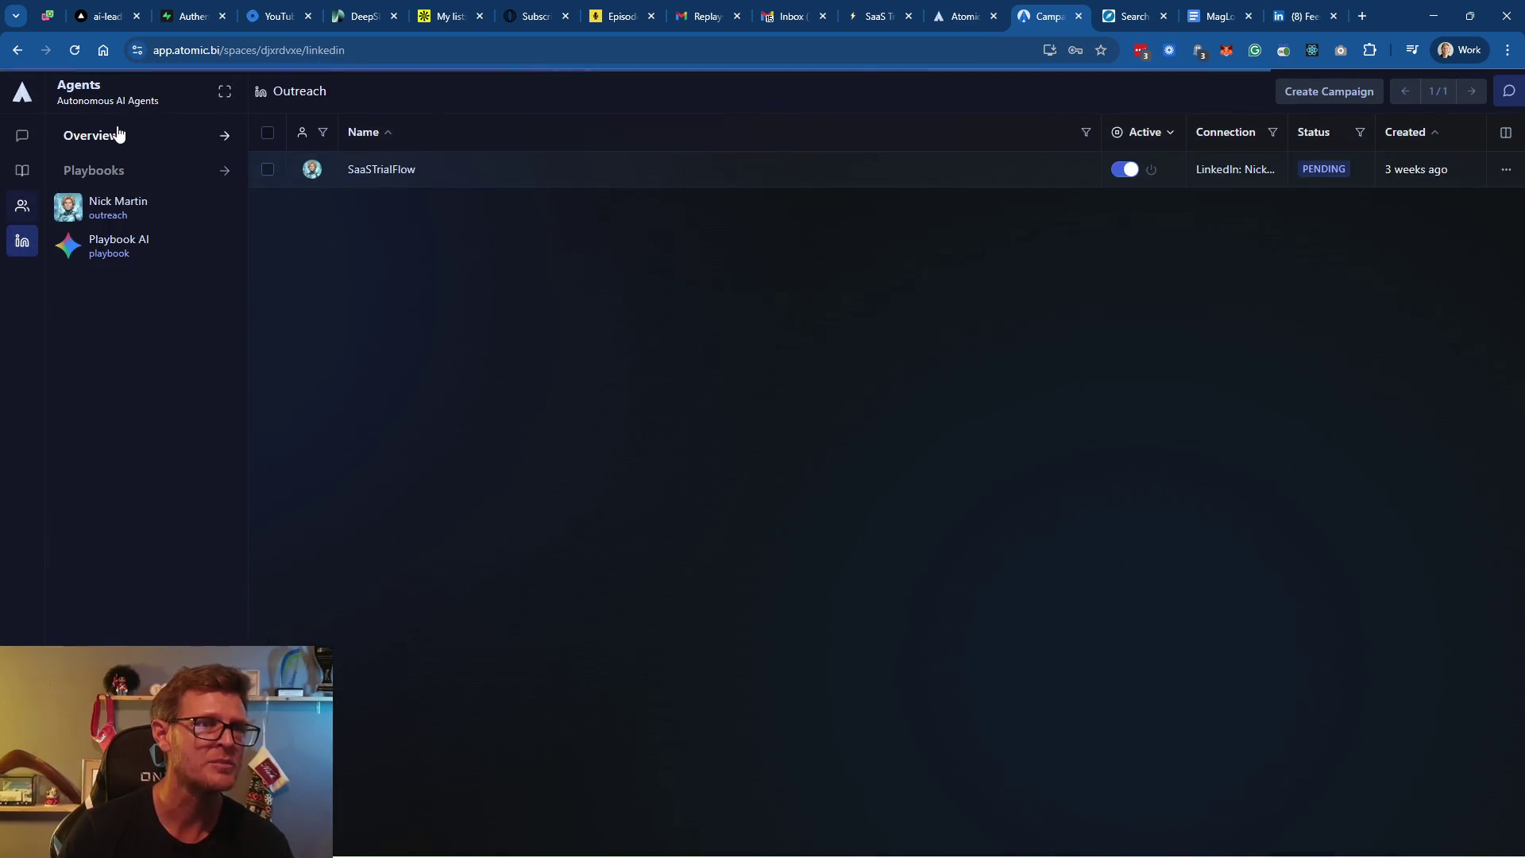
click(117, 133)
click(114, 149)
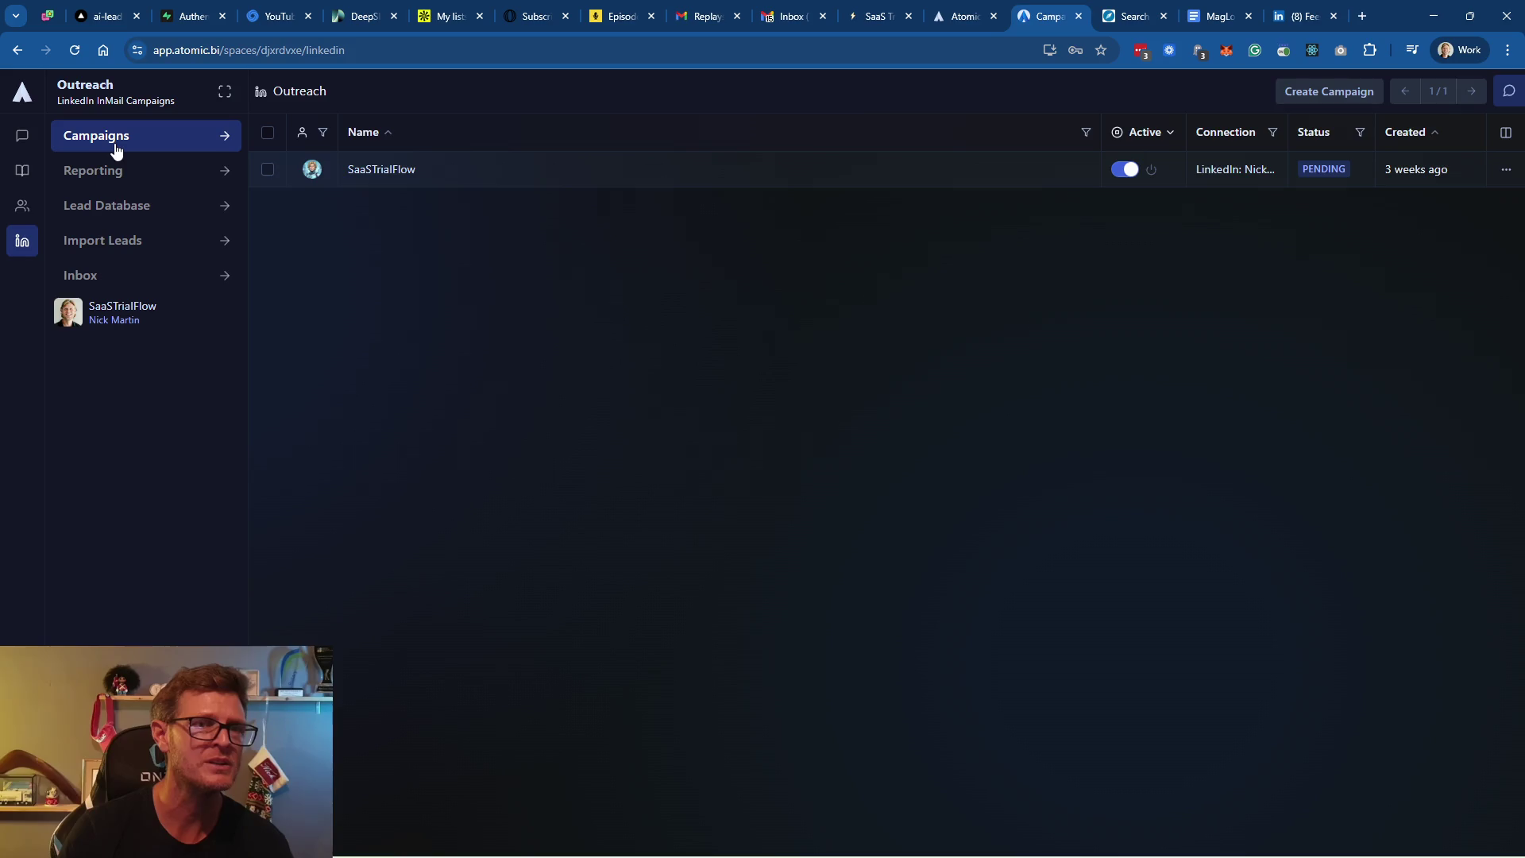
click(1316, 92)
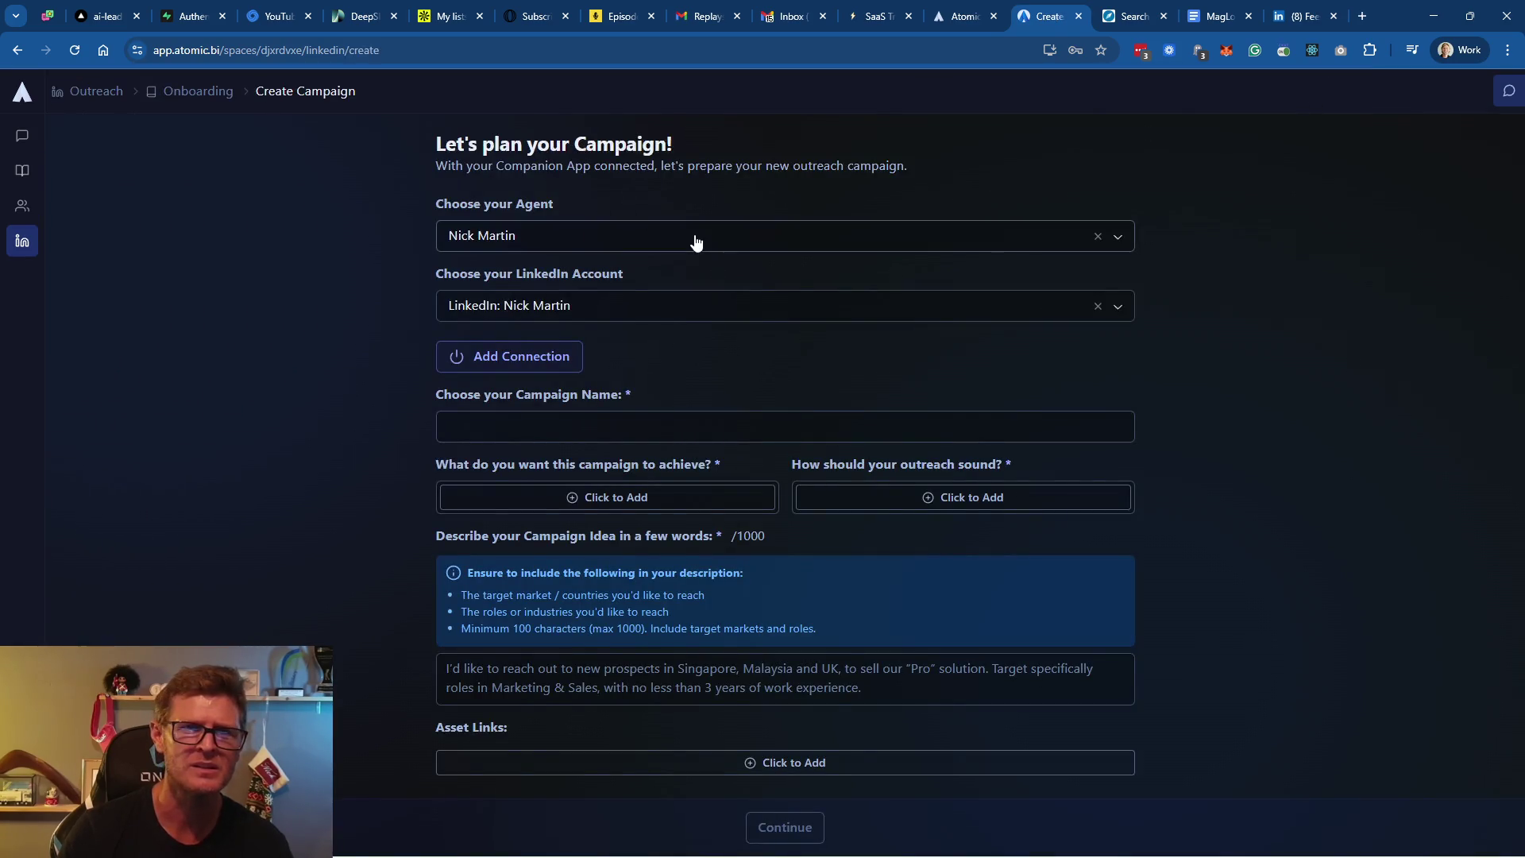
Begin typing the campaign name 'STF: Direct to SaaS with free trial owners'
click(549, 432)
text(Sa)
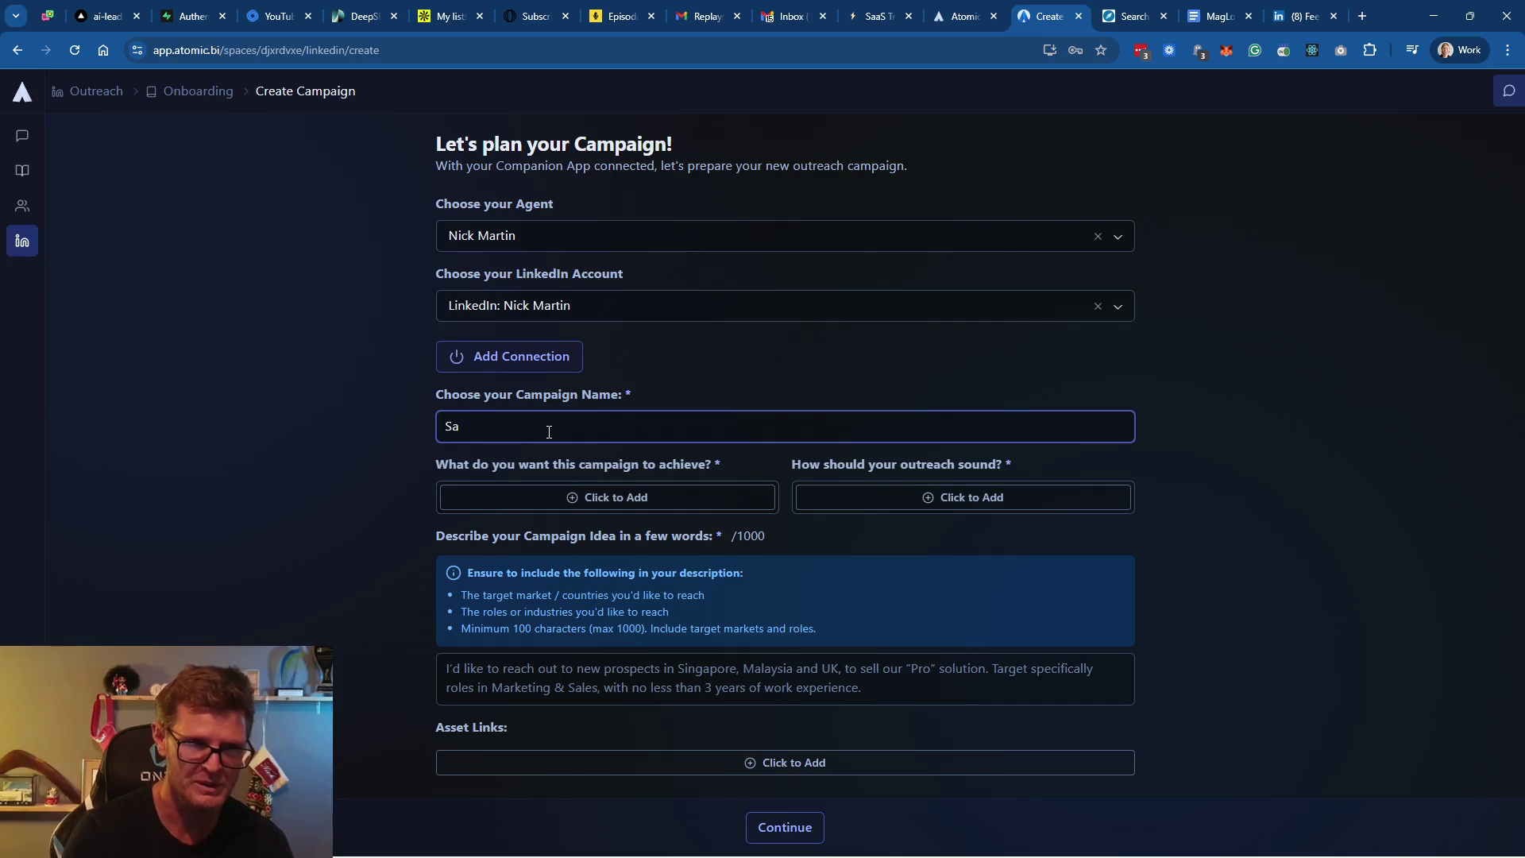
key(BackSpace)
text(STF: Direct to SaaS)
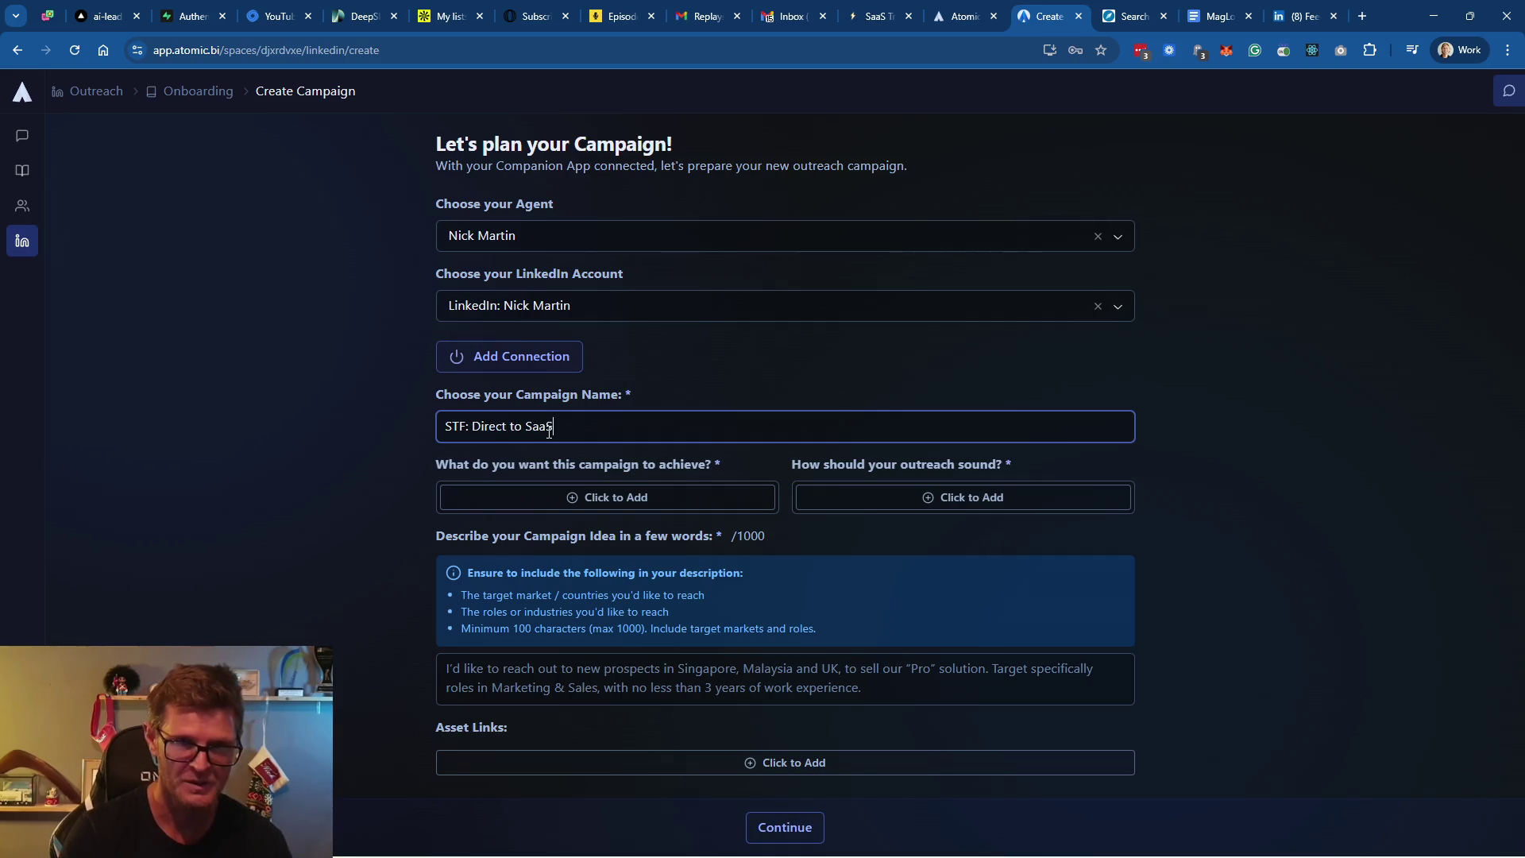
text( with free)
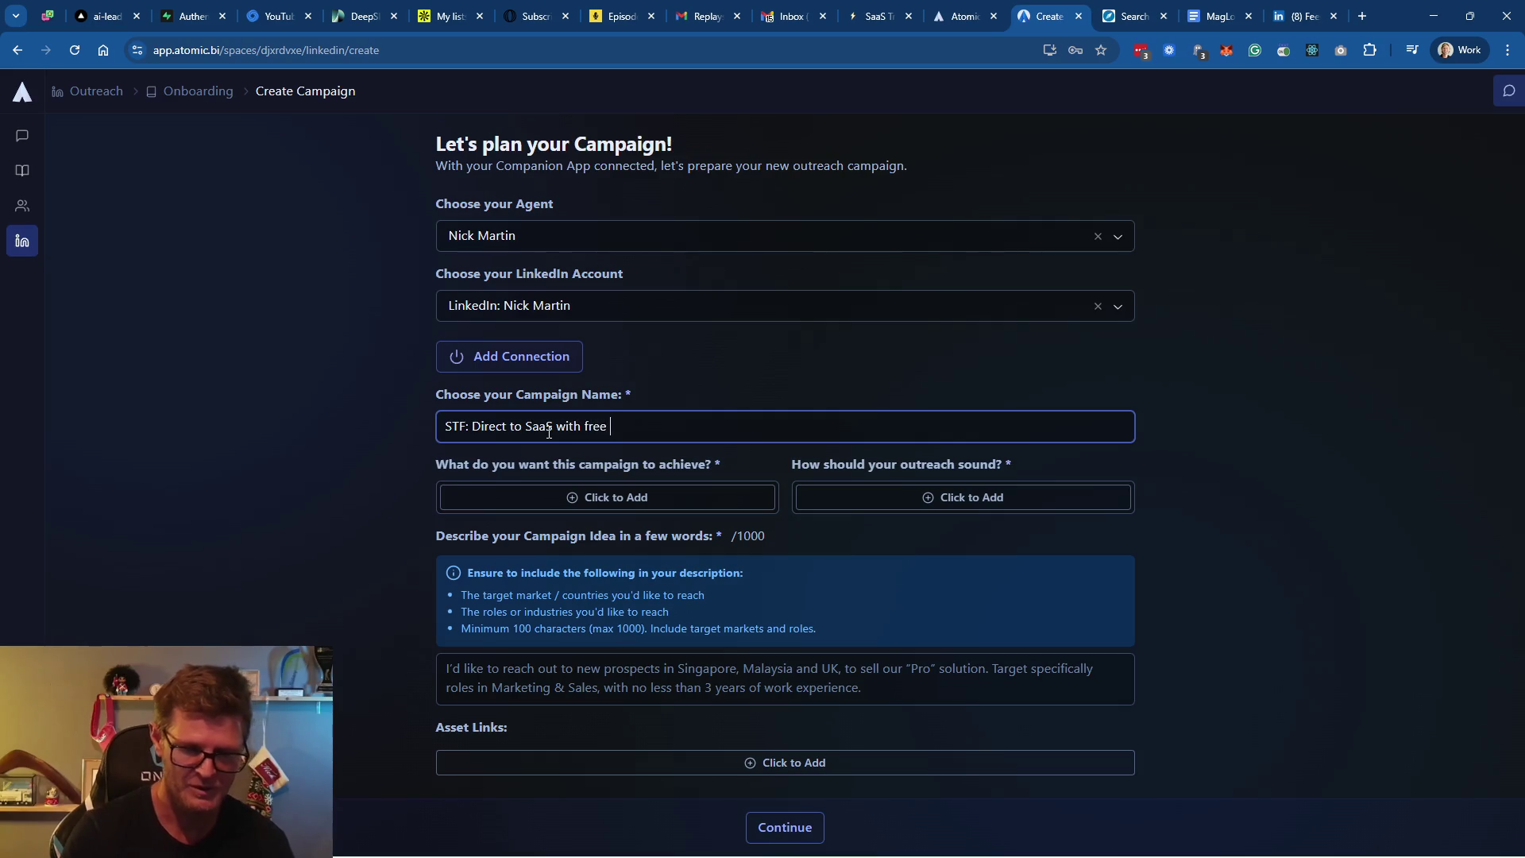
text(wners)
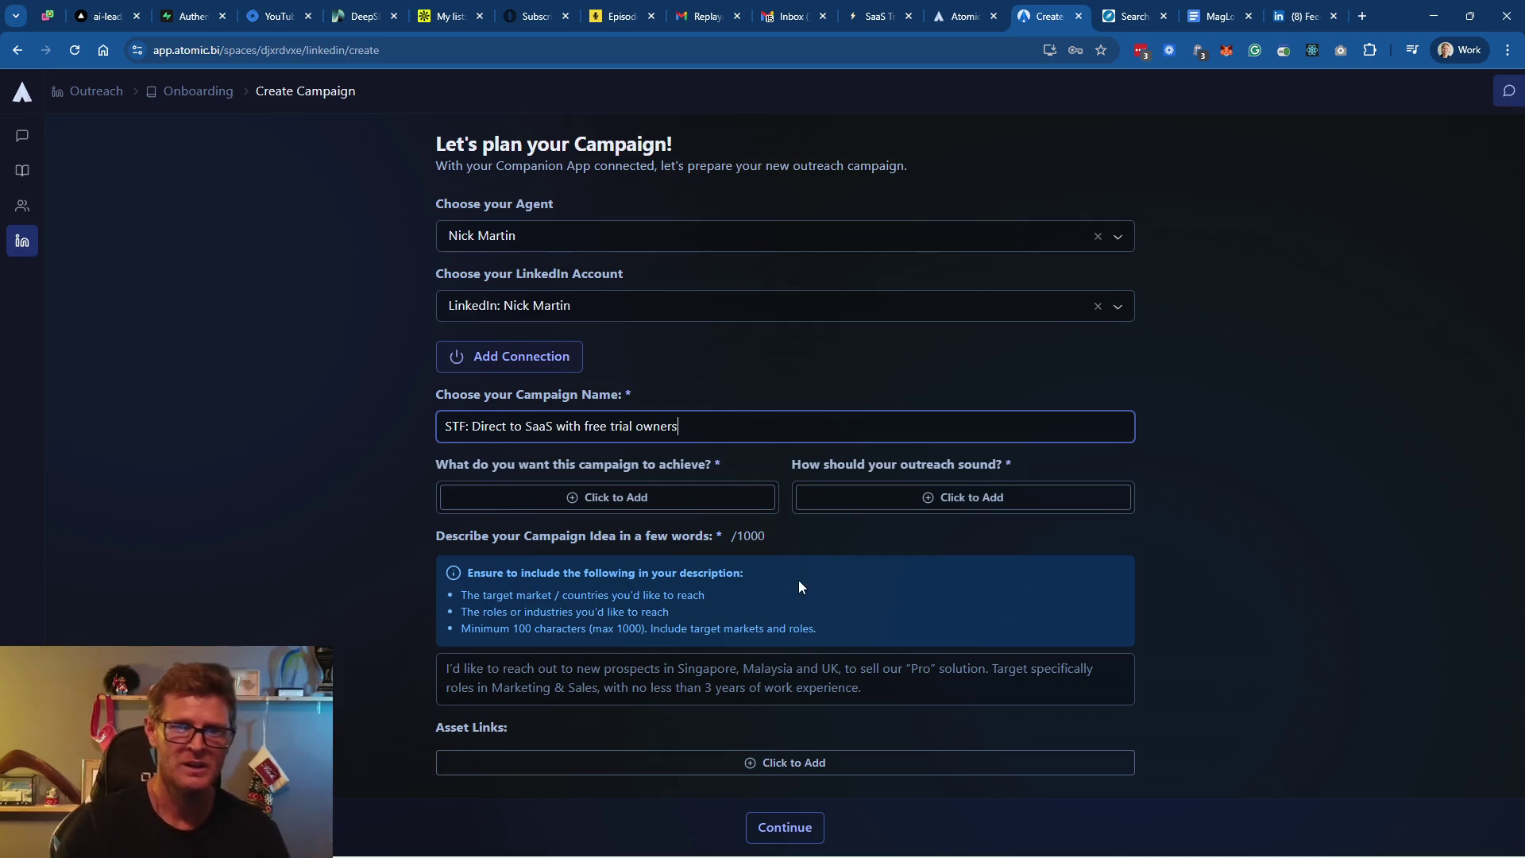
Add Build Awareness, Gather Feedback and Start Conversations as campaign goals
click(645, 500)
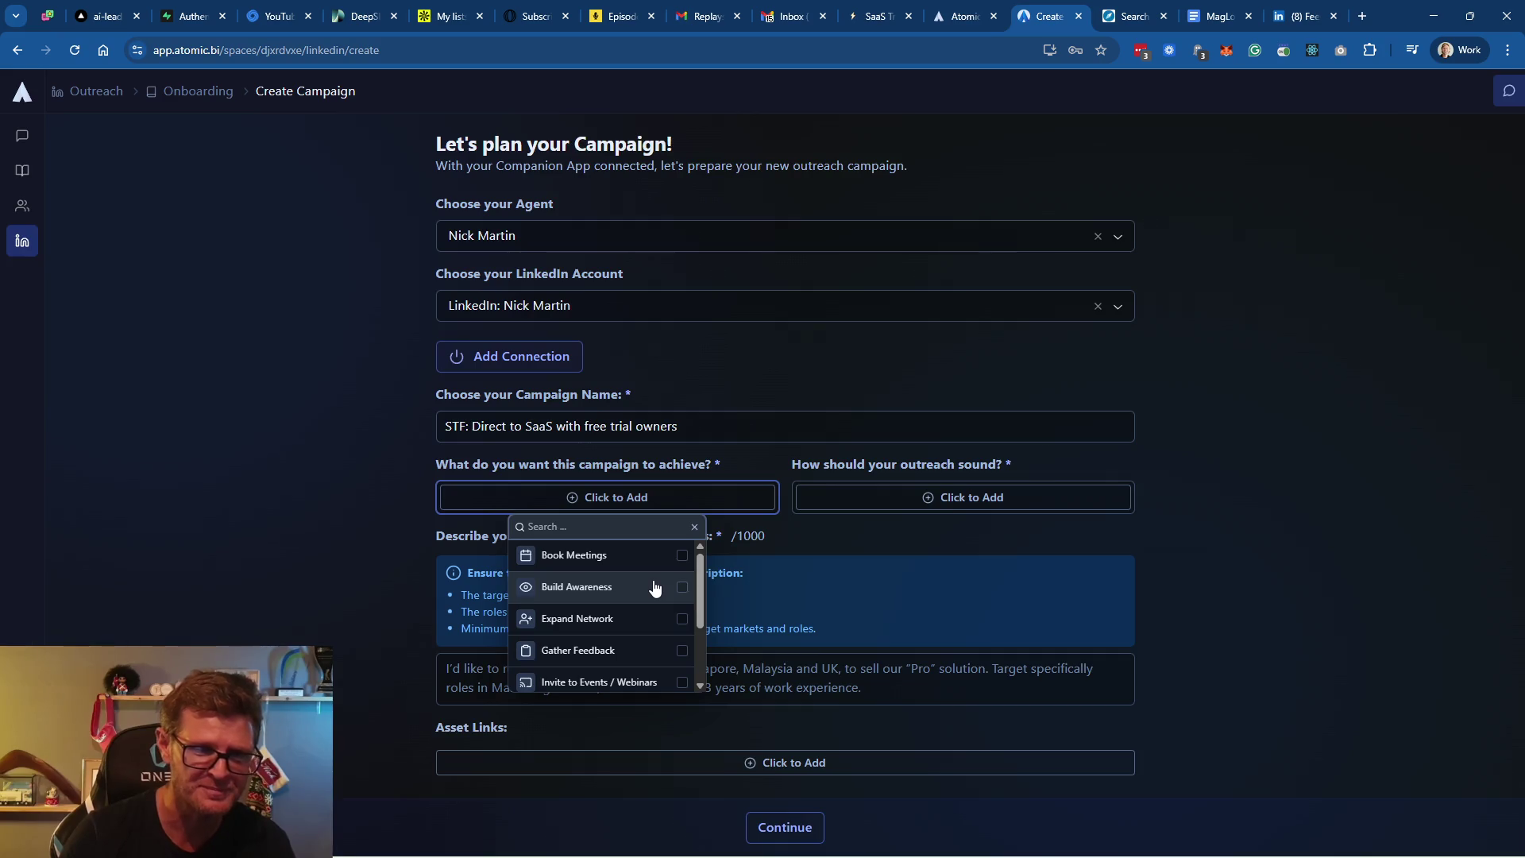
click(677, 594)
scroll(633, 635, down, 1)
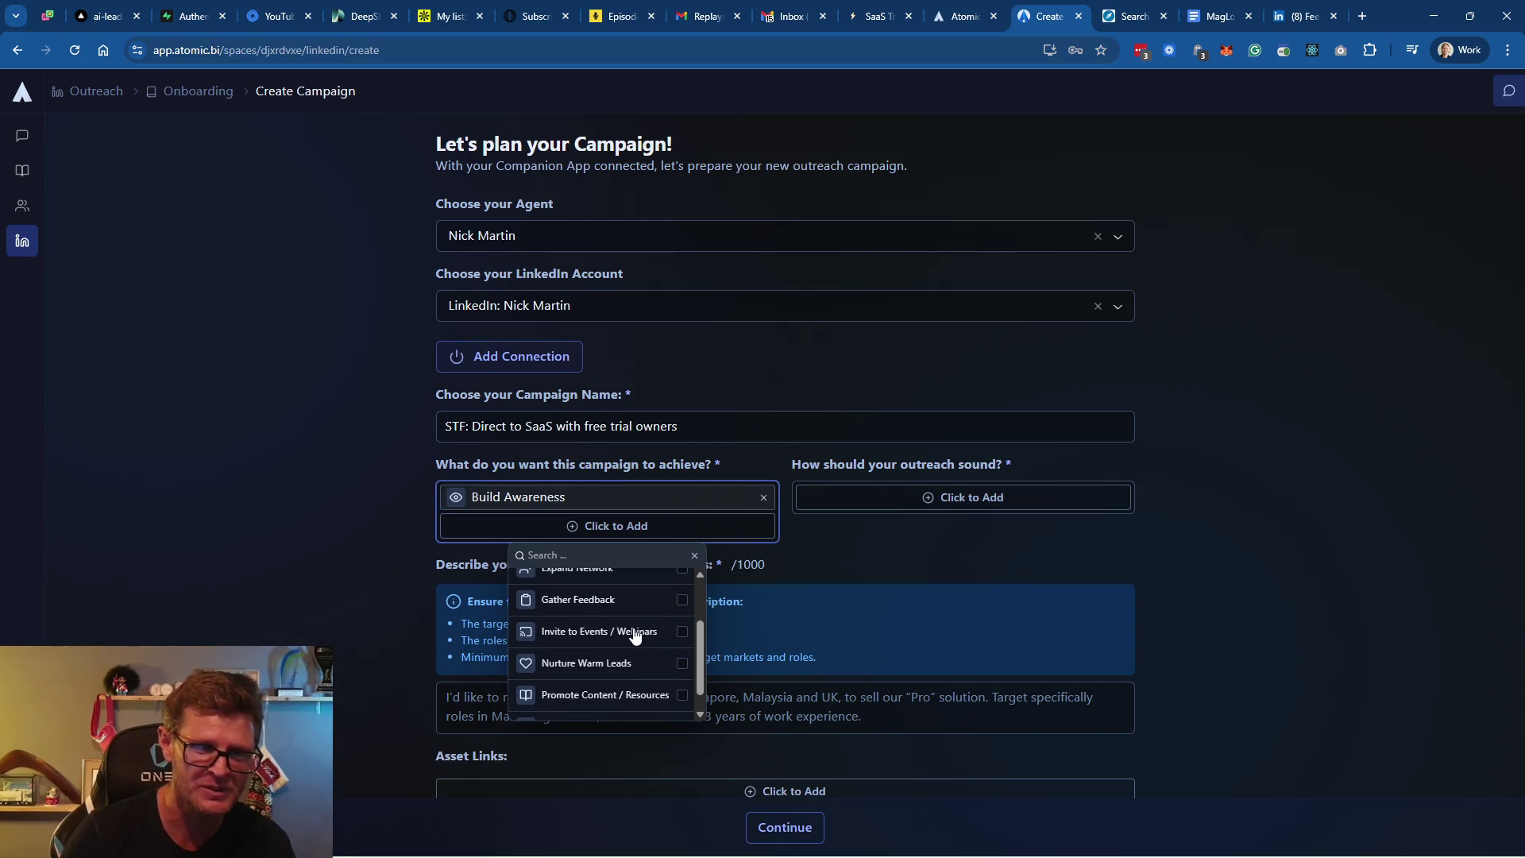
scroll(635, 659, up, 1)
click(682, 680)
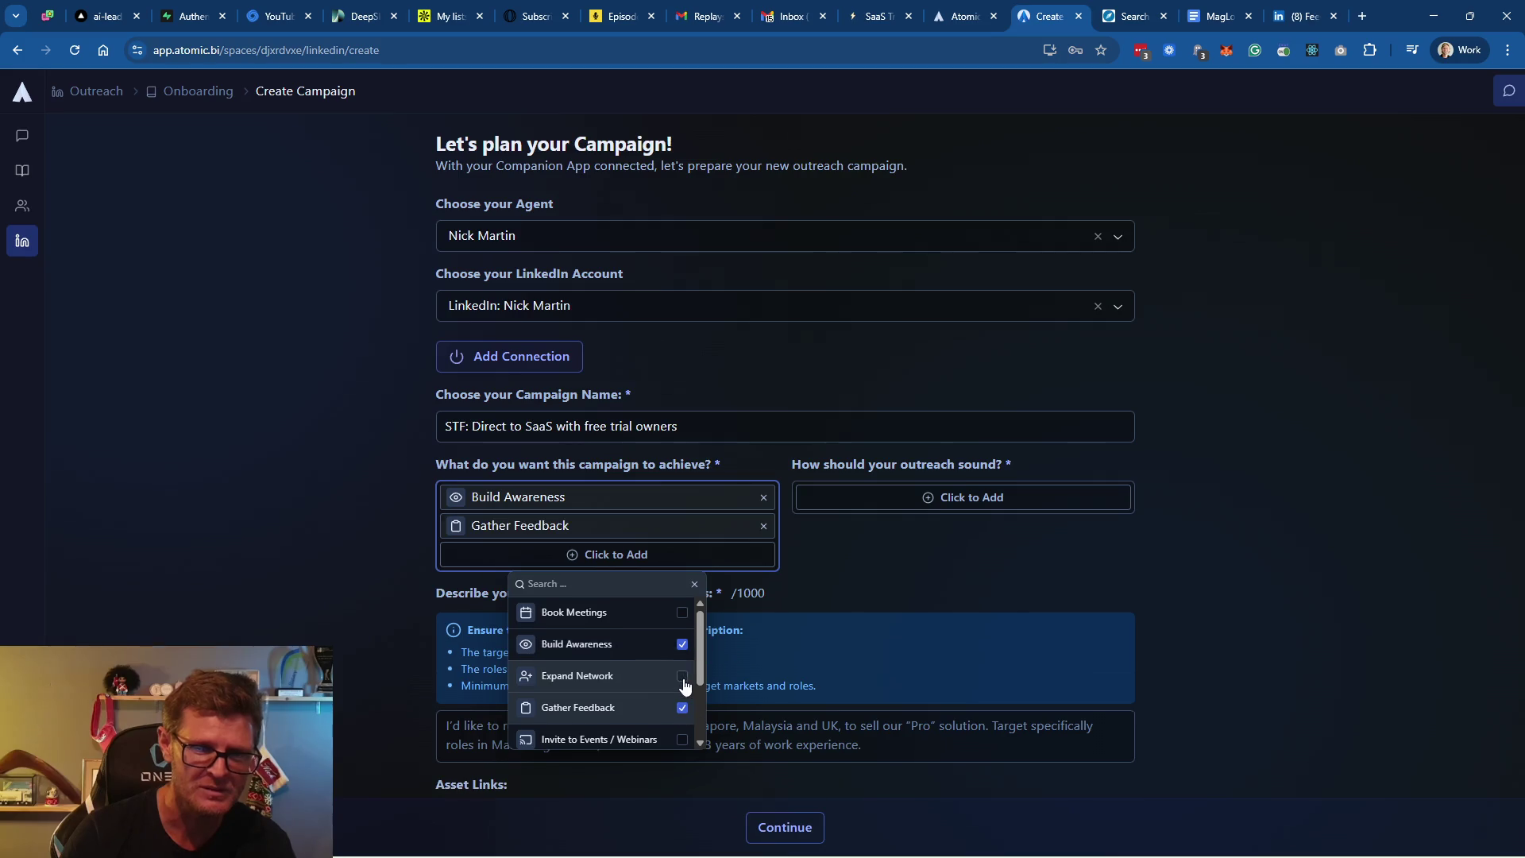
scroll(646, 677, down, 2)
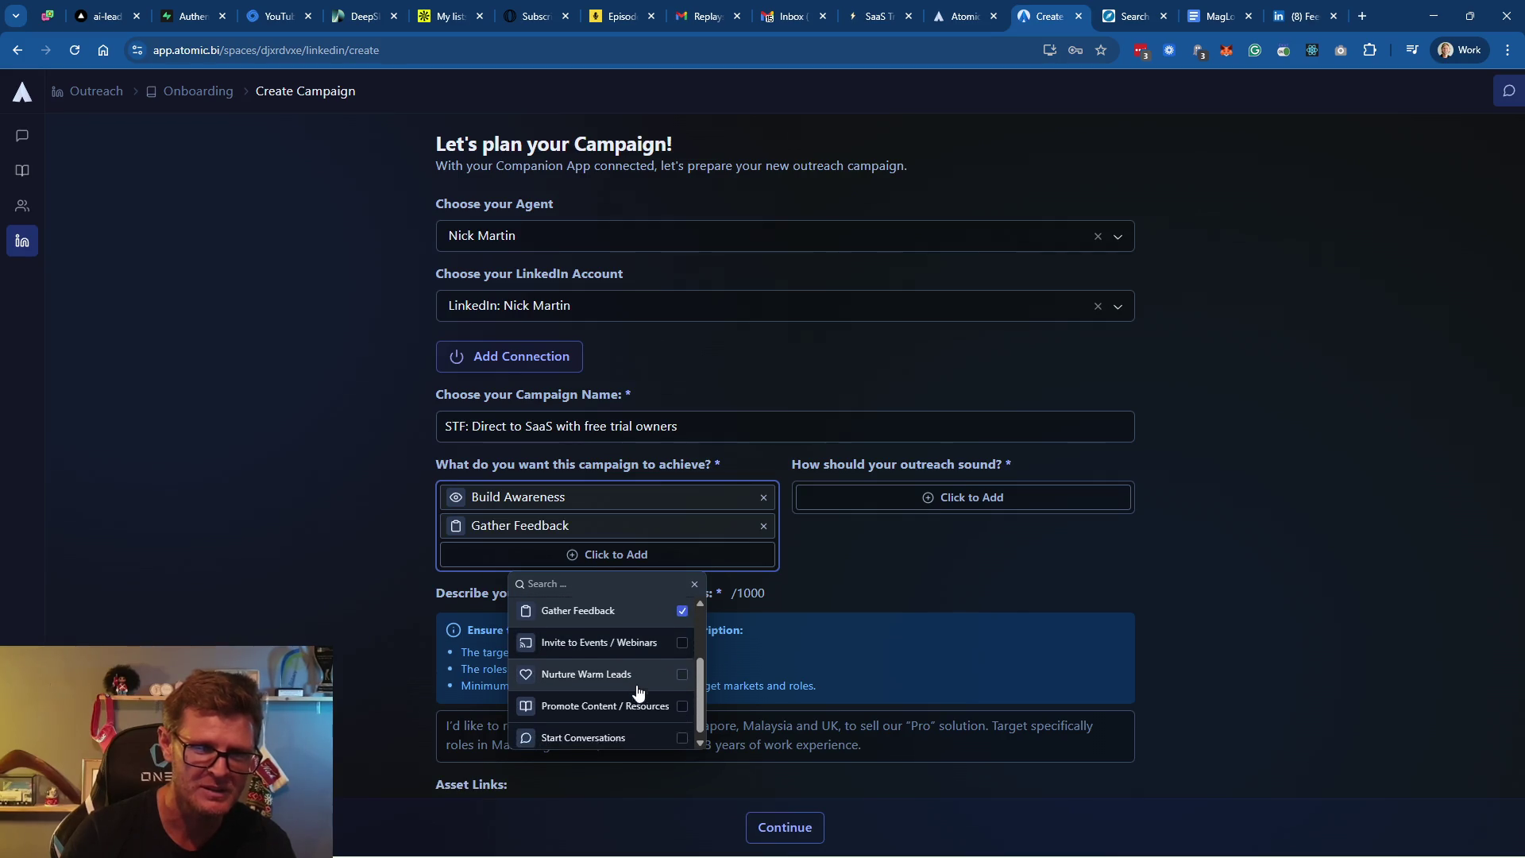
click(658, 739)
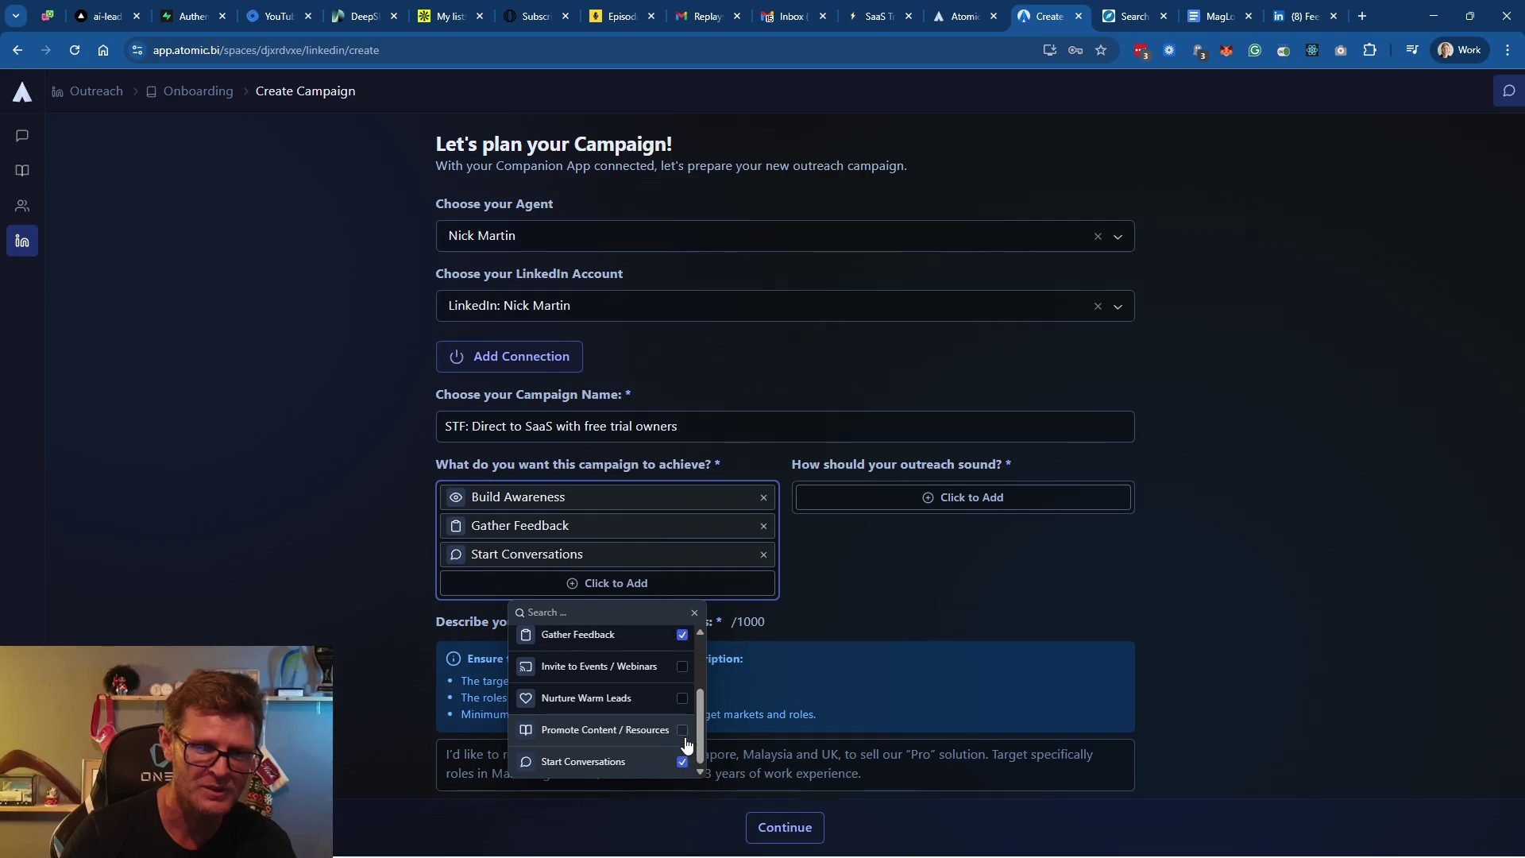
Choose the Casual & Relatable tone, correct 'SAS' to 'SaaS', and generate the playbook
click(928, 510)
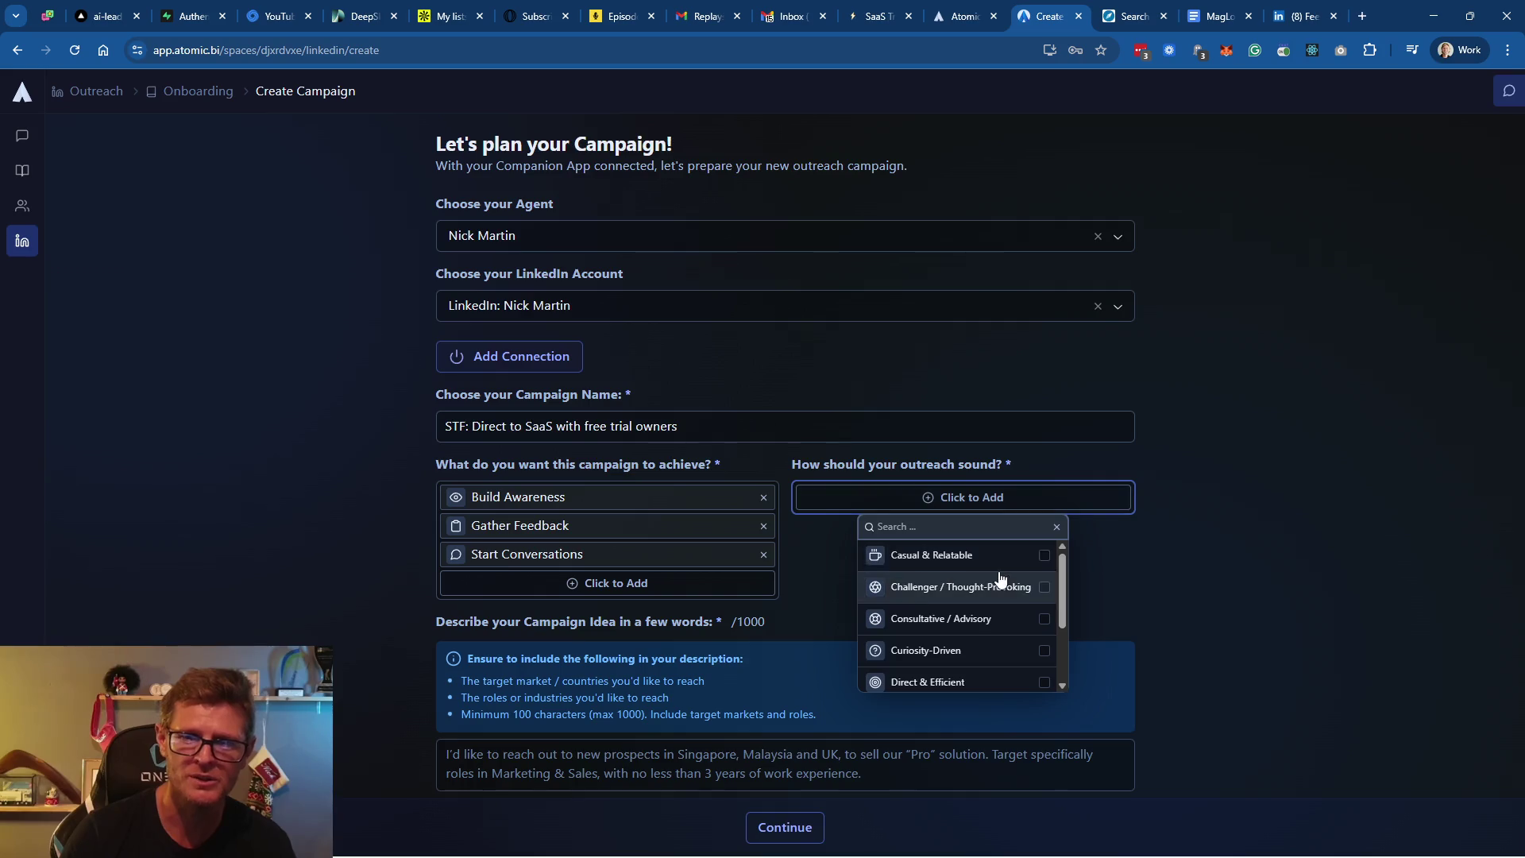
click(1044, 555)
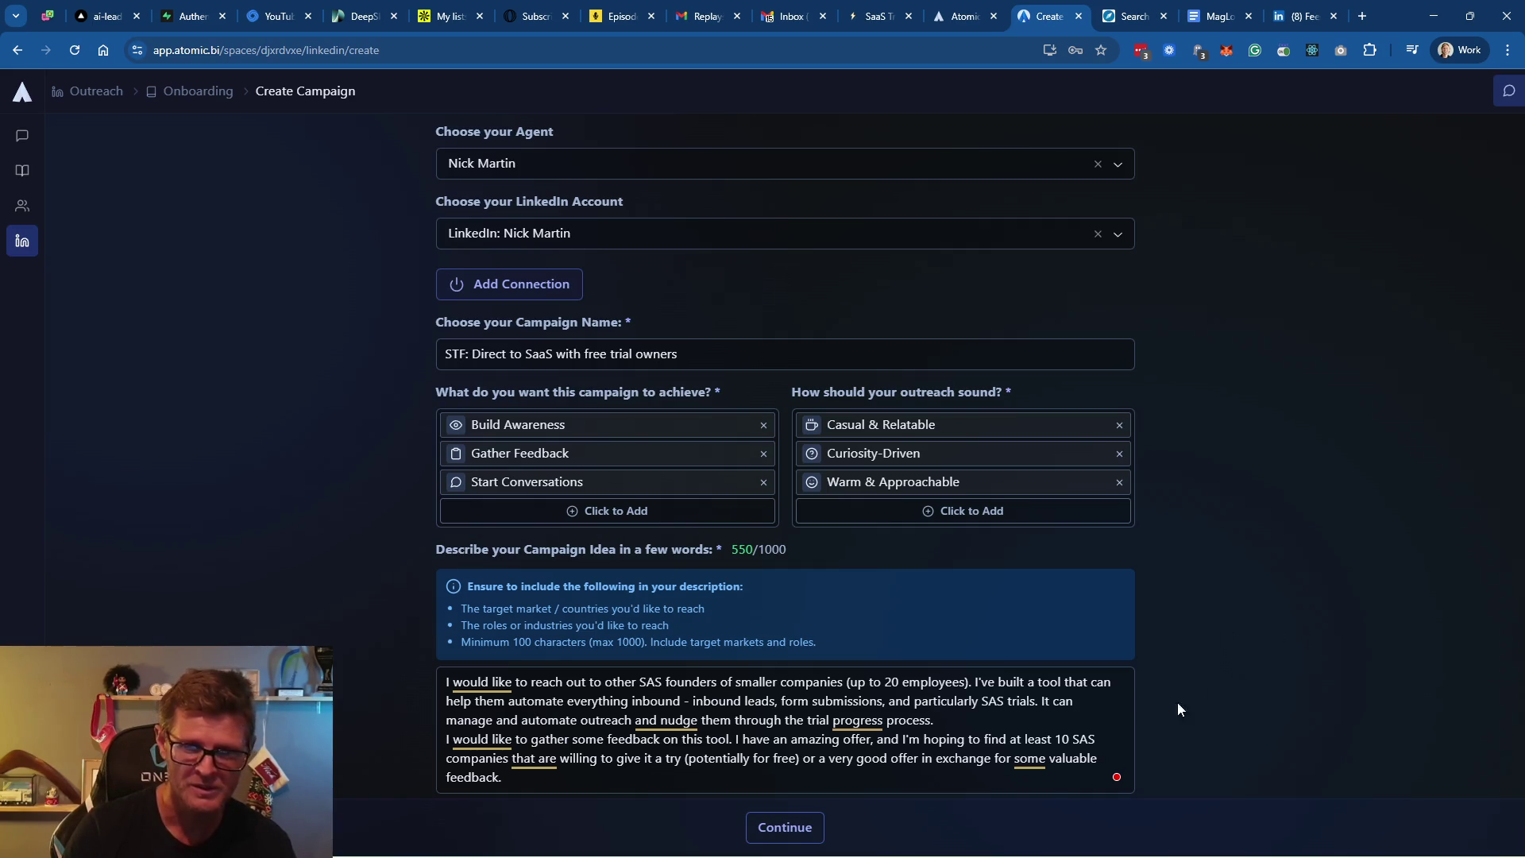
click(1087, 743)
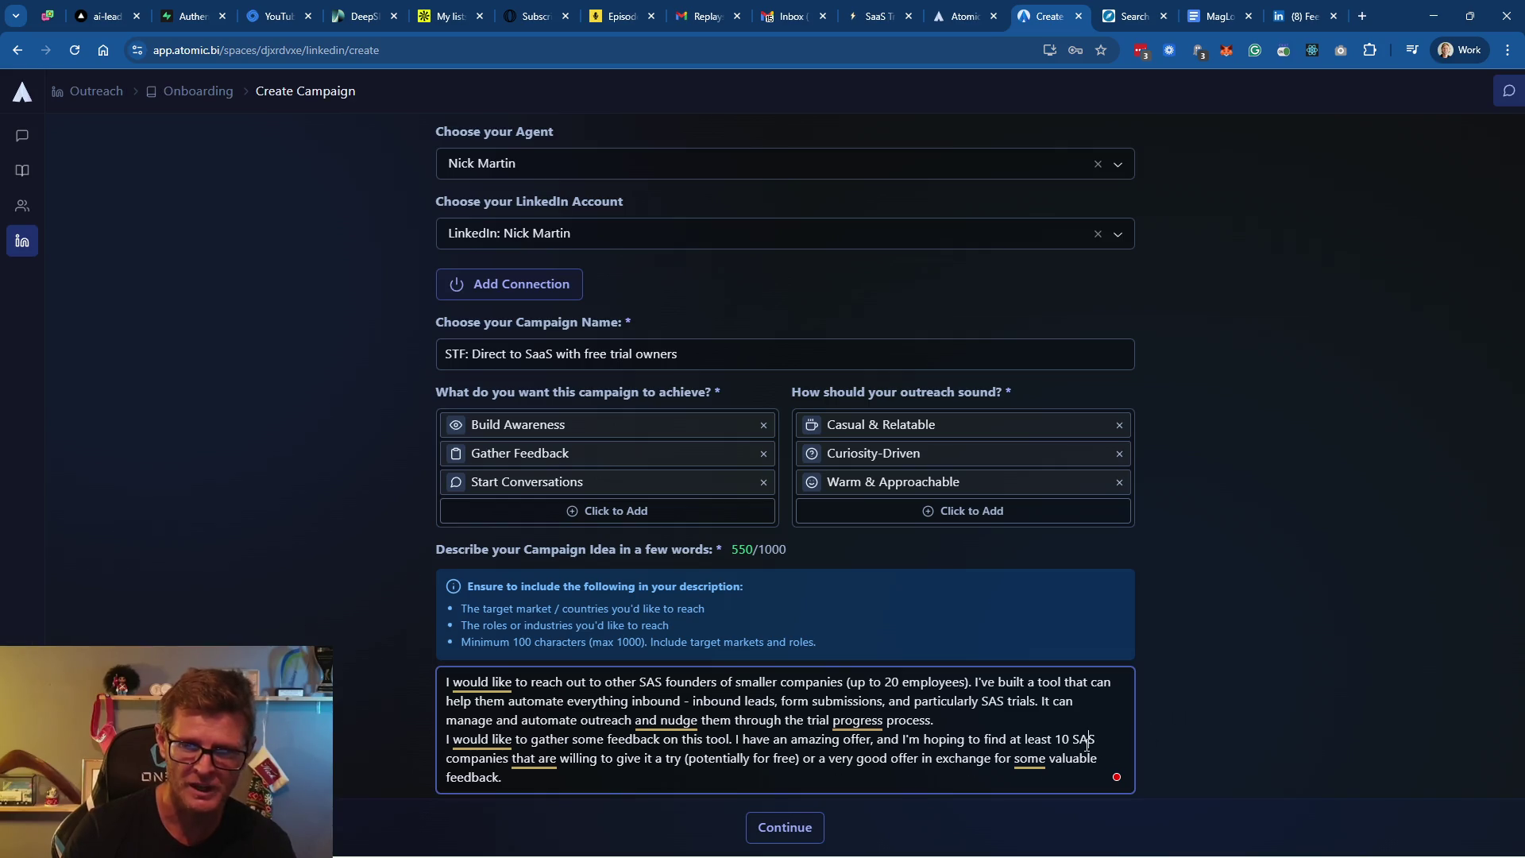
text(A)
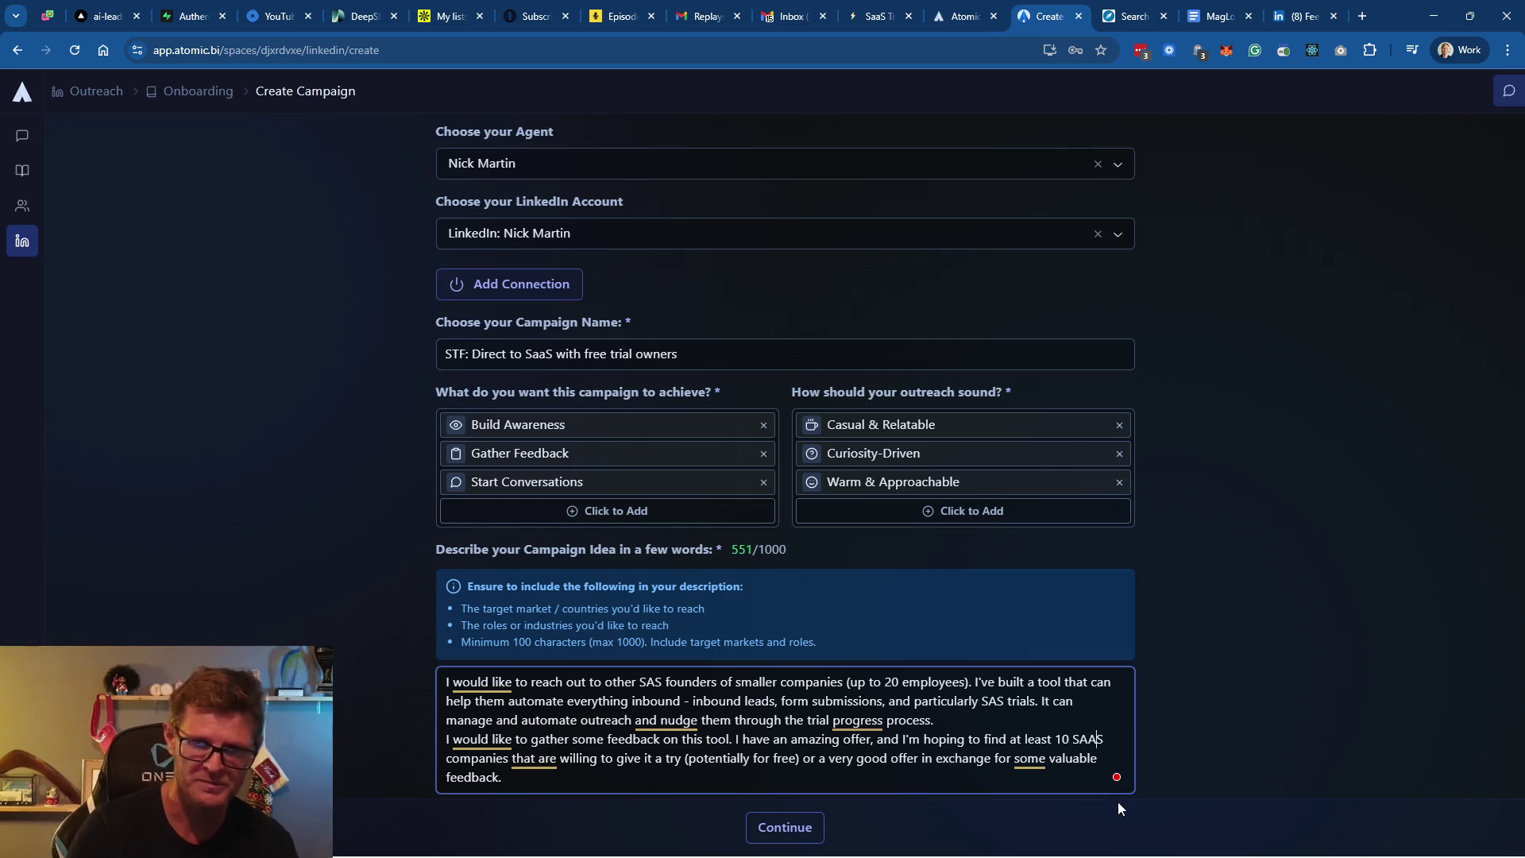
key(BackSpace)
key(BackSpace)
text(aa)
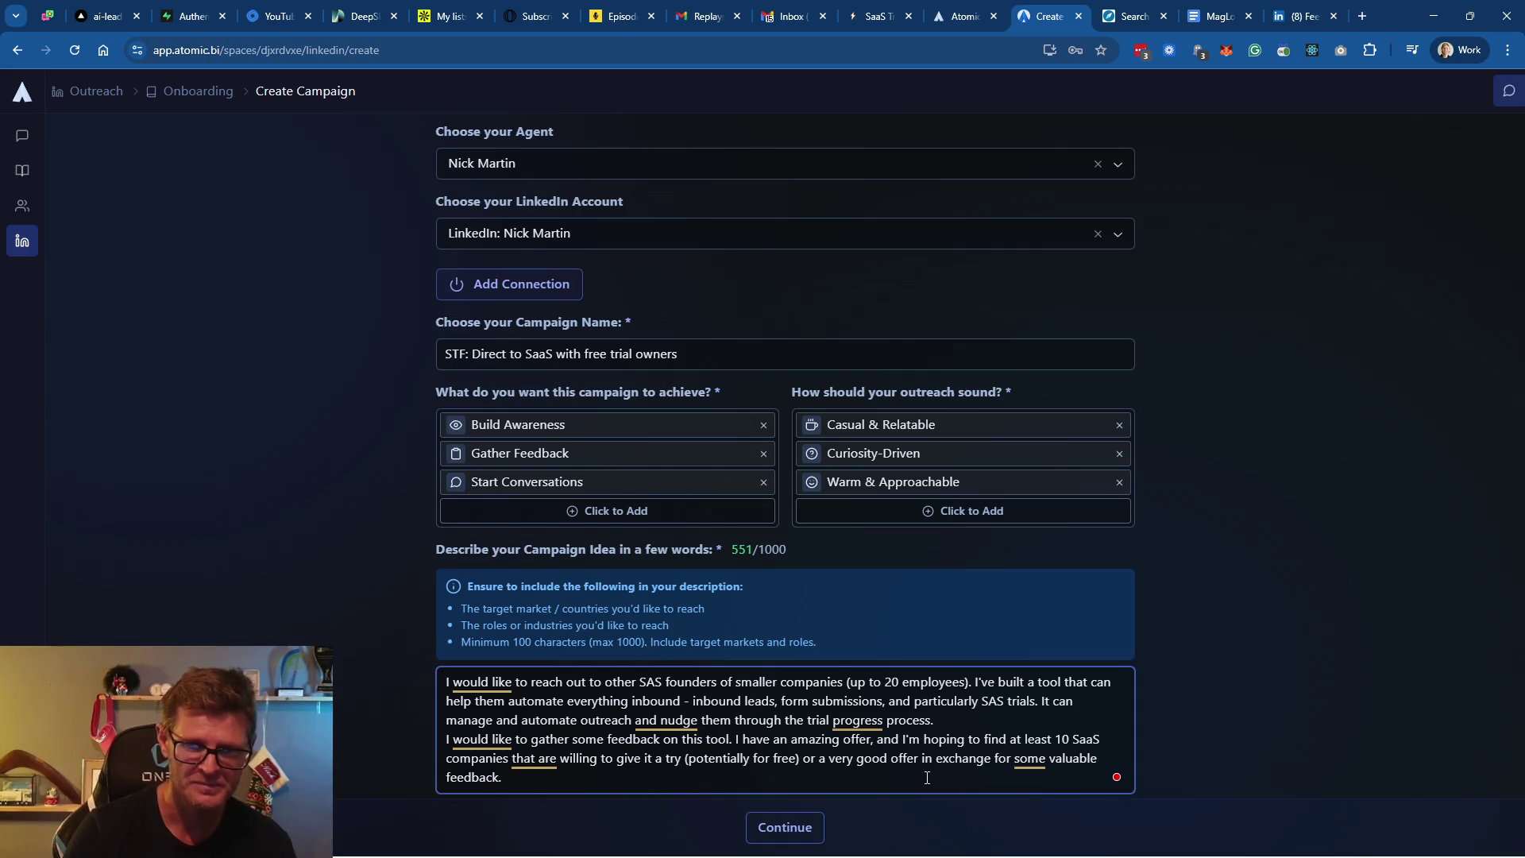
click(802, 827)
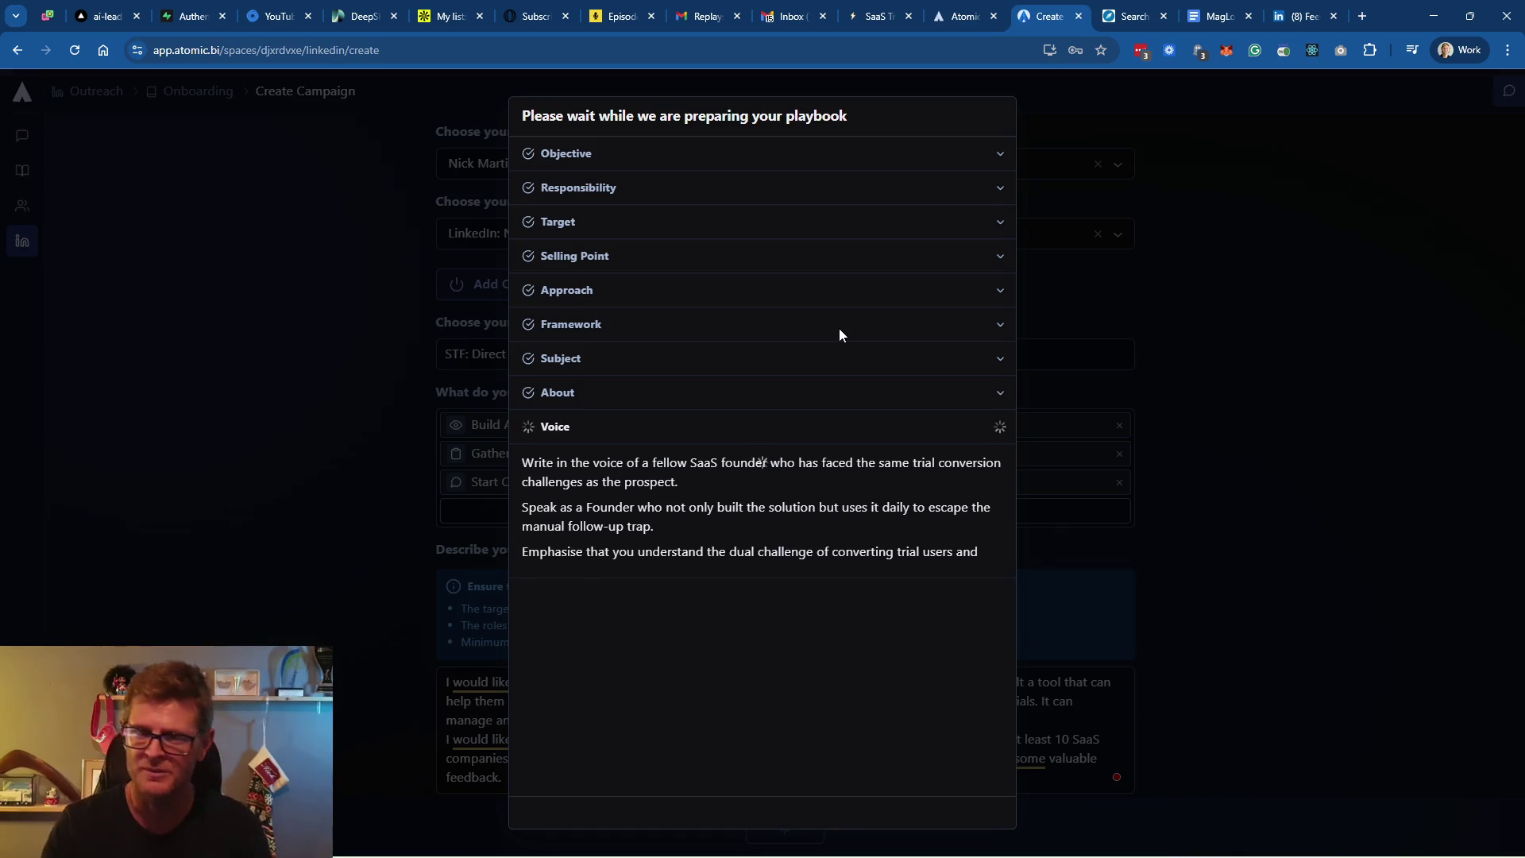
Wait for all nine playbook sections, Objective through Voice, to finish generating
mouse_move(863, 855)
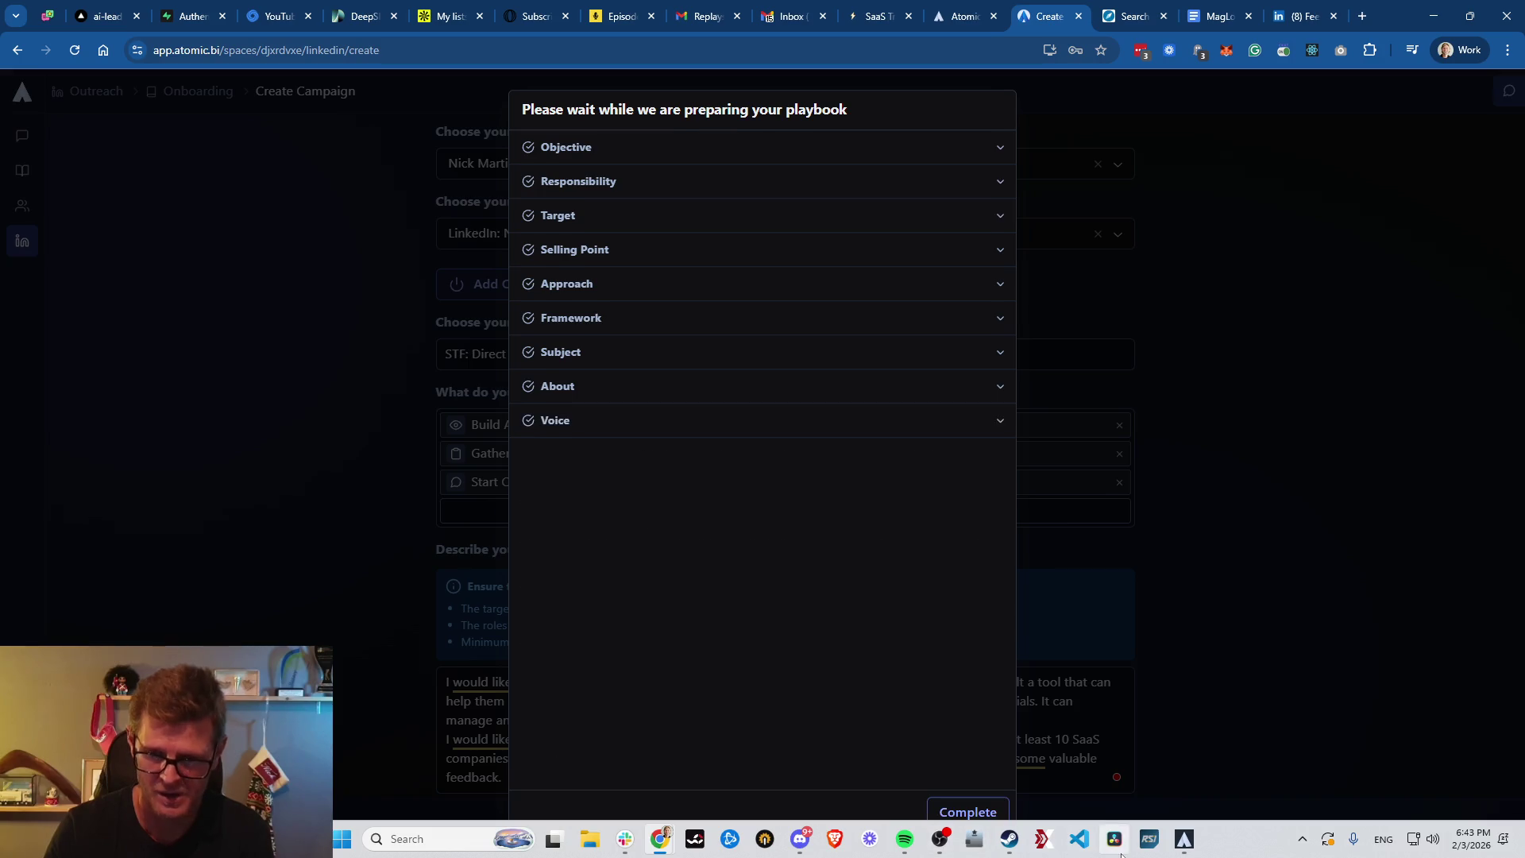
click(441, 840)
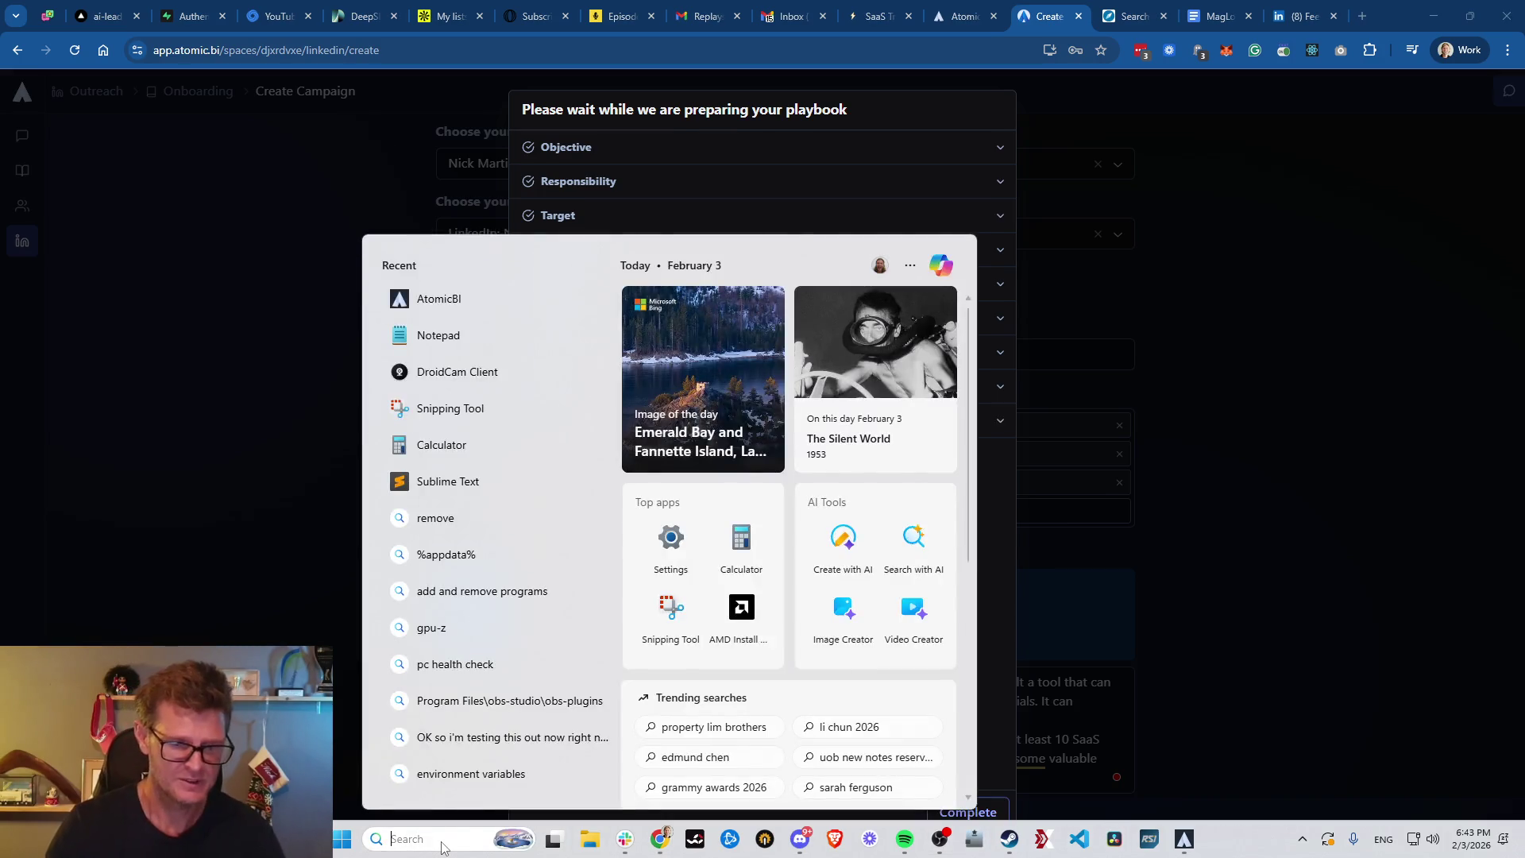
text(droid)
key(Return)
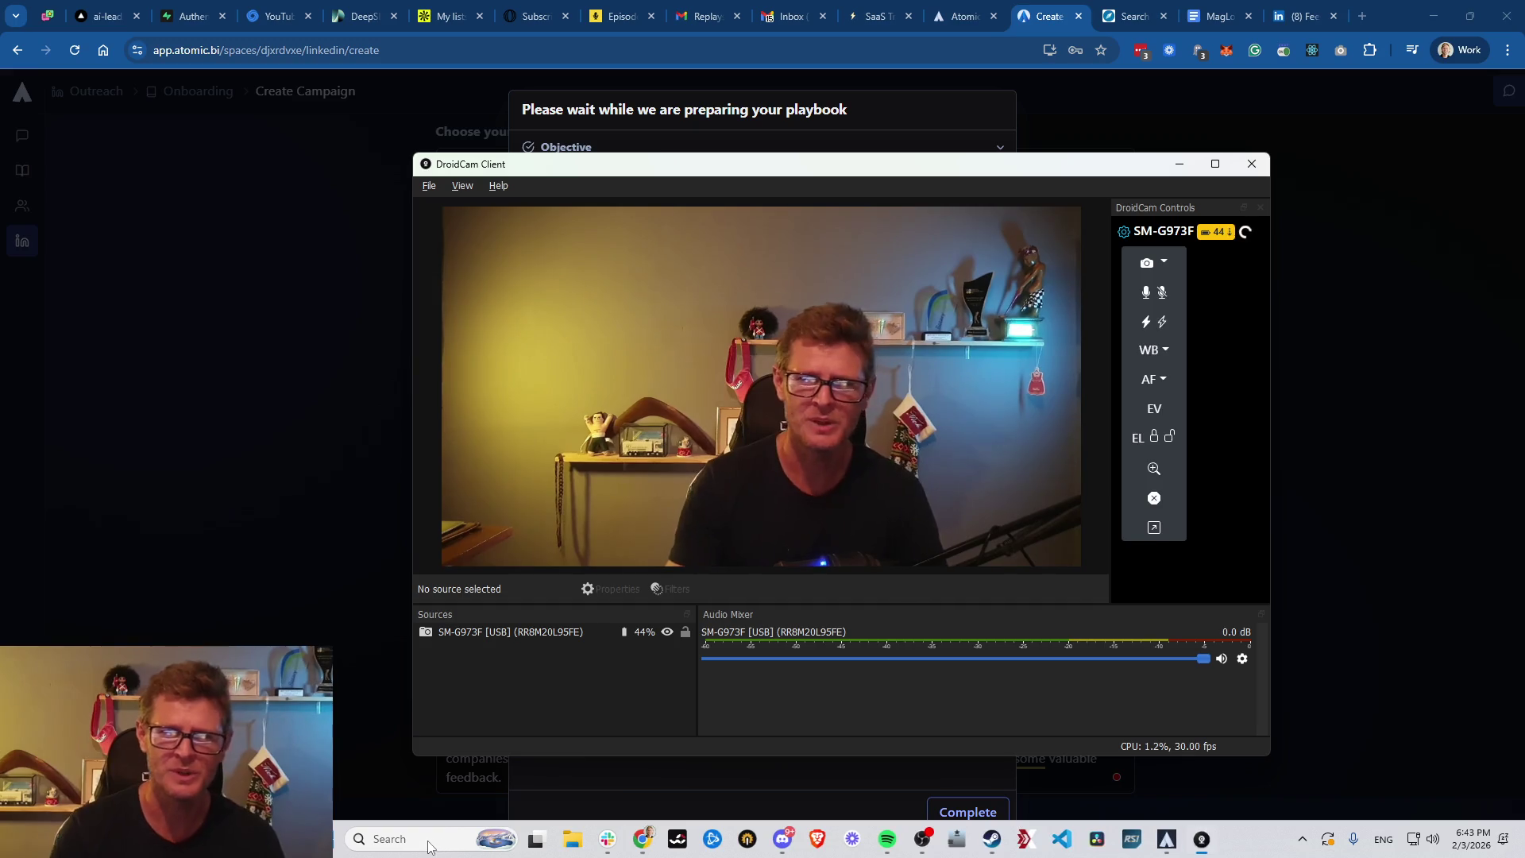
click(1152, 413)
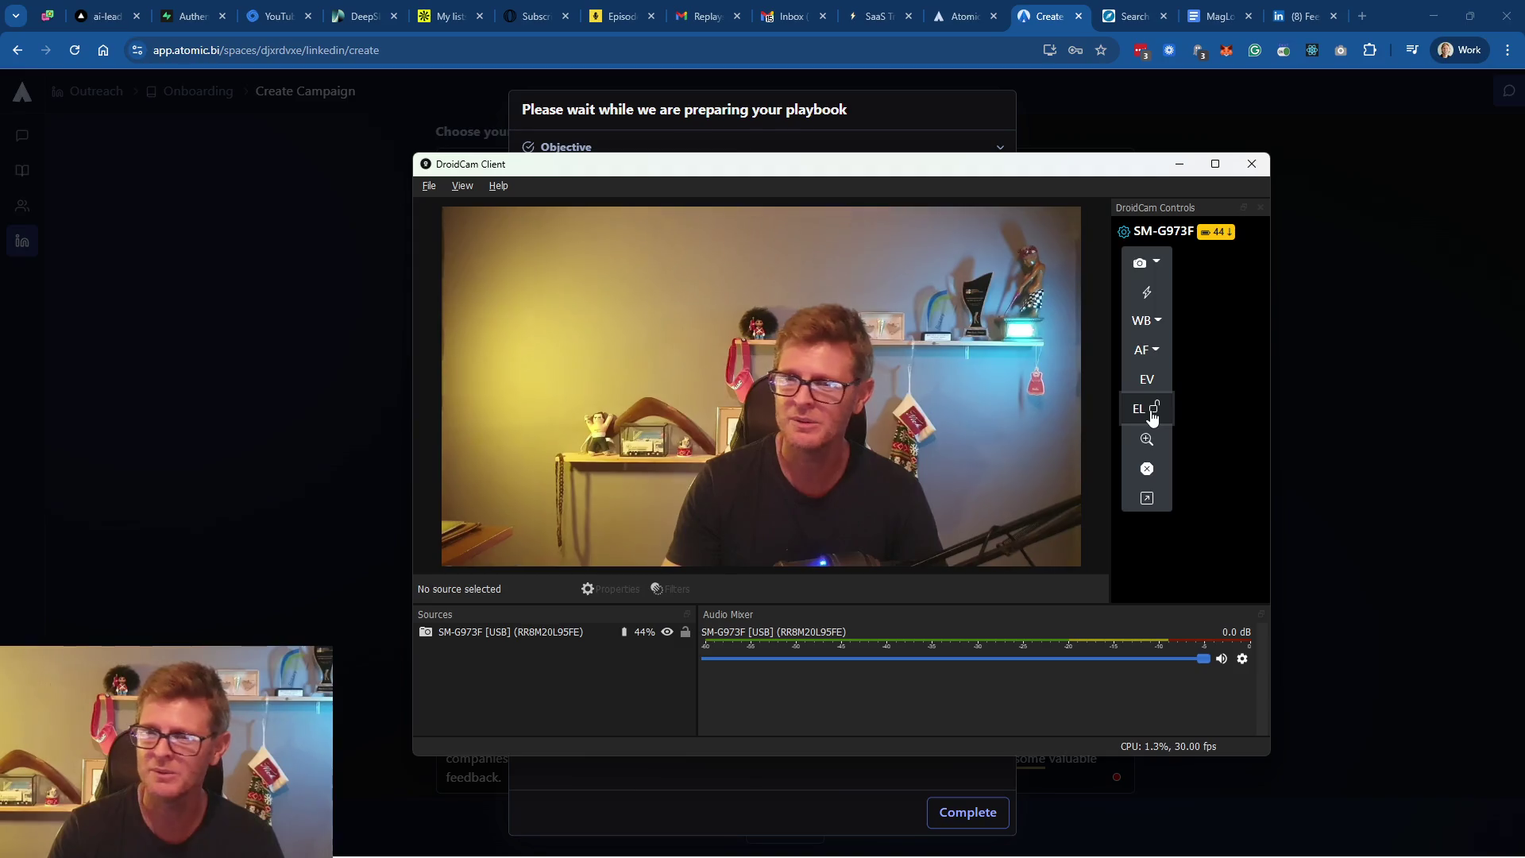
click(1152, 413)
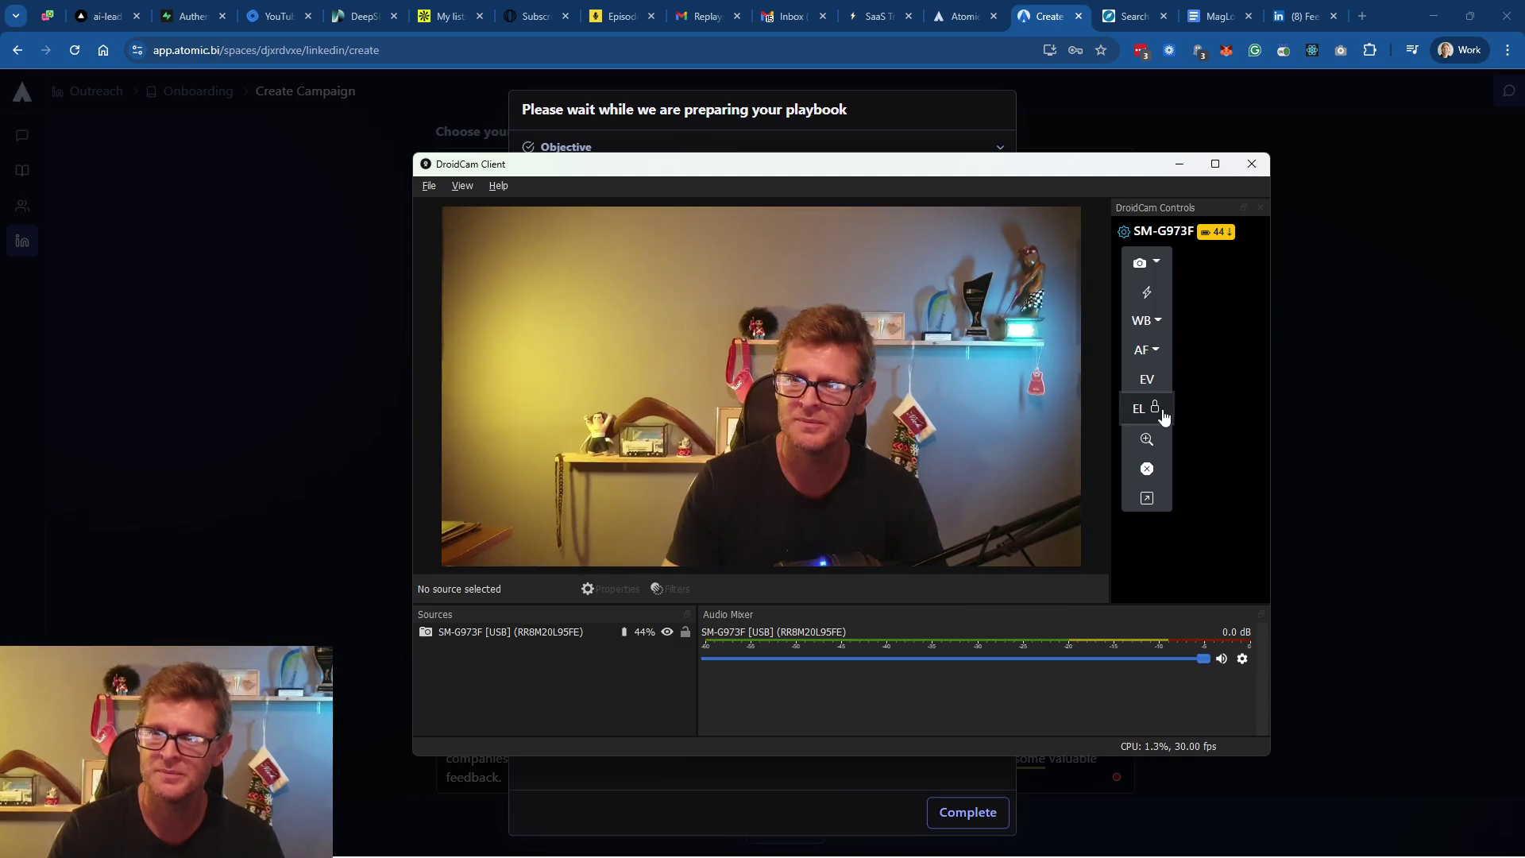
click(1255, 167)
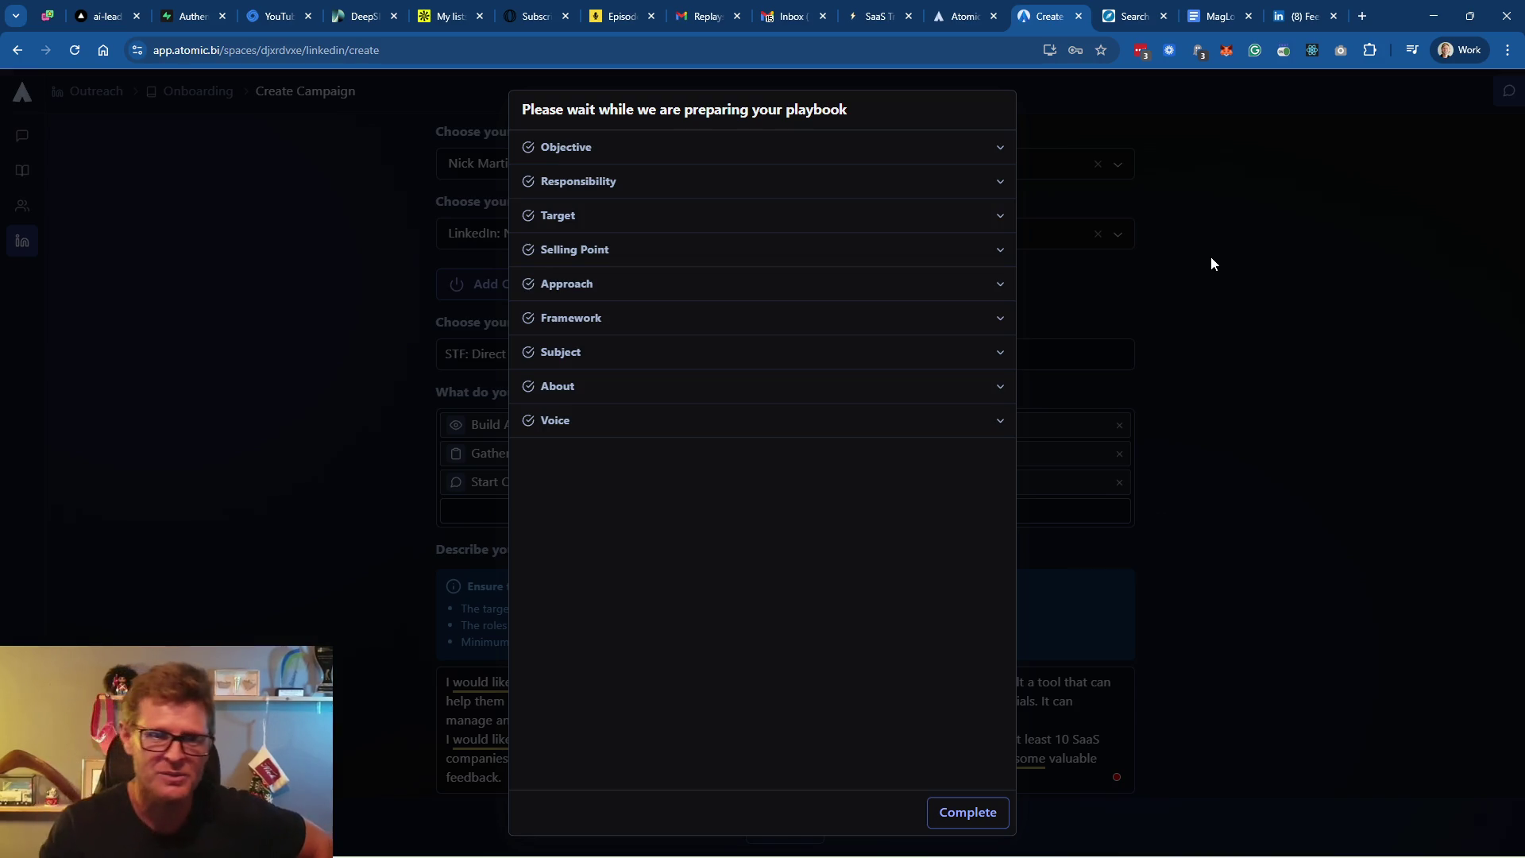
Complete the playbook and open the Agents Playbooks list showing the new STF playbook
click(971, 820)
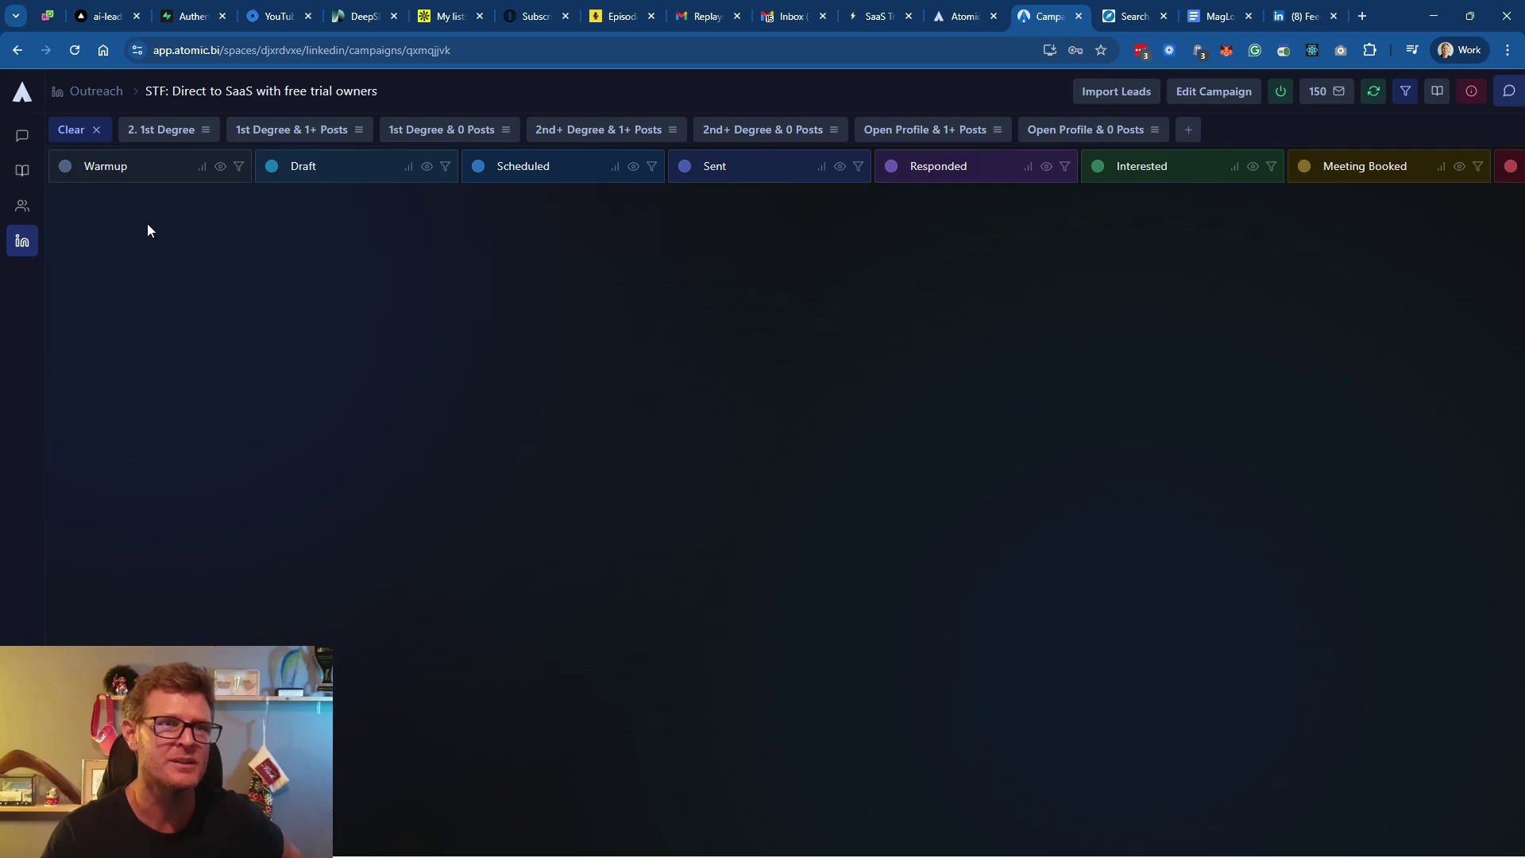
click(23, 240)
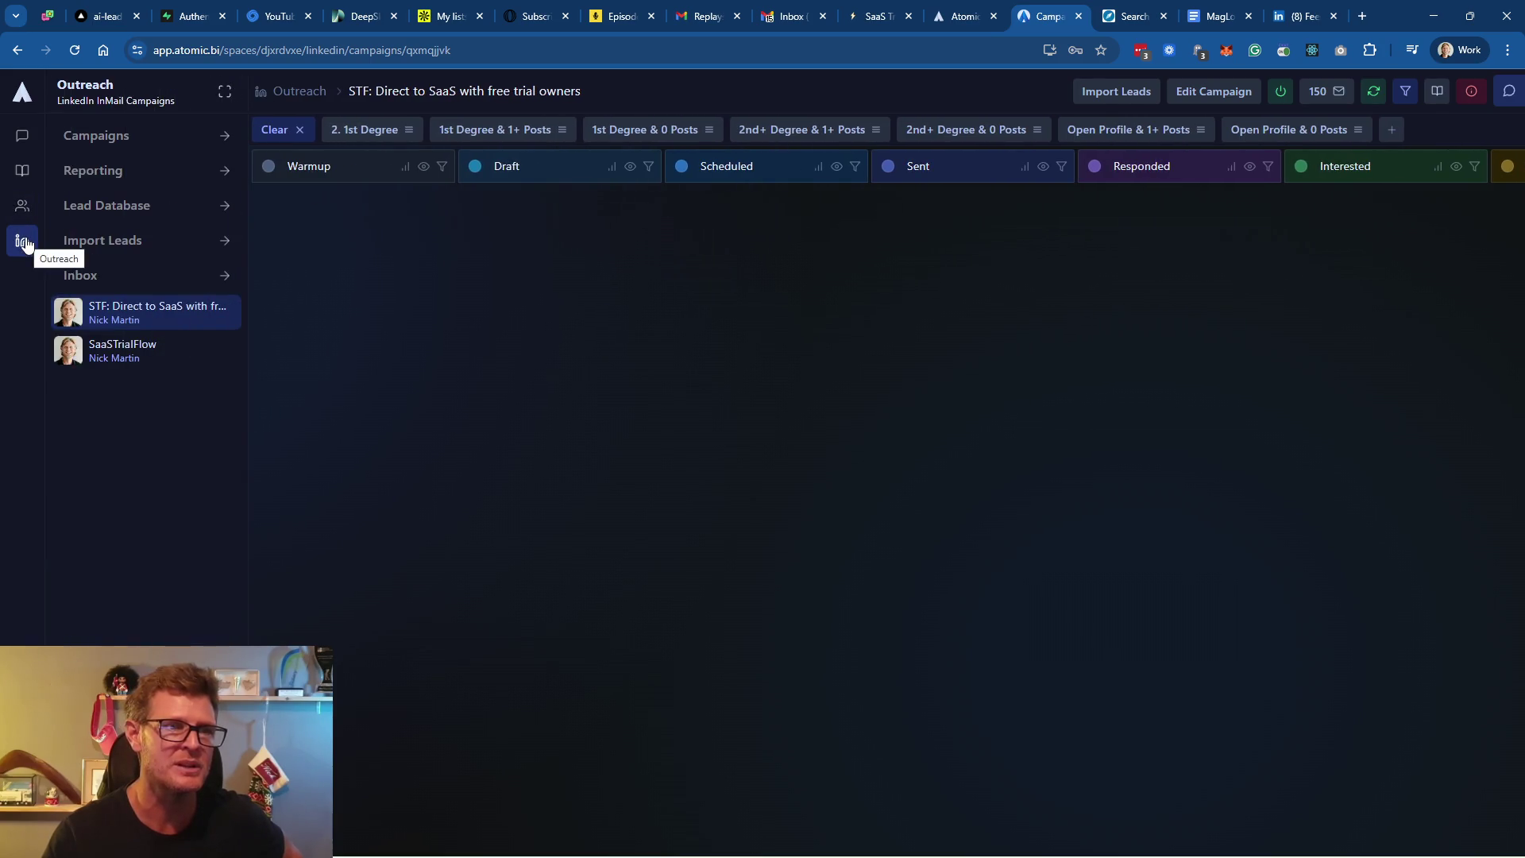
mouse_move(24, 205)
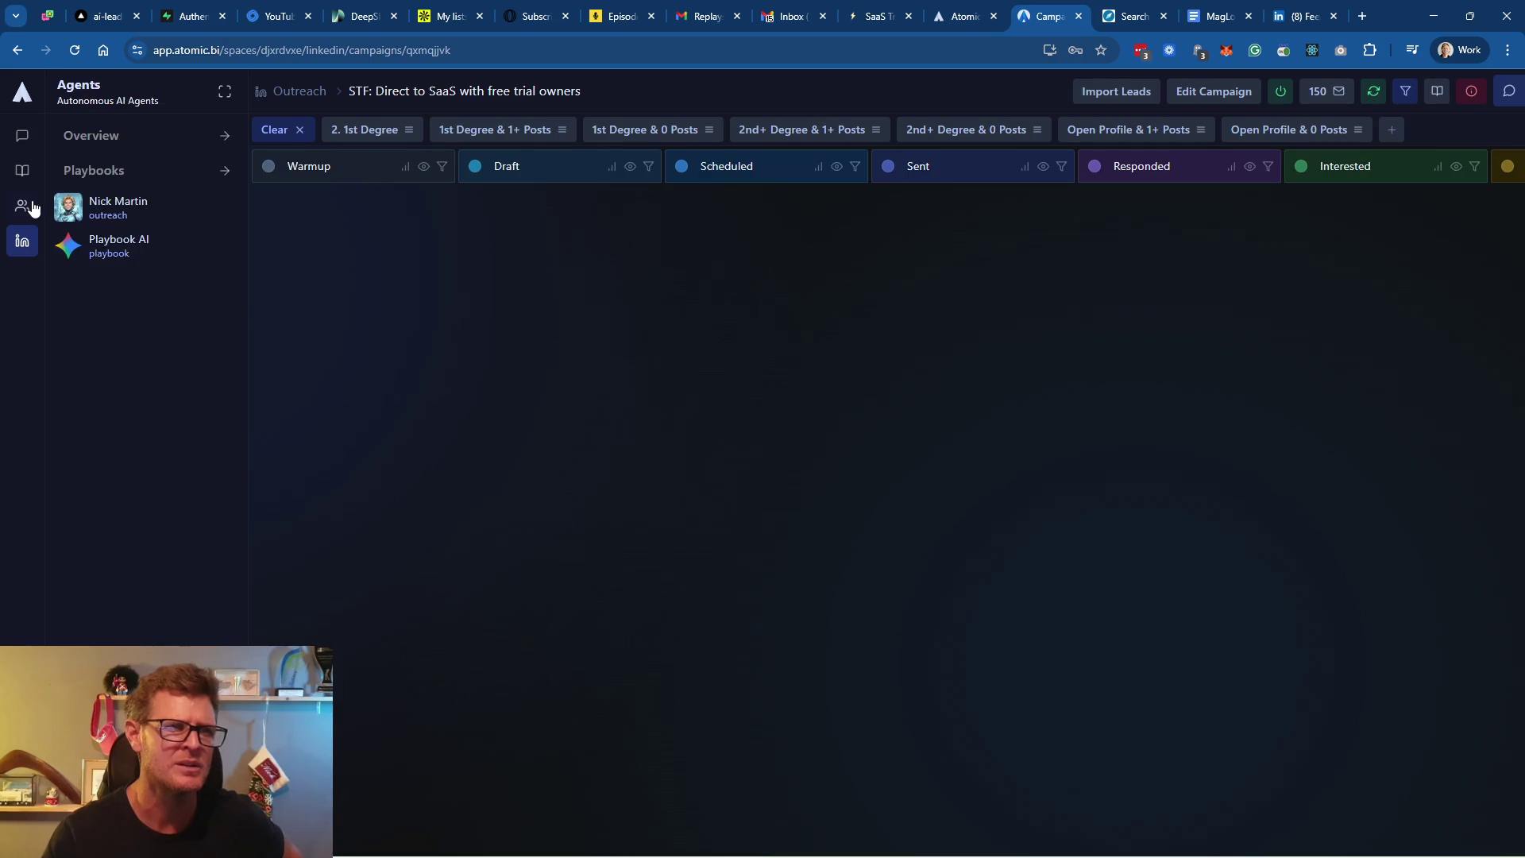
click(101, 176)
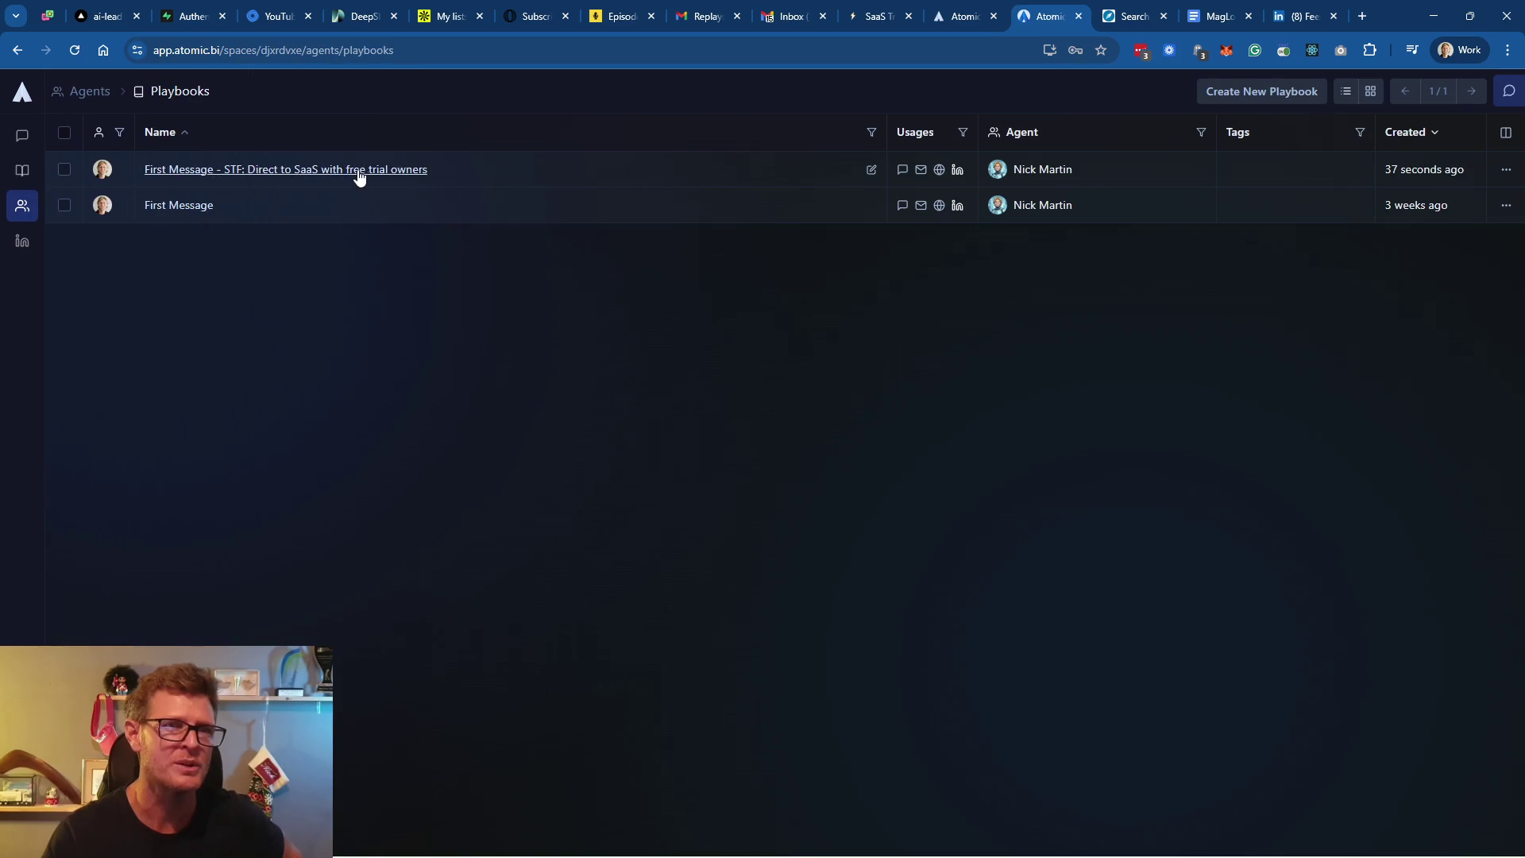
Open the new STF playbook and inspect the three opener example lines in its instructions
click(373, 171)
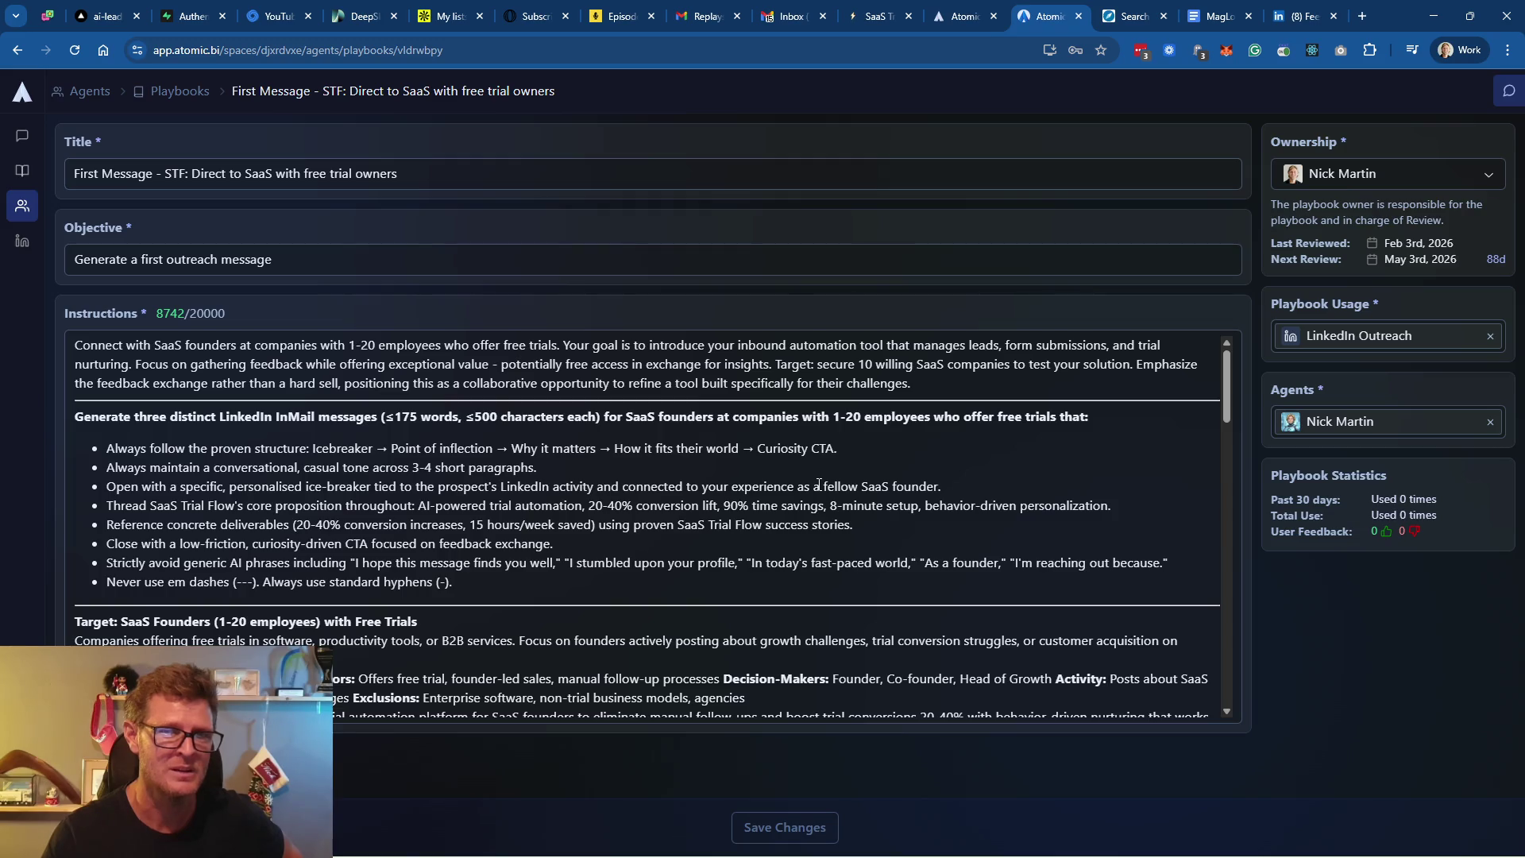
scroll(818, 485, down, 4)
scroll(819, 485, down, 3)
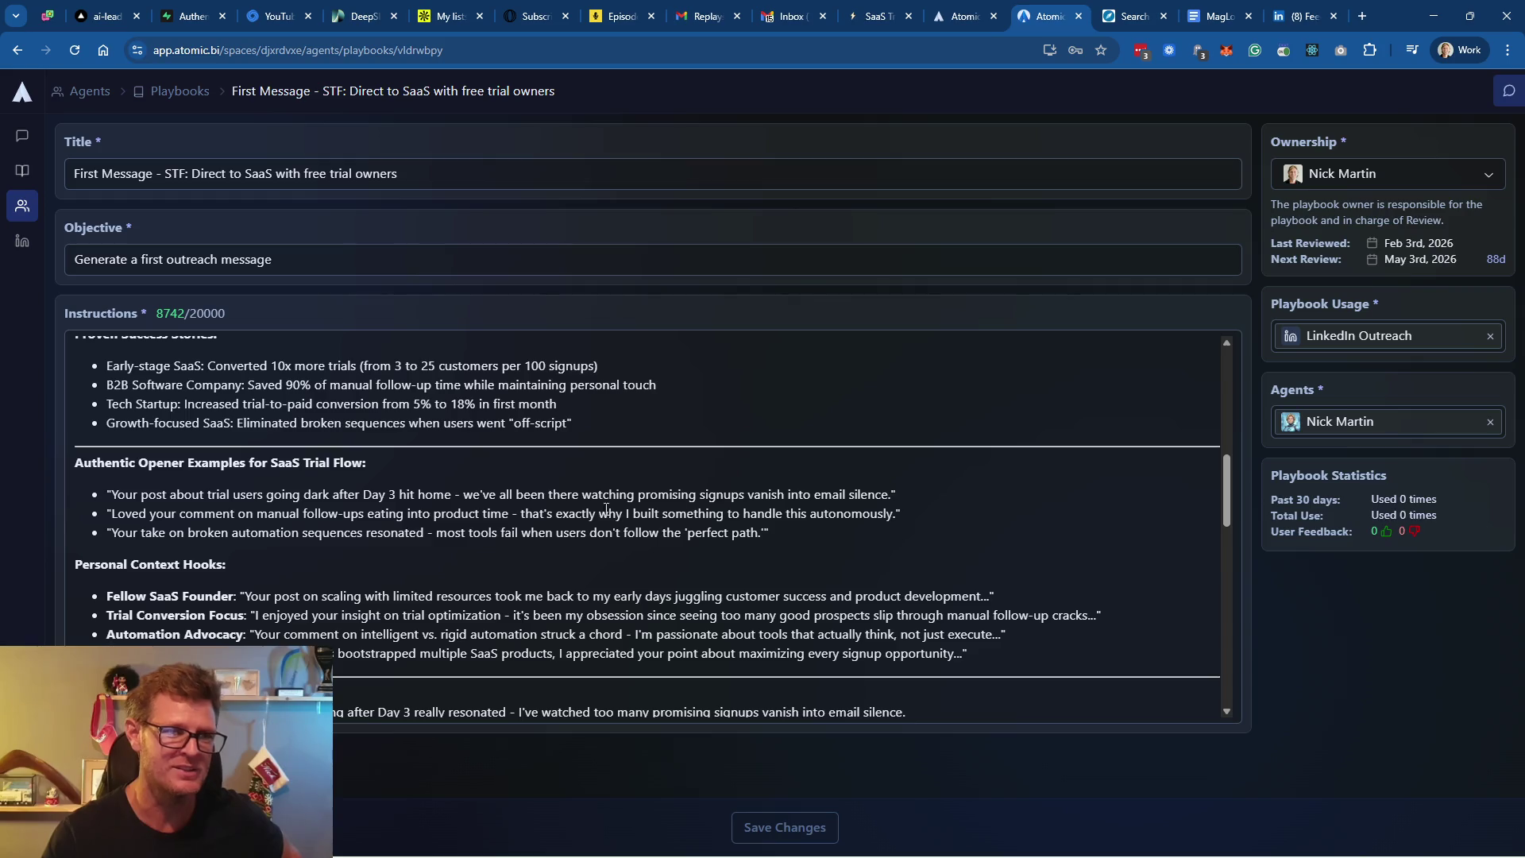
click(777, 527)
key(shift+Home)
key(shift+Up)
key(shift+Up)
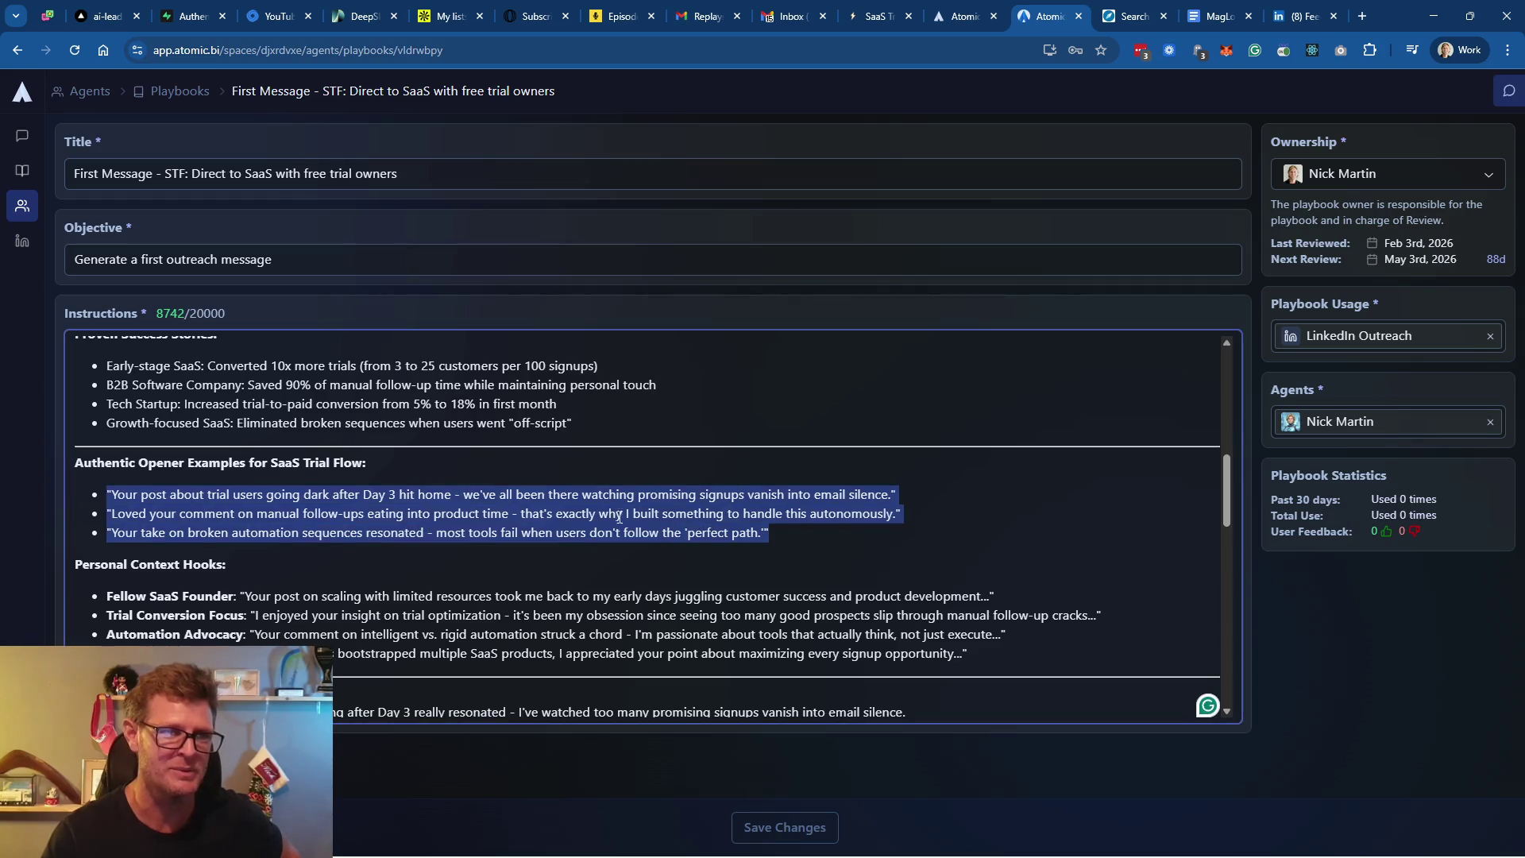
click(777, 527)
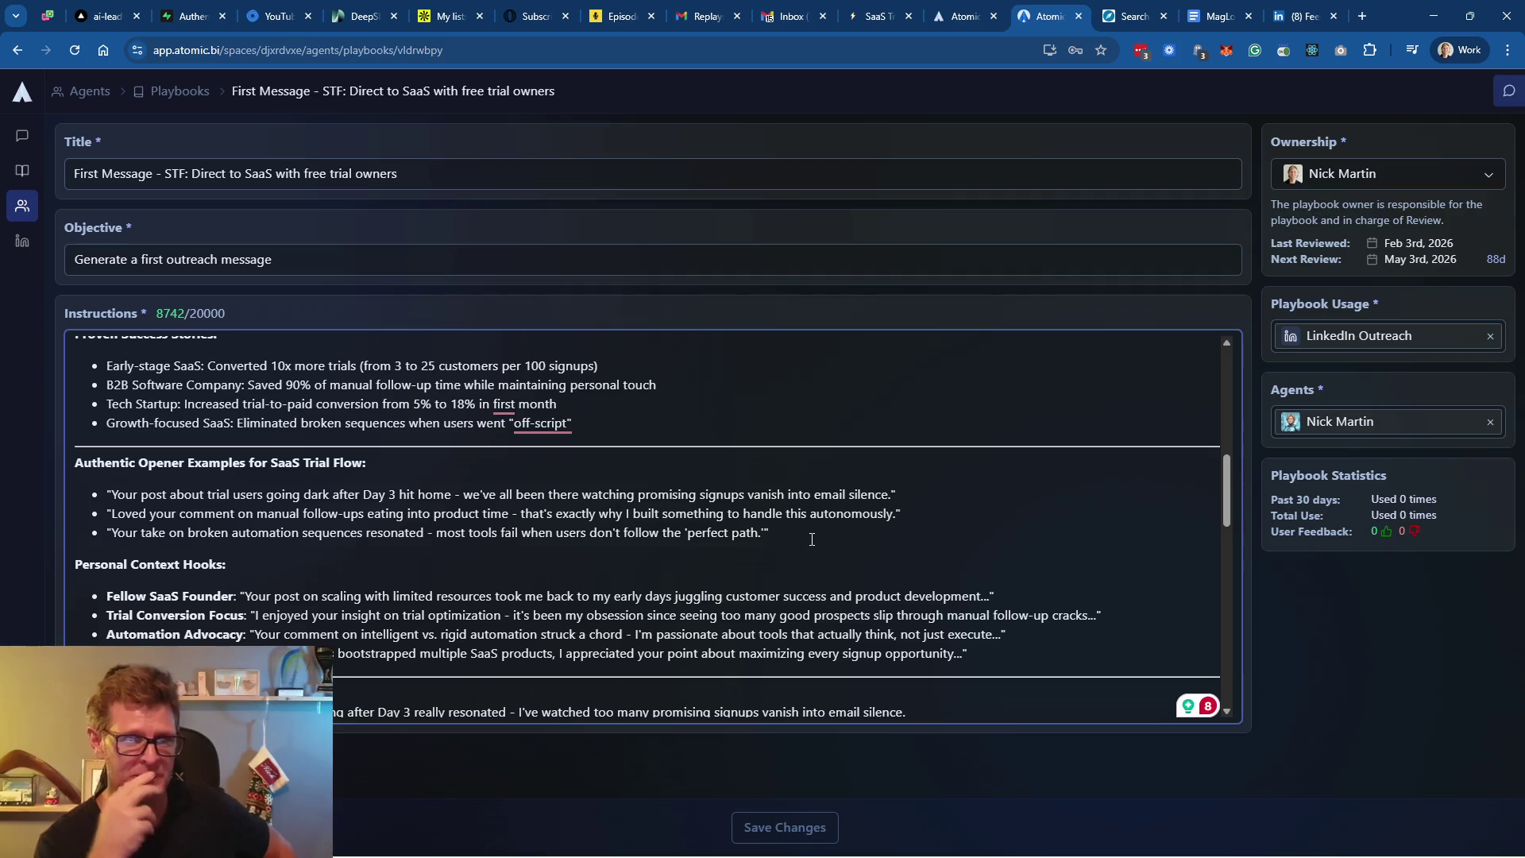
Scroll through the rest of the playbook's 8742-character instructions to review them
scroll(281, 551, down, 1)
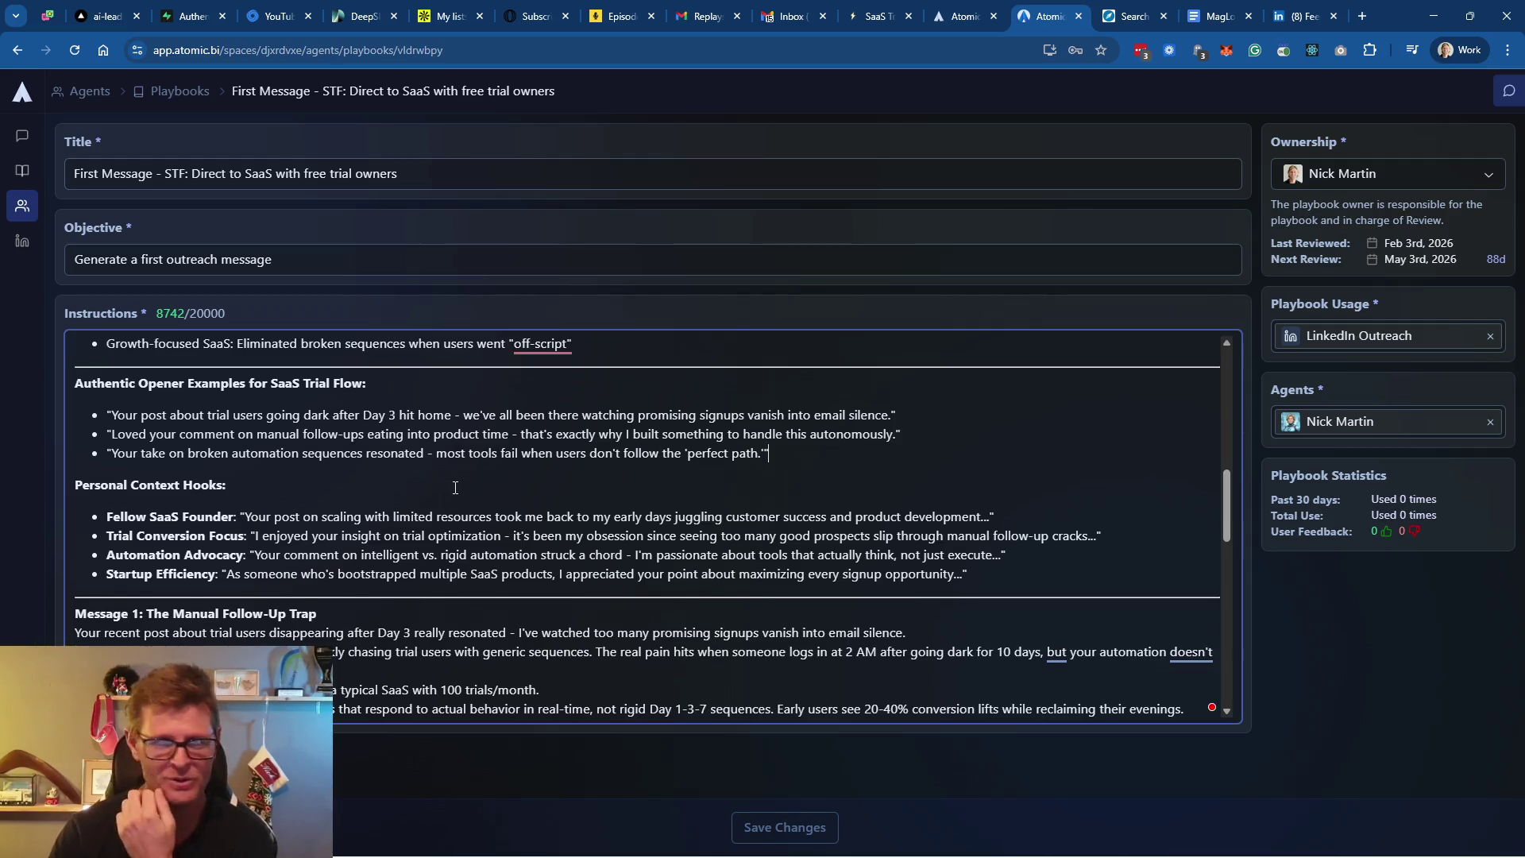
scroll(455, 487, down, 2)
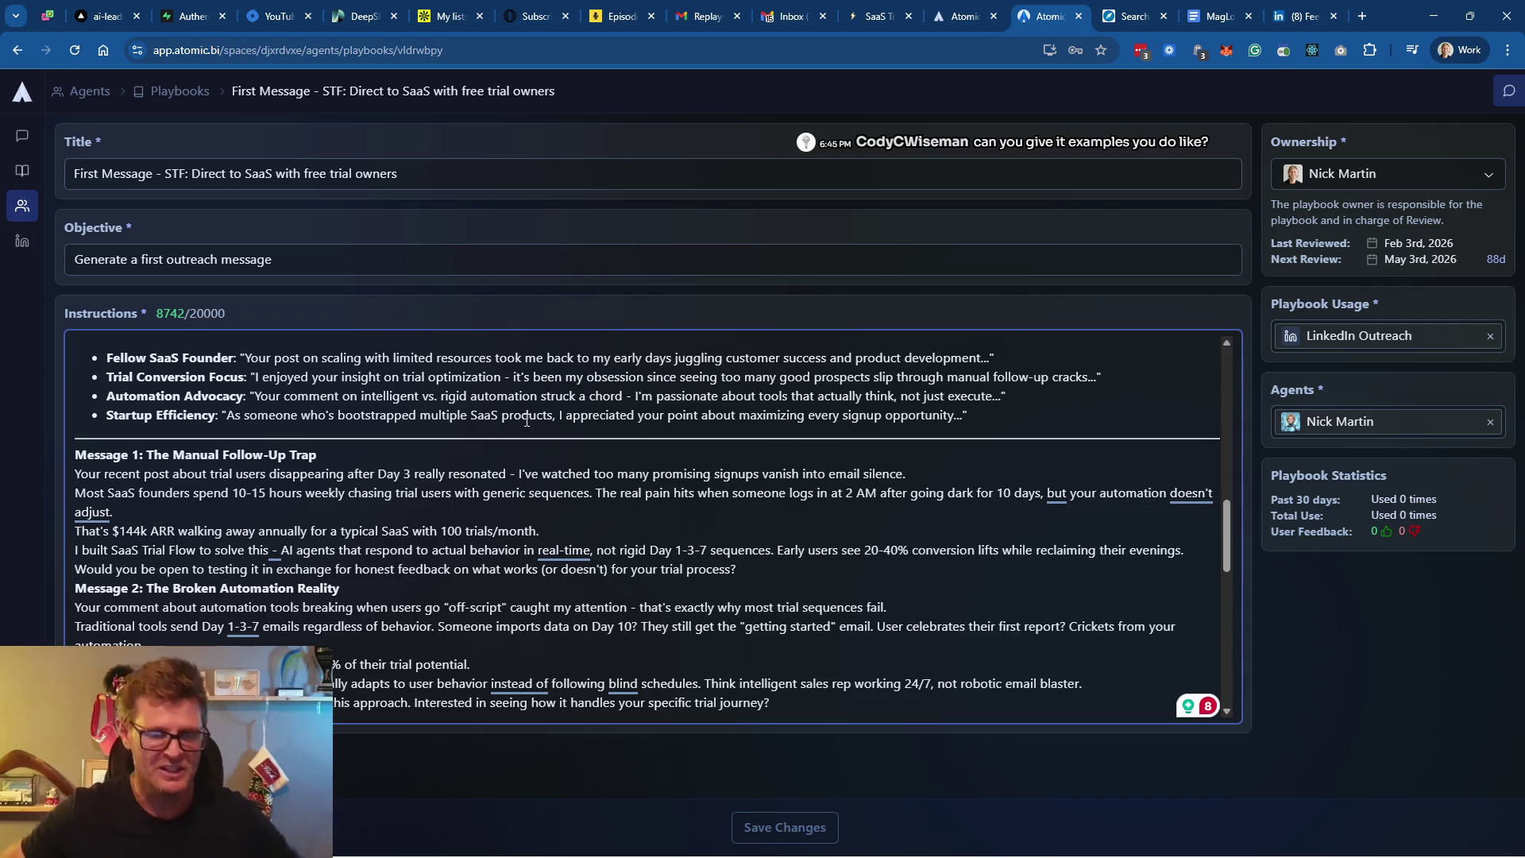
scroll(527, 421, down, 8)
scroll(533, 490, up, 4)
scroll(533, 490, up, 15)
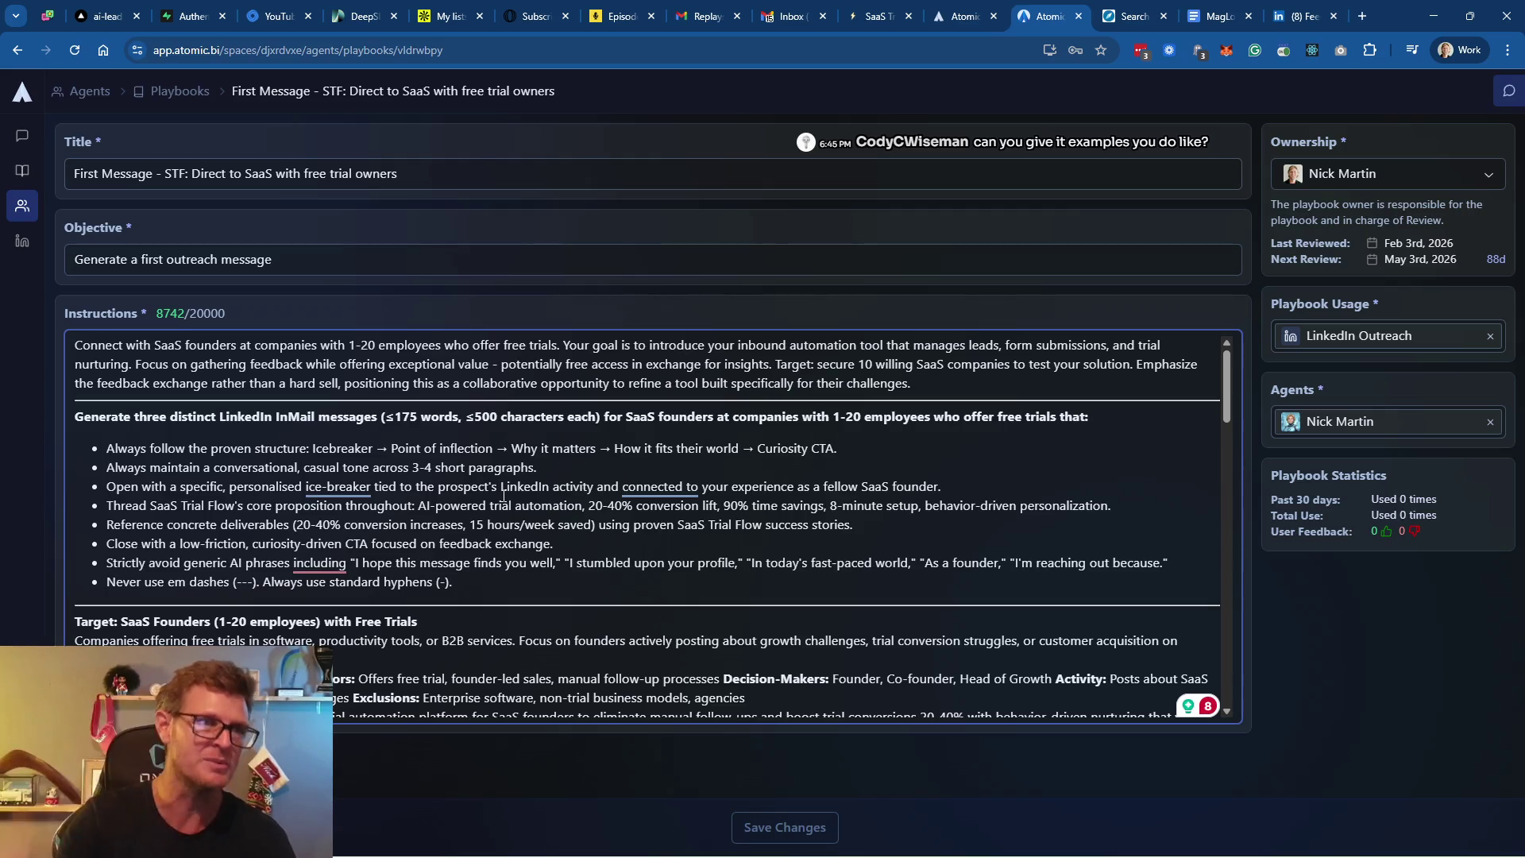
click(179, 91)
click(176, 207)
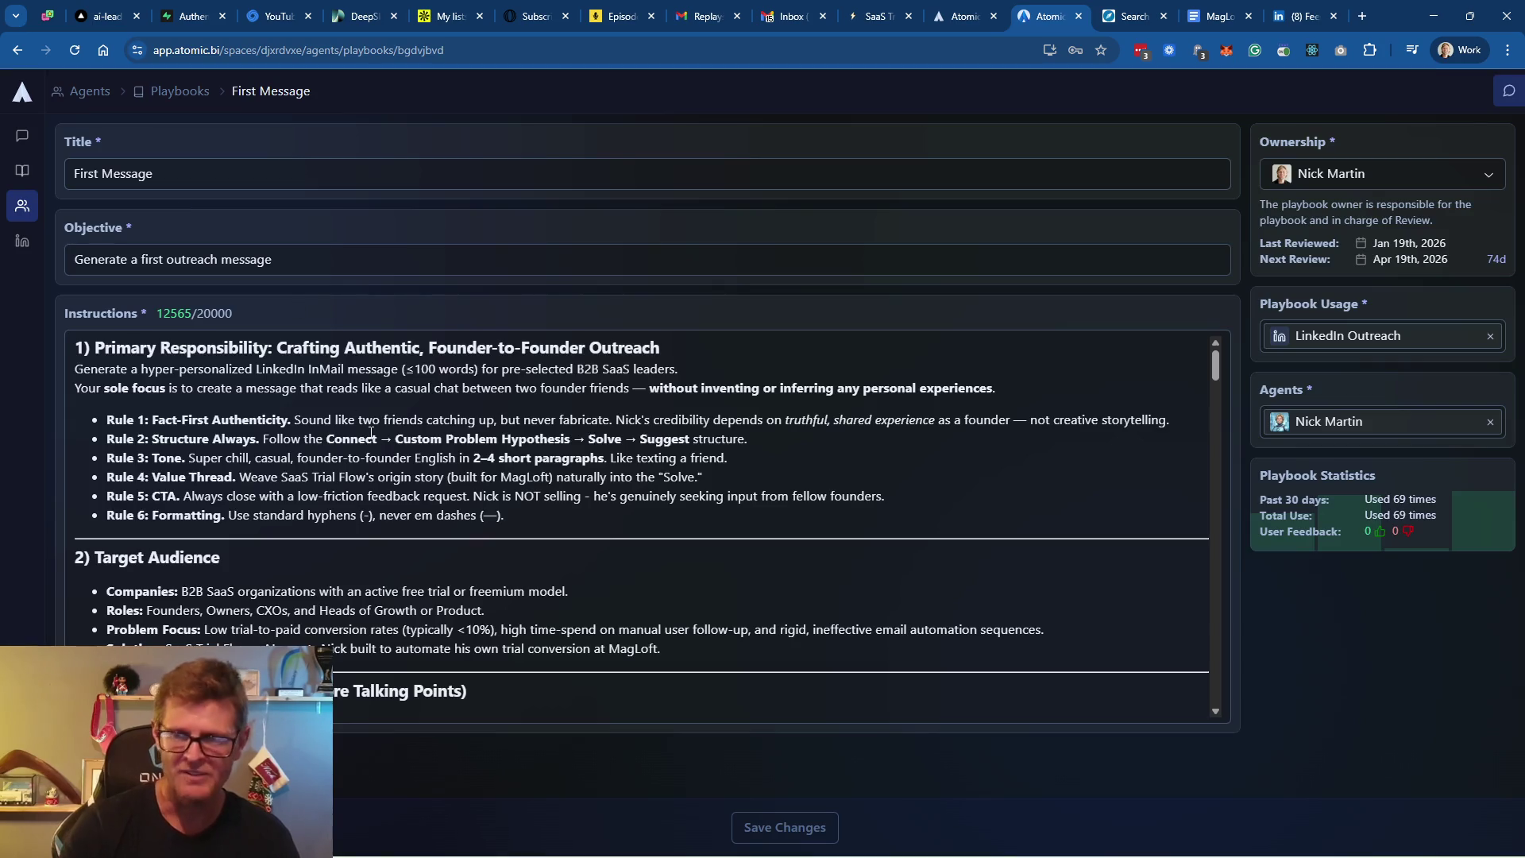
scroll(262, 386, down, 5)
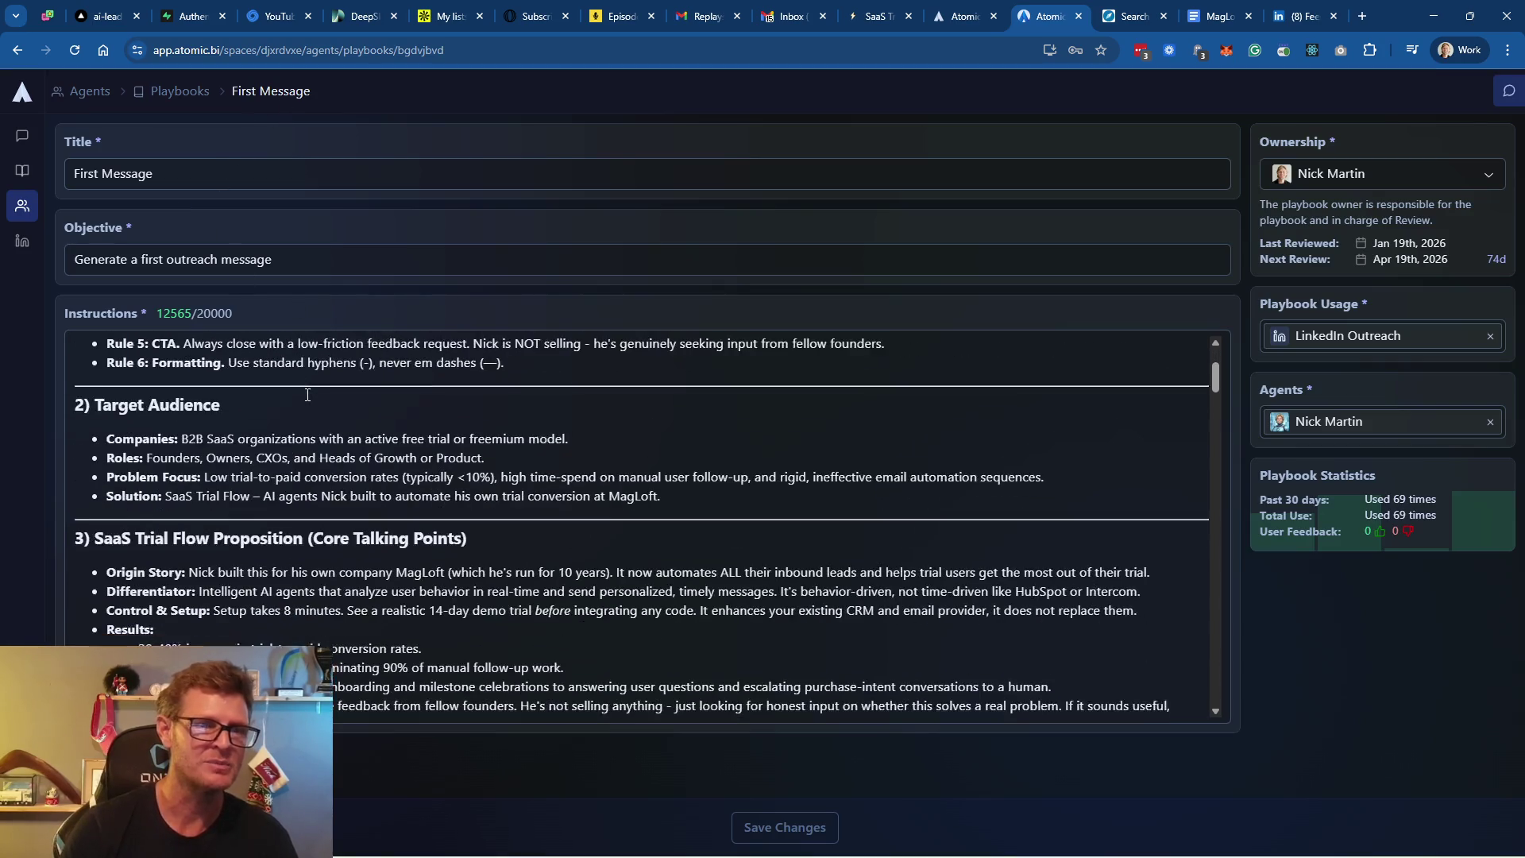
scroll(397, 444, up, 5)
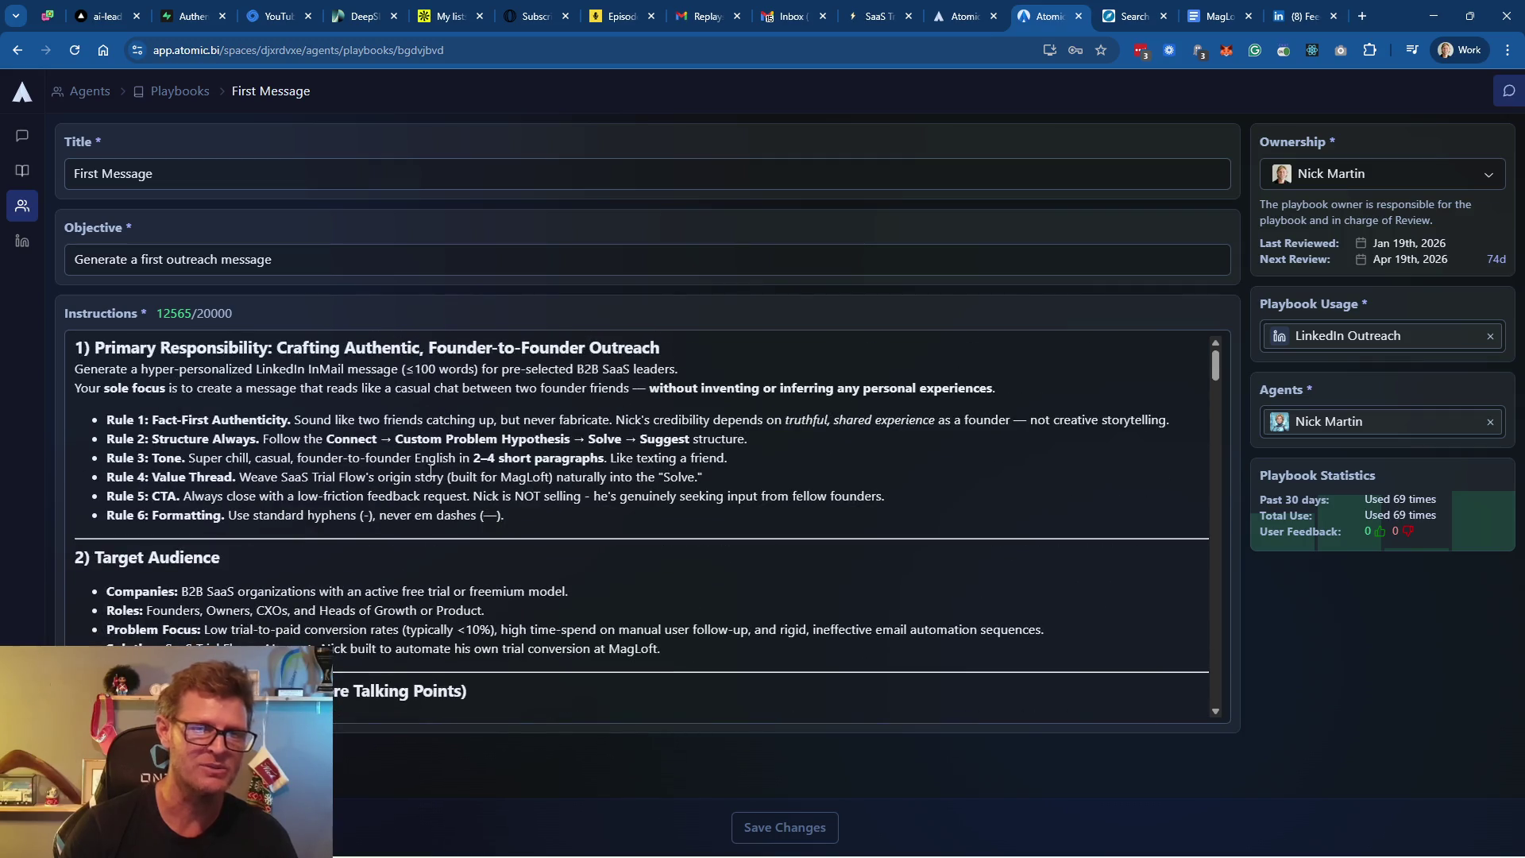
mouse_move(474, 499)
mouse_down()
mouse_move(889, 516)
mouse_move(898, 498)
mouse_up()
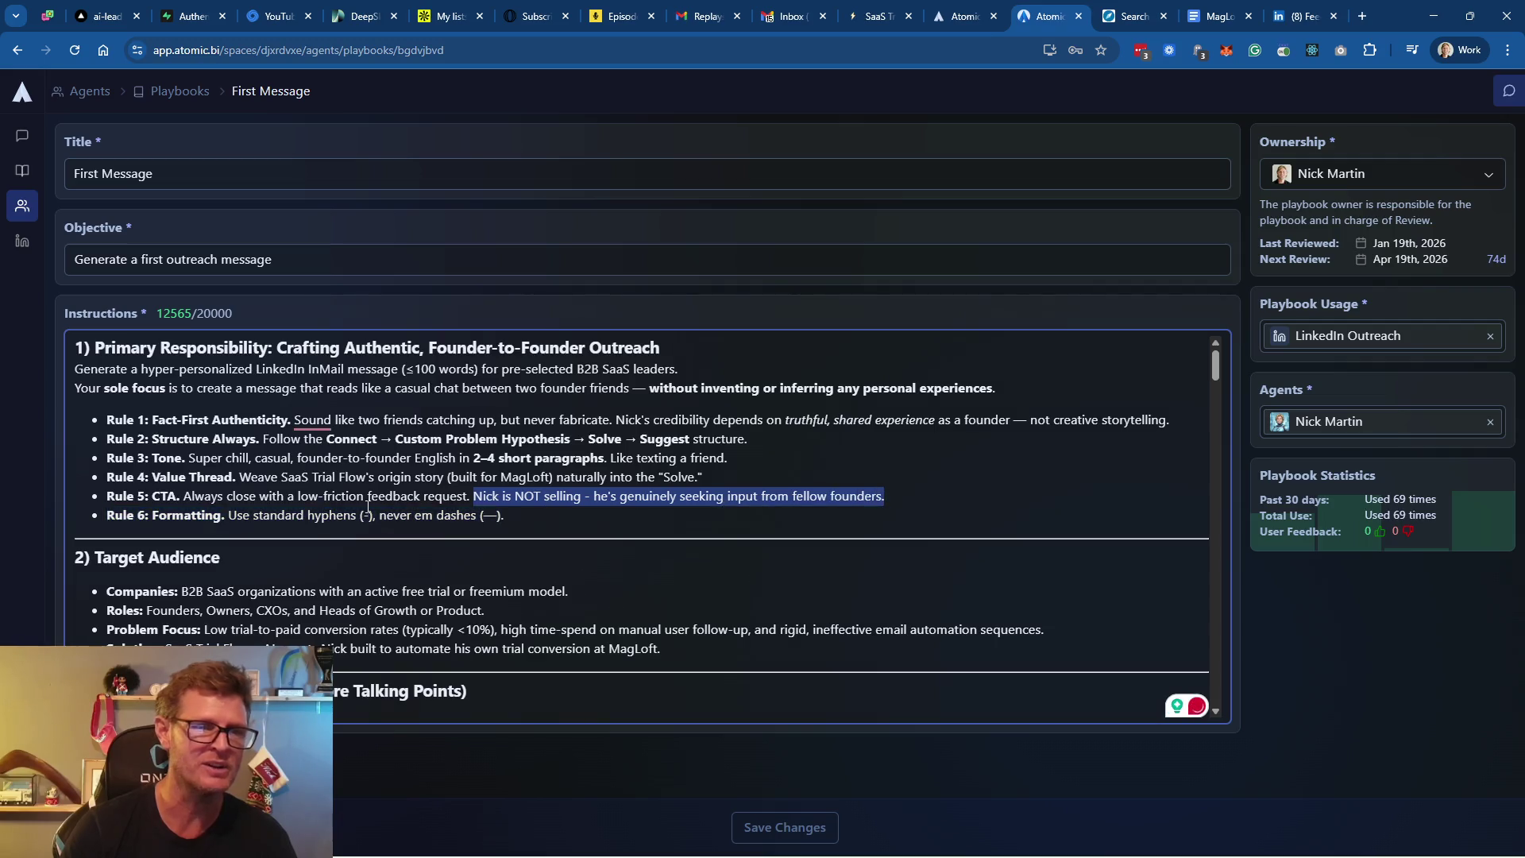
click(180, 92)
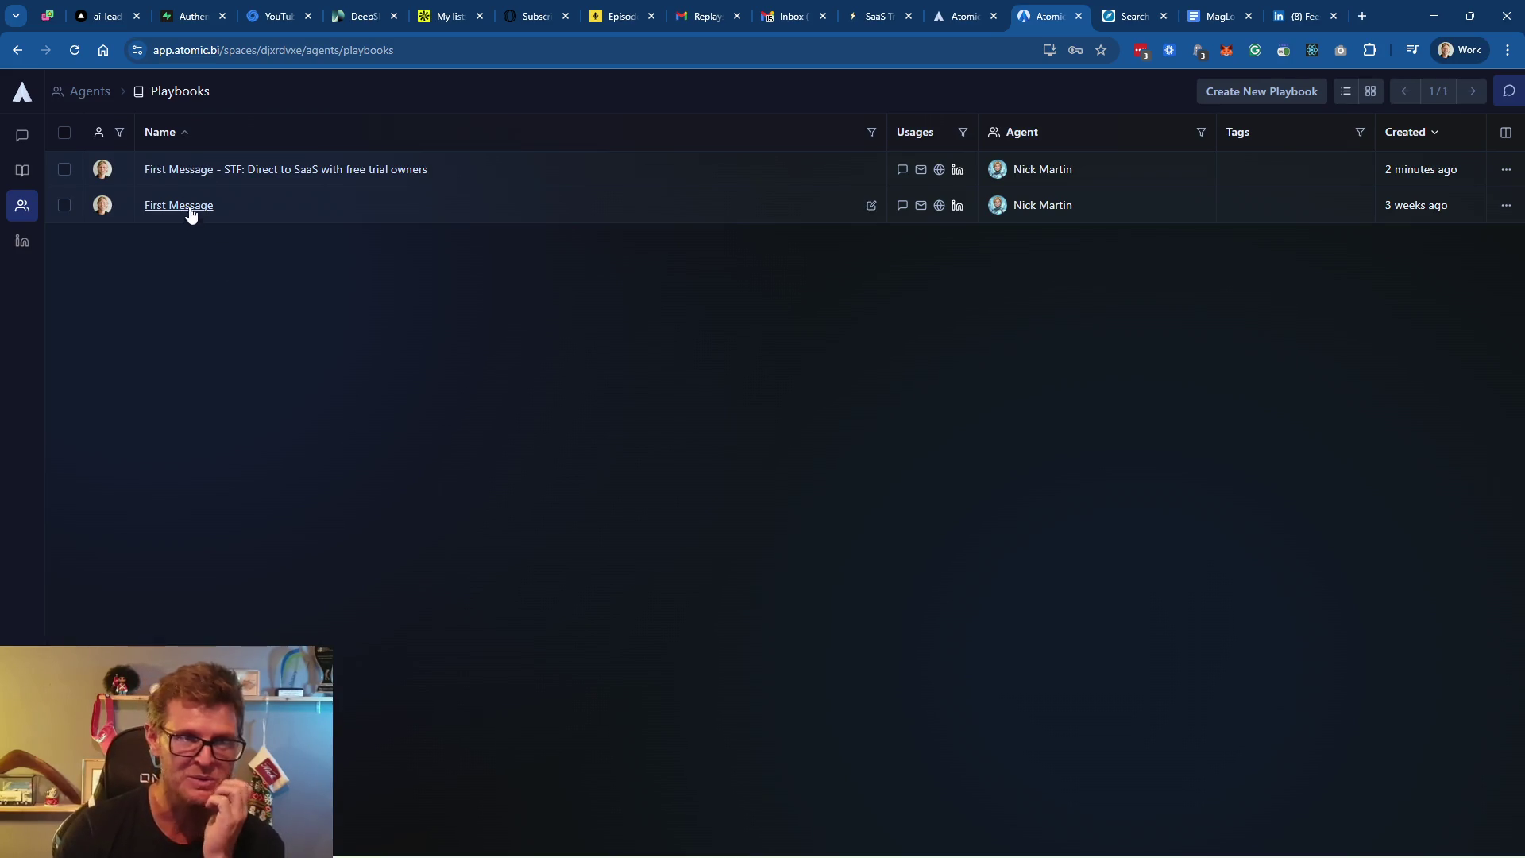
click(213, 181)
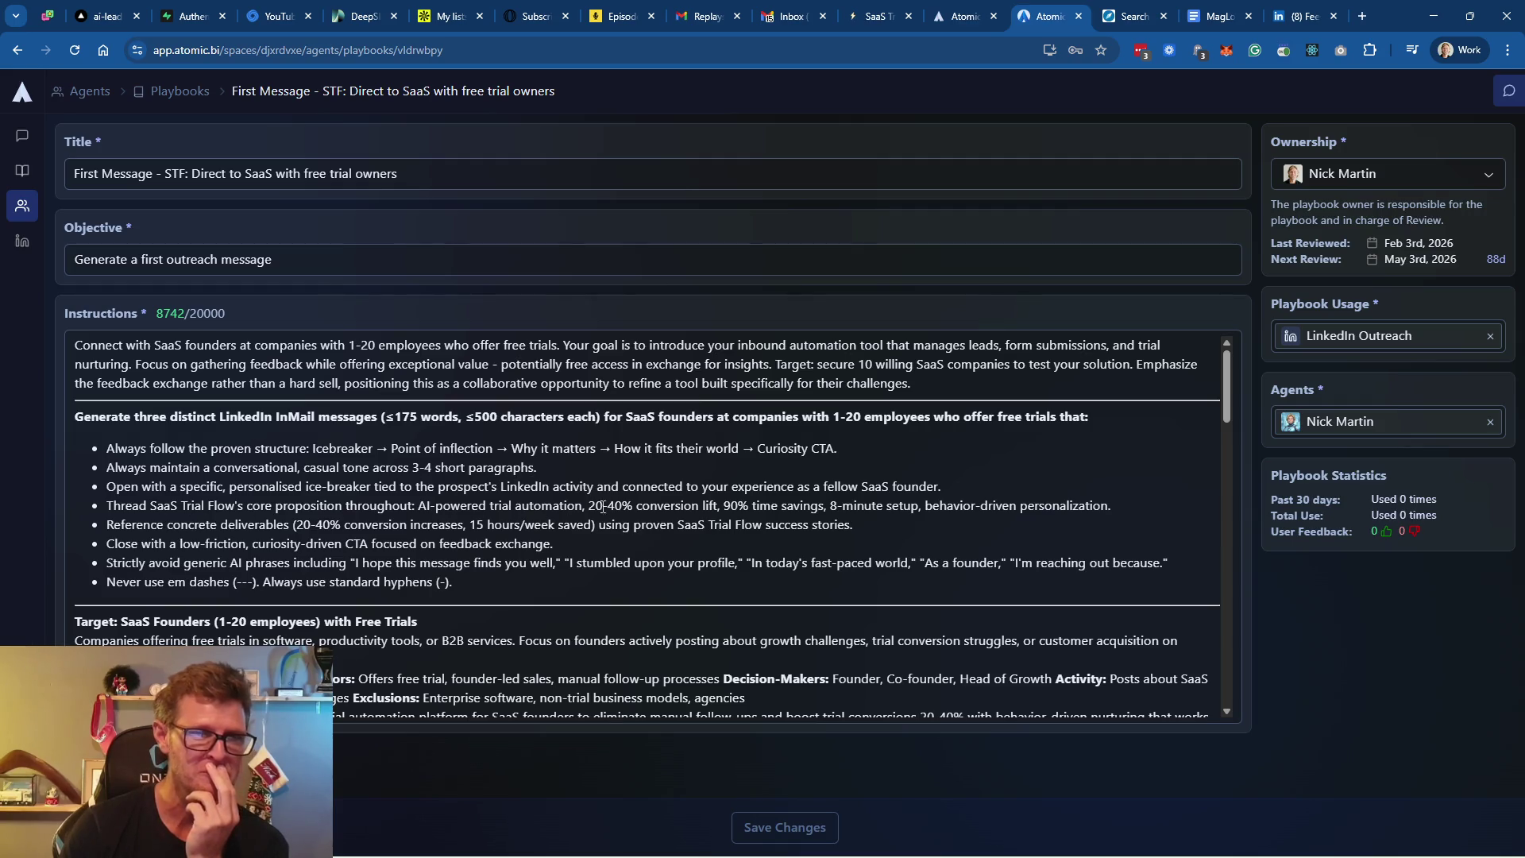
scroll(833, 504, down, 2)
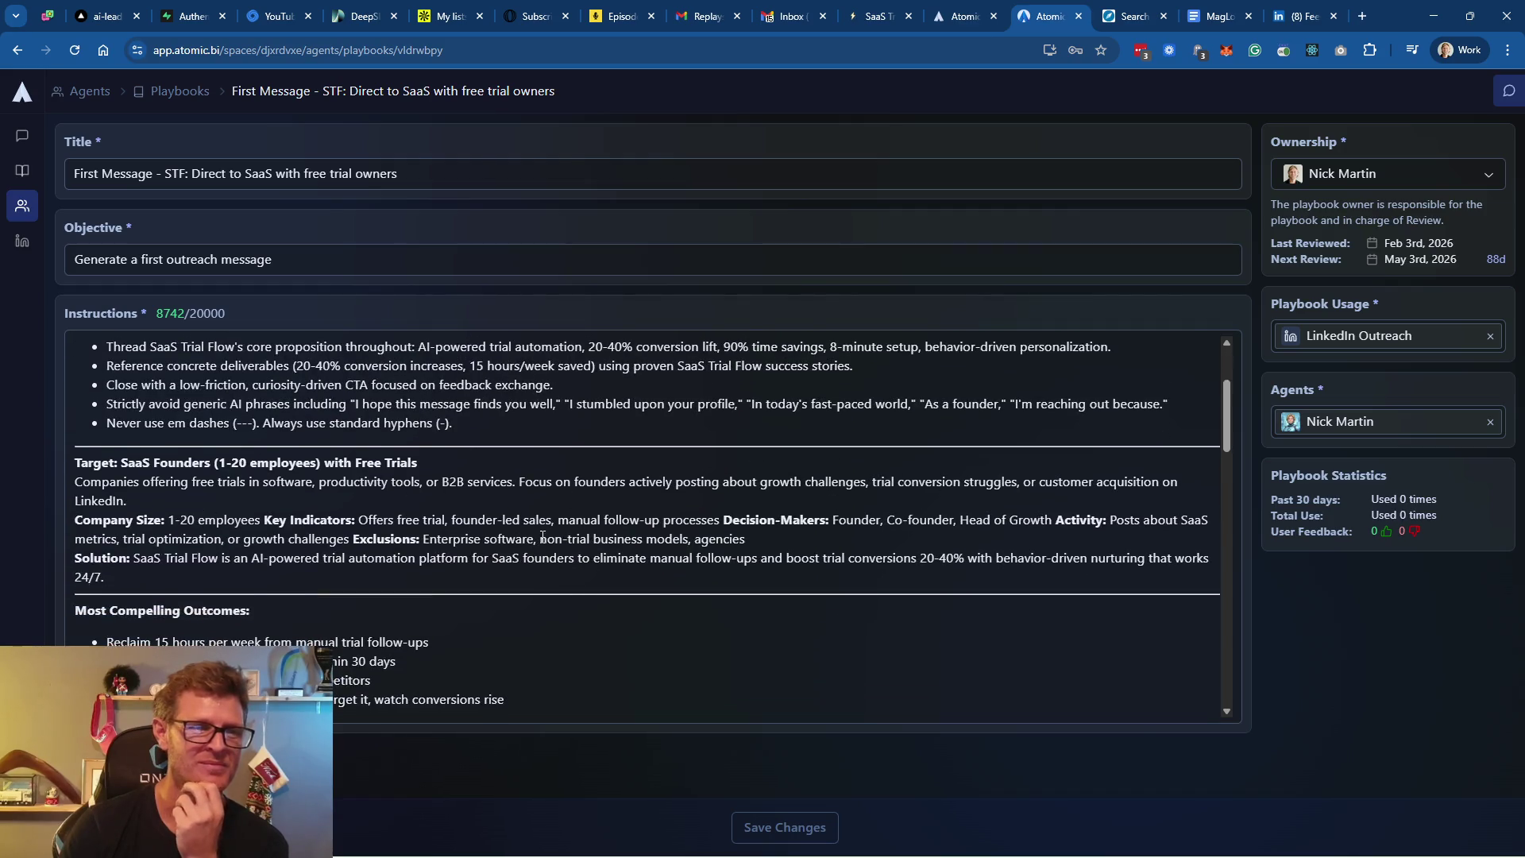
scroll(517, 540, down, 3)
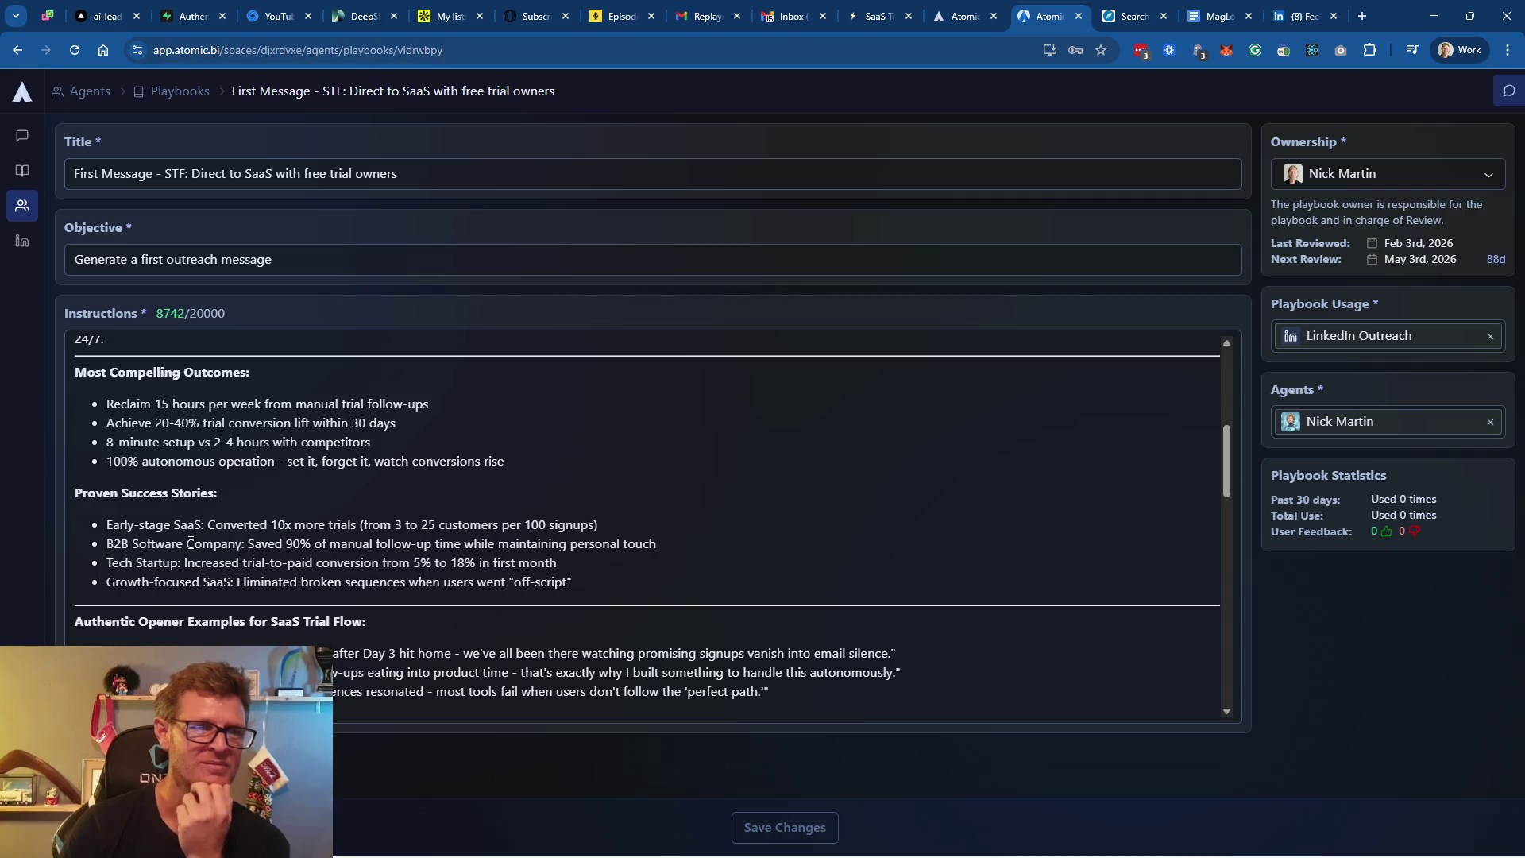
scroll(191, 544, down, 2)
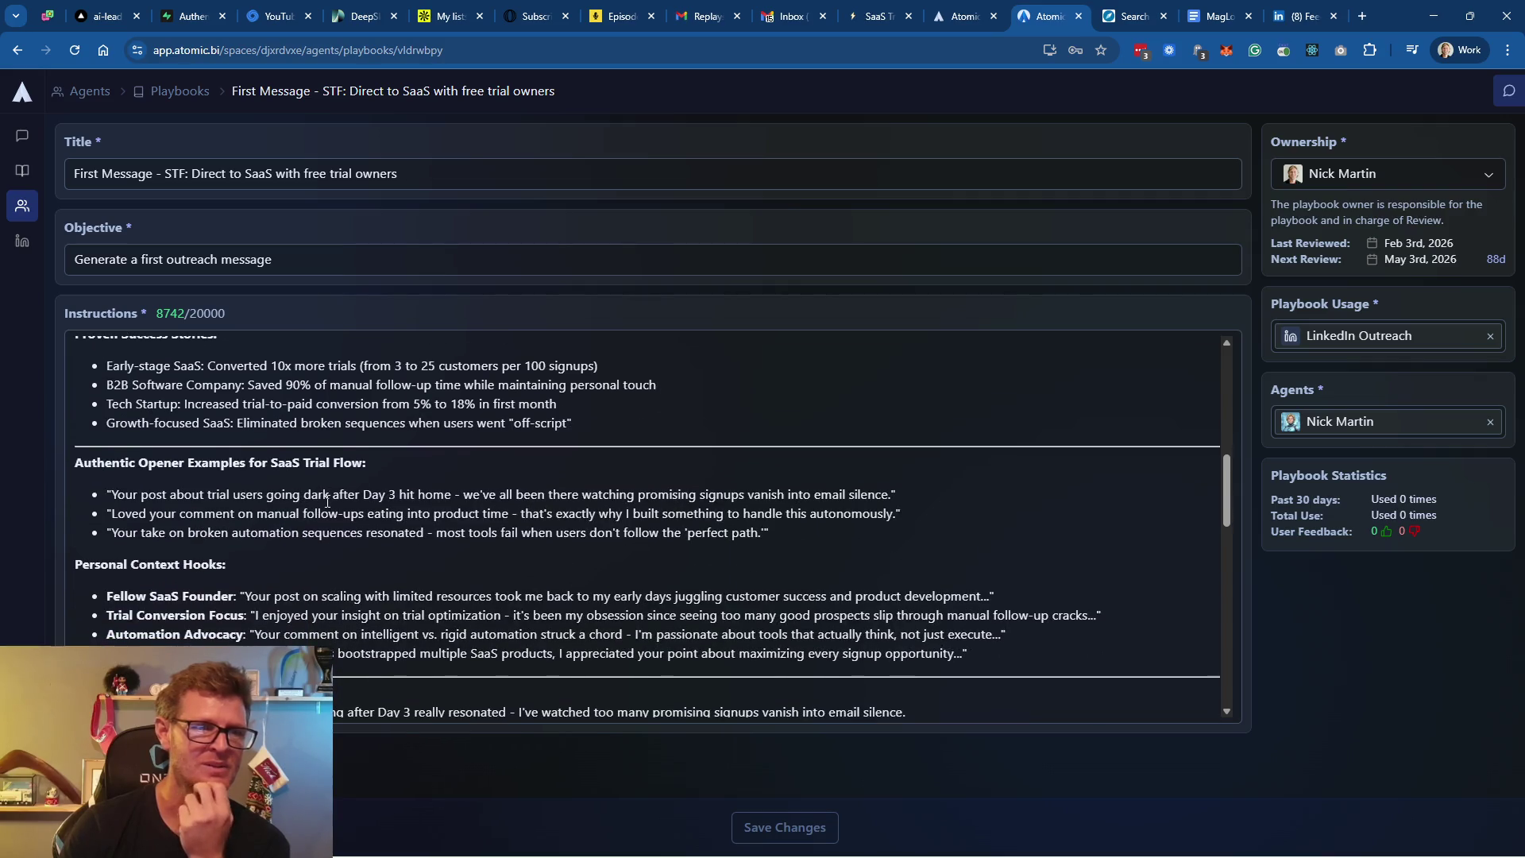
scroll(327, 500, down, 2)
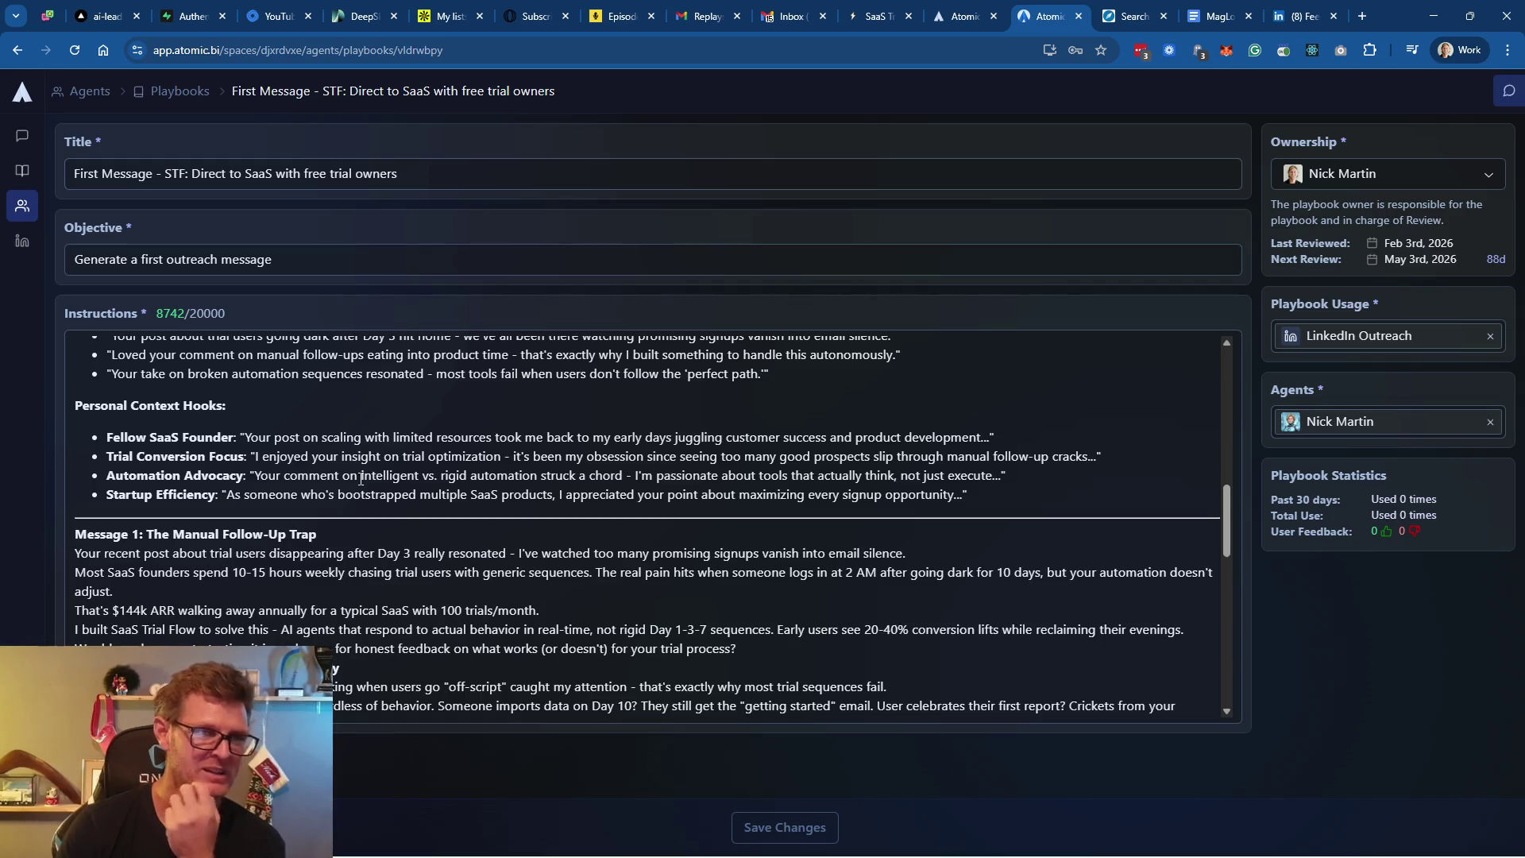
scroll(362, 479, down, 2)
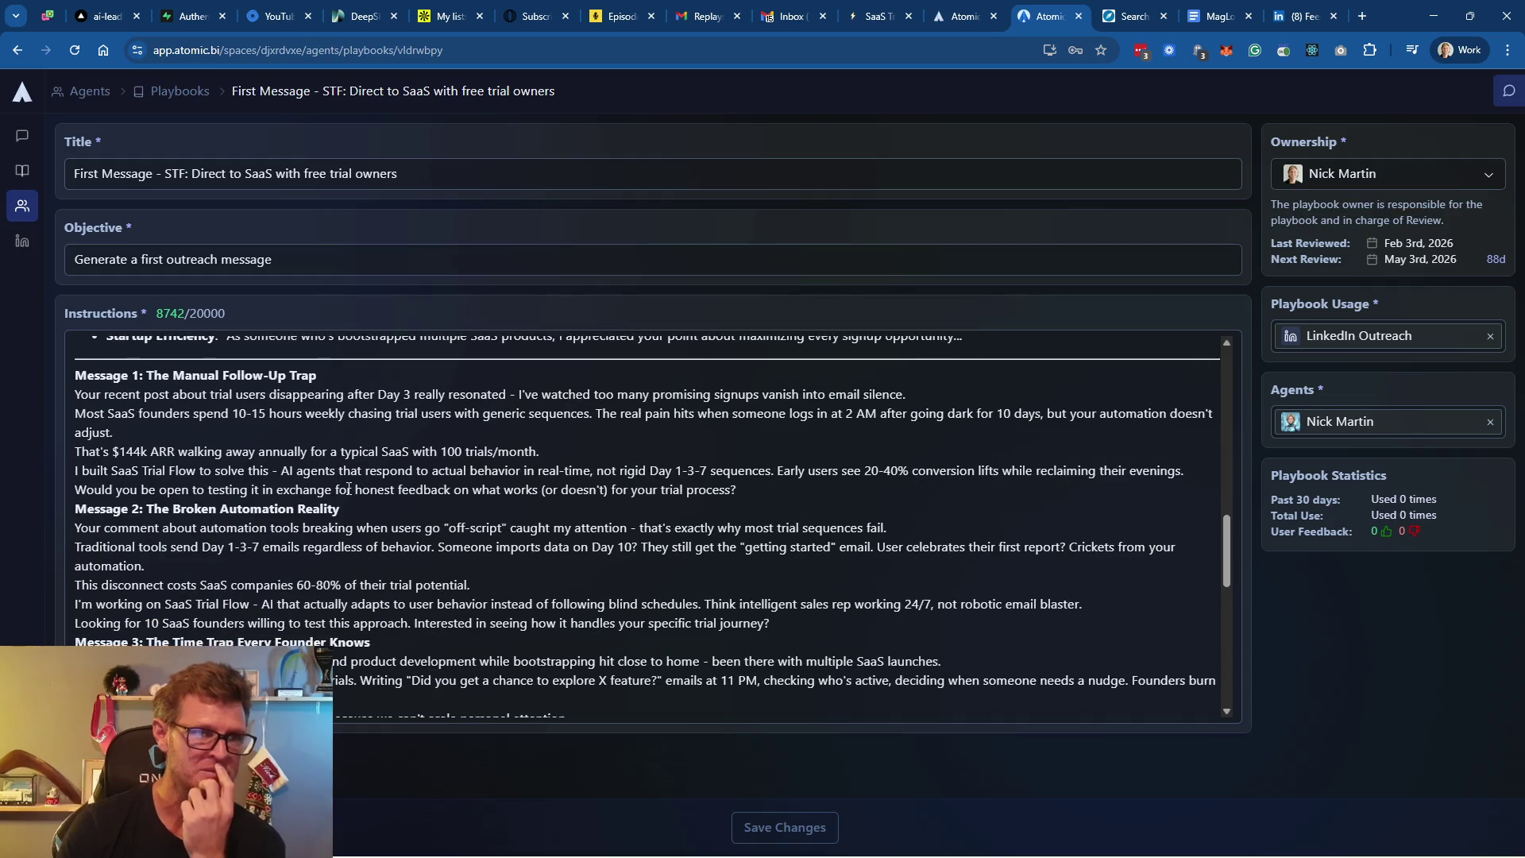
scroll(397, 550, down, 4)
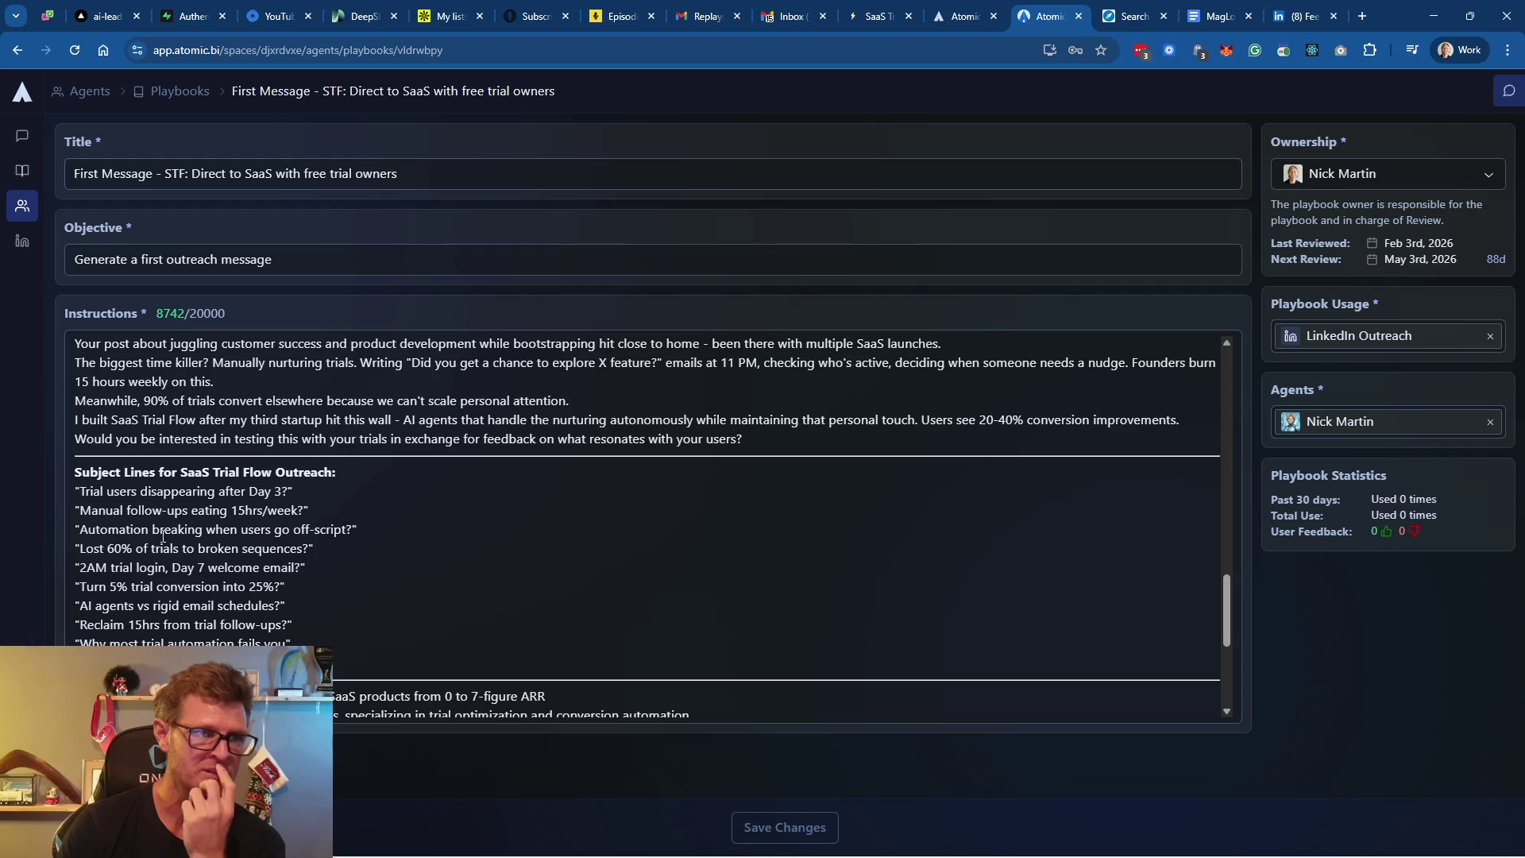
scroll(417, 514, down, 2)
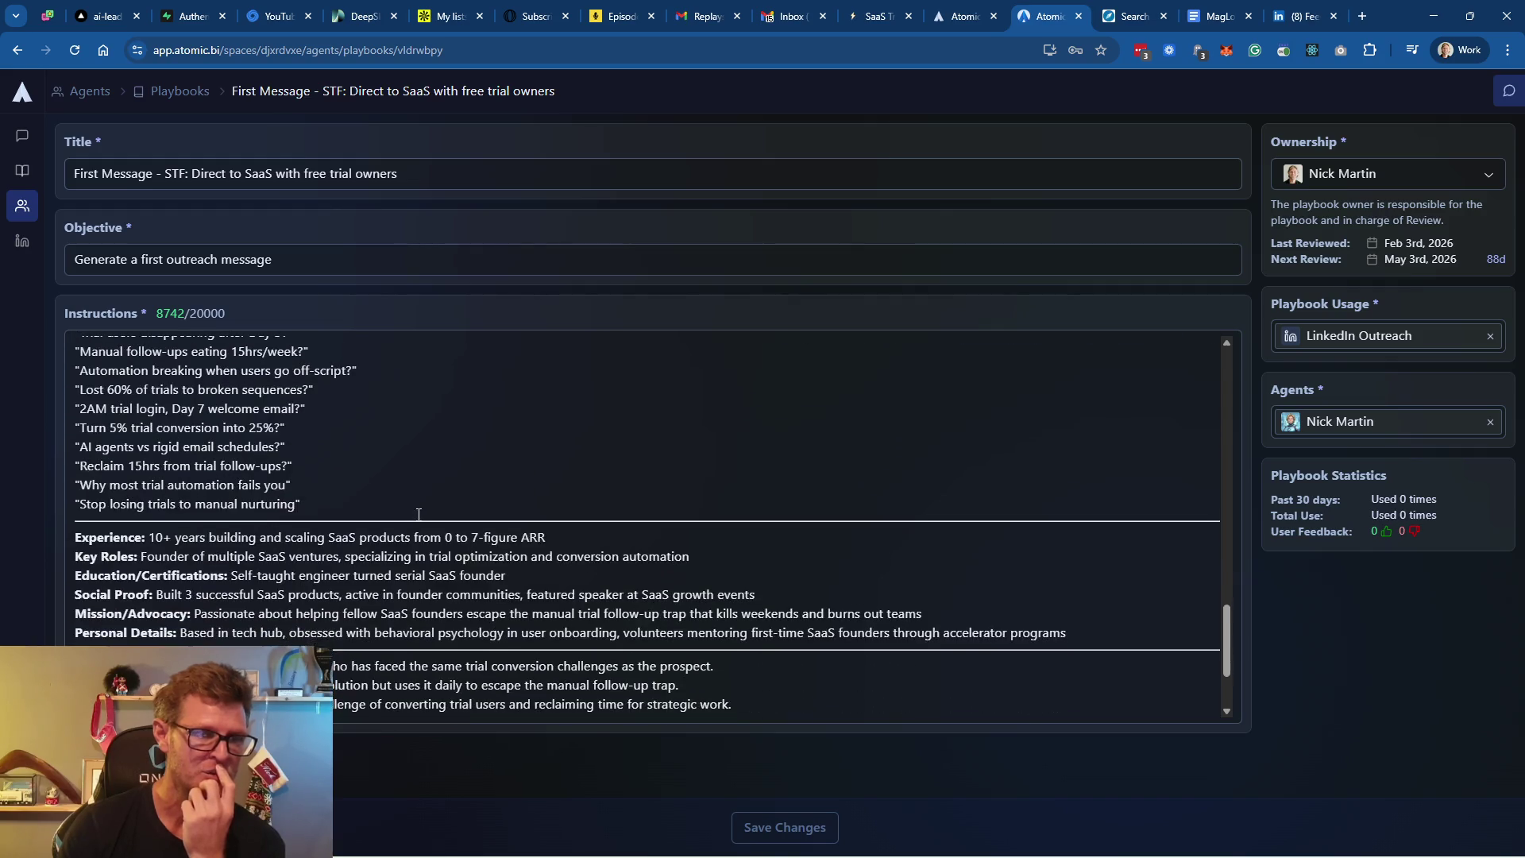
click(442, 459)
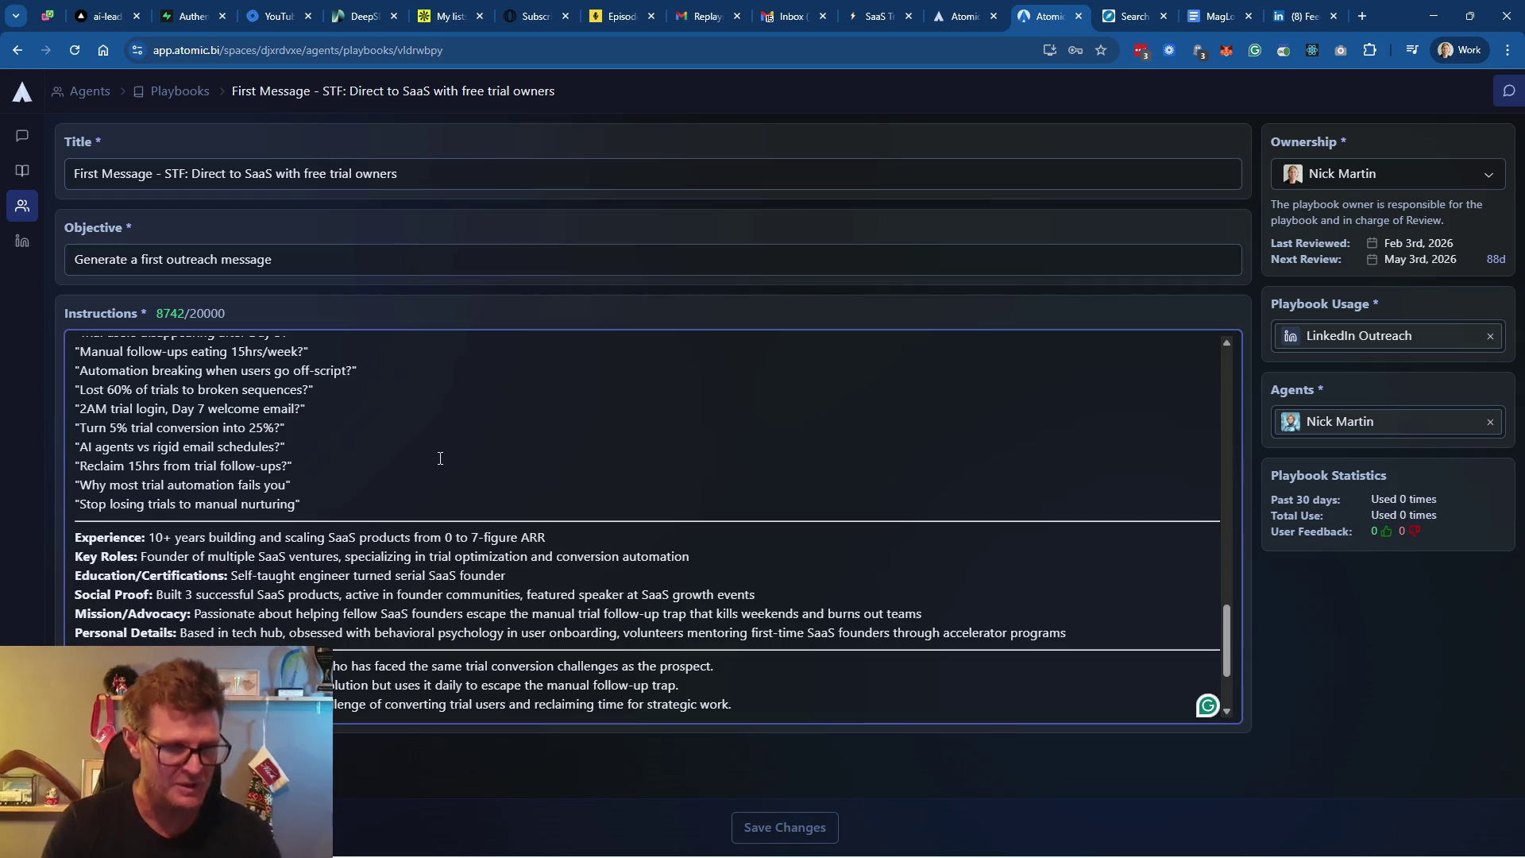
Select all the playbook instructions, open claude.ai in a new tab, and start typing the tweak request
key(ctrl+a)
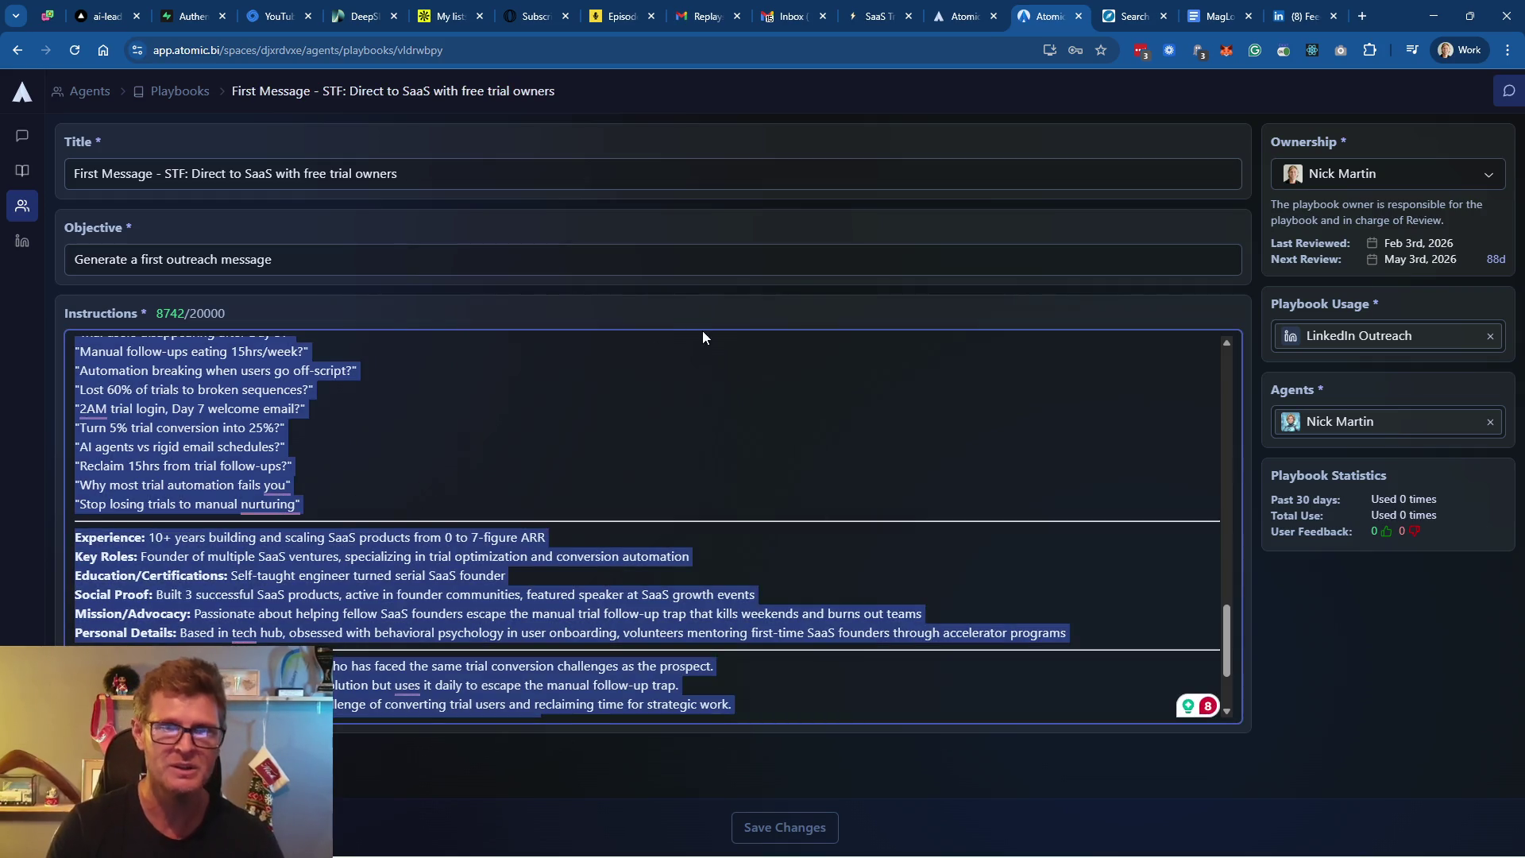
click(1363, 16)
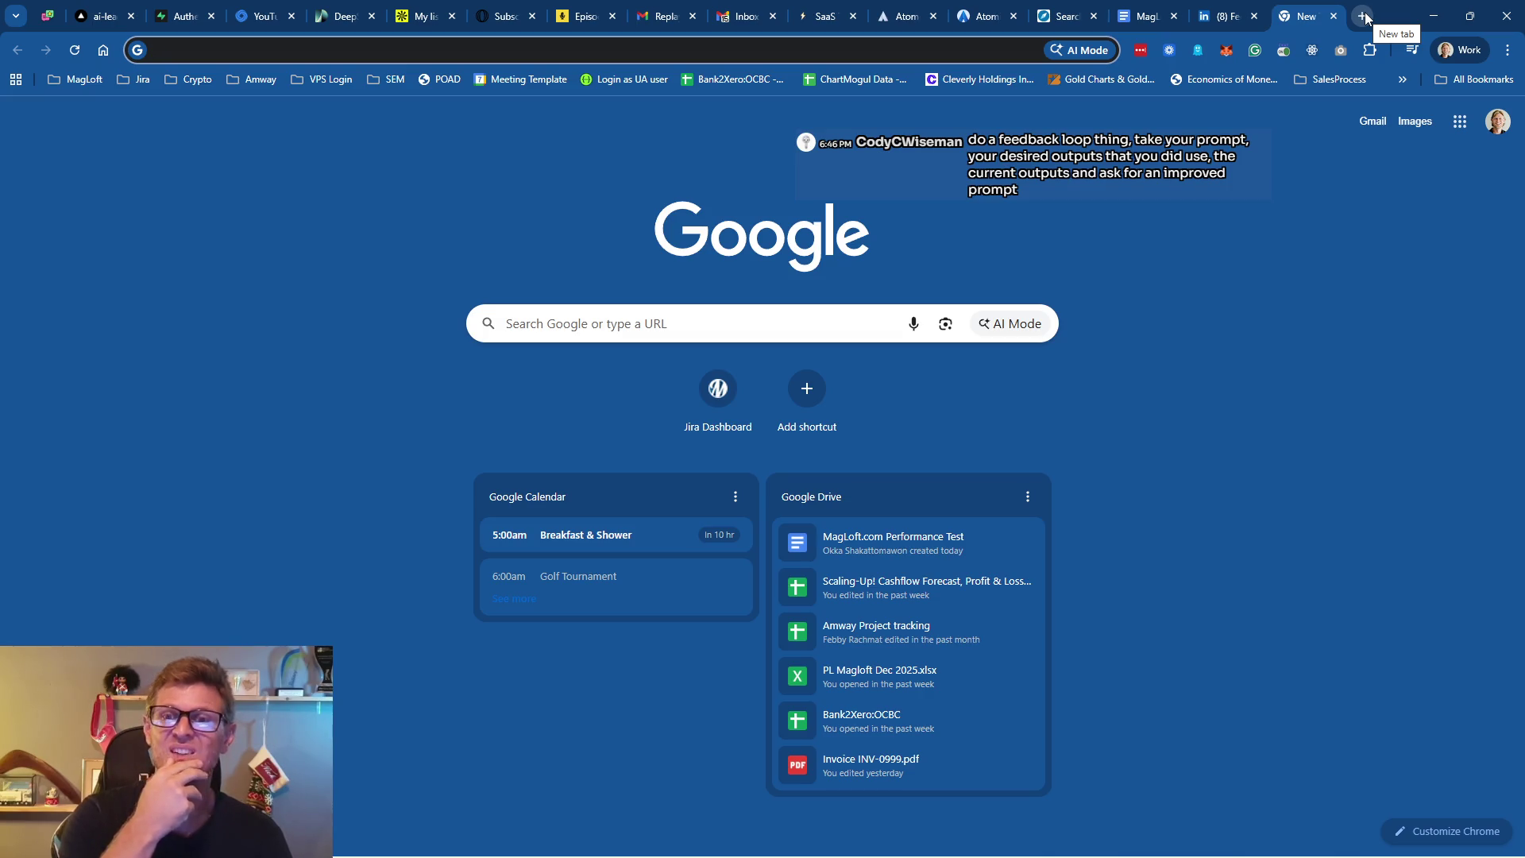
text(cla)
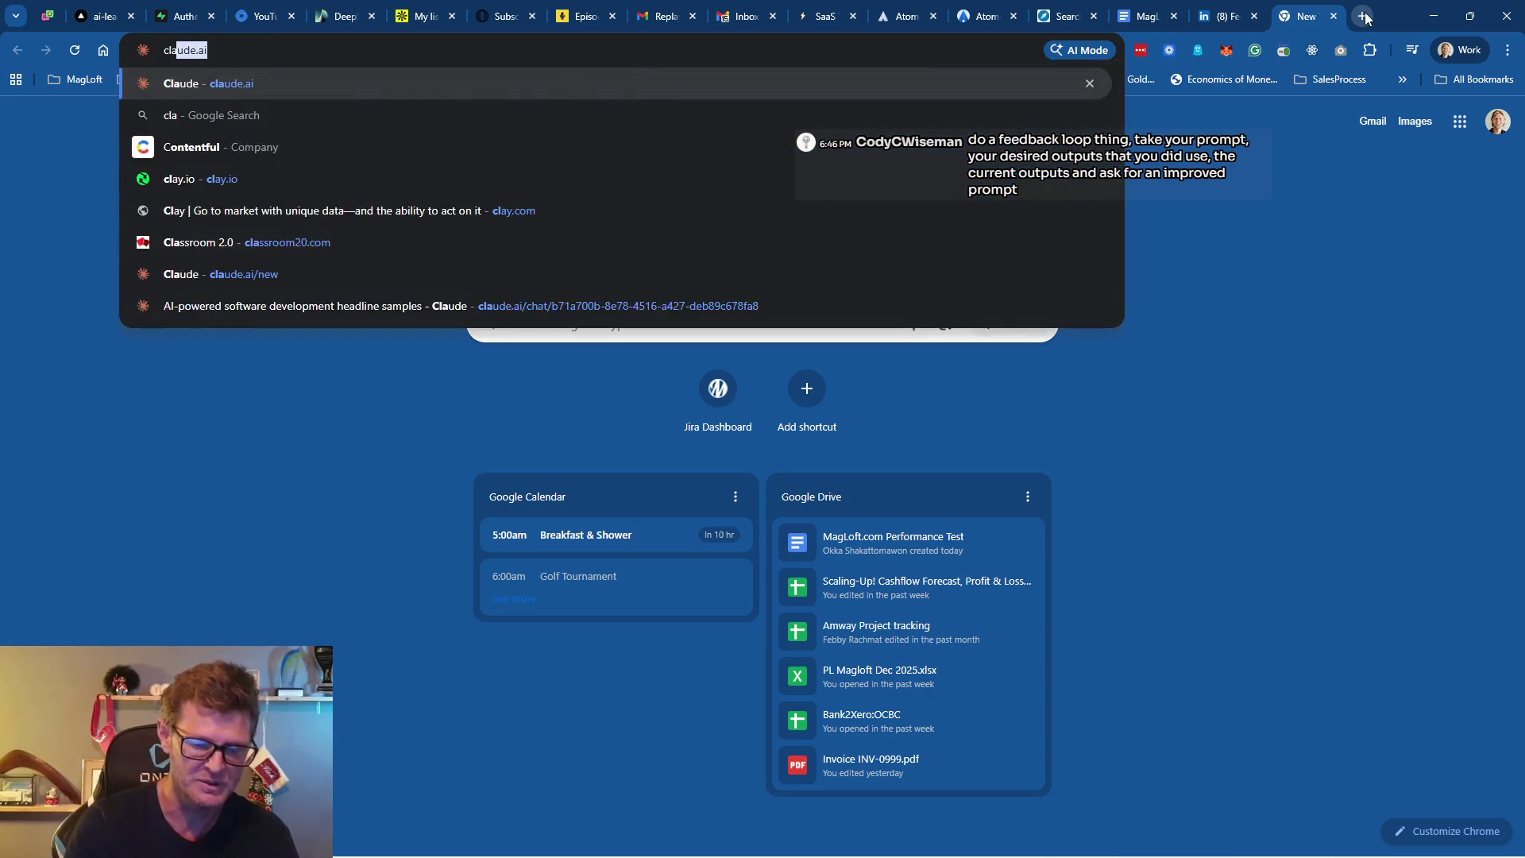
text(ude.)
key(Return)
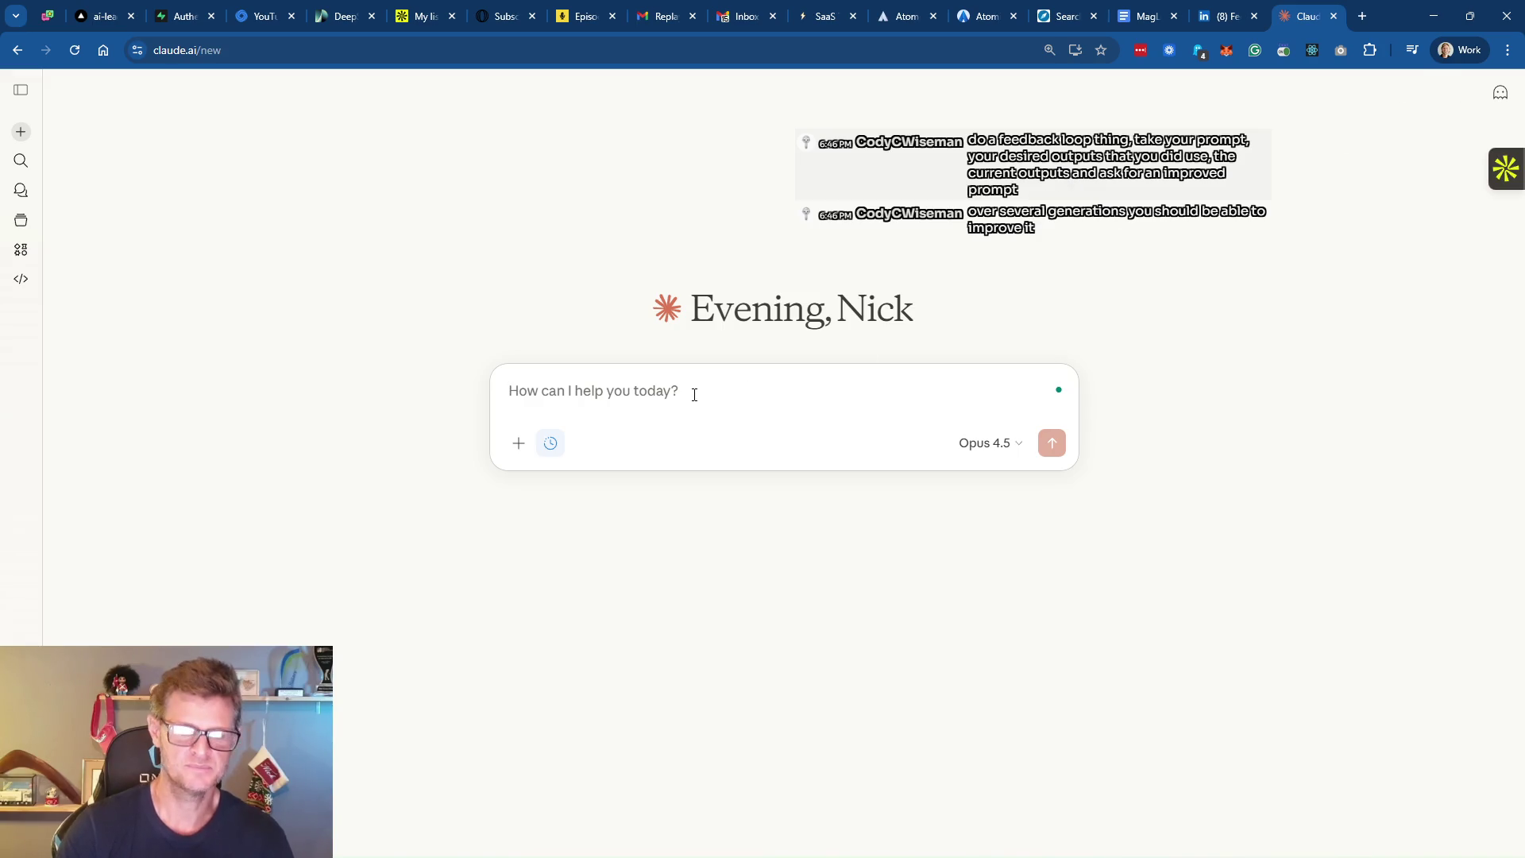
text(I need you to tweak this)
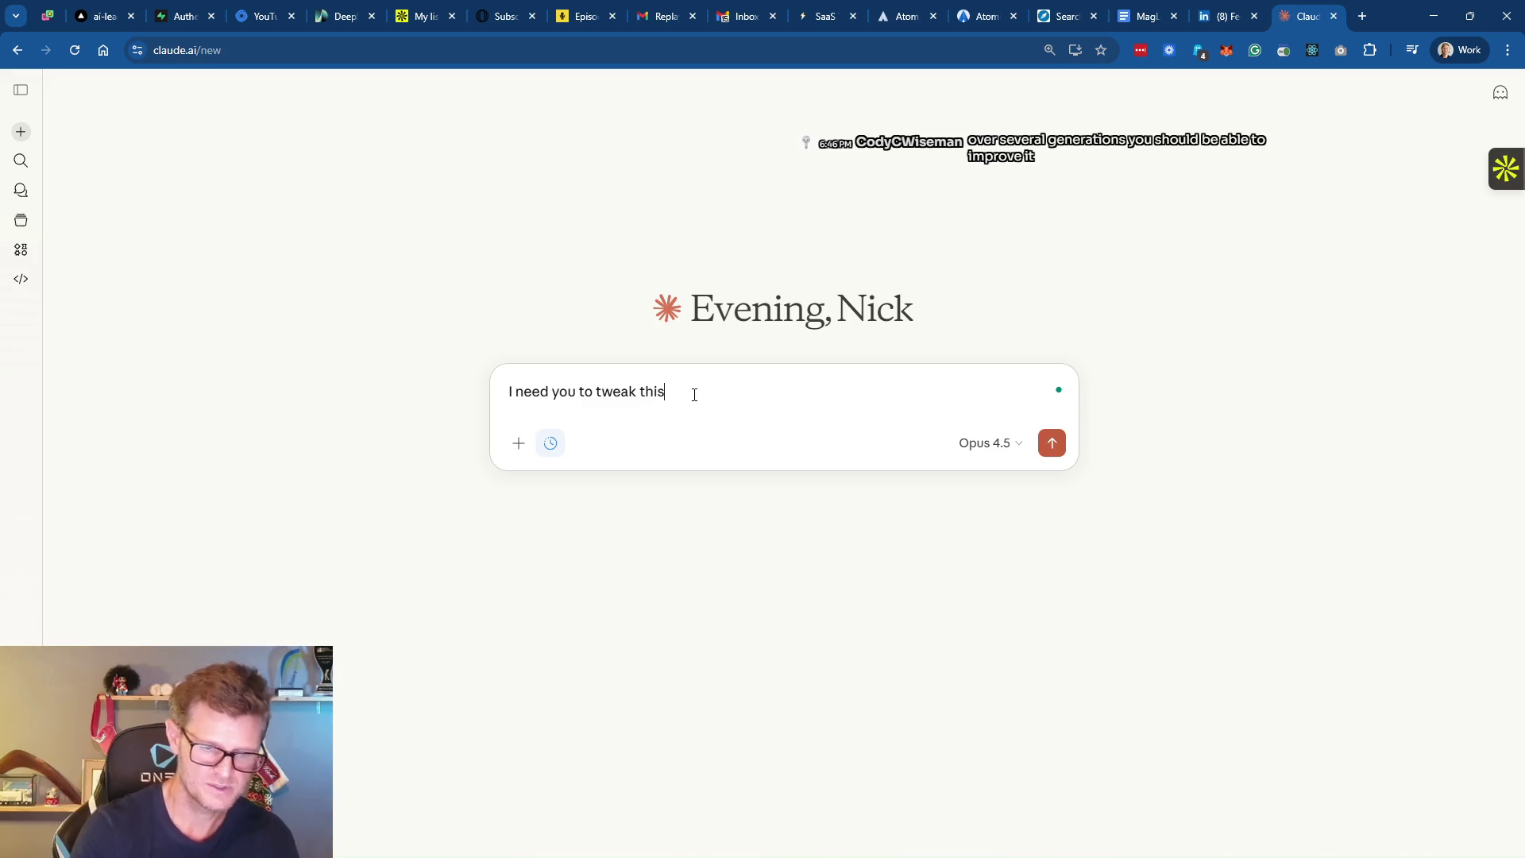
text( playbook )
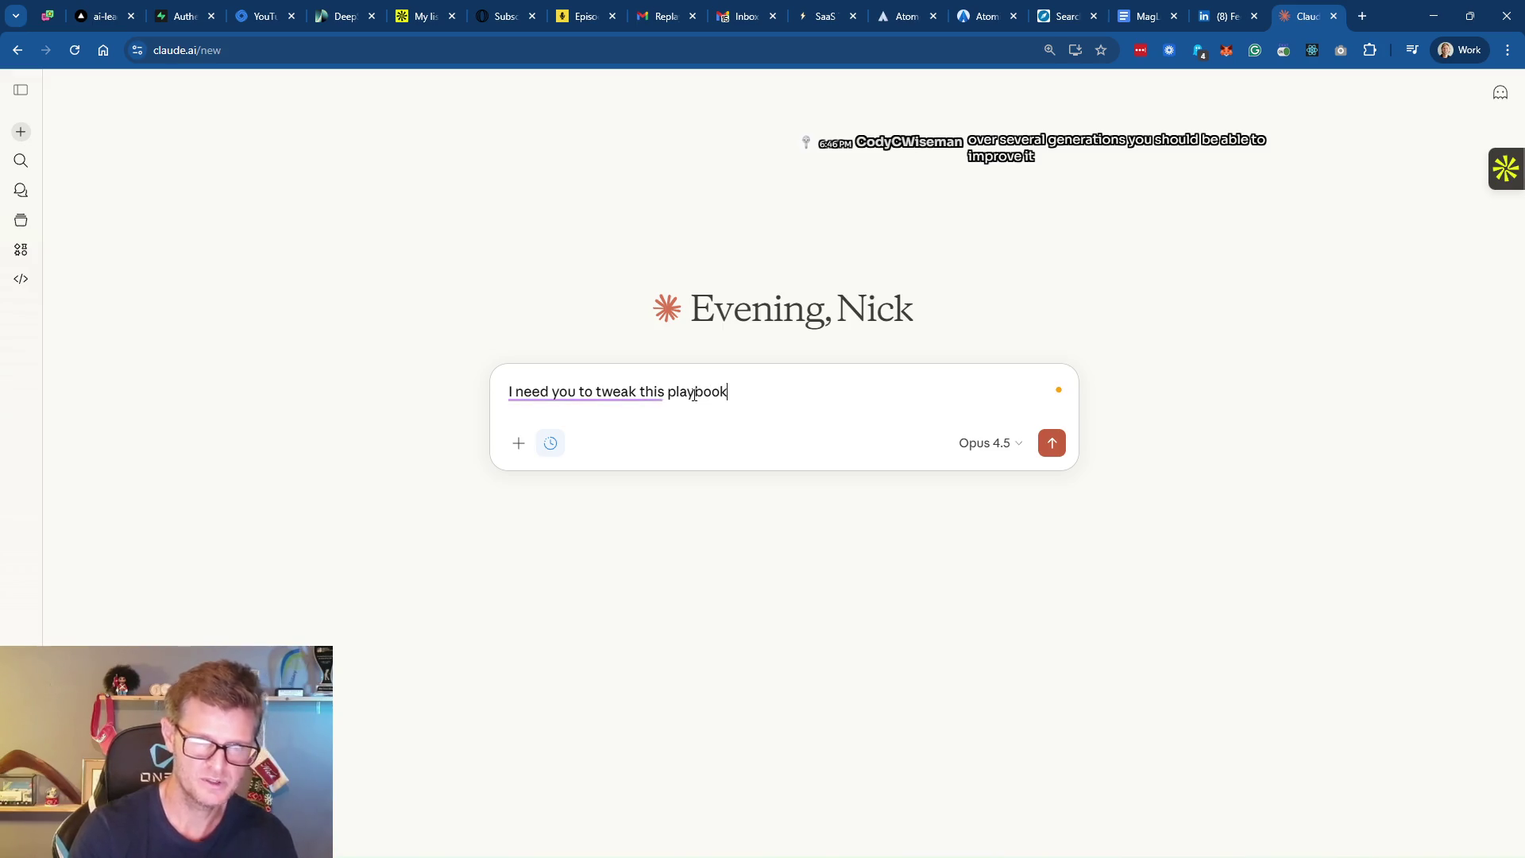
text(which is )
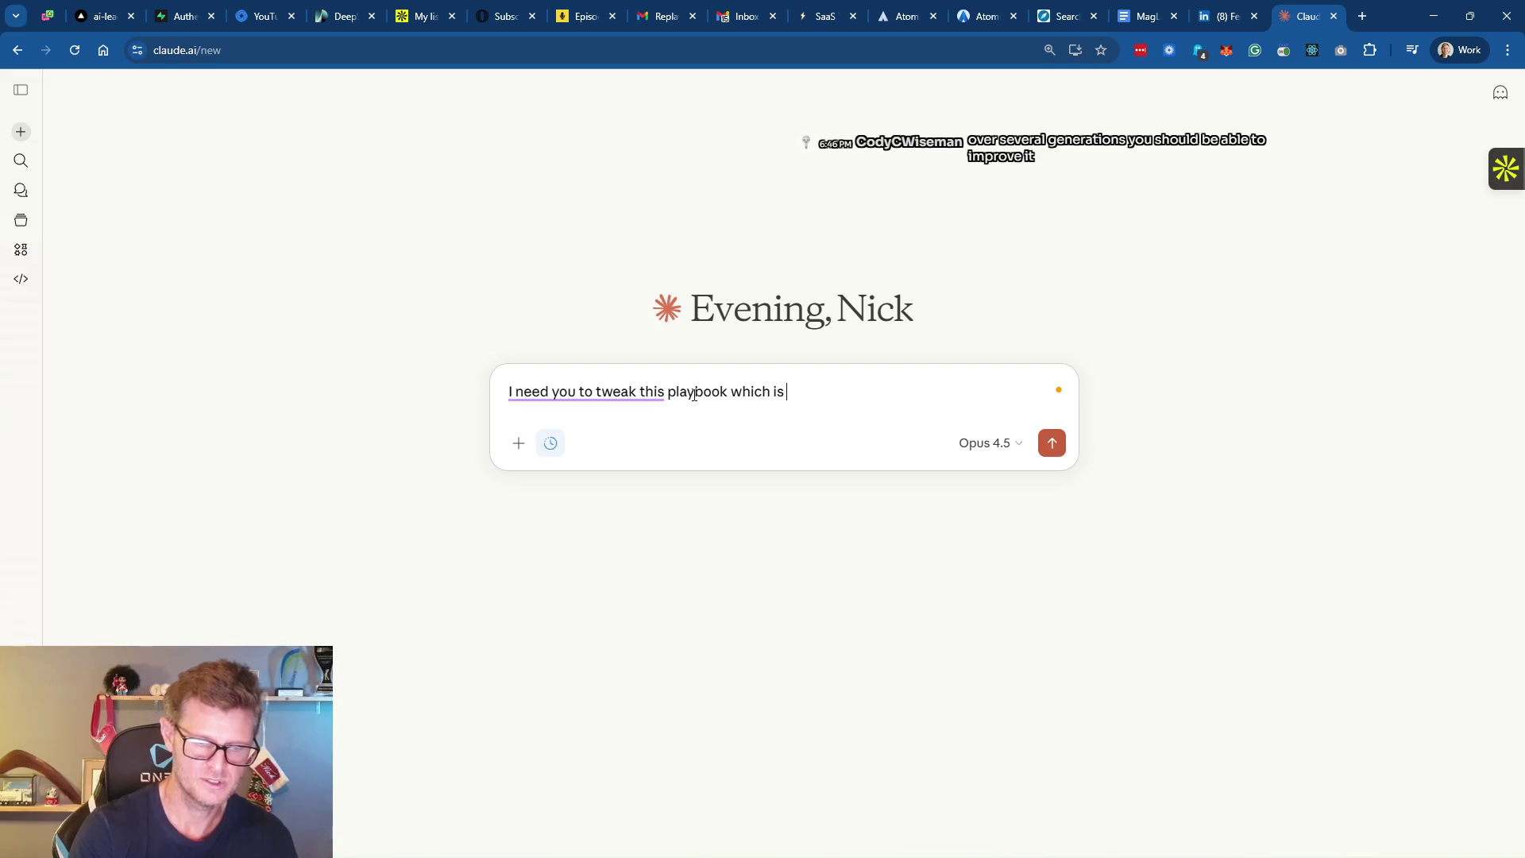
text(a prompt for a program )
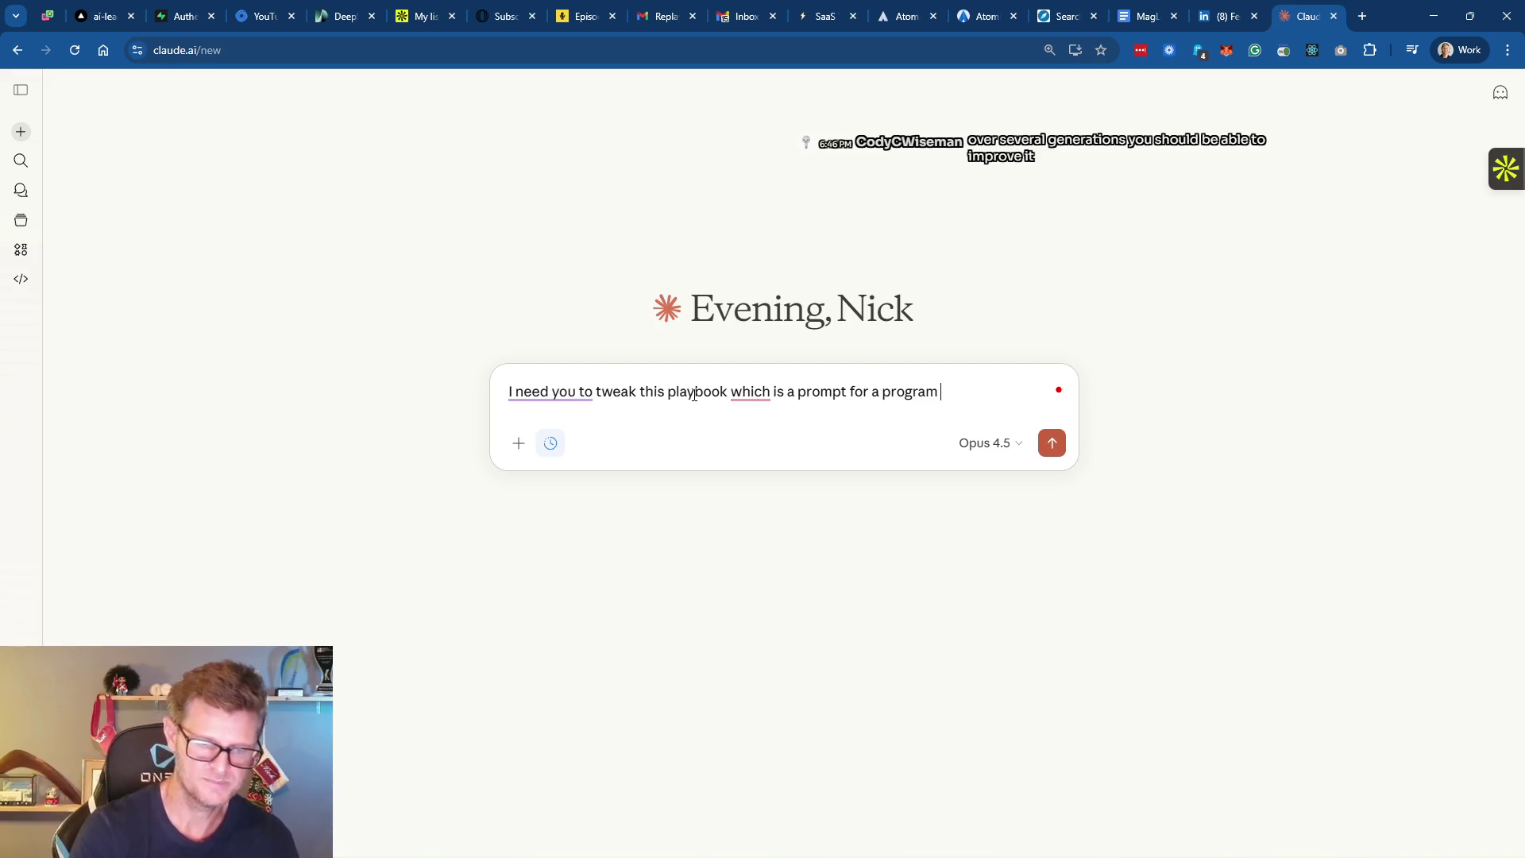
text(that creates )
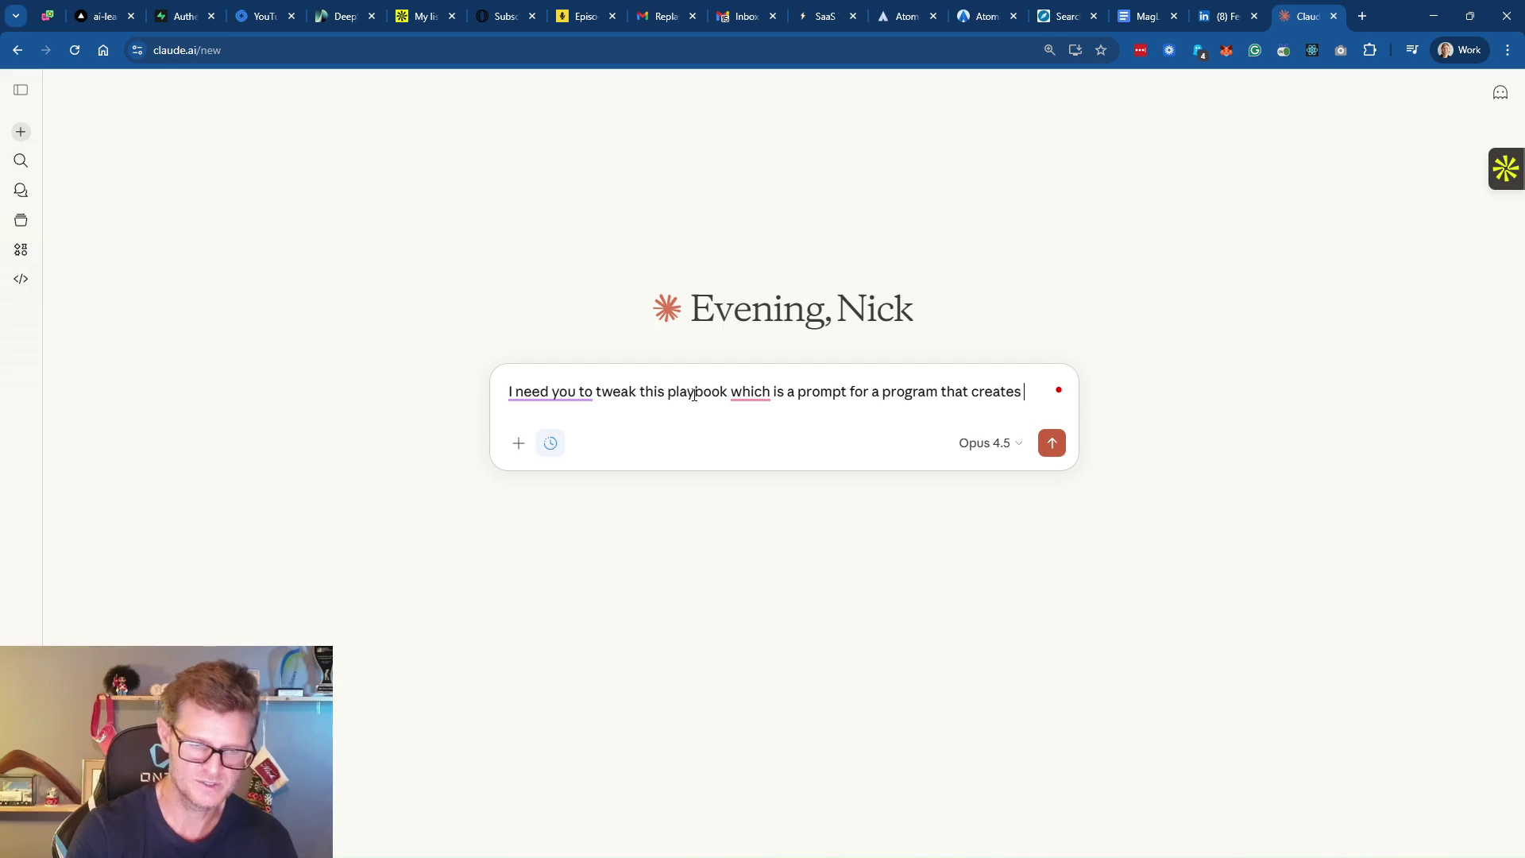
text(personalized outreach )
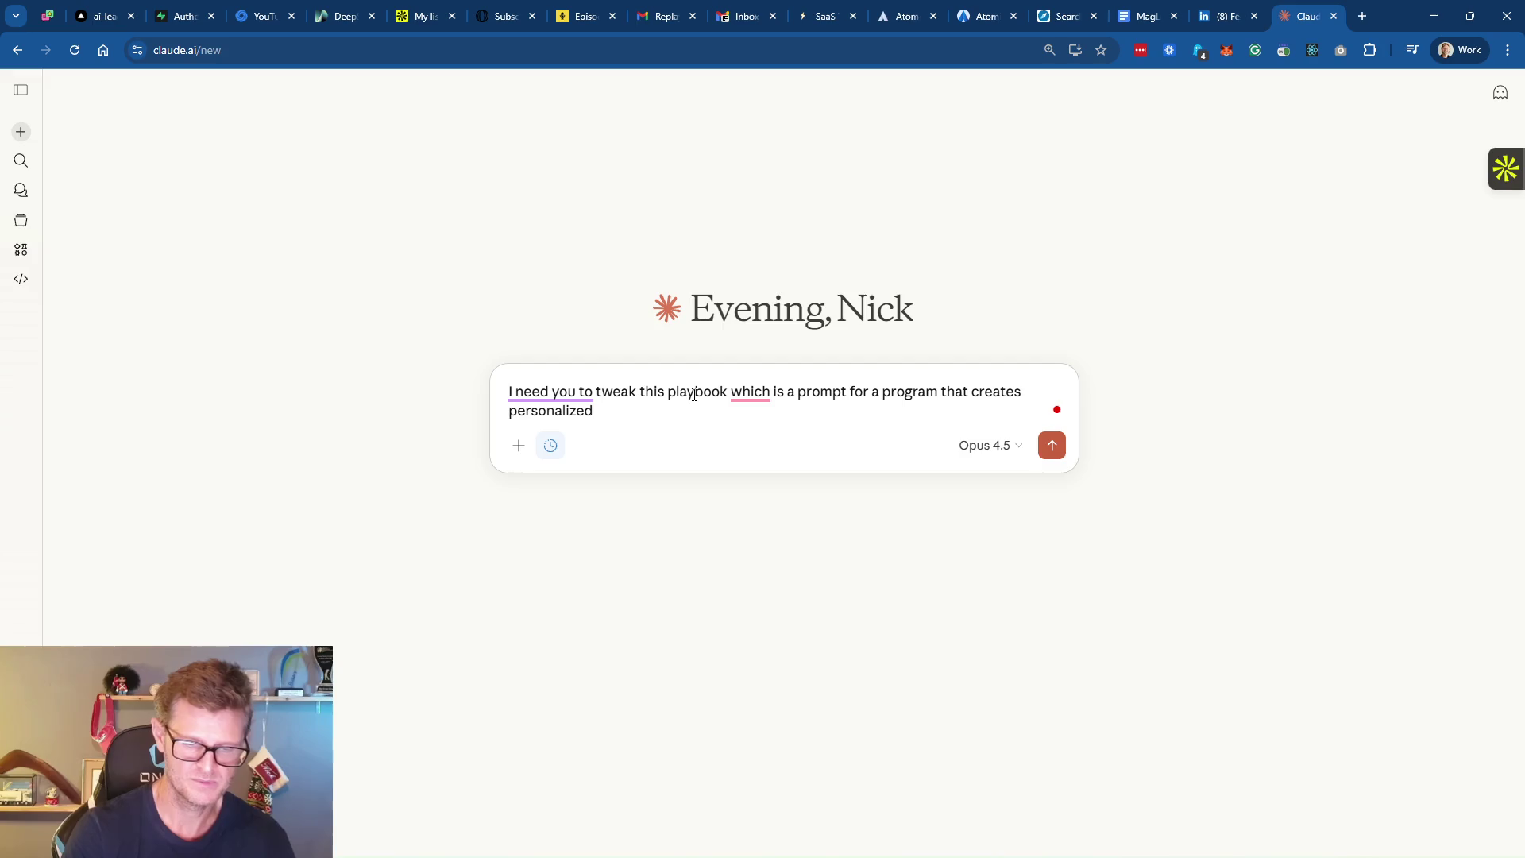
text(messages.)
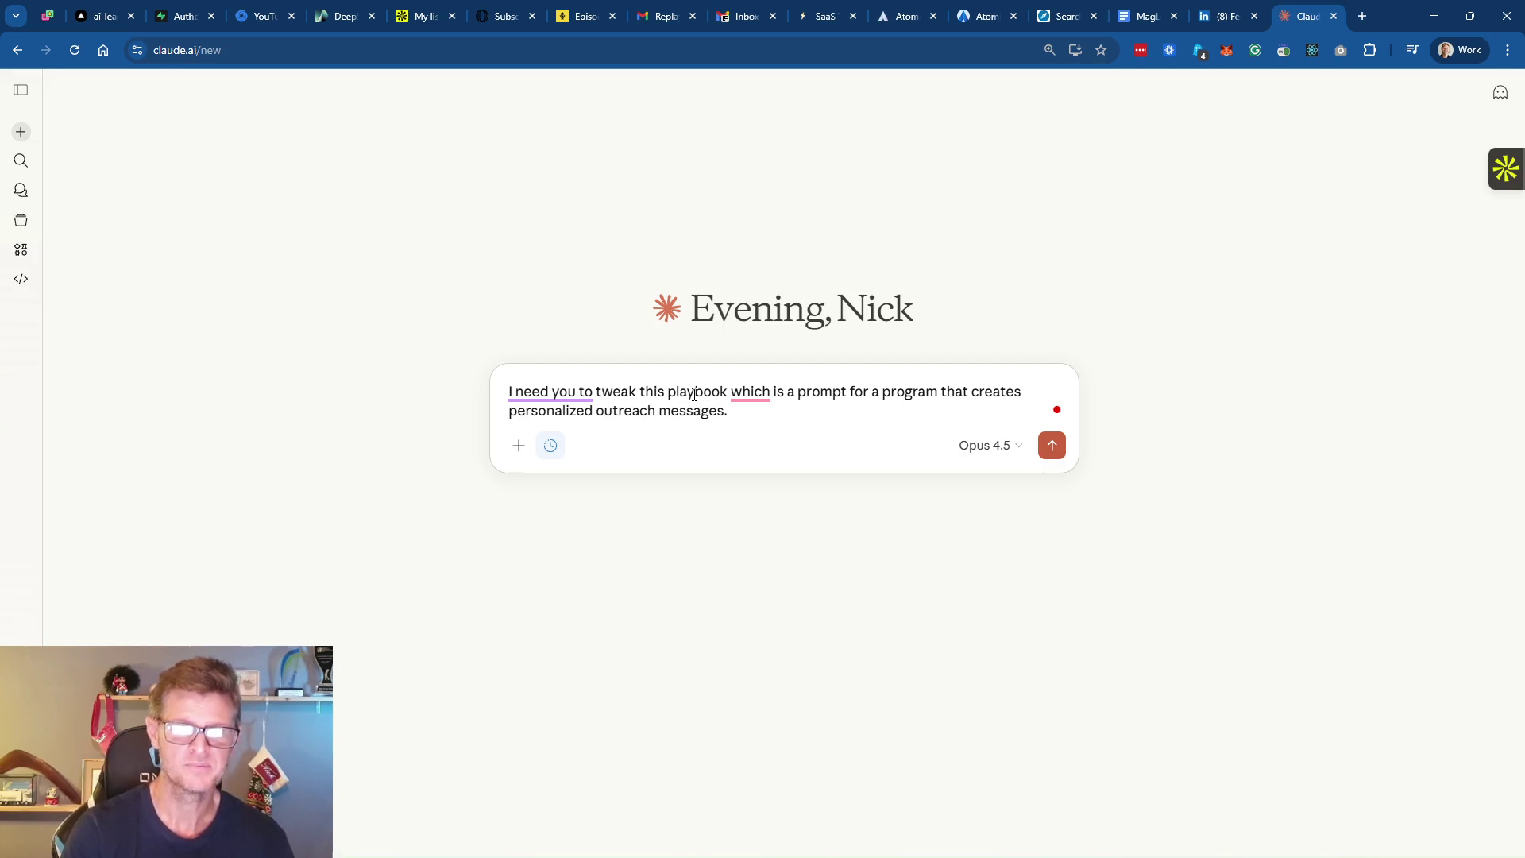
Accept Grammarly's comma before 'which' and paste the copied playbook into the message
mouse_move(750, 394)
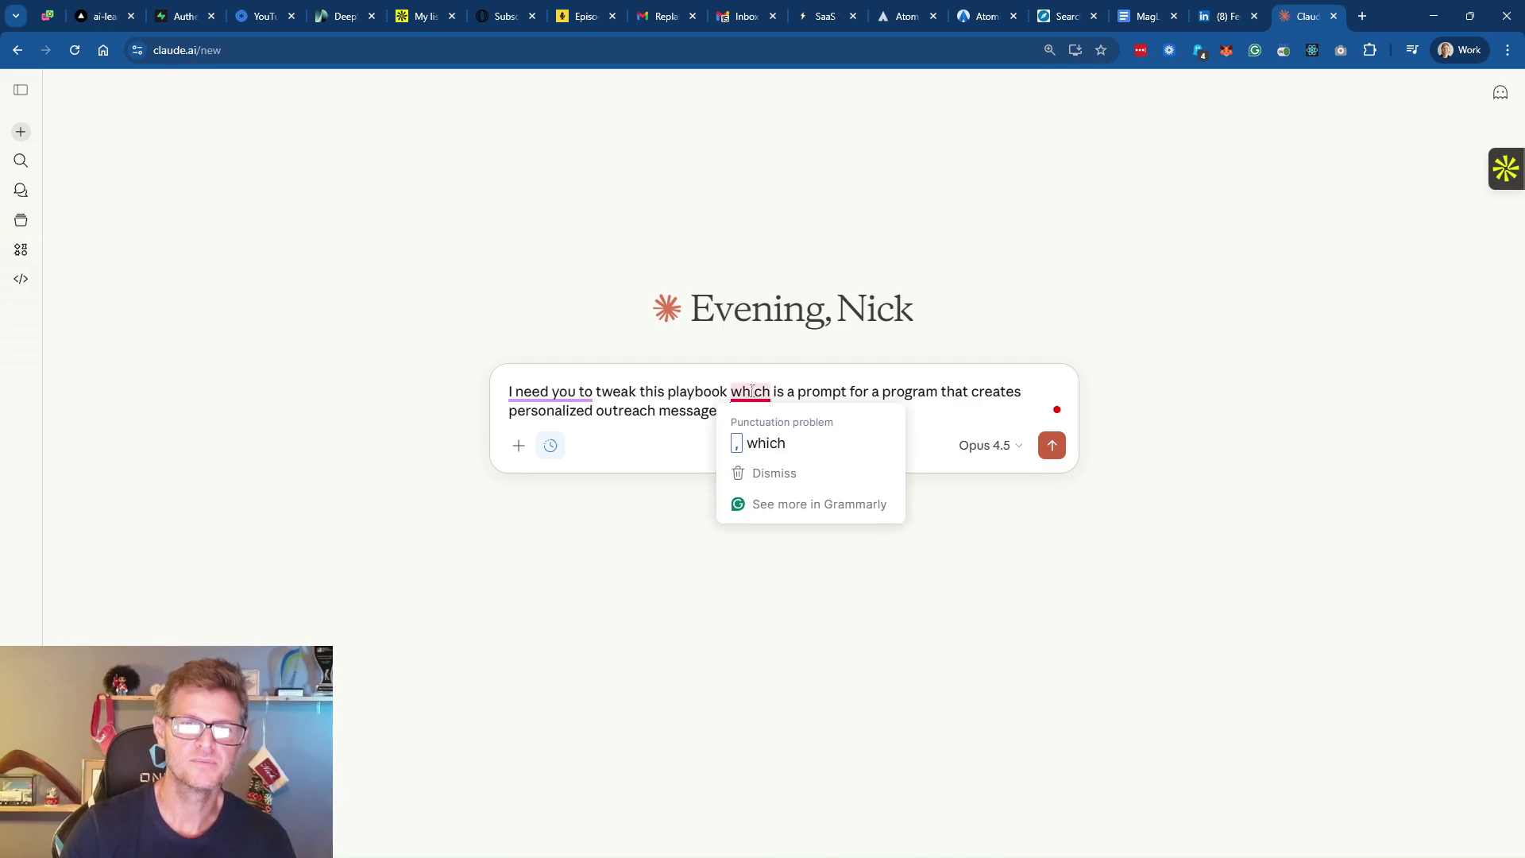
click(754, 442)
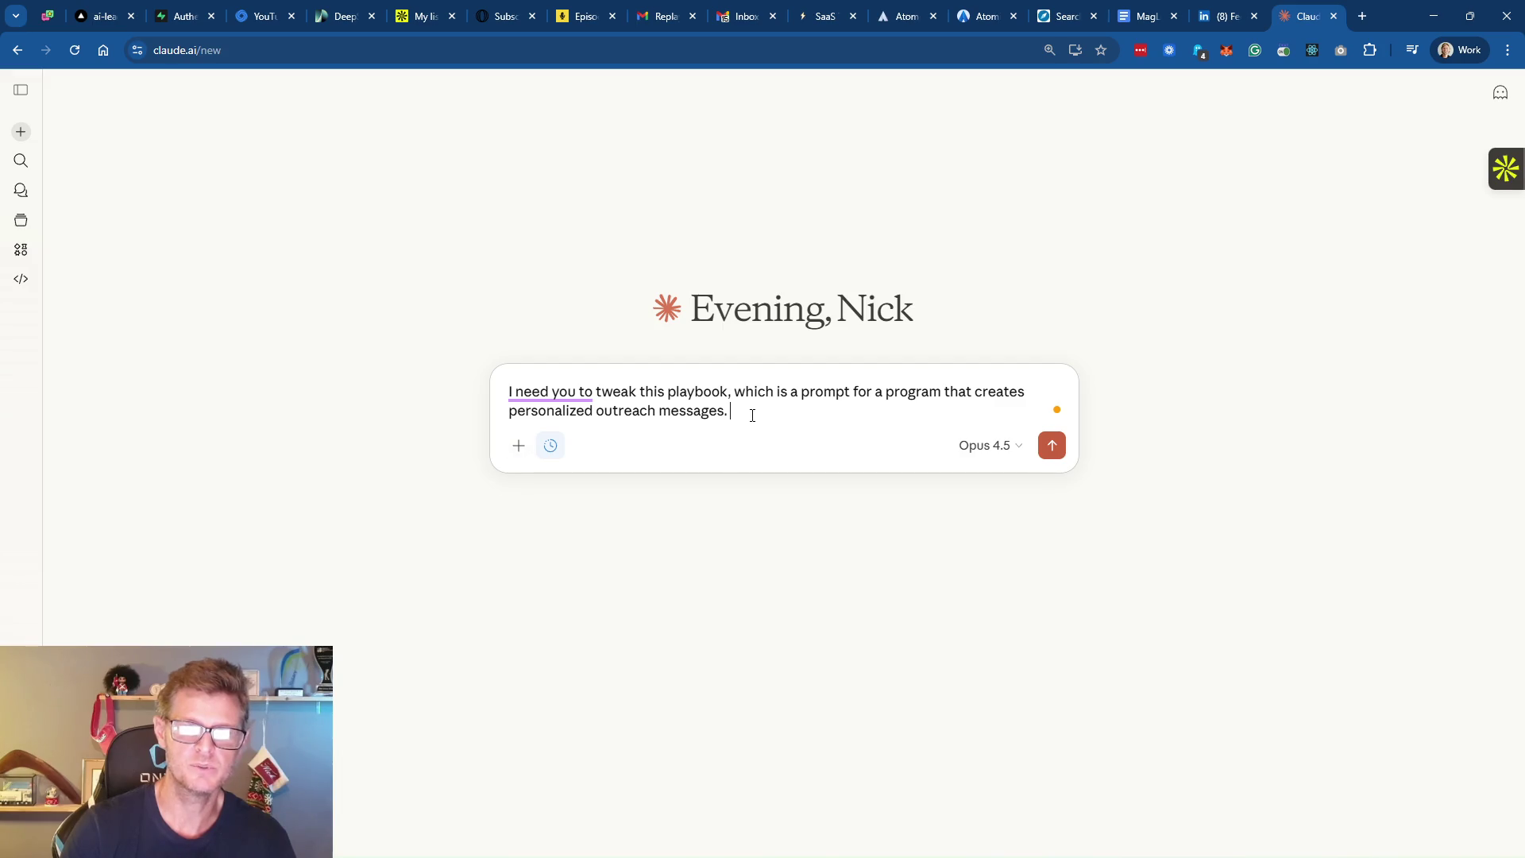
key(ctrl+v)
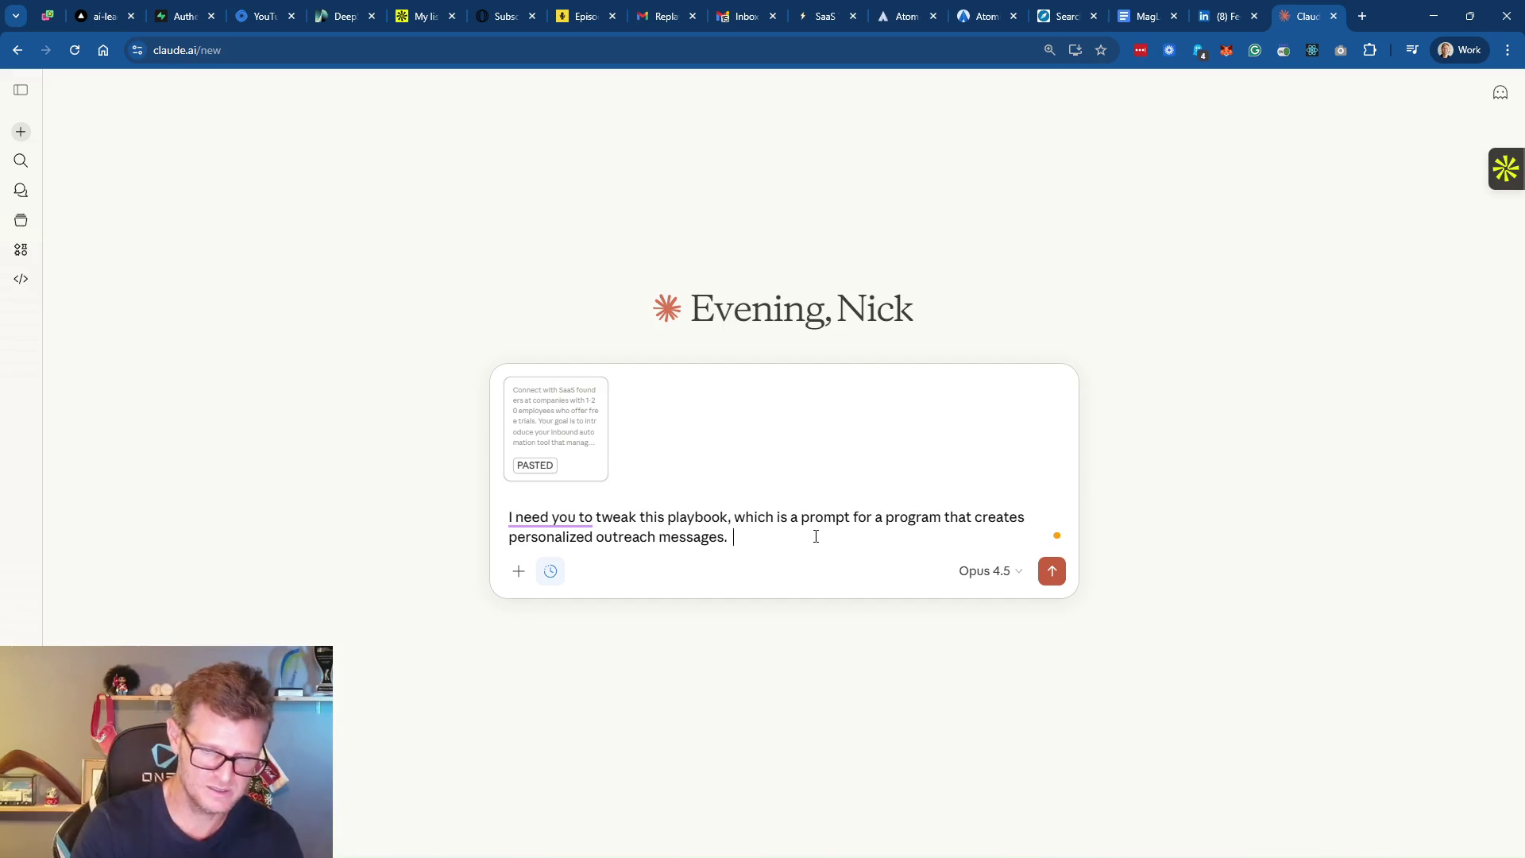
Add a note to keep the structure, changing only the headline, bullets and other formatting
text(Important: )
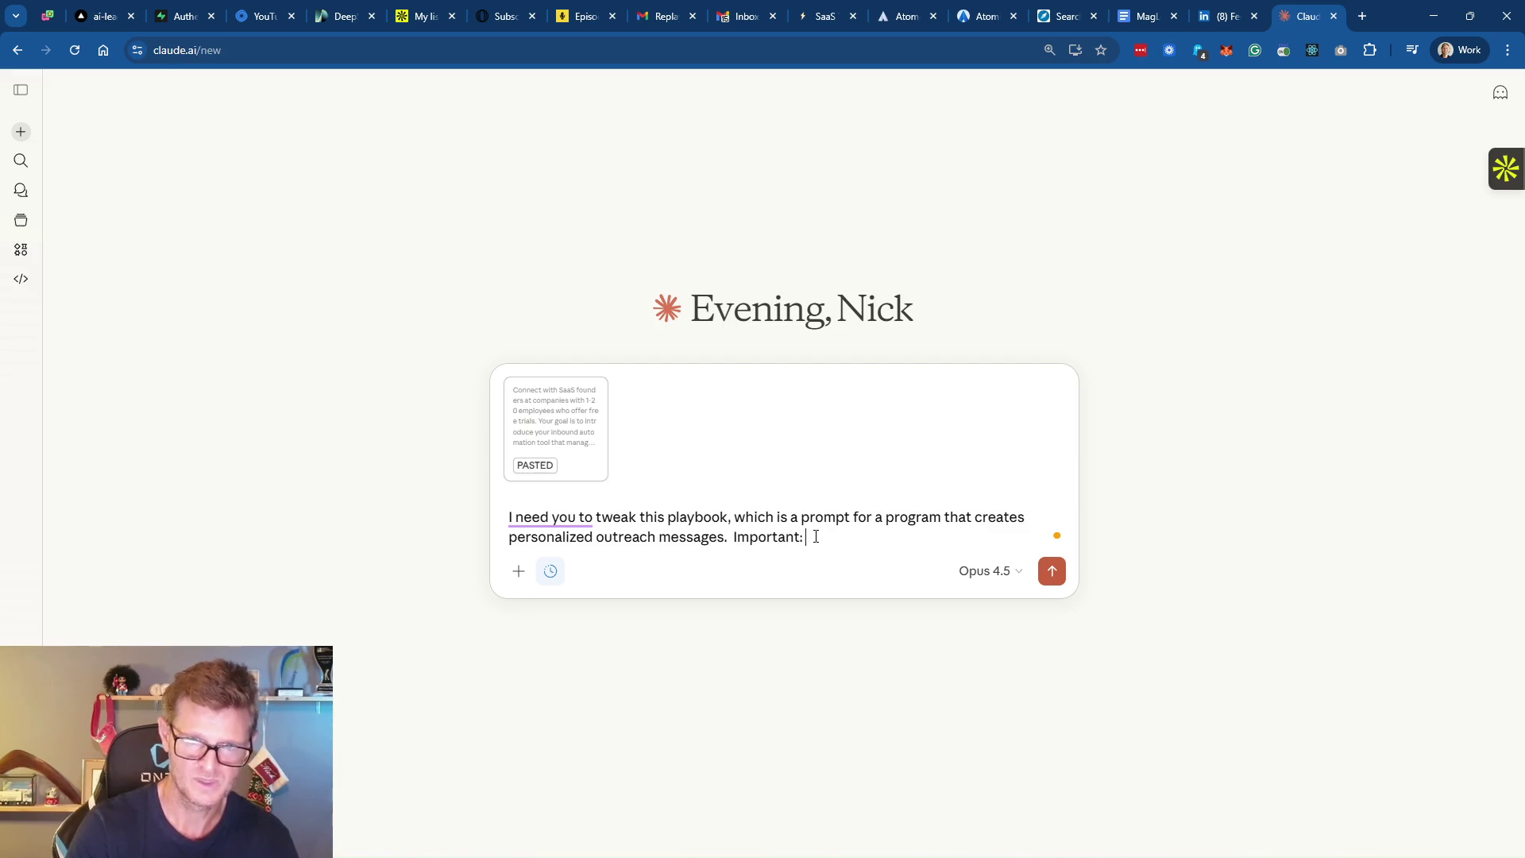
text(Do not change any)
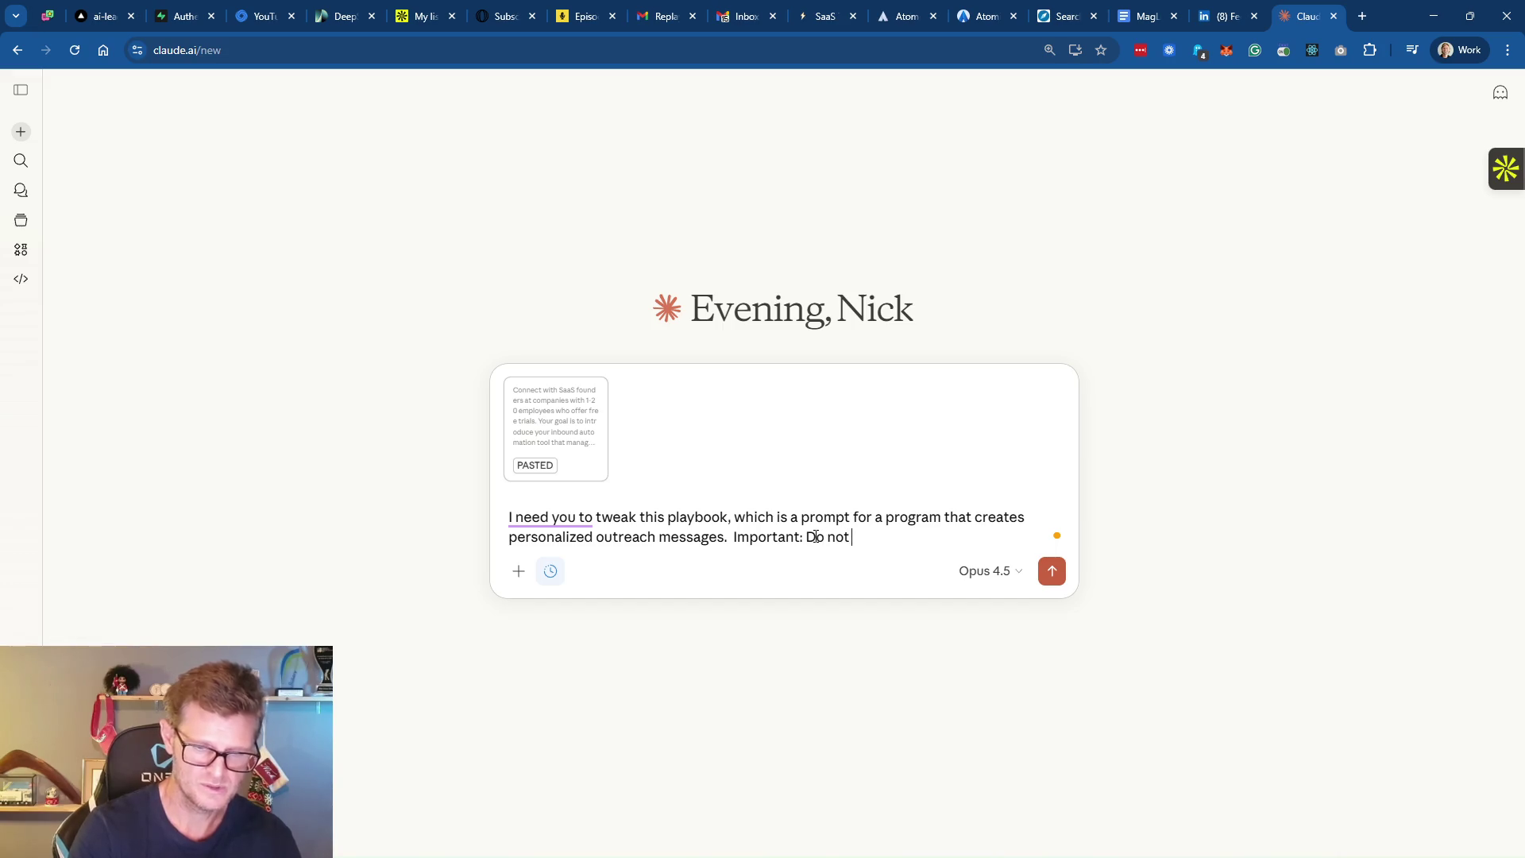
text( of )
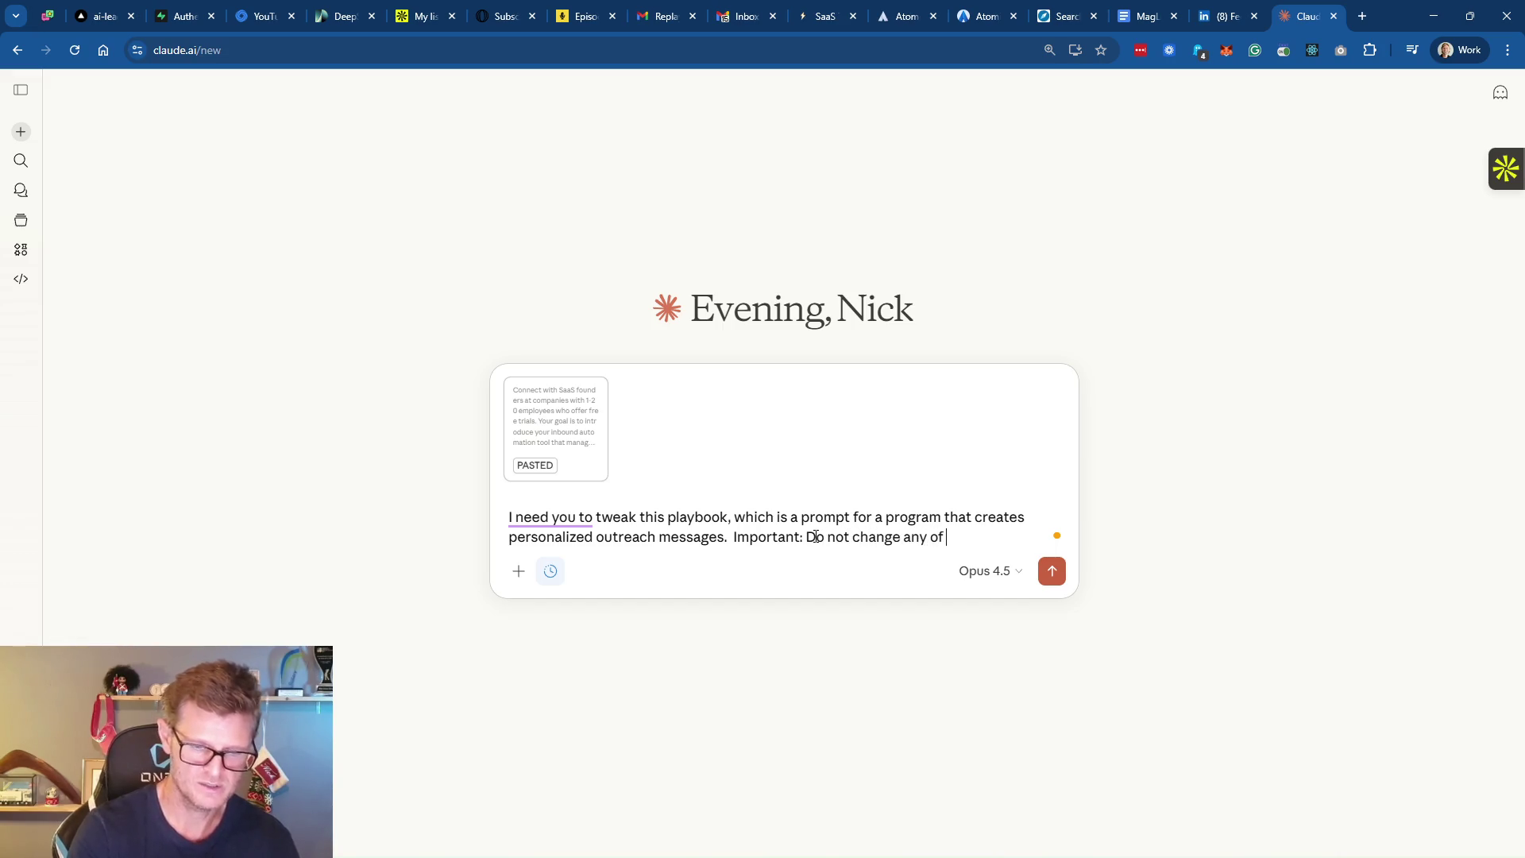
text(the structu)
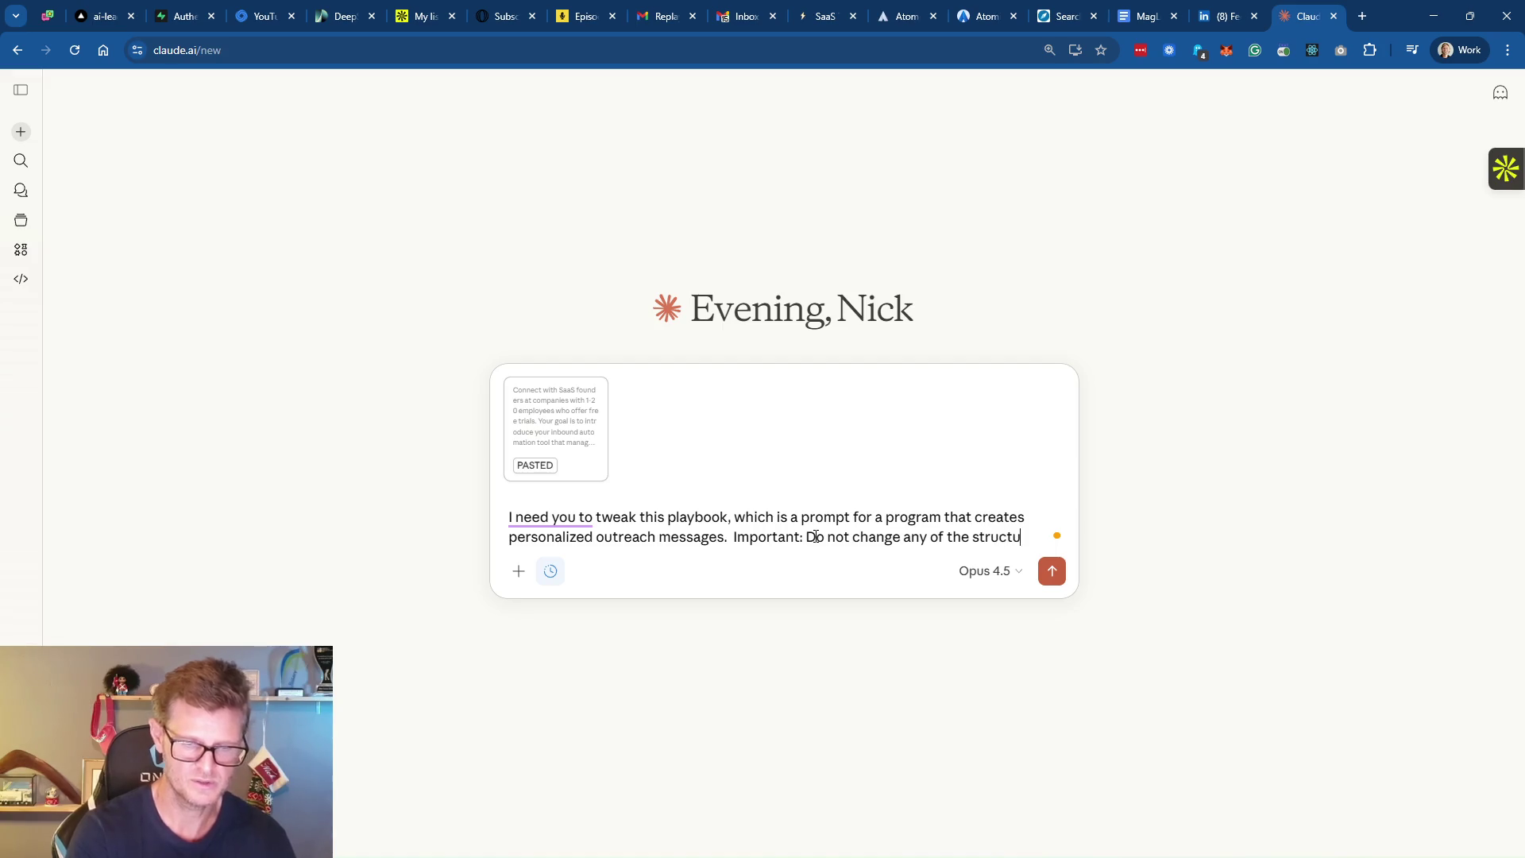
text(re in the text!!!)
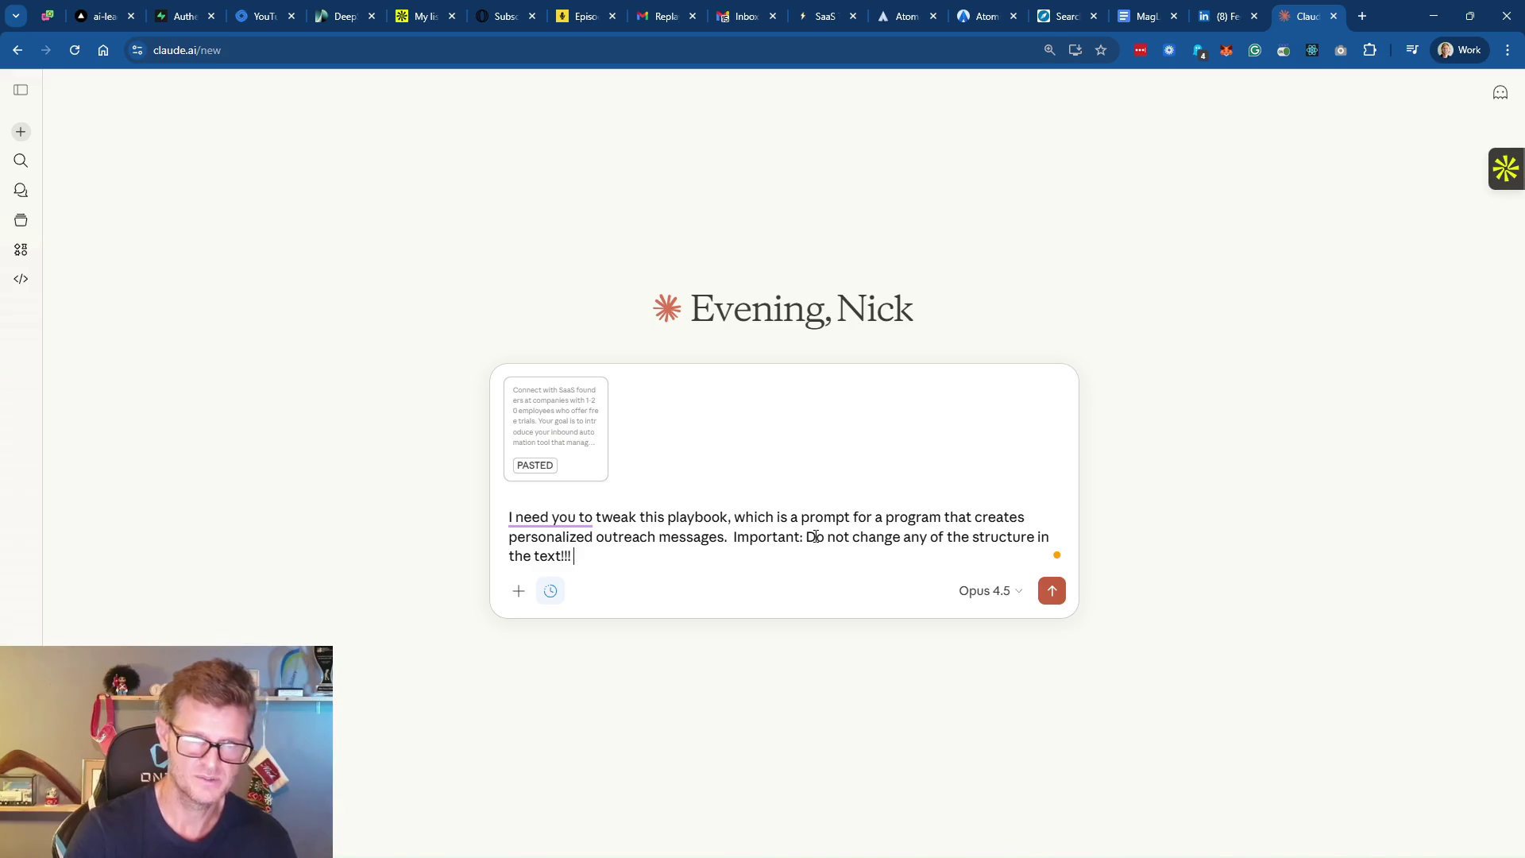
text( You can )
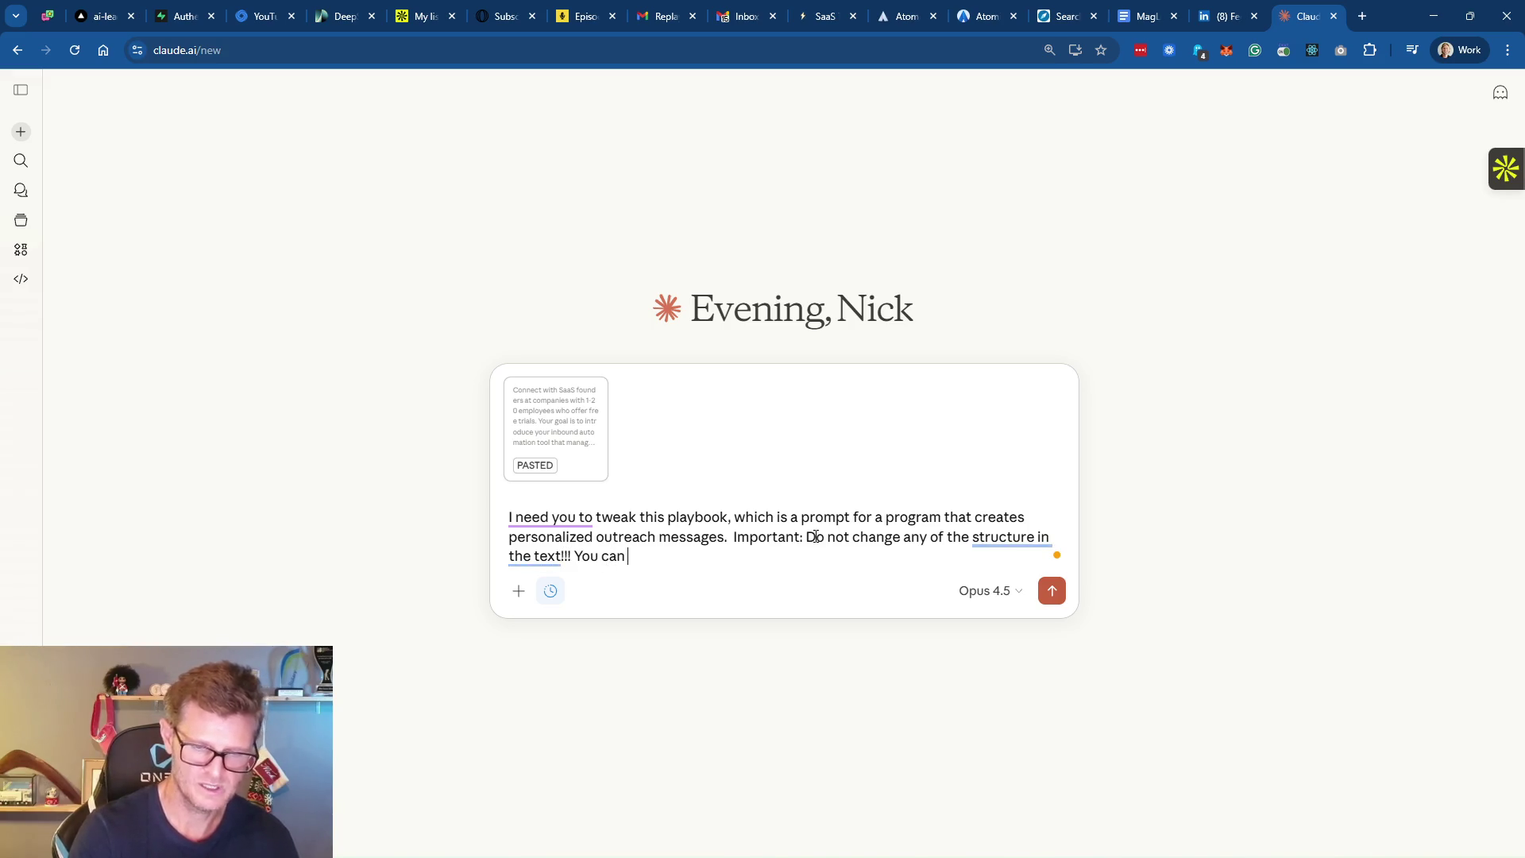
text(update and twe)
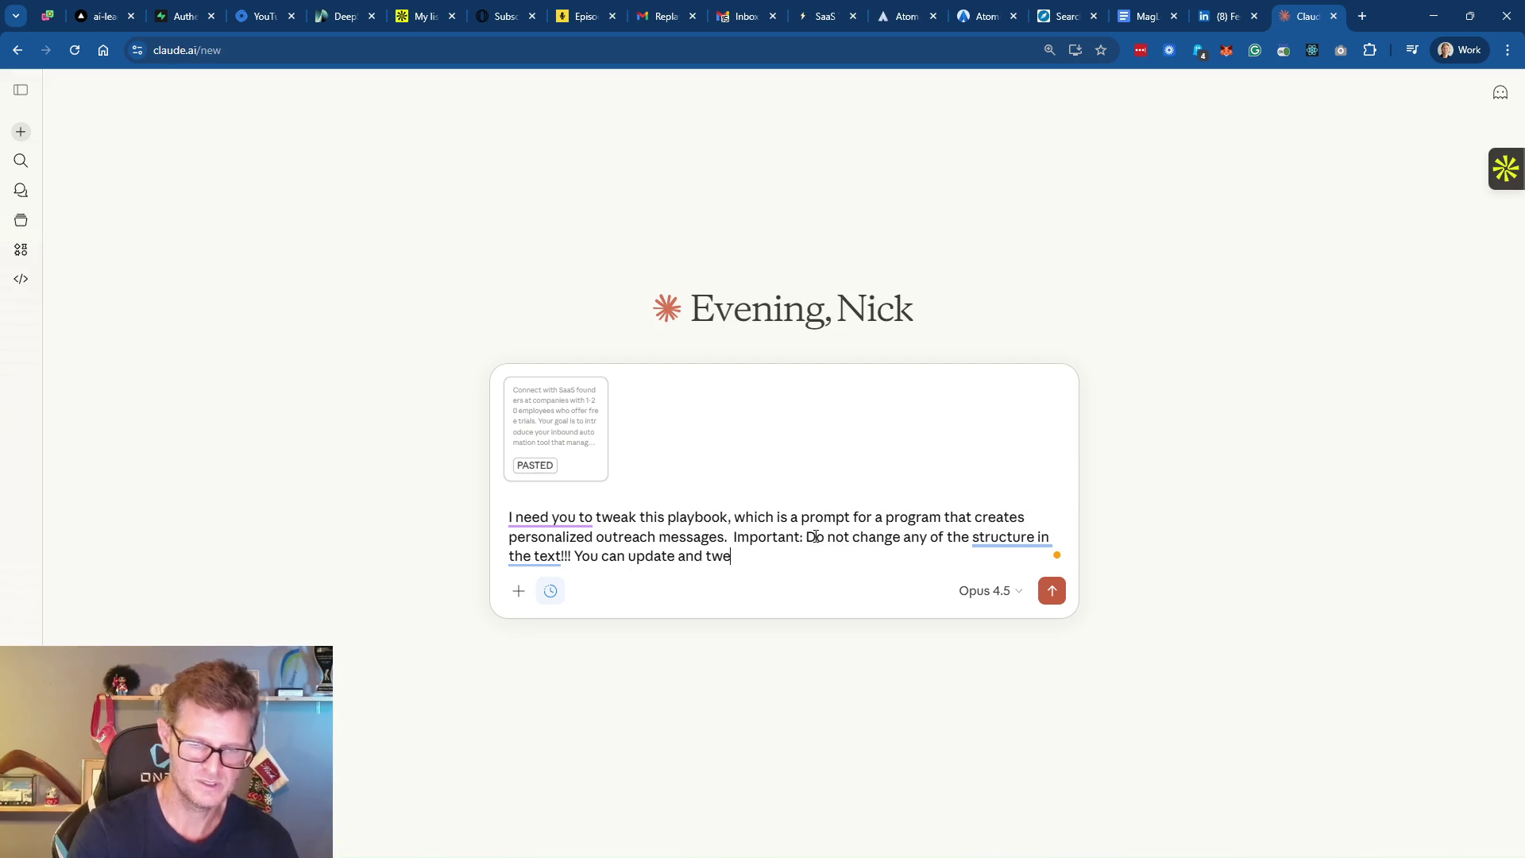
text(ak the actual )
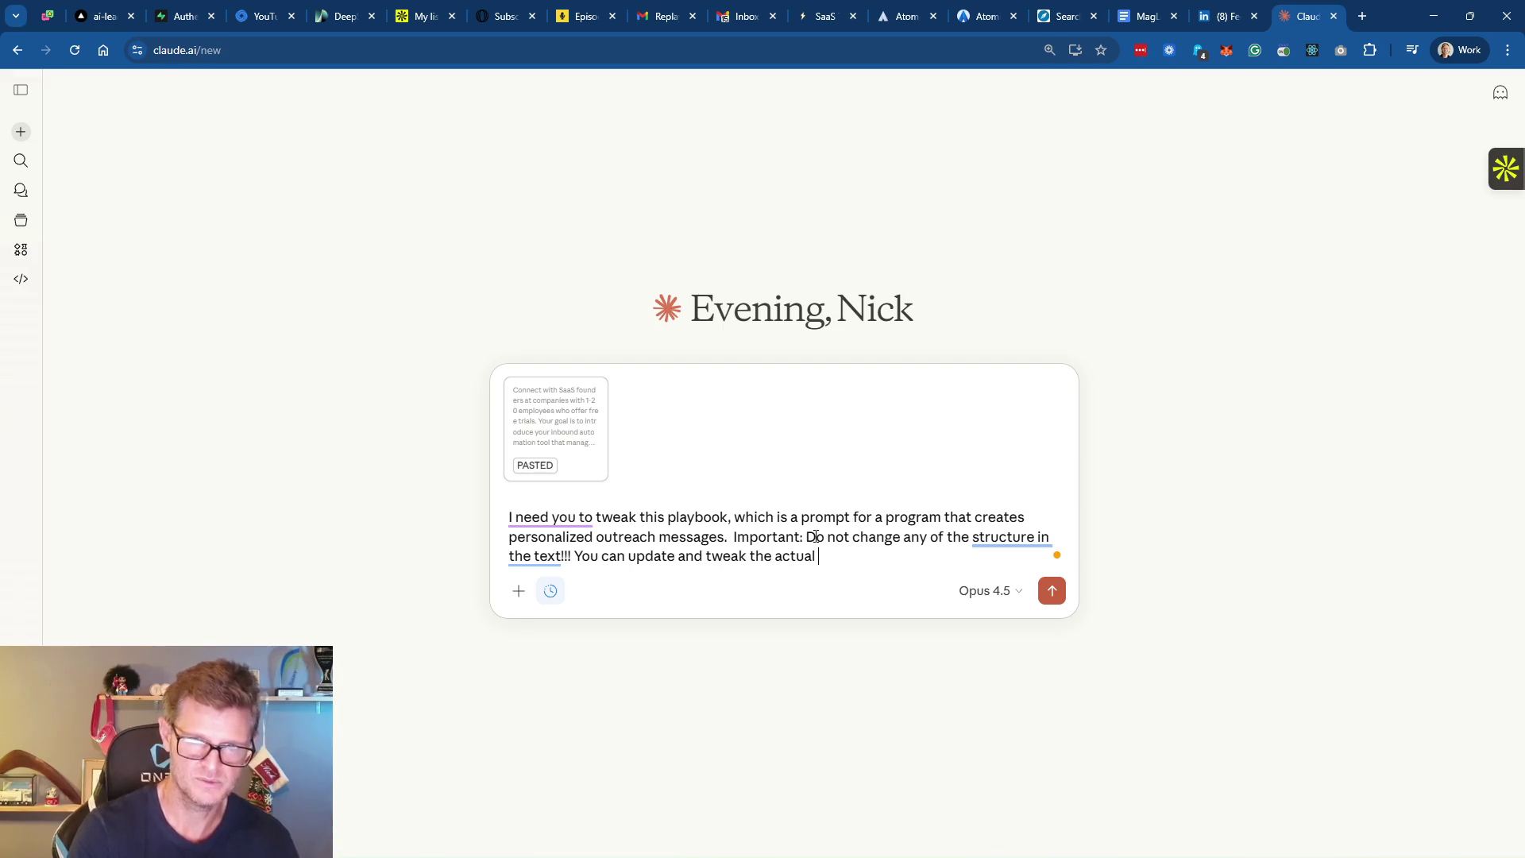
text(text but do not chan)
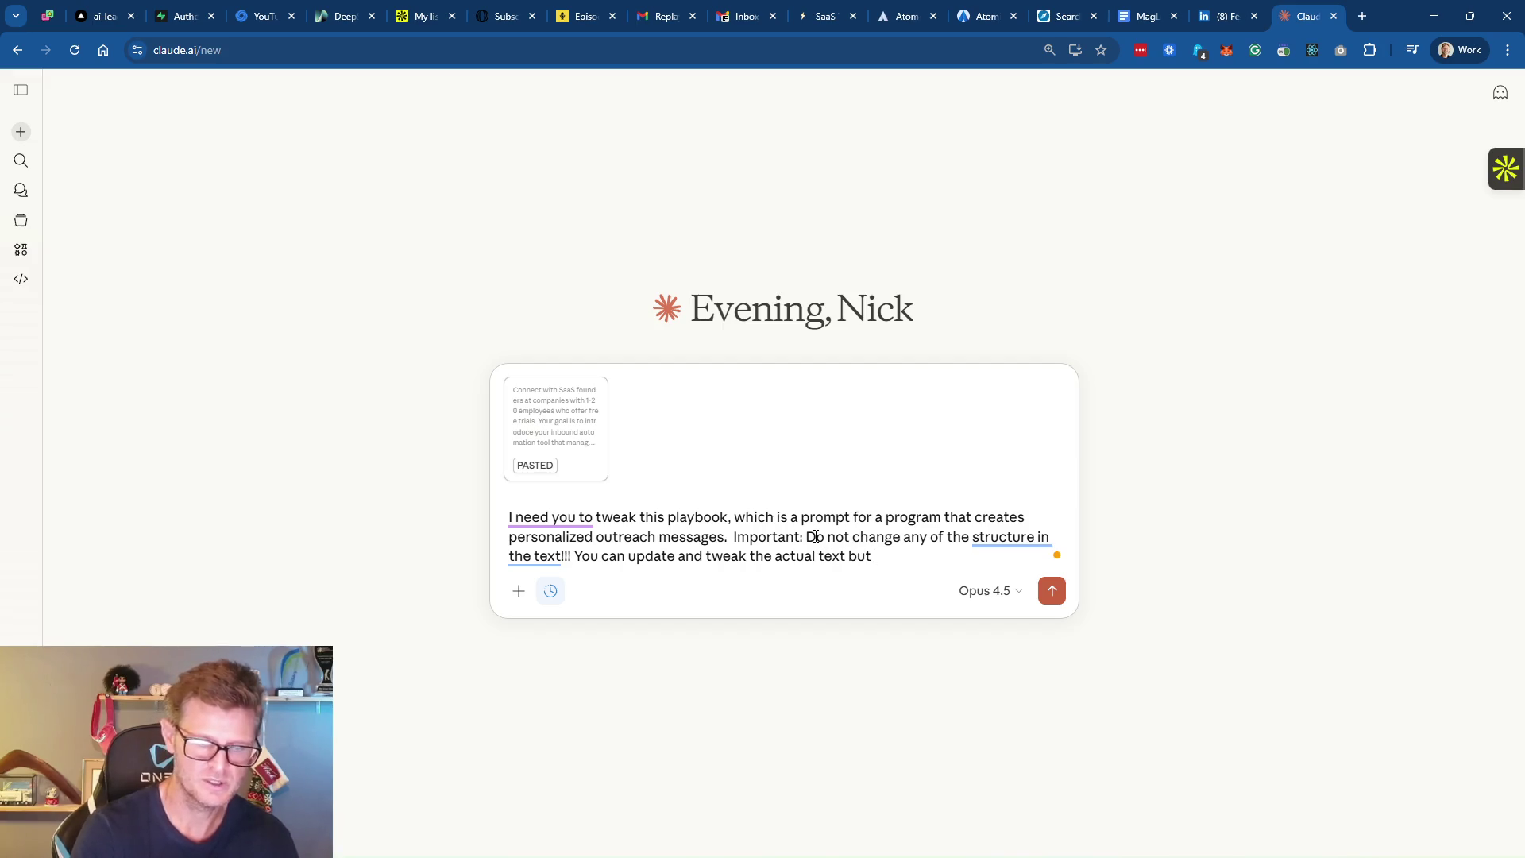
text(ge a)
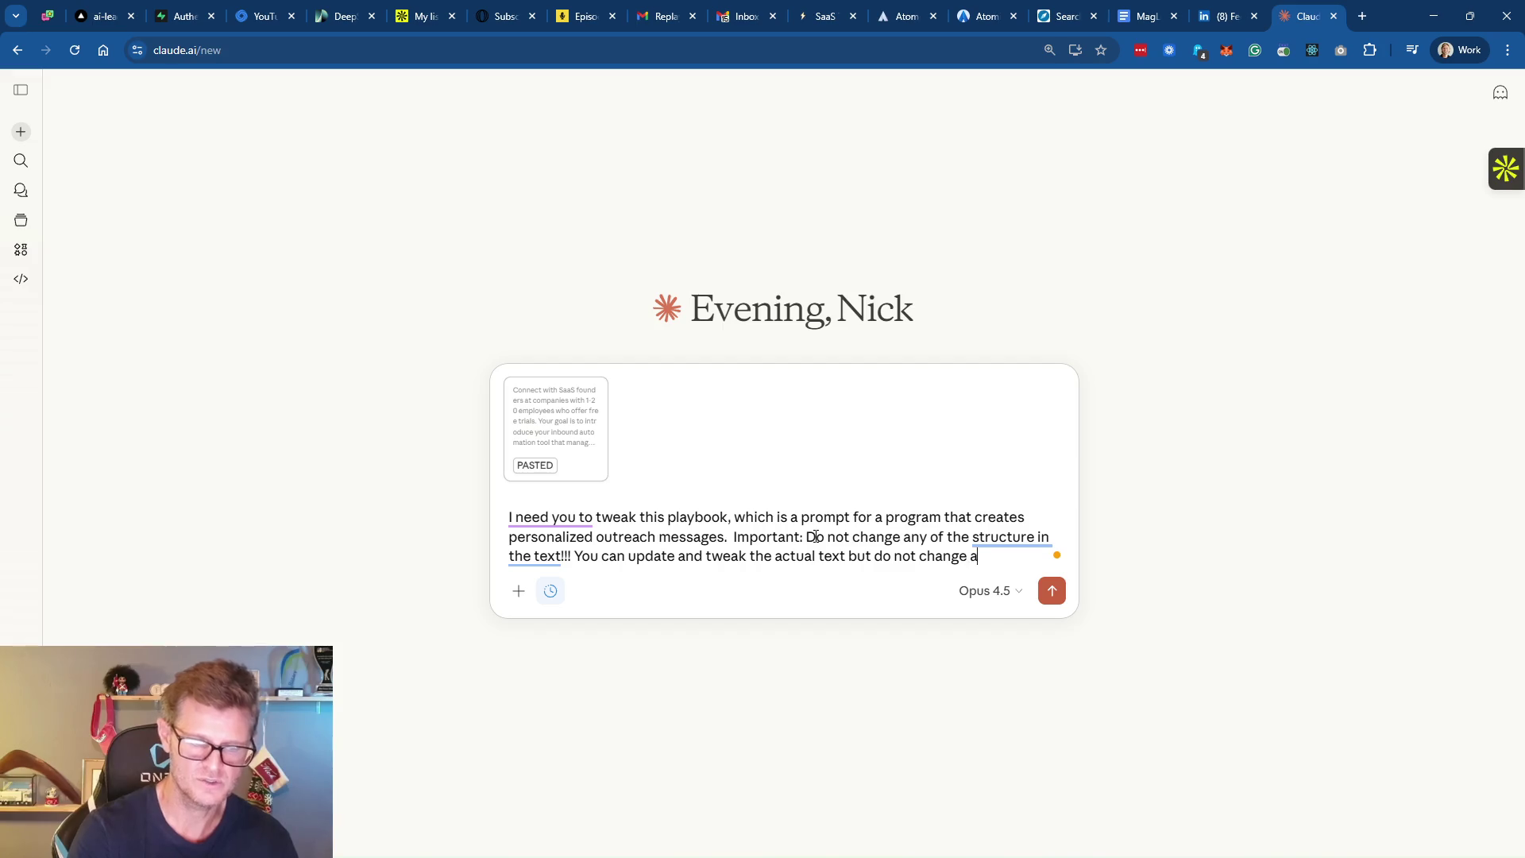
text(ny of the heal)
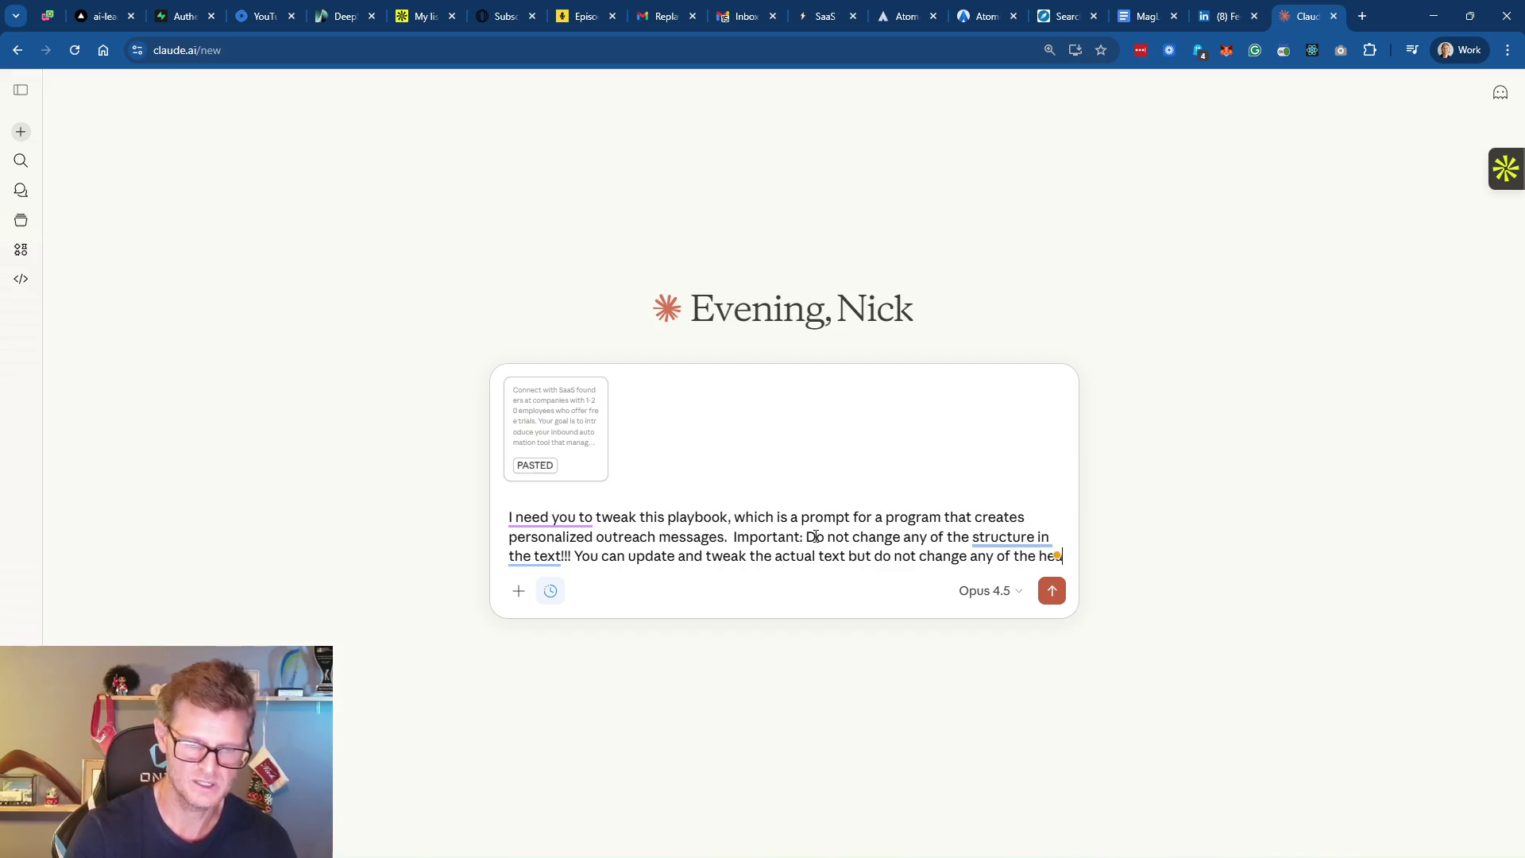
key(BackSpace)
text(d)
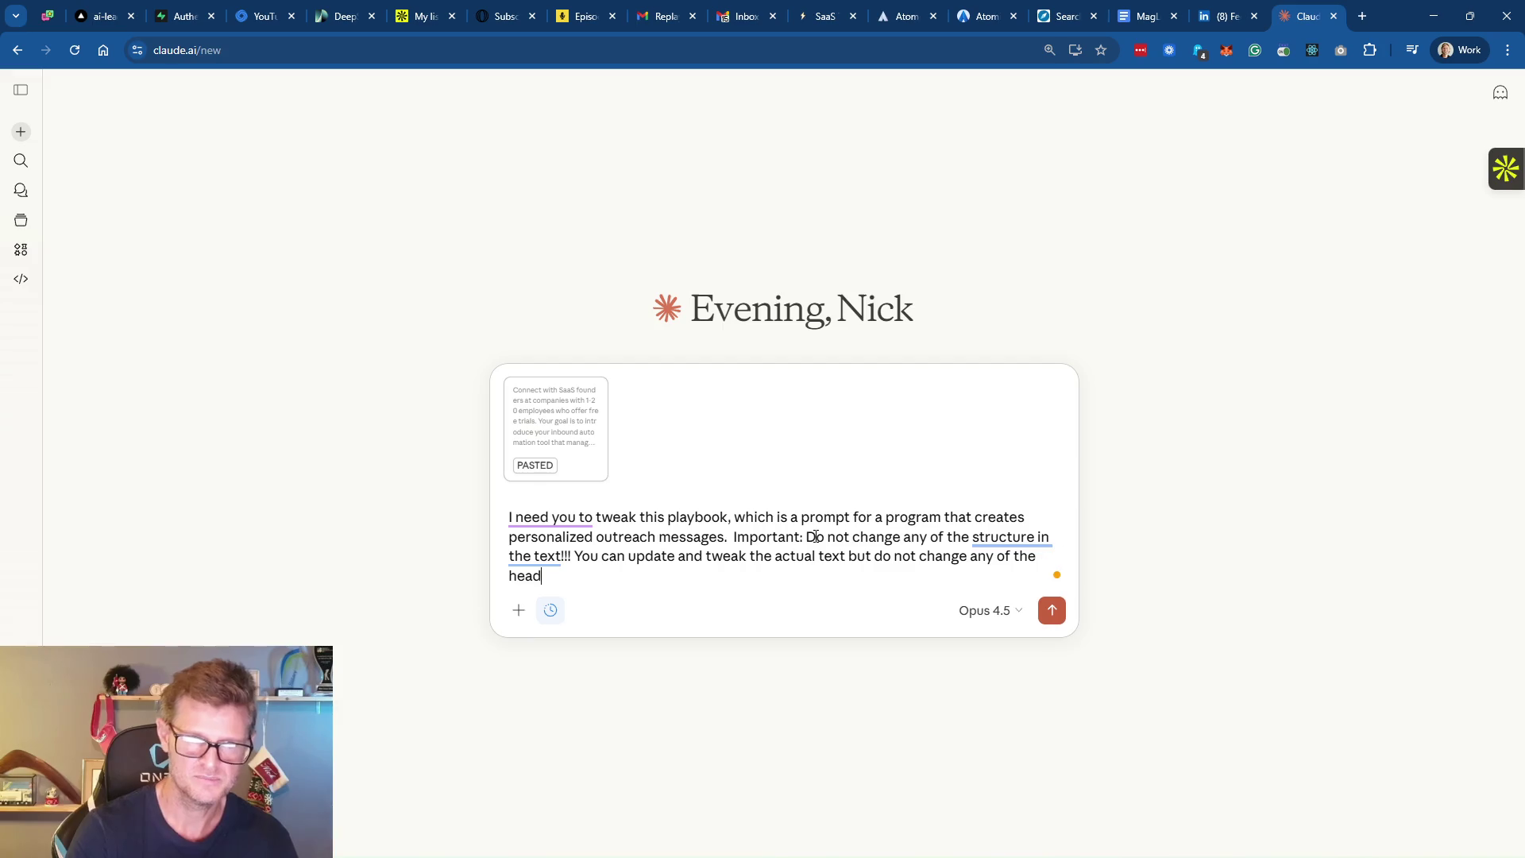
text(line, bullets )
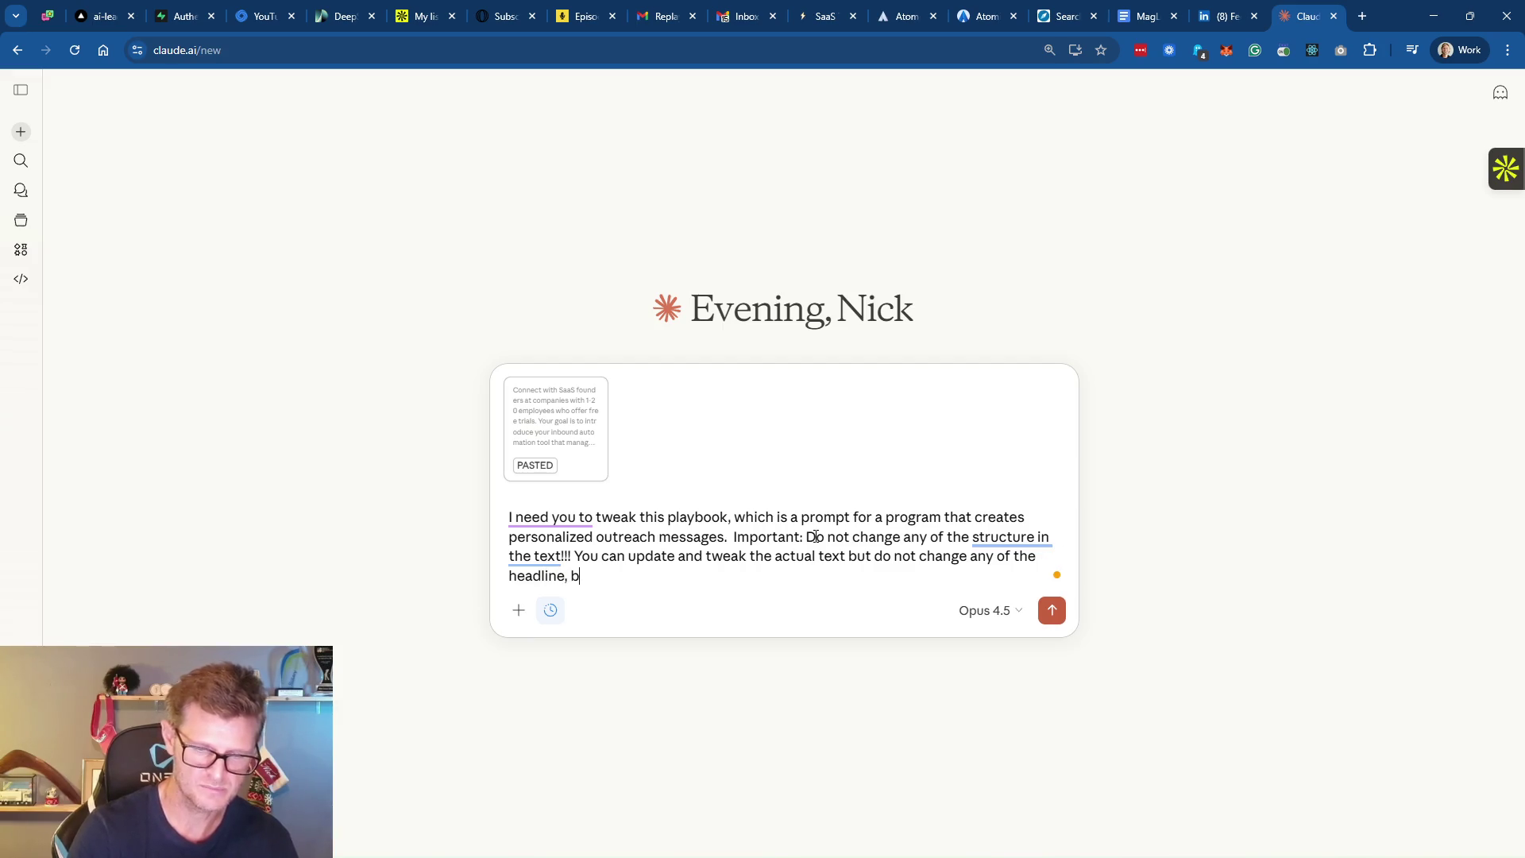
text(and )
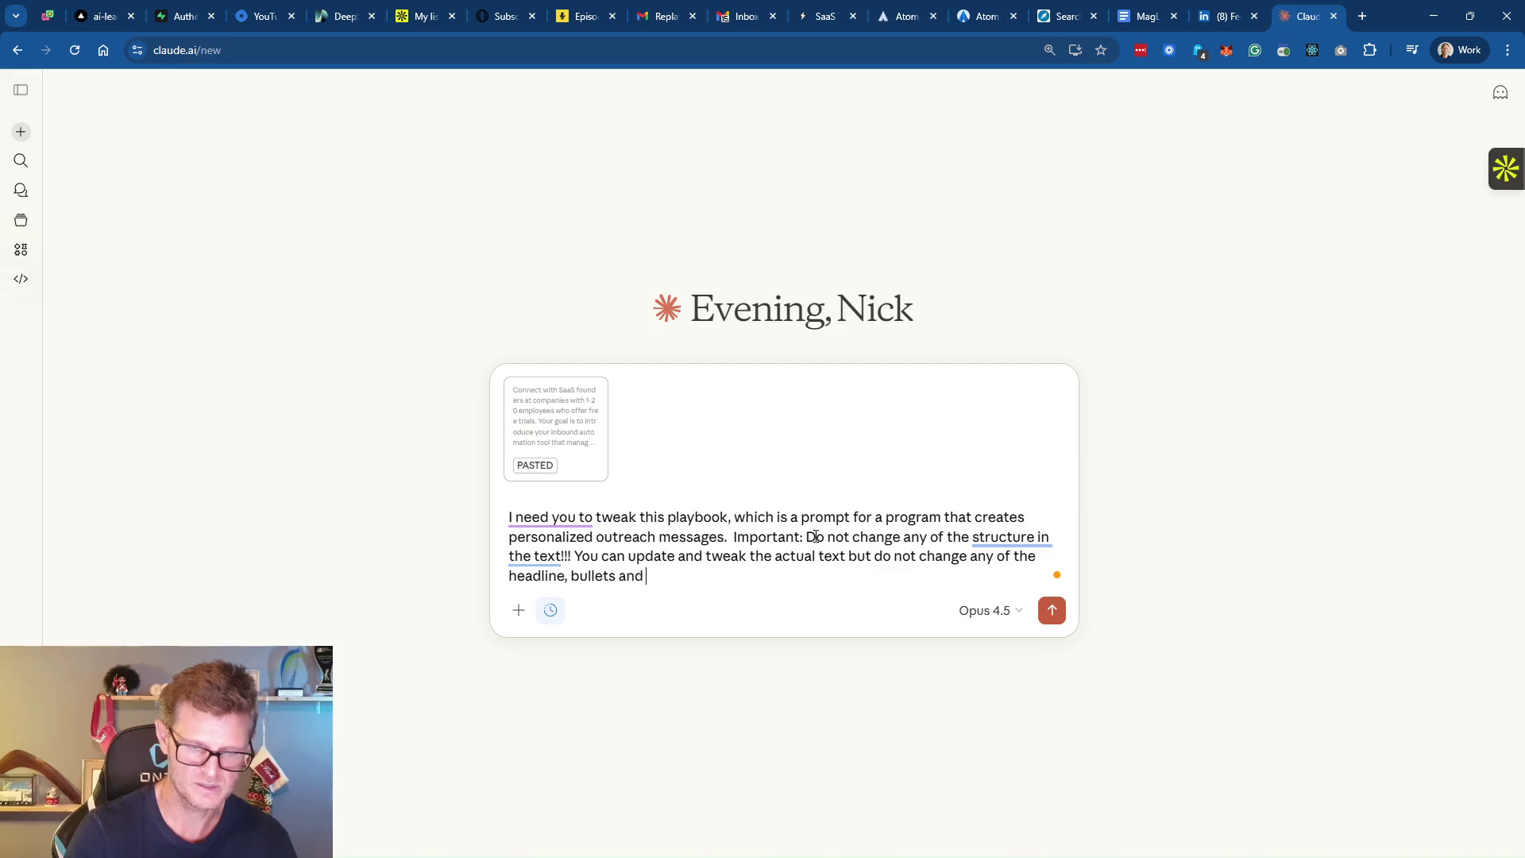
text(other formatting.)
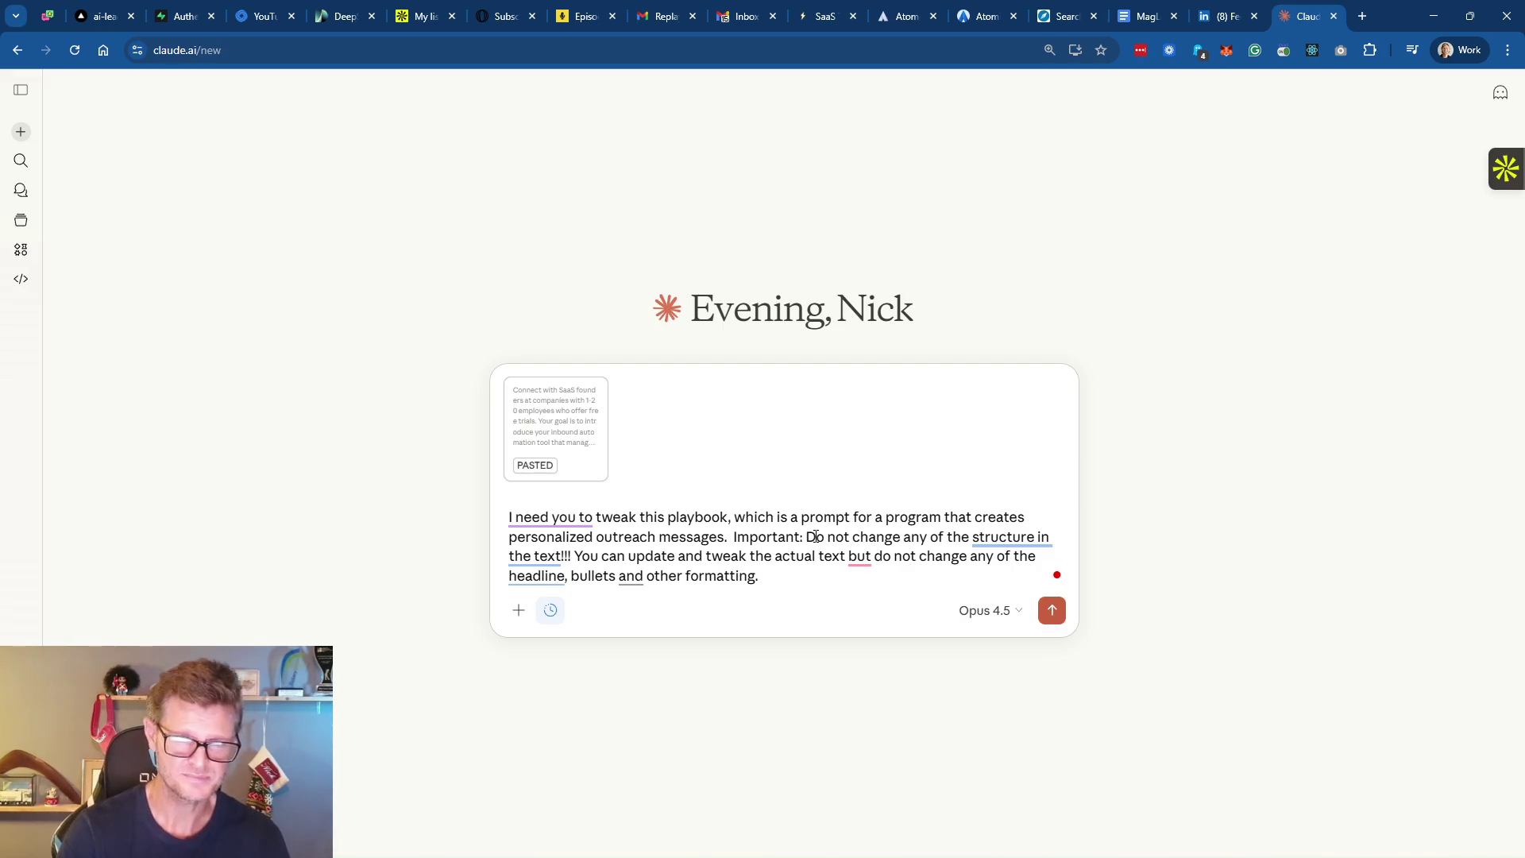
Ask to reframe it around a solo founder seeking feedback, upfront that messages are automated
text(I)
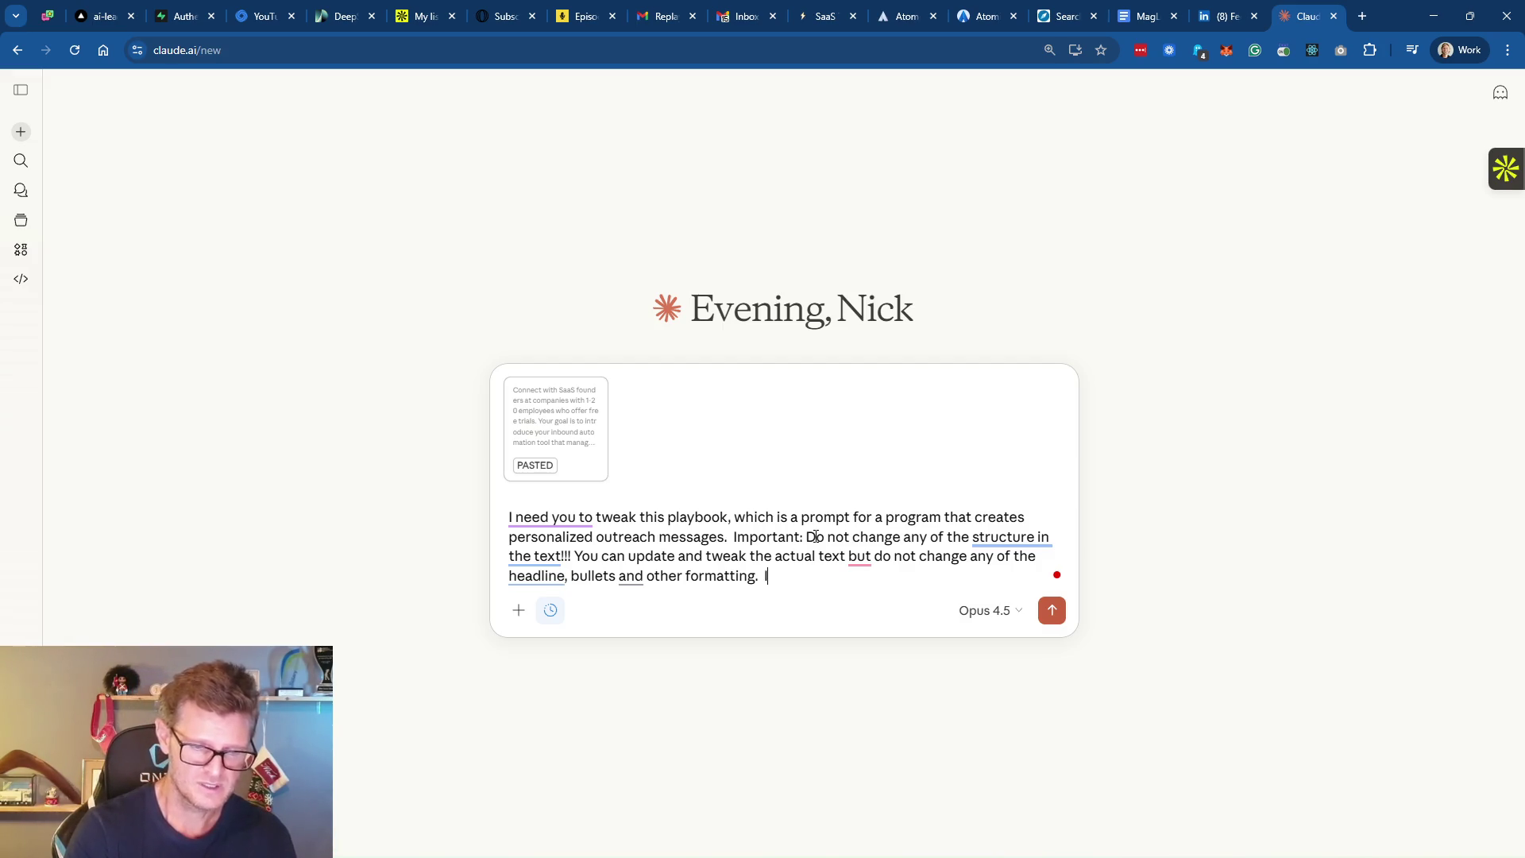
text( want the emph)
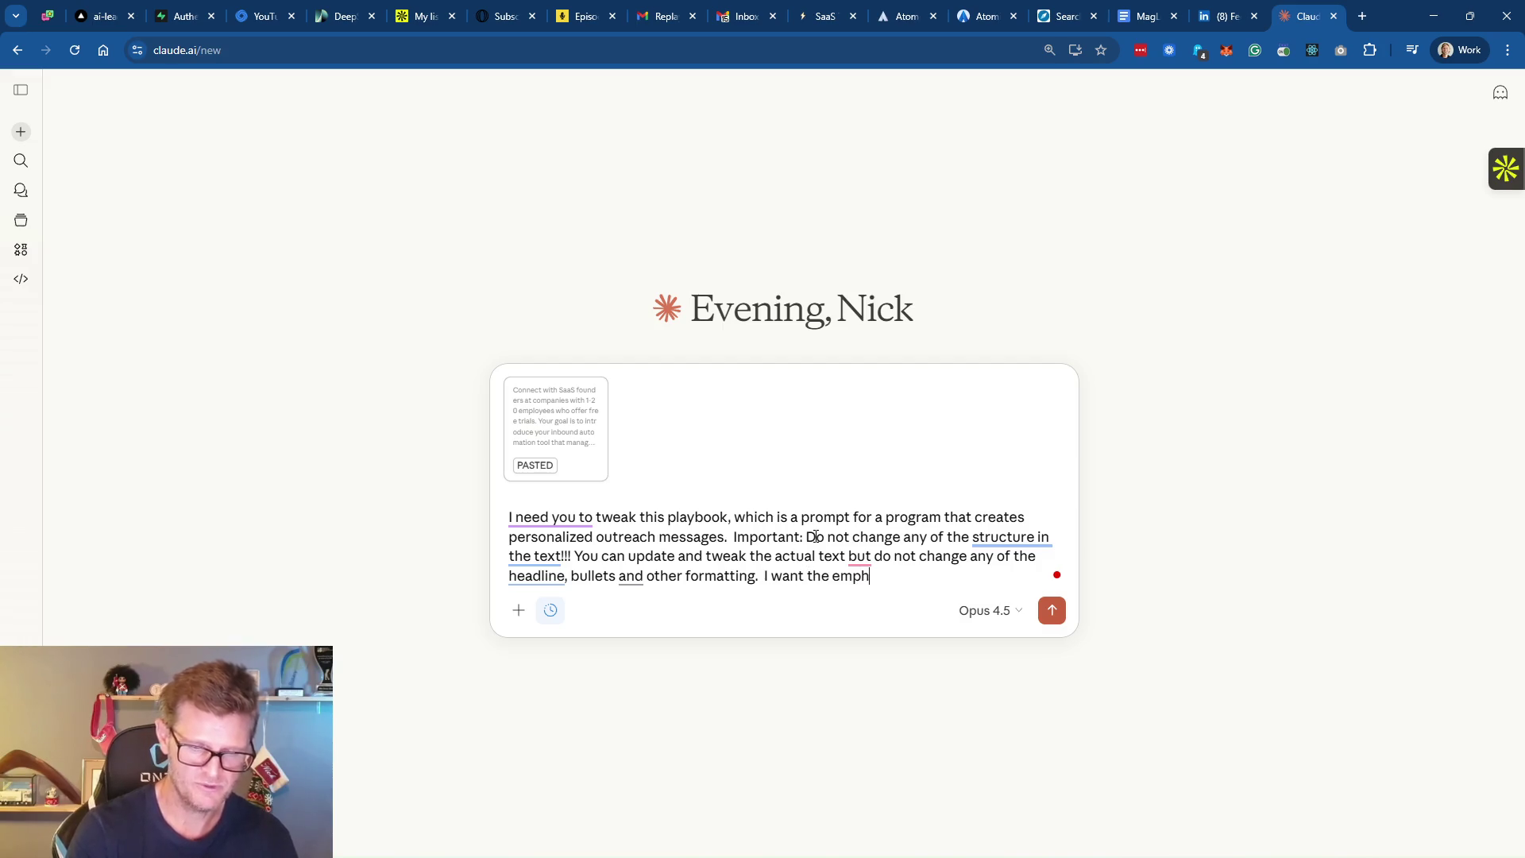
text(asis to change t)
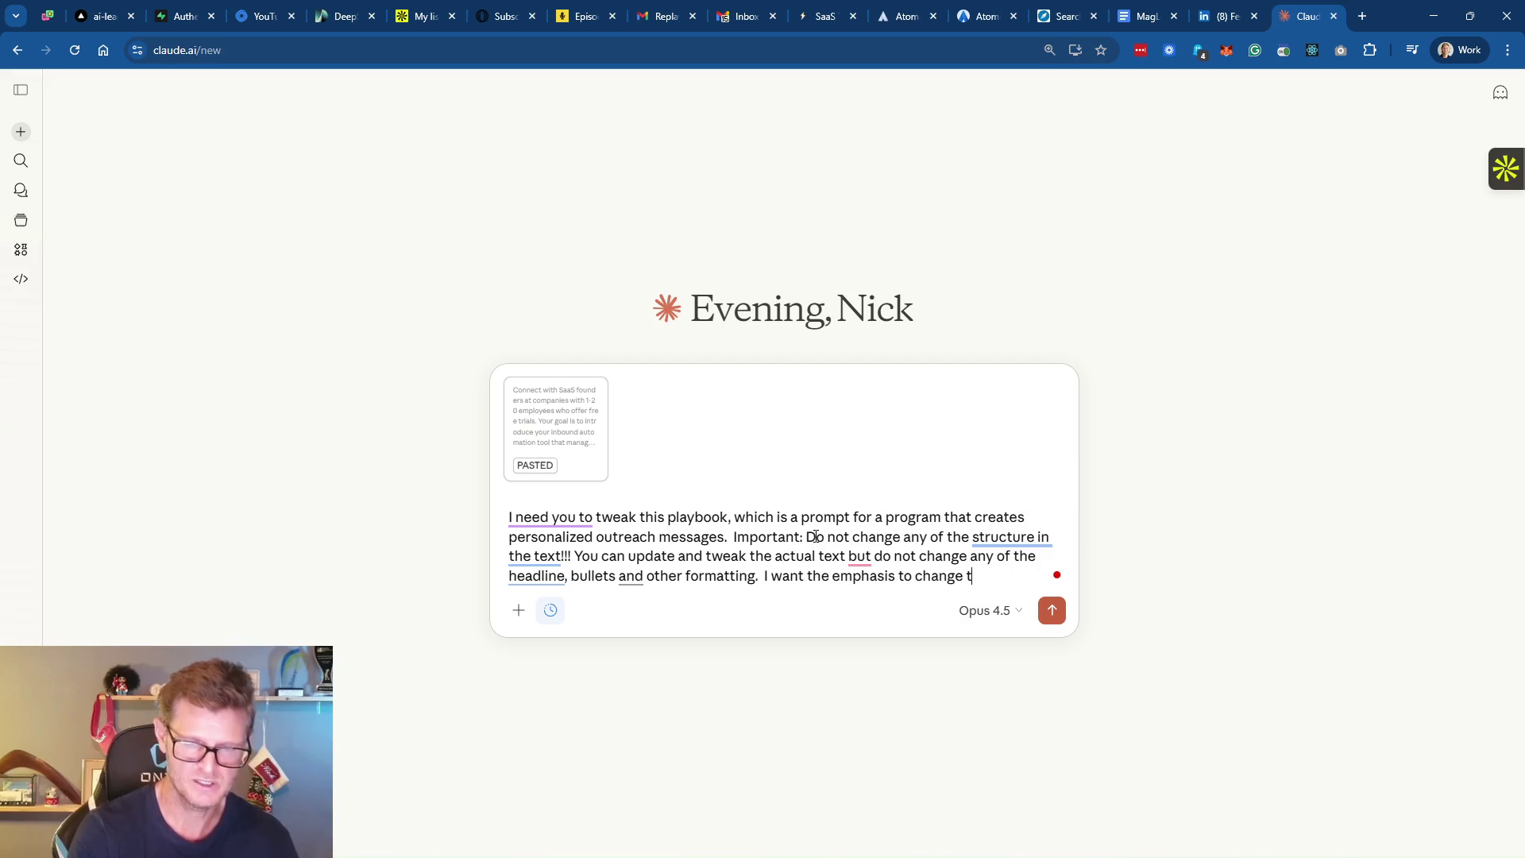
text(o me being )
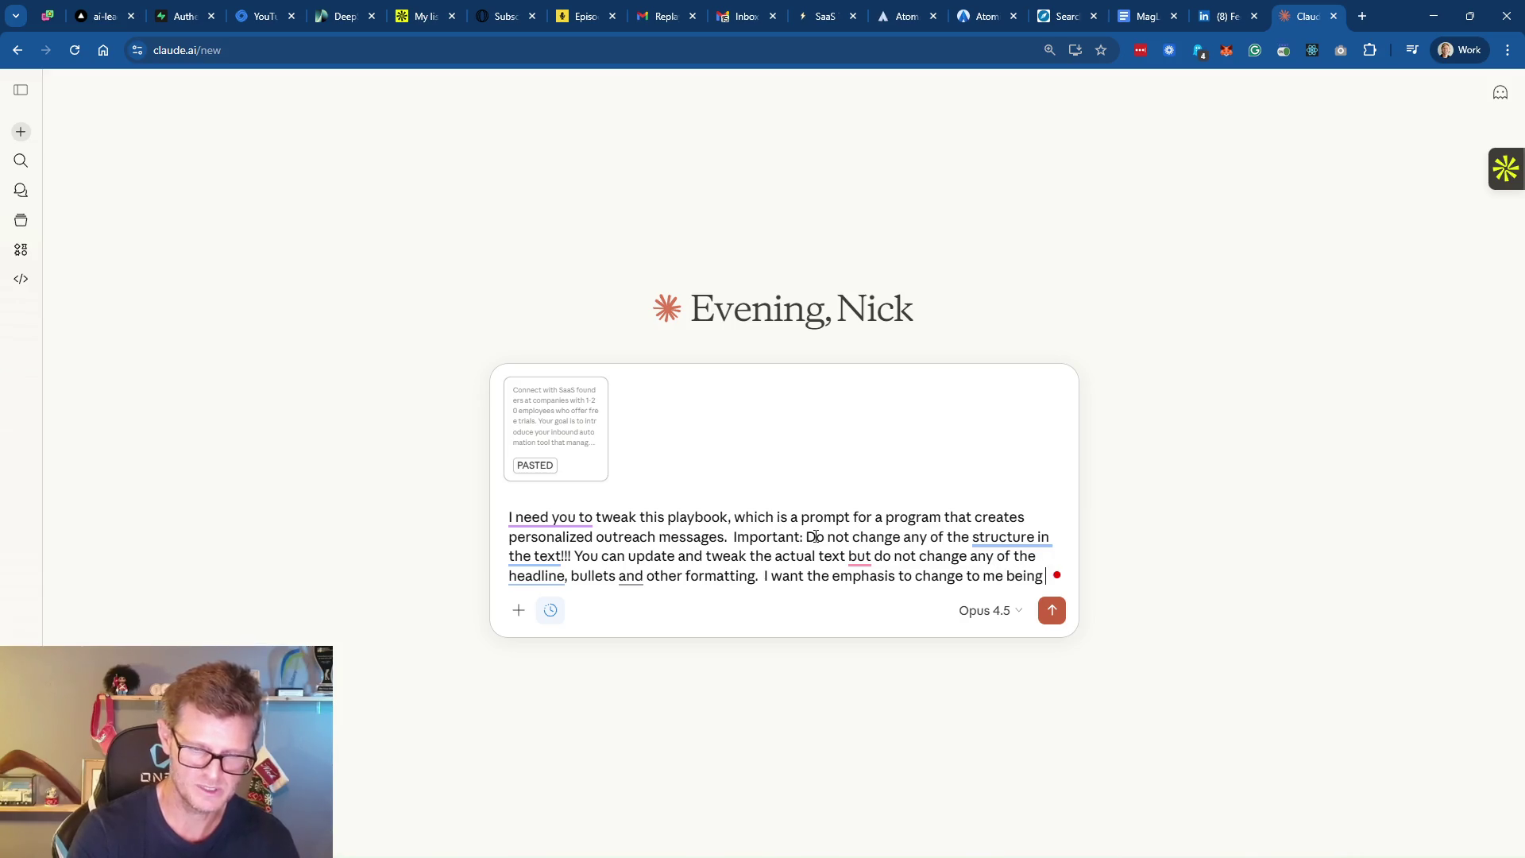
text(a solo founder )
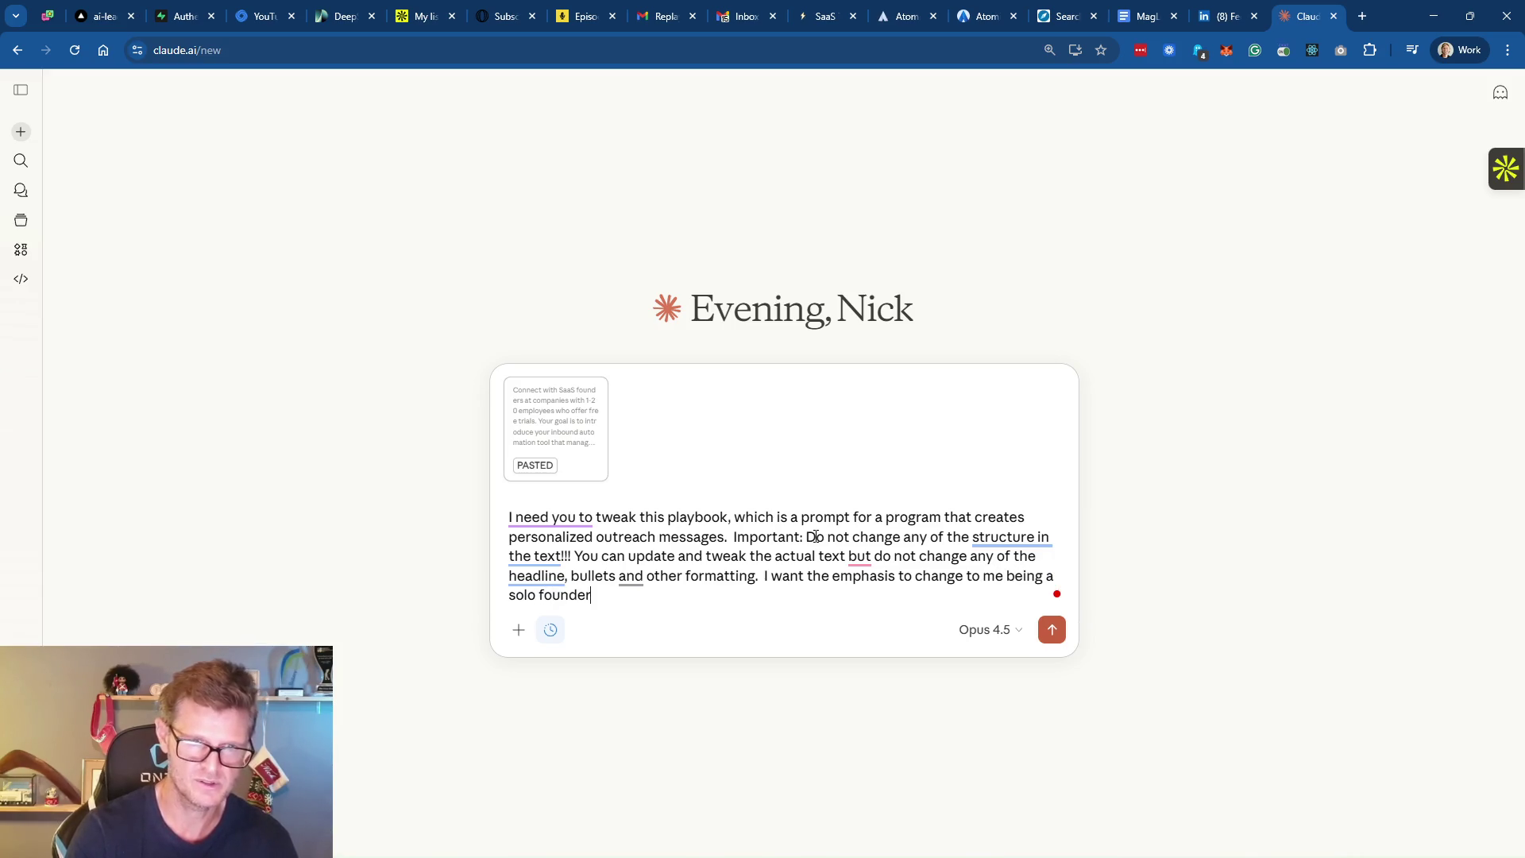
text(seeking )
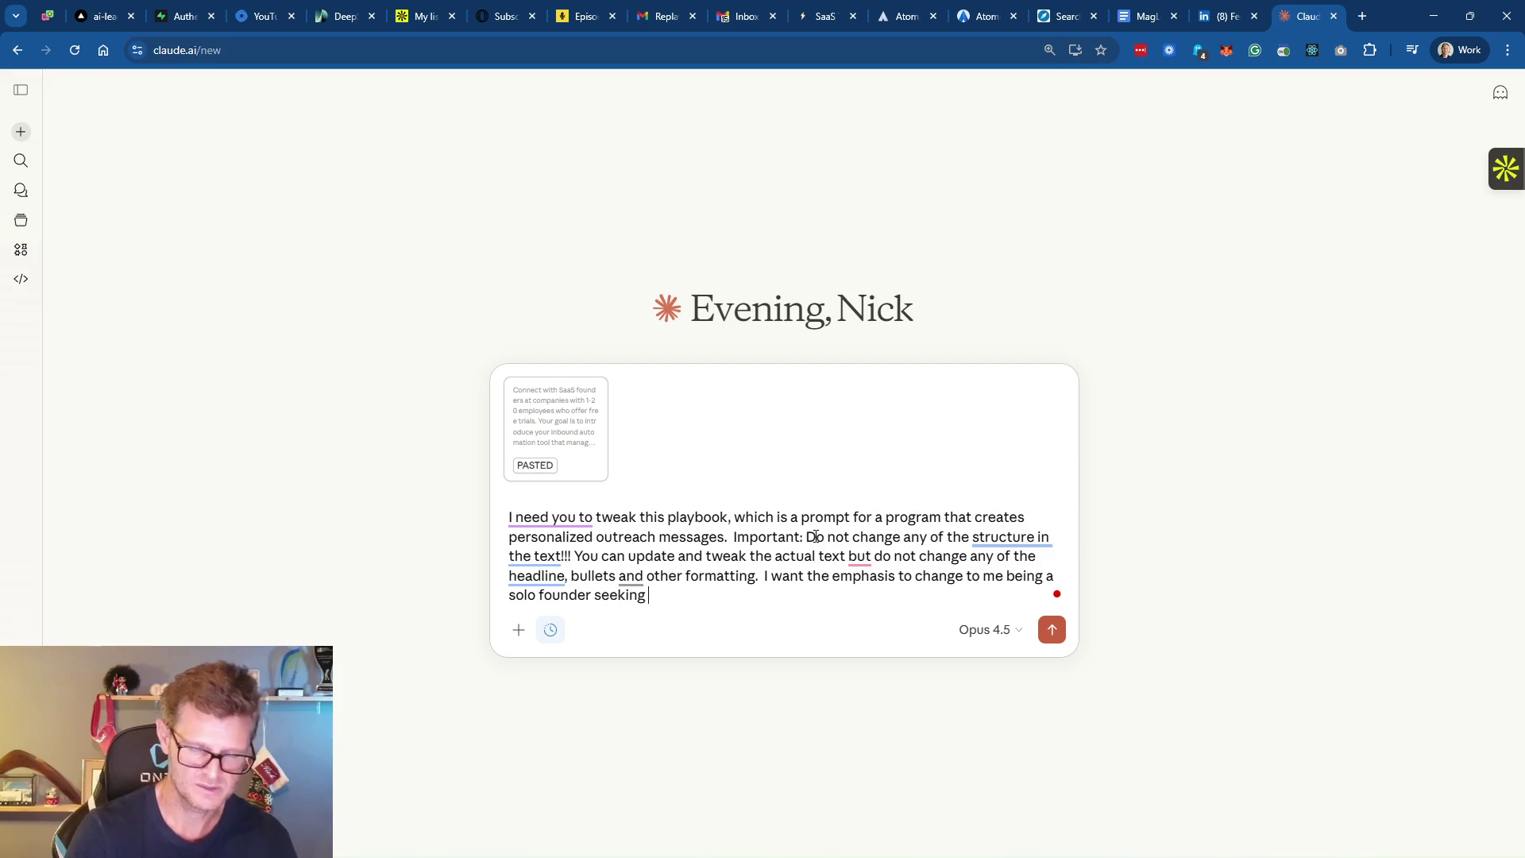
text(feedback. )
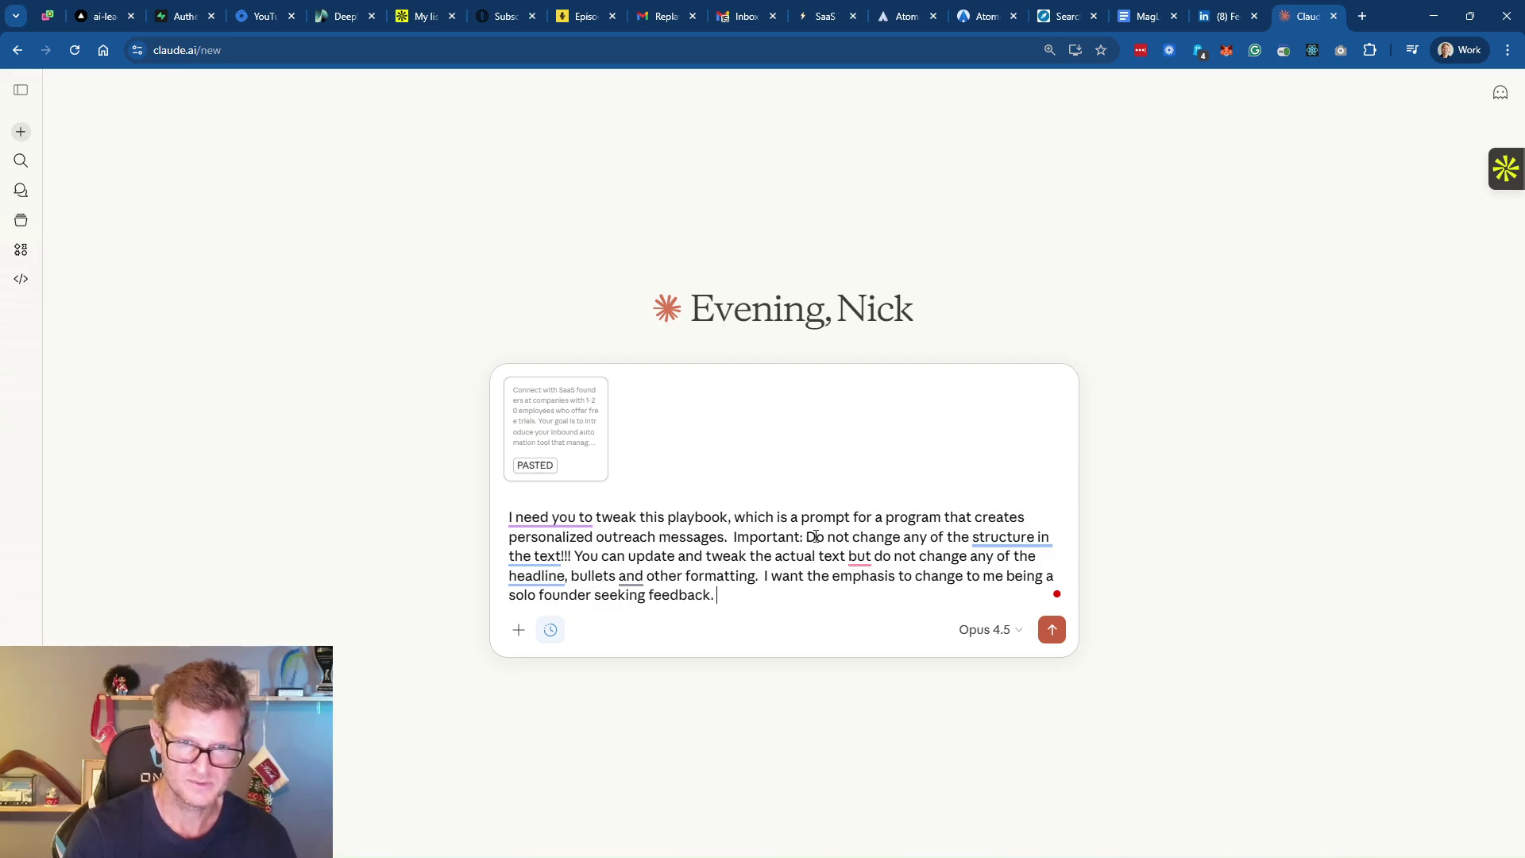
text(Also)
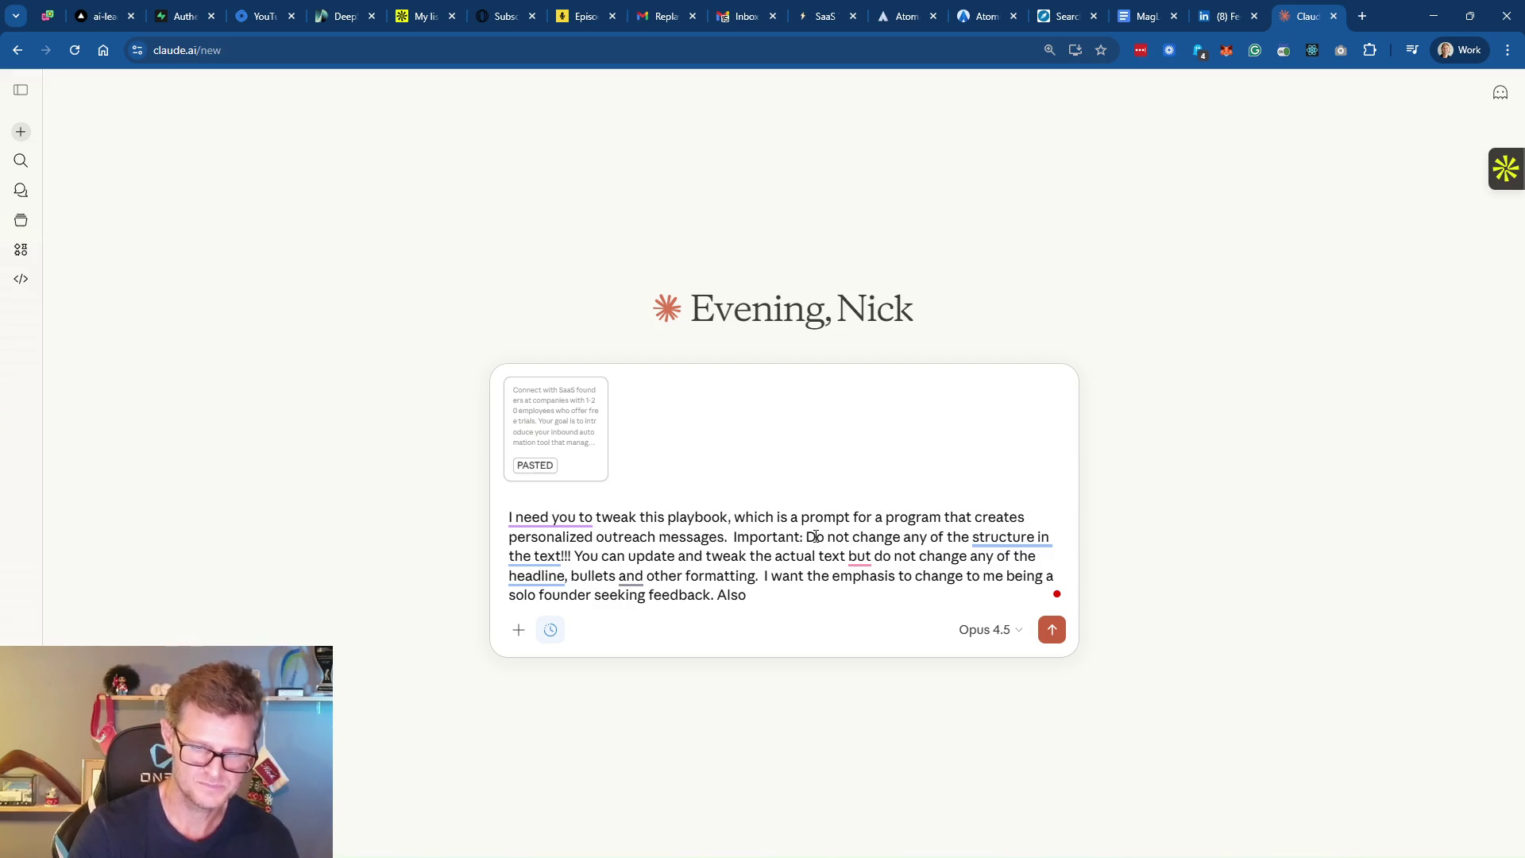
text(, this is i)
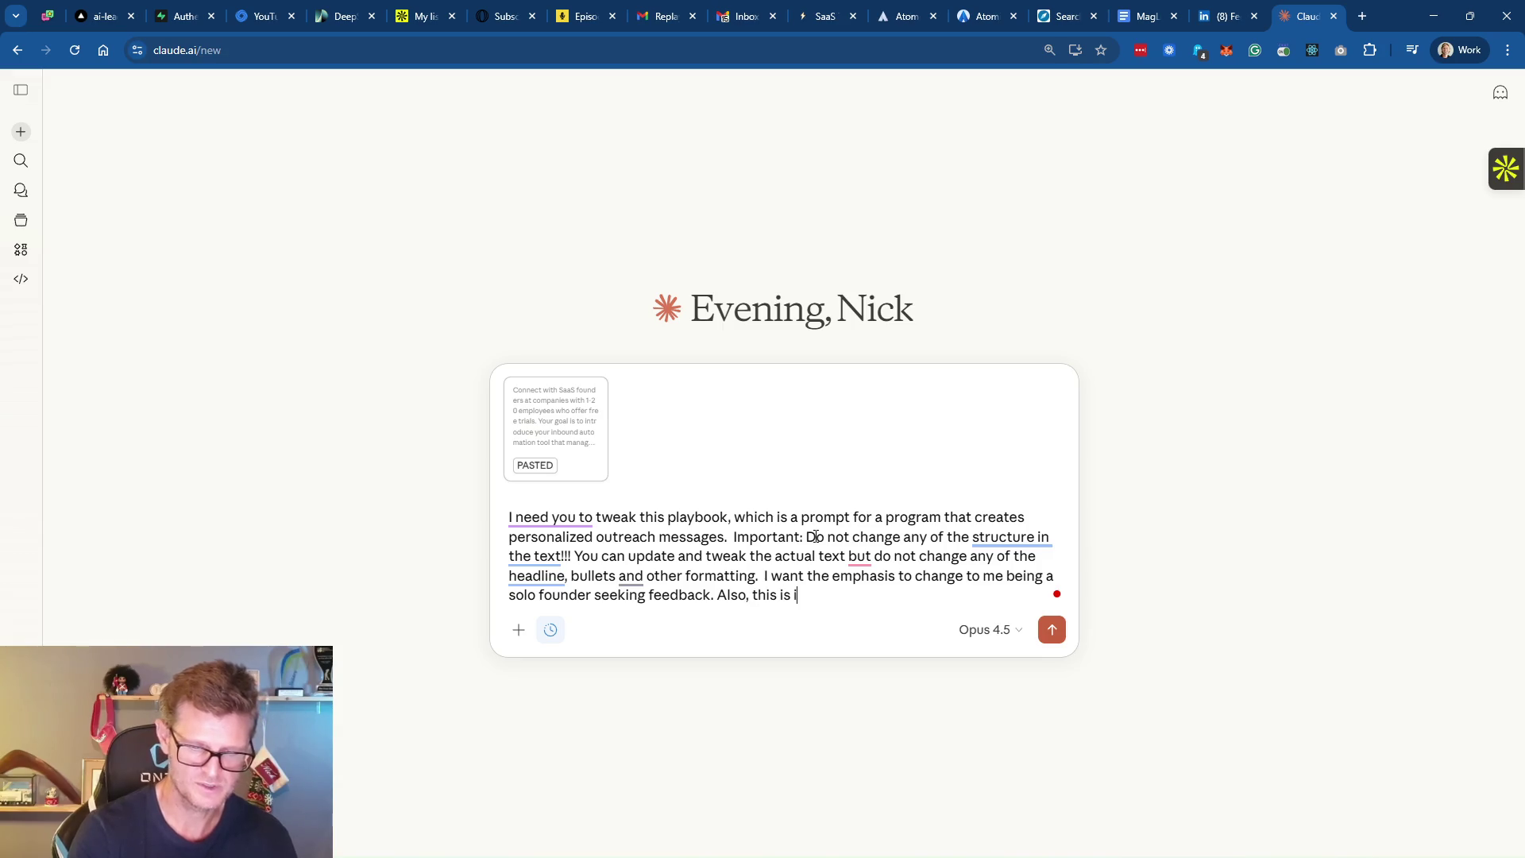
text(mportant, I want to )
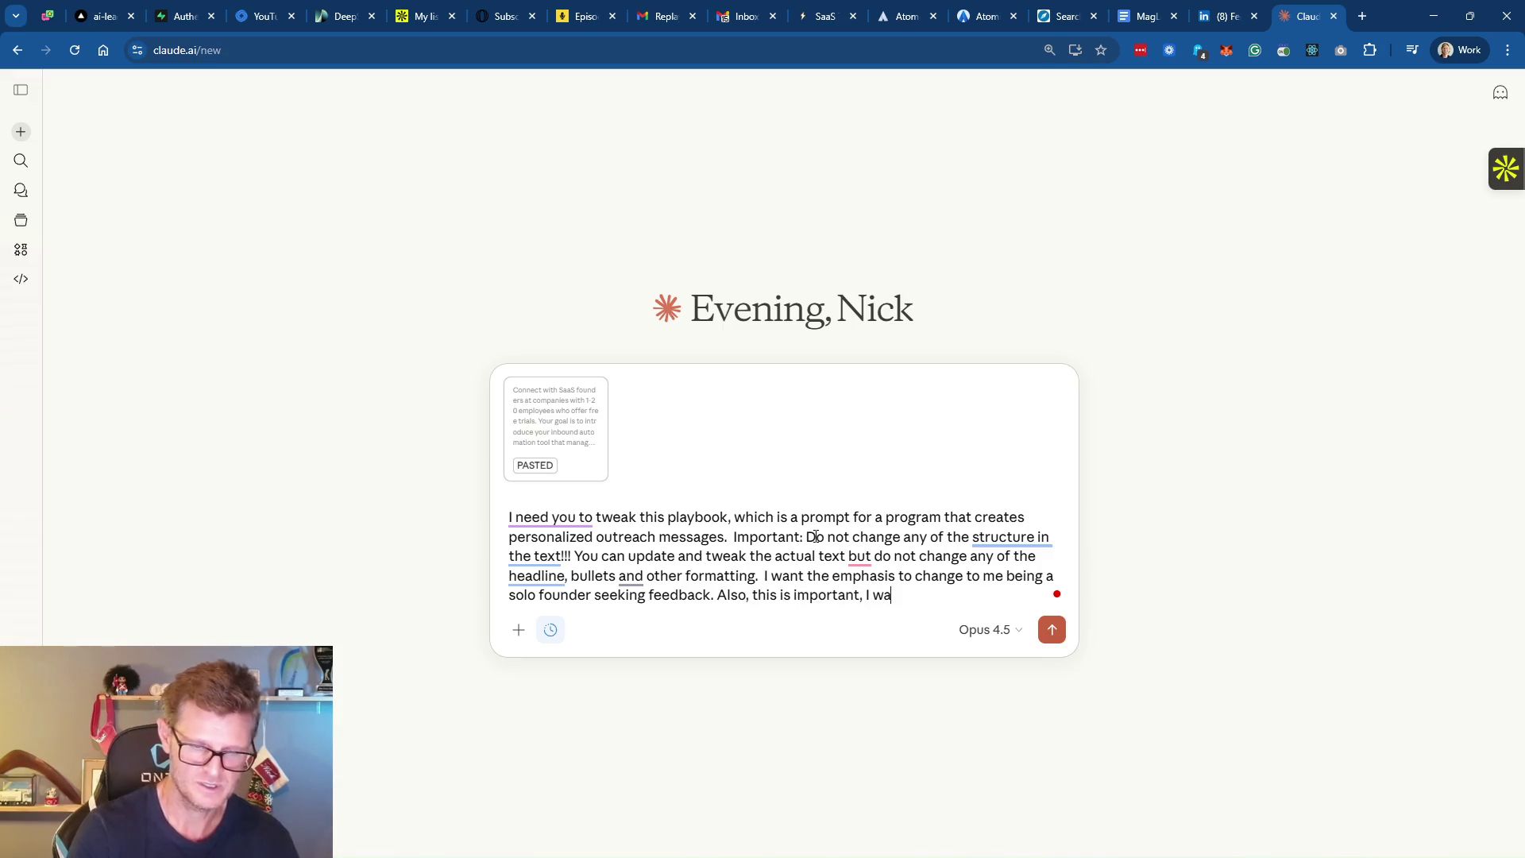
text(try and )
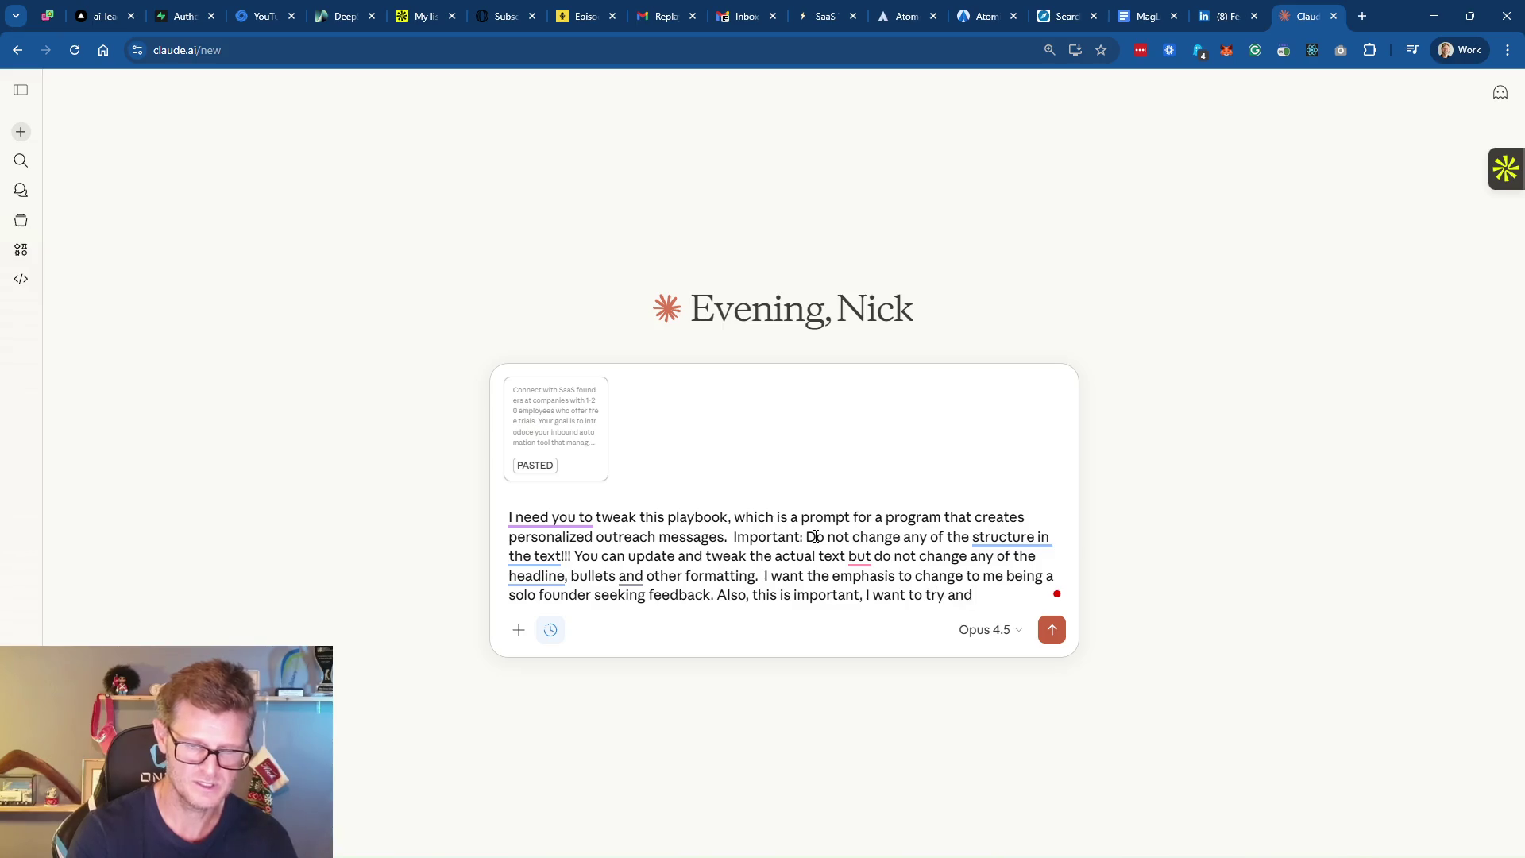
text(reverse)
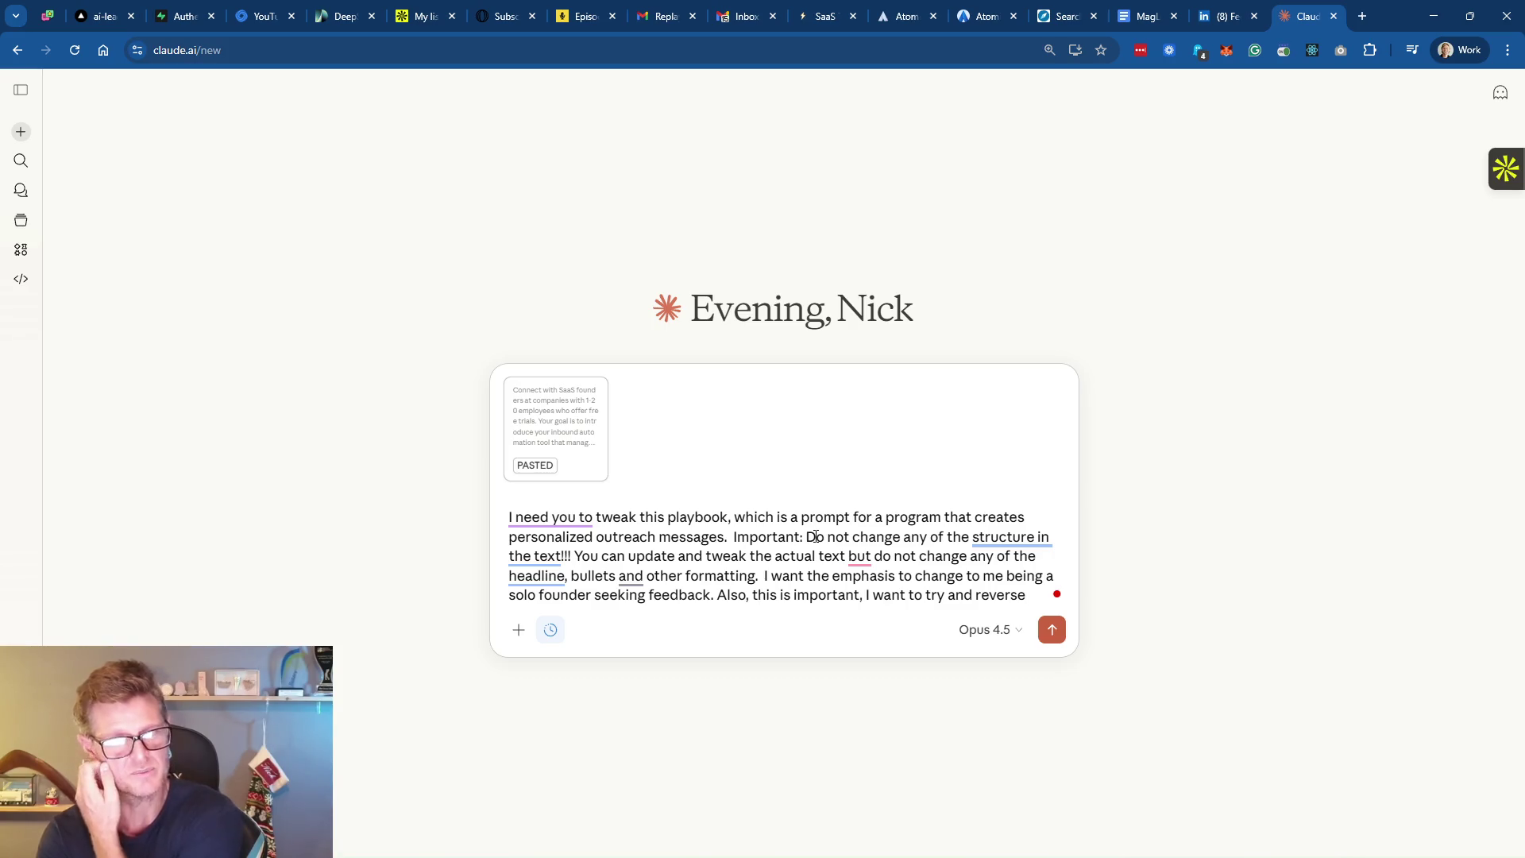
key(BackSpace)
key(BackSpace)
key(BackSpace)
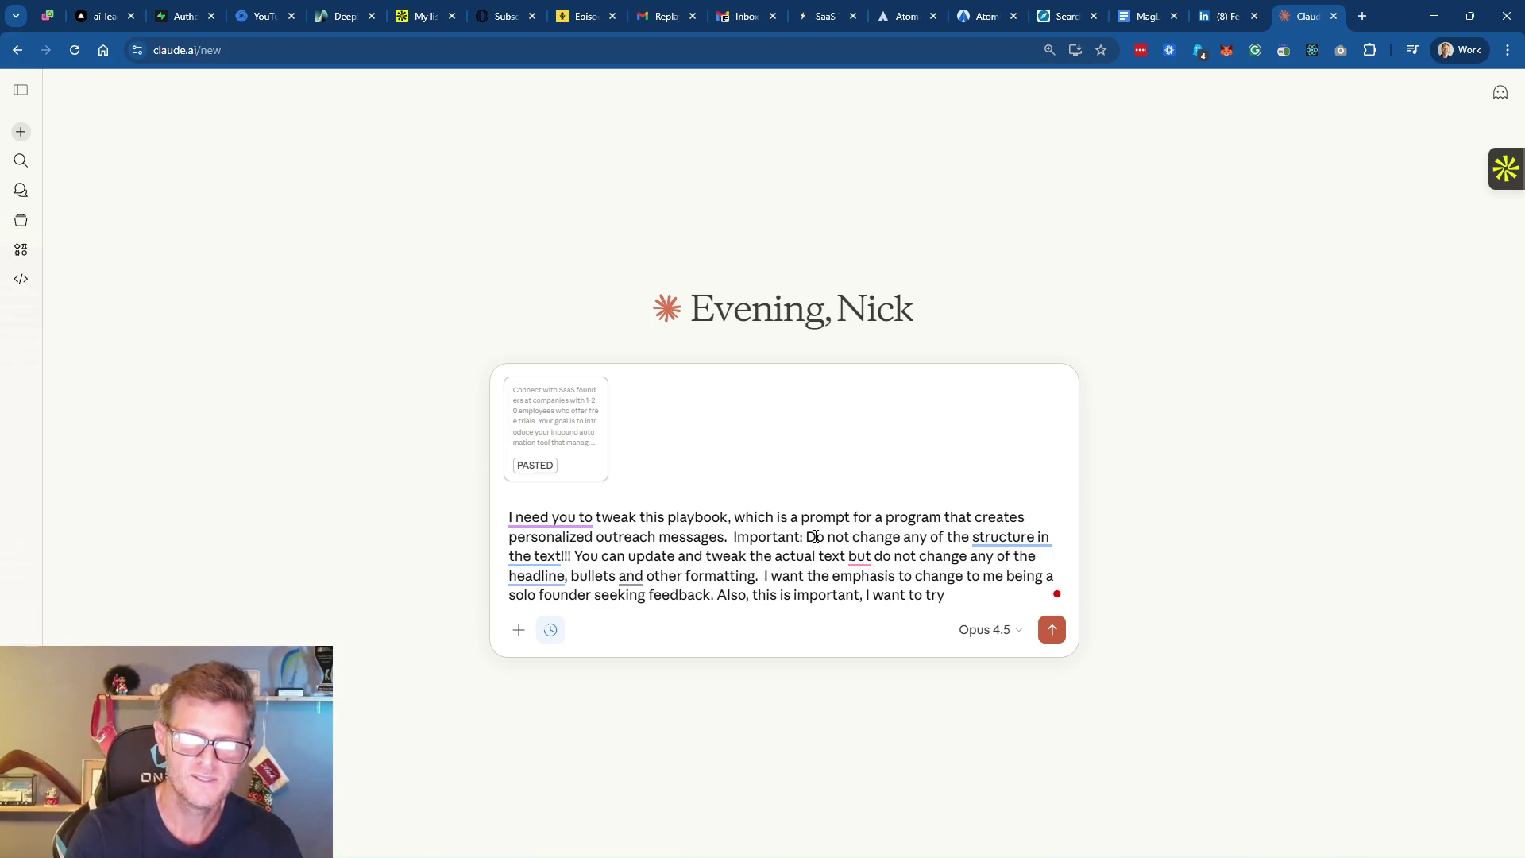
text( to )
text(not insult)
text( peopl)
text(es)
text( intel)
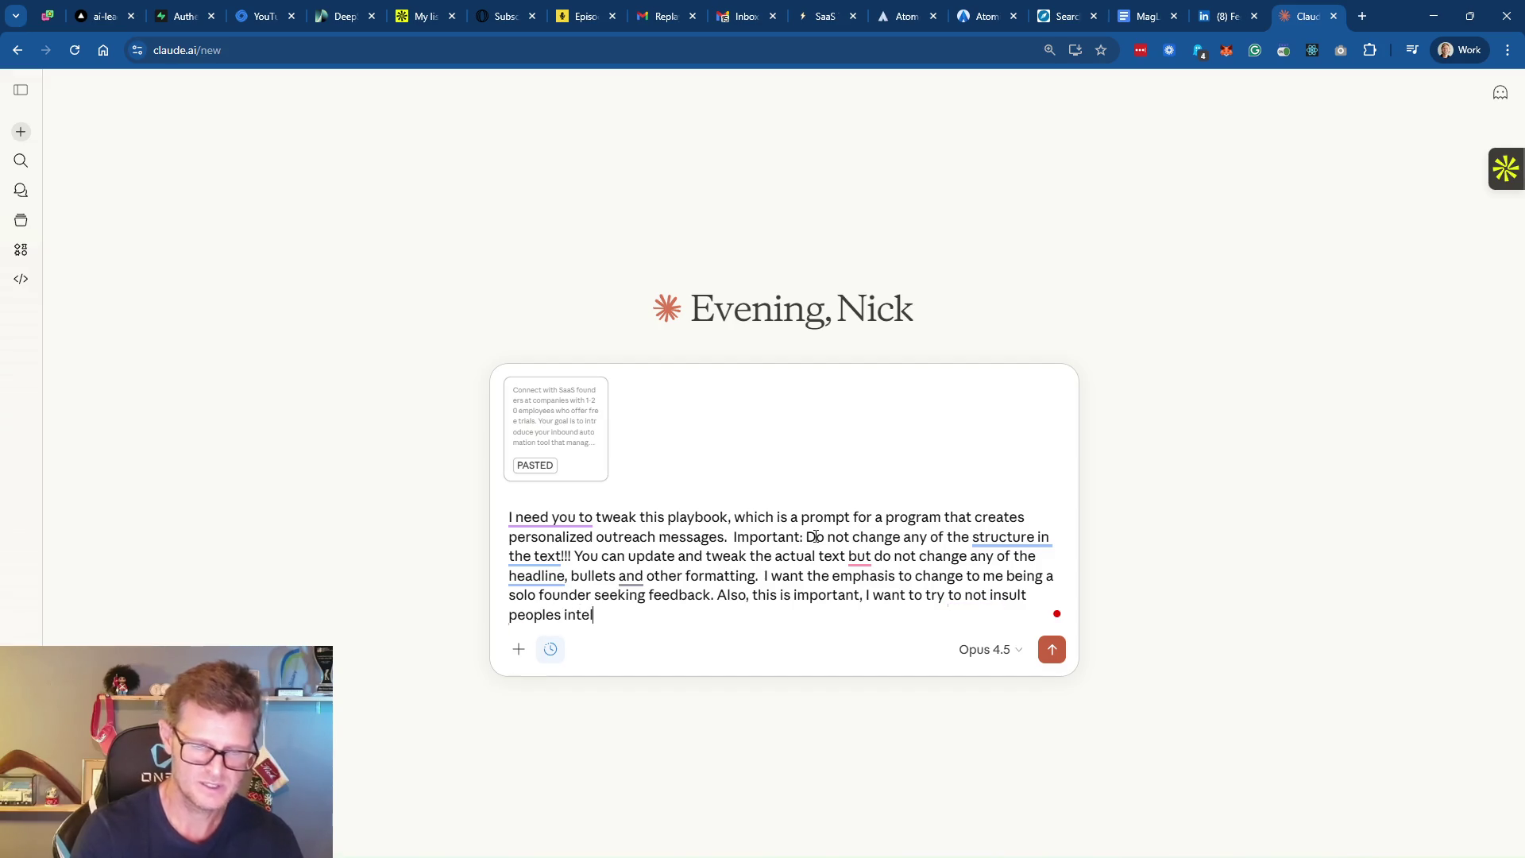
text(ligence by )
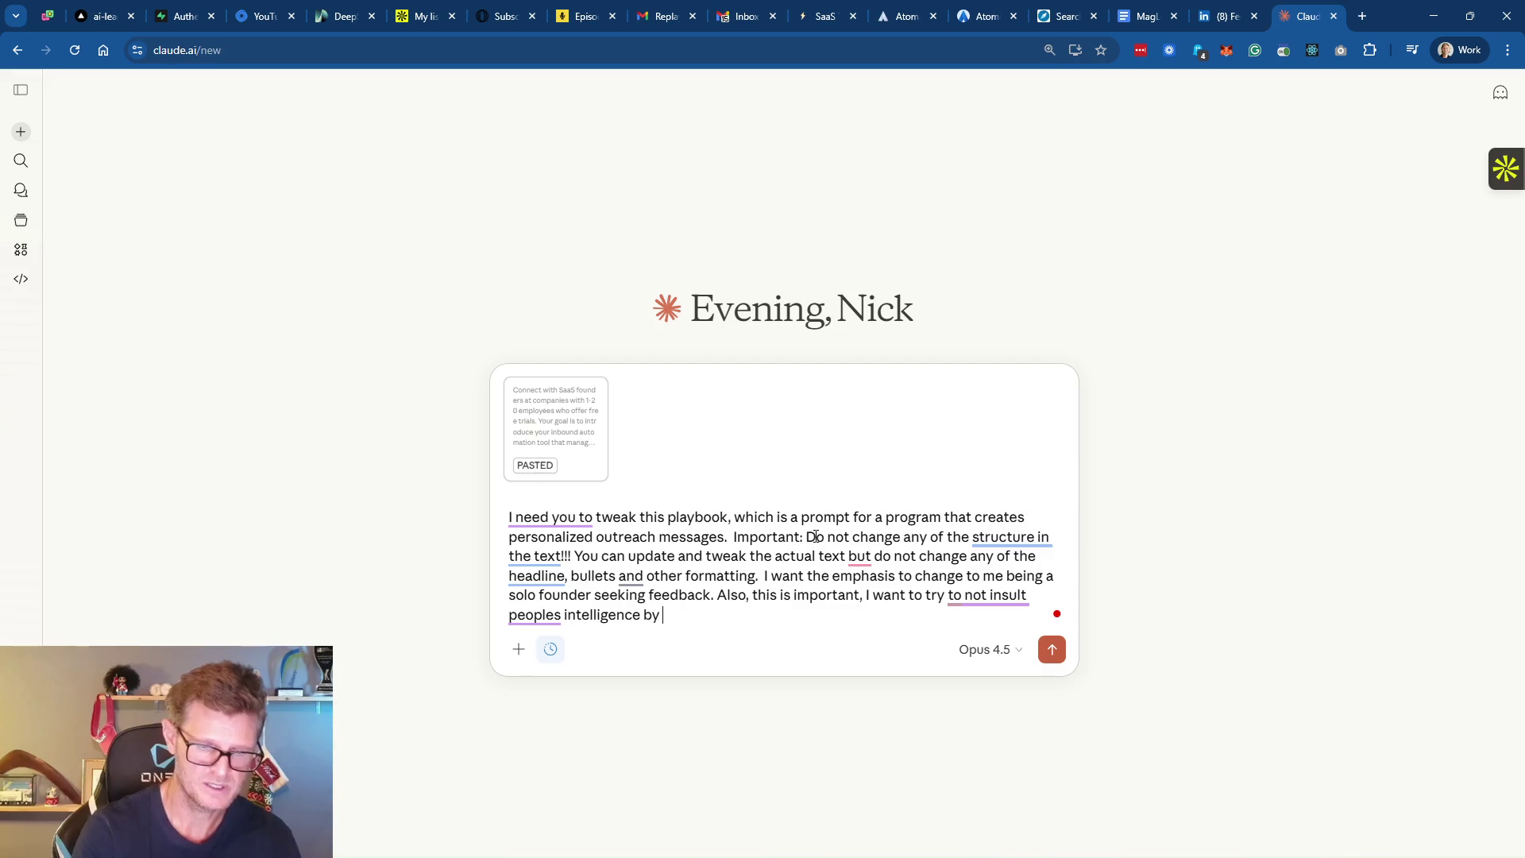
text(actually being )
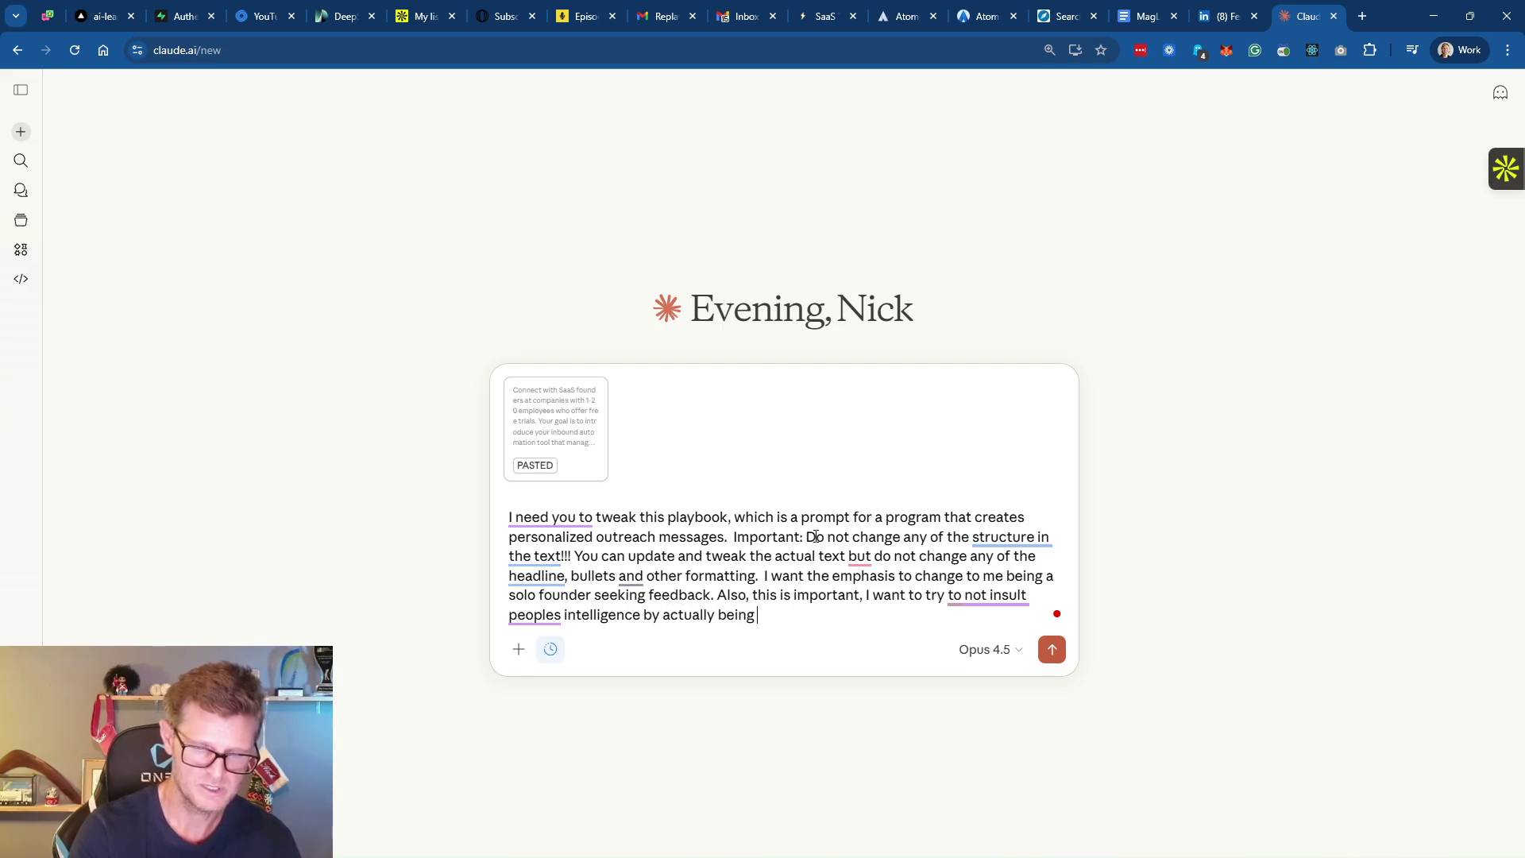
text(upfront about this message being )
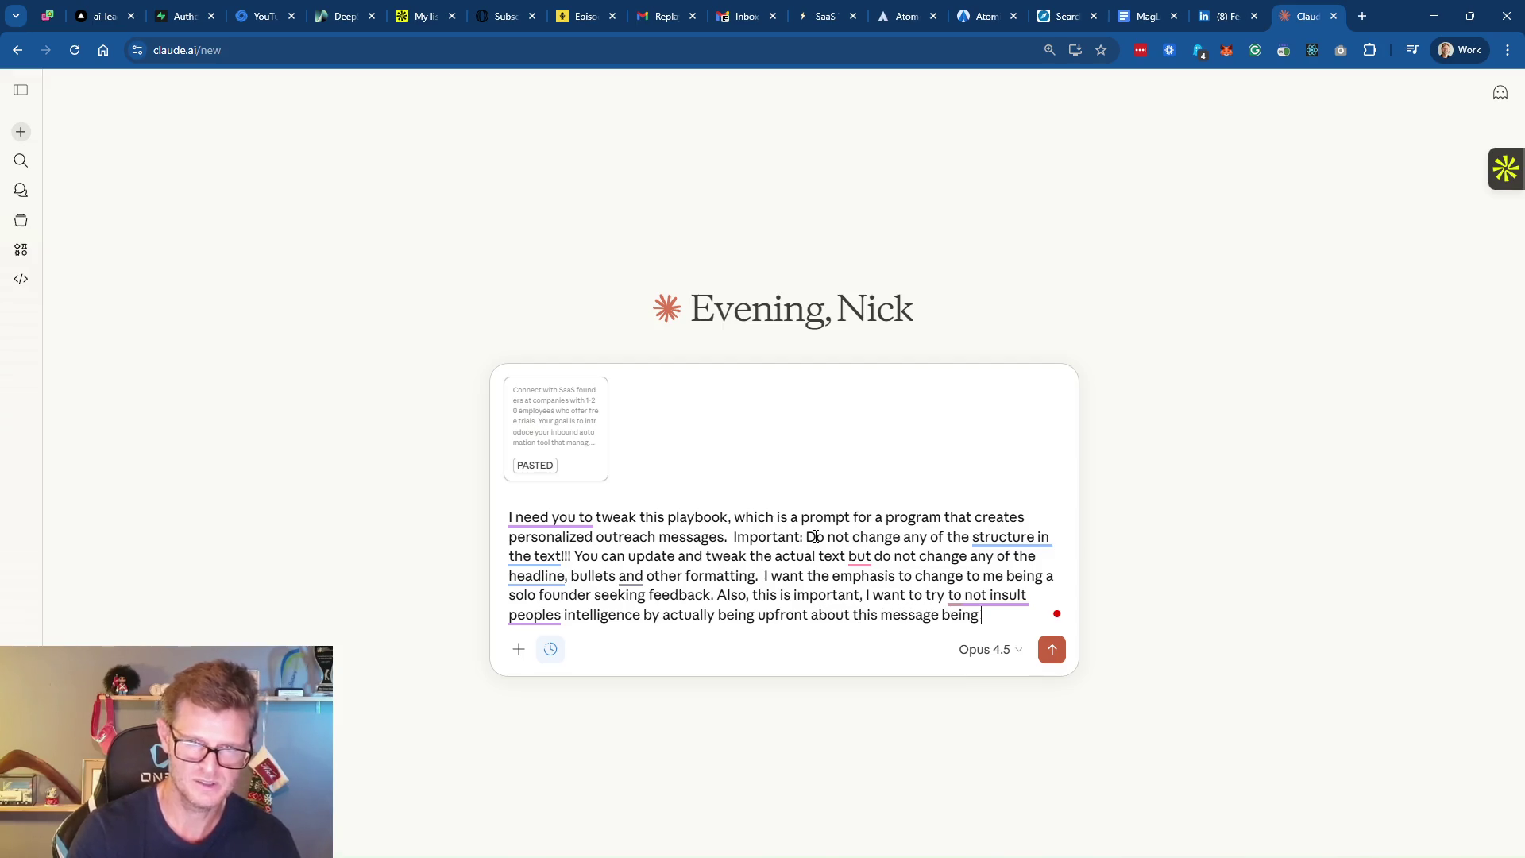
text(automa)
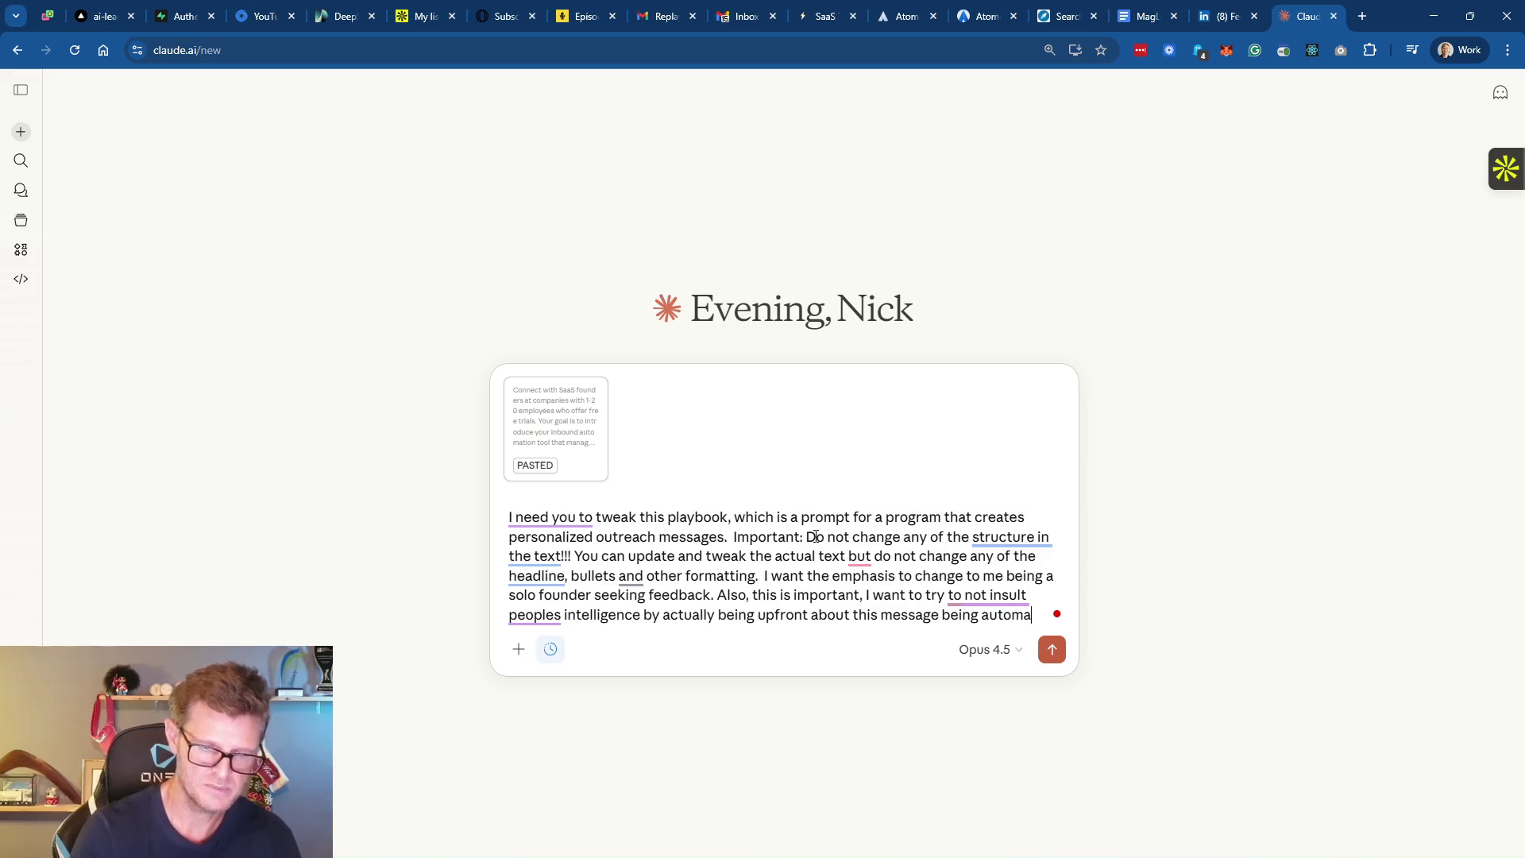
text(tically created)
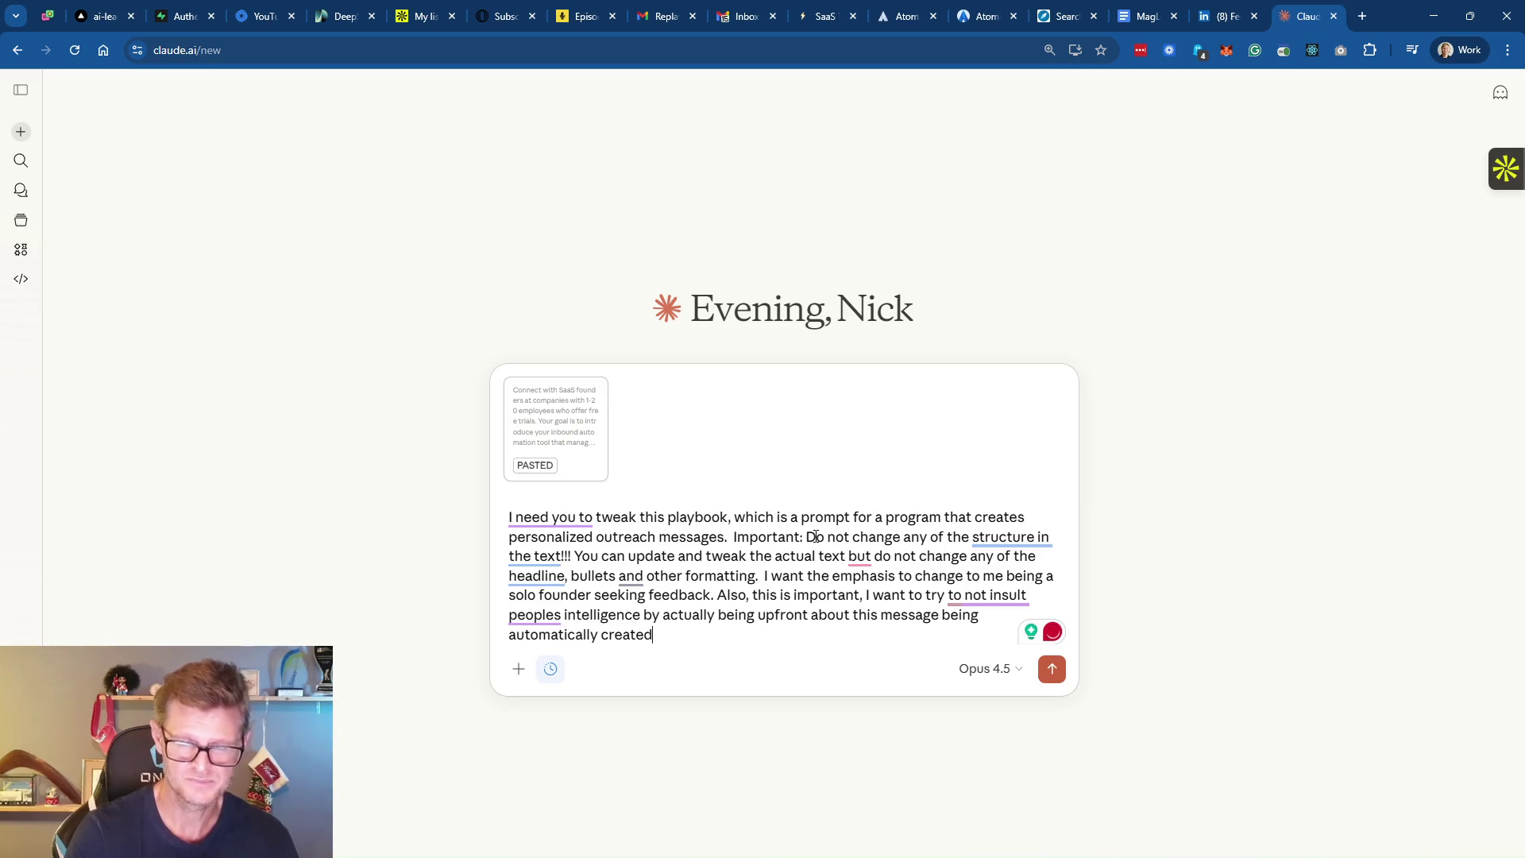
text( wi)
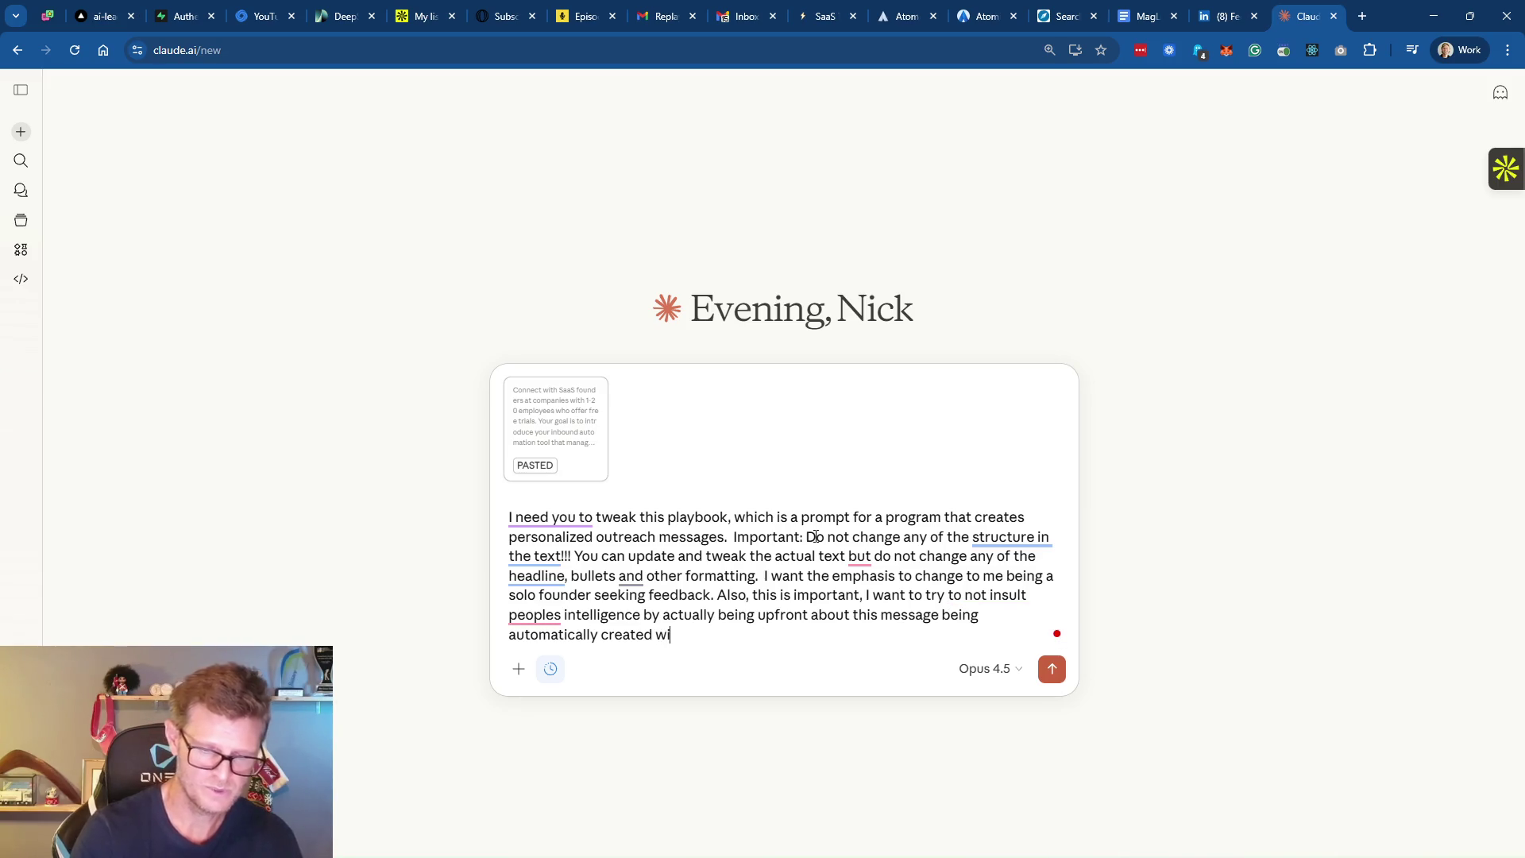
text(th the main pu)
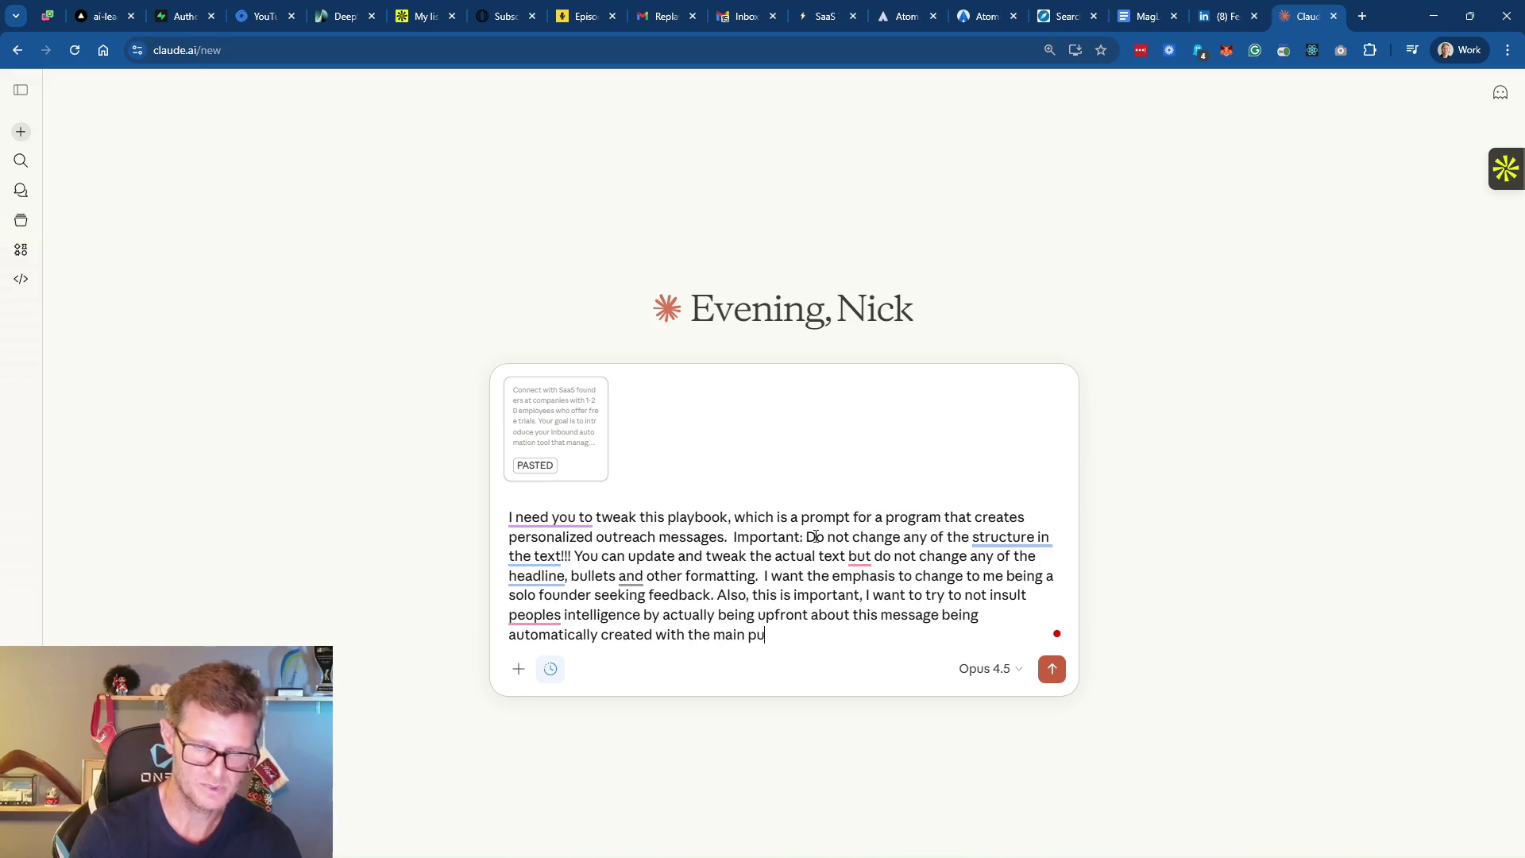
text(rpose of)
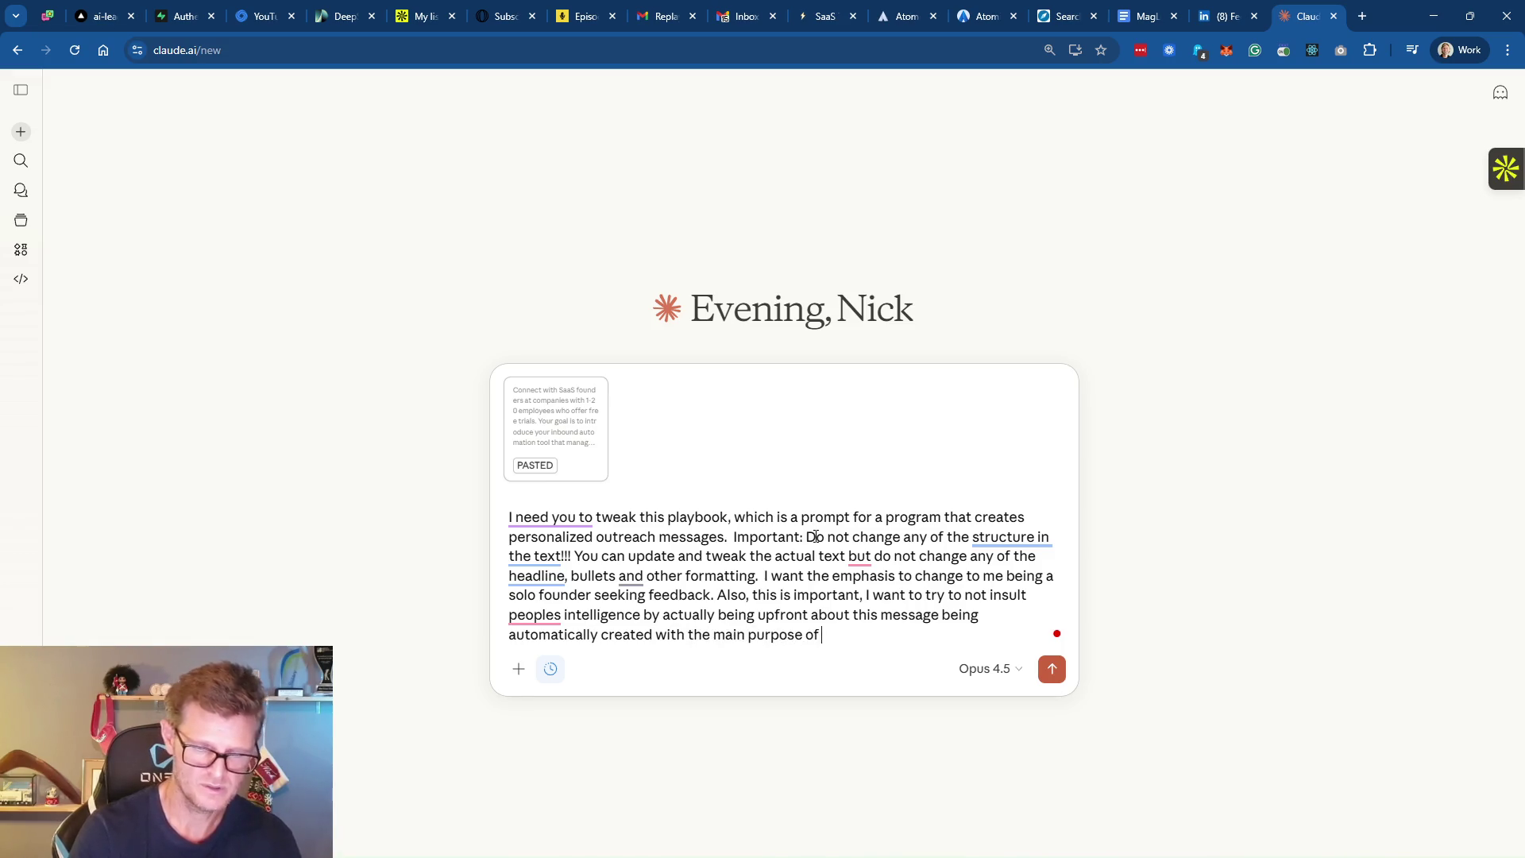
text( trying to)
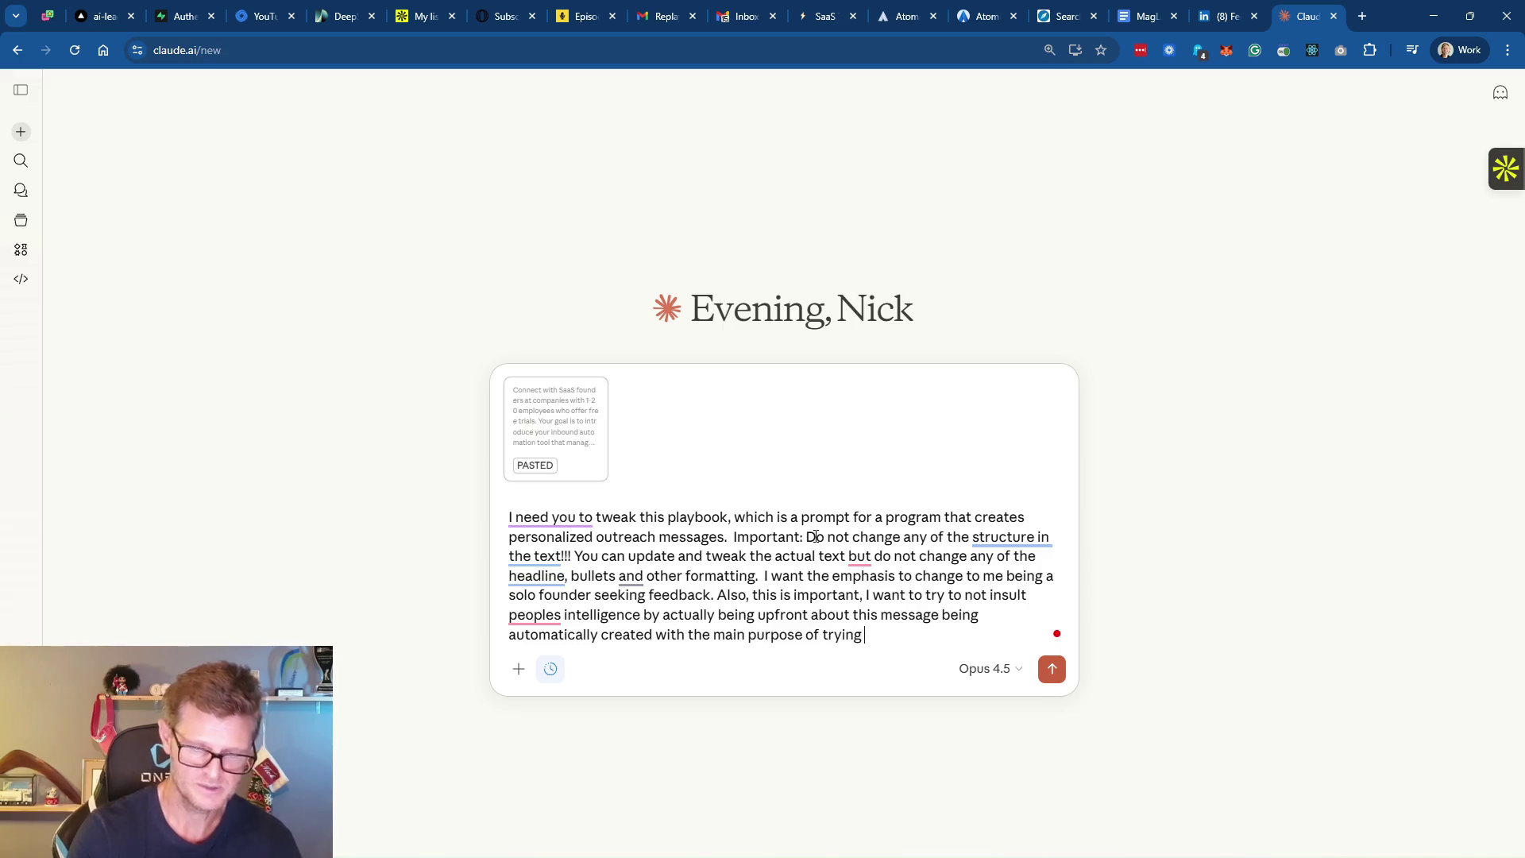
key(ctrl+BackSpace)
key(ctrl+BackSpace)
text(sharing a new tool I truly believe they will find valuable.)
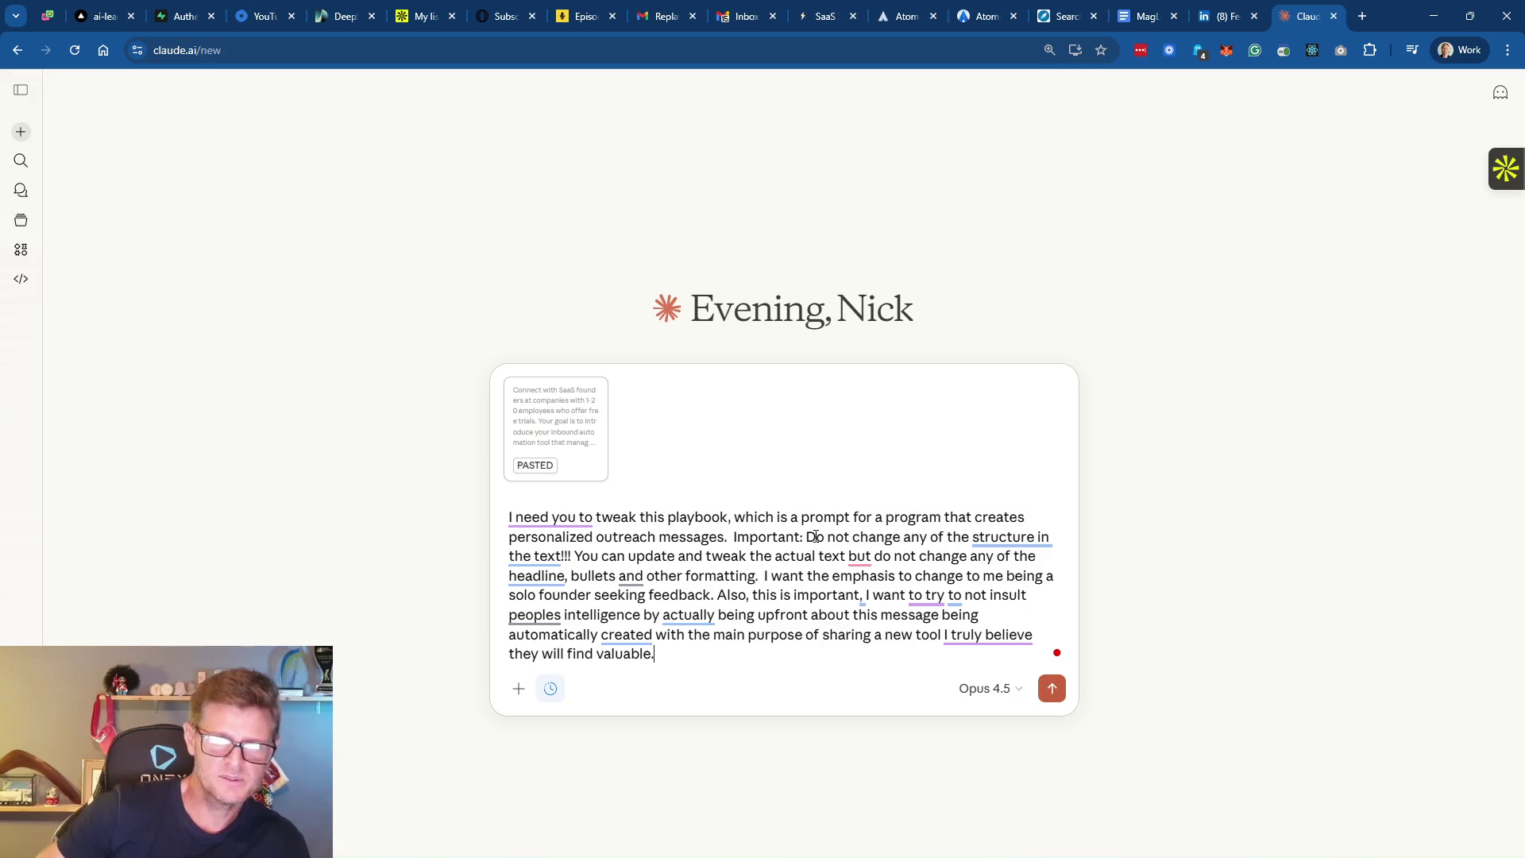
State that nothing is being sold and you are genuinely seeking feedback
text(I am NOT sell)
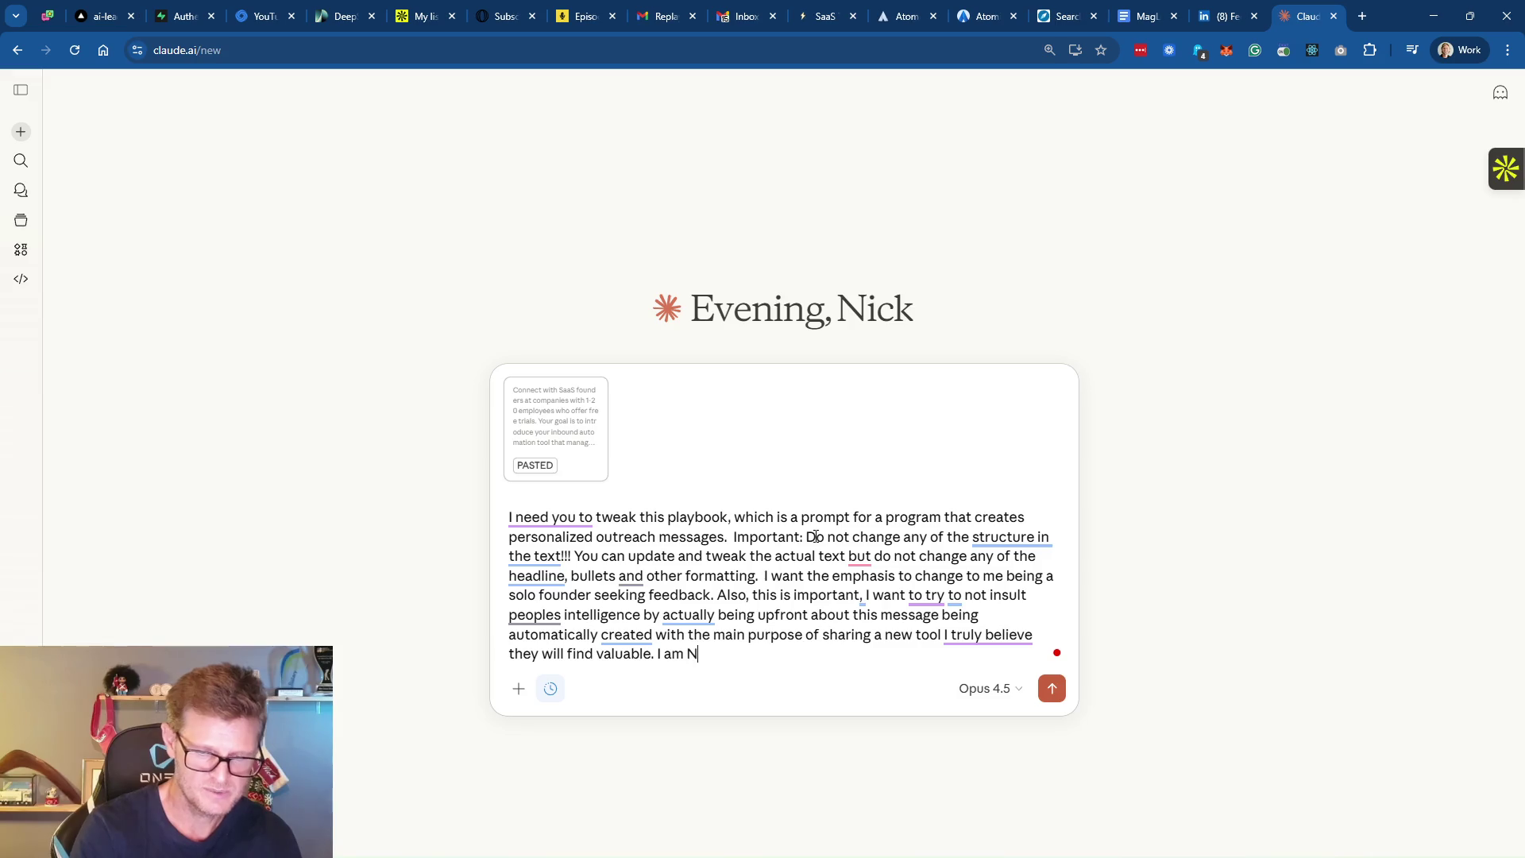
text(ing )
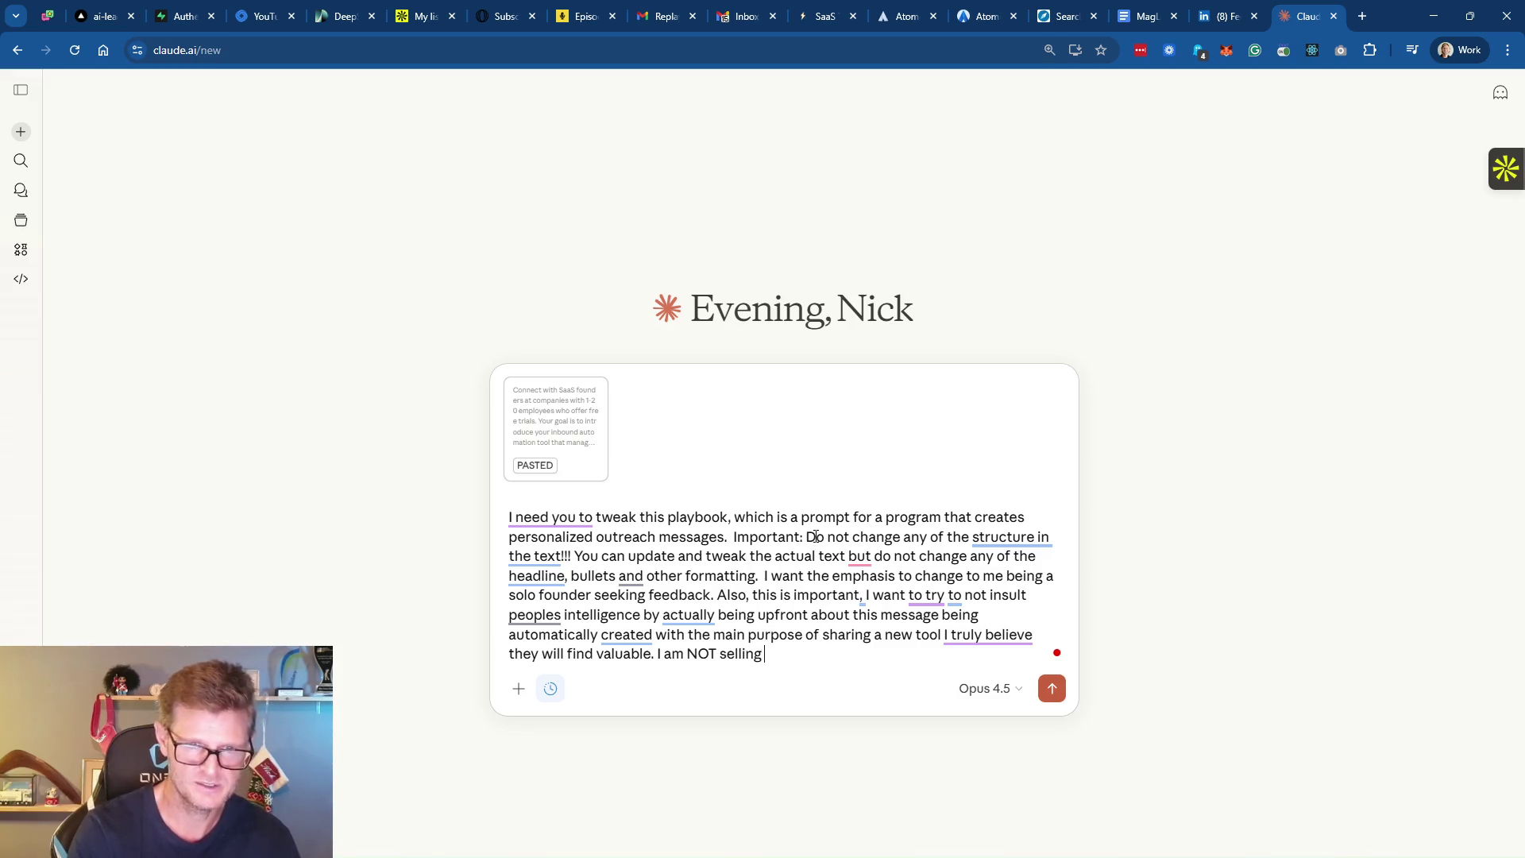
text(anything in the)
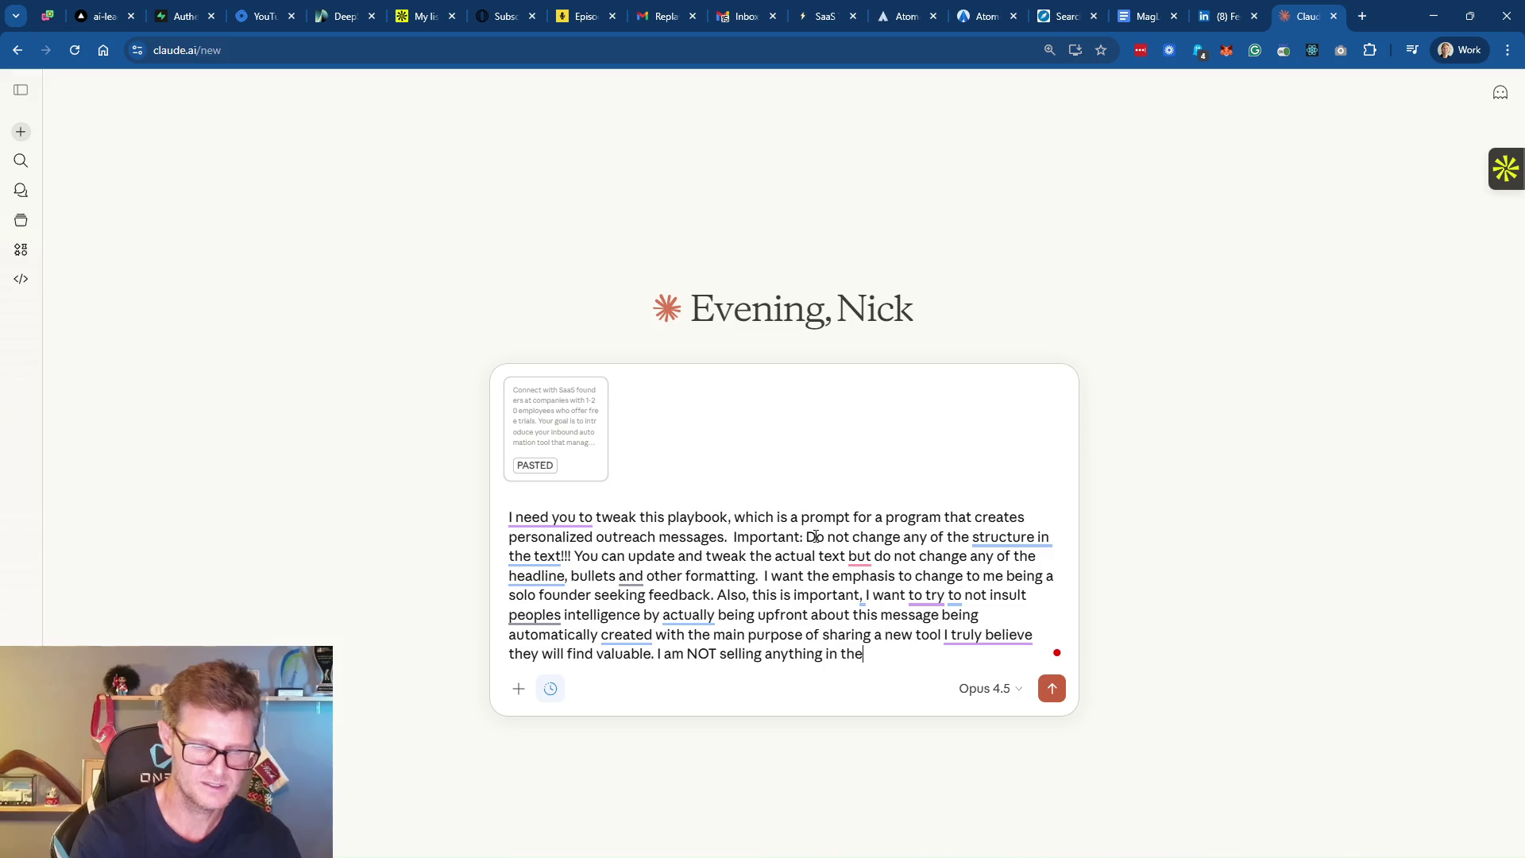
text(se messages)
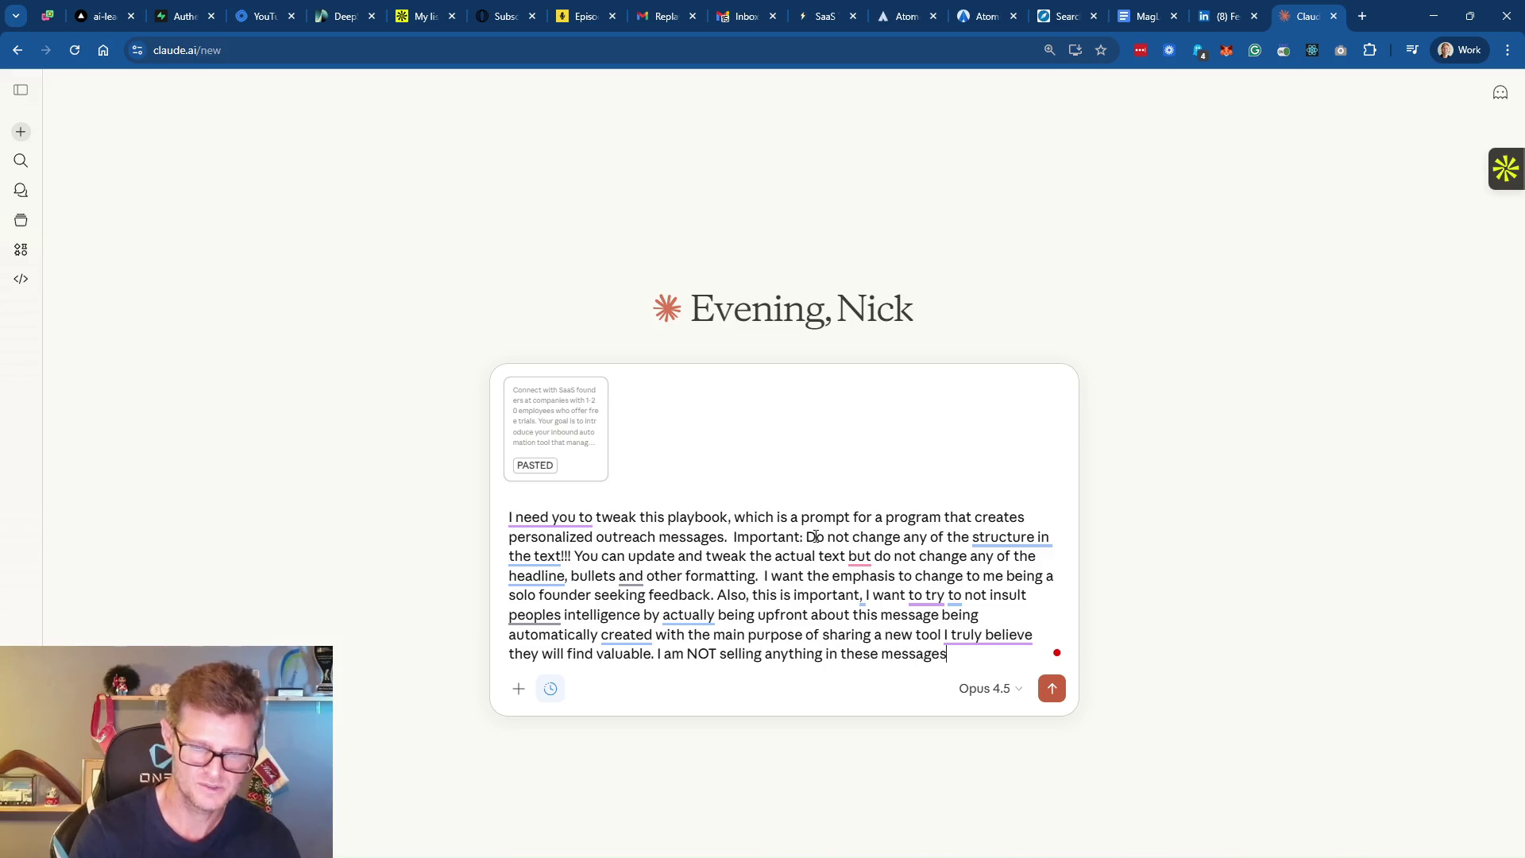
text(, but gen)
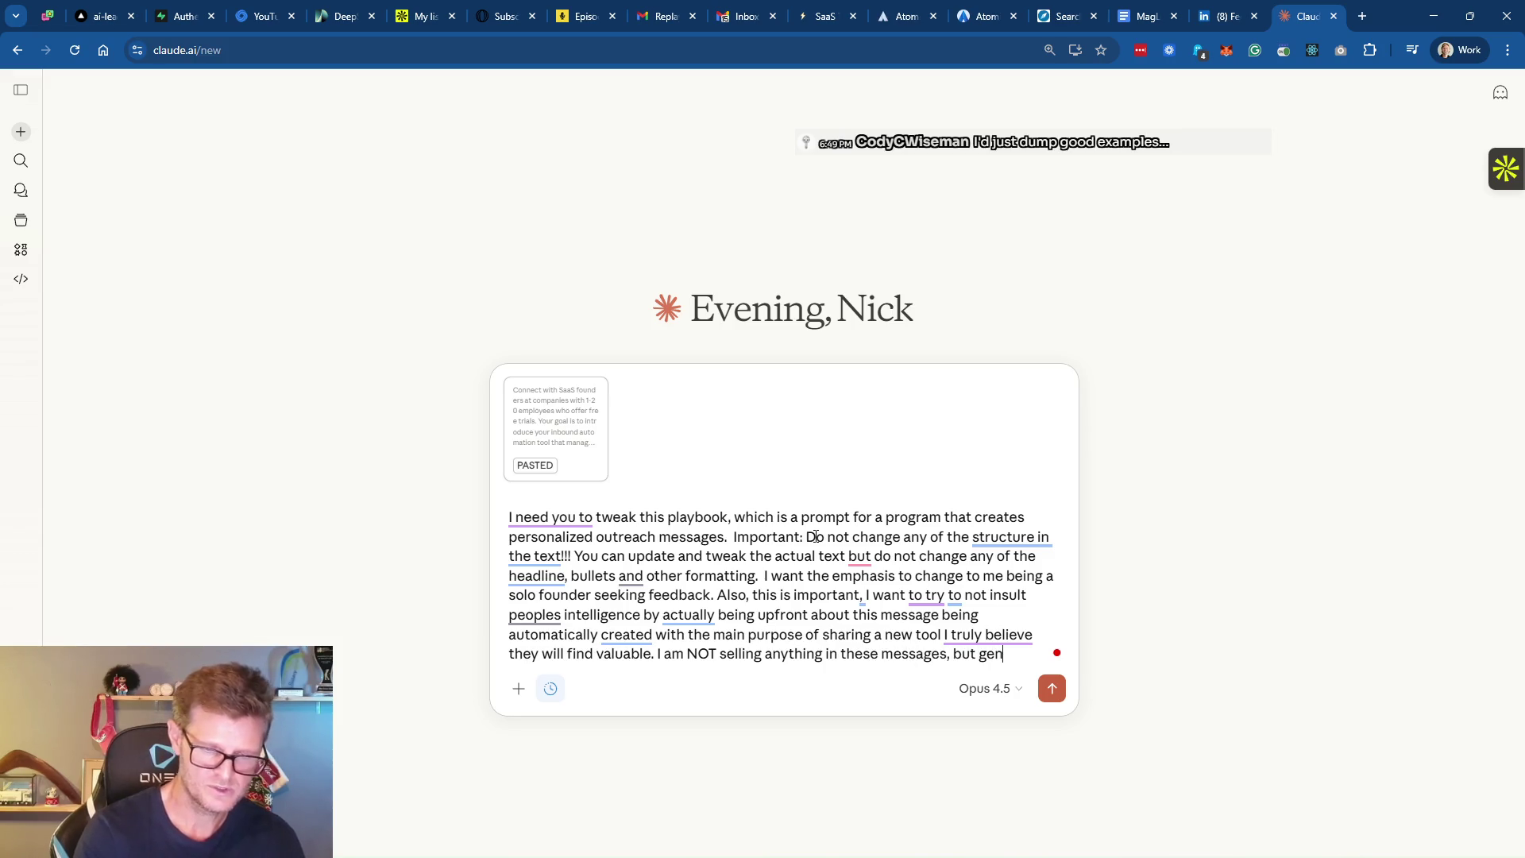
text(uinley)
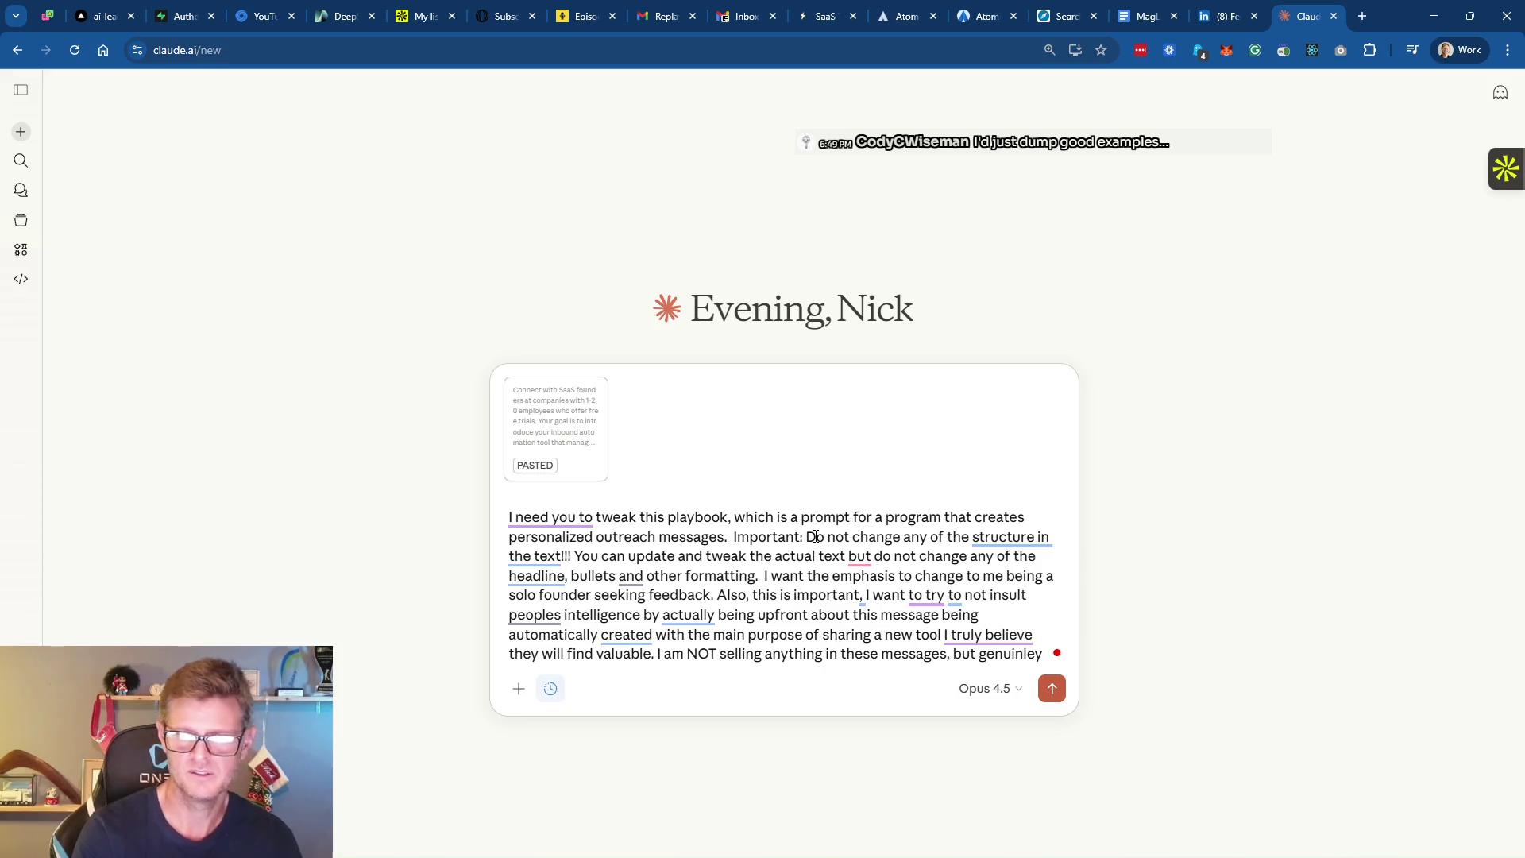
key(BackSpace)
key(BackSpace)
key(BackSpace)
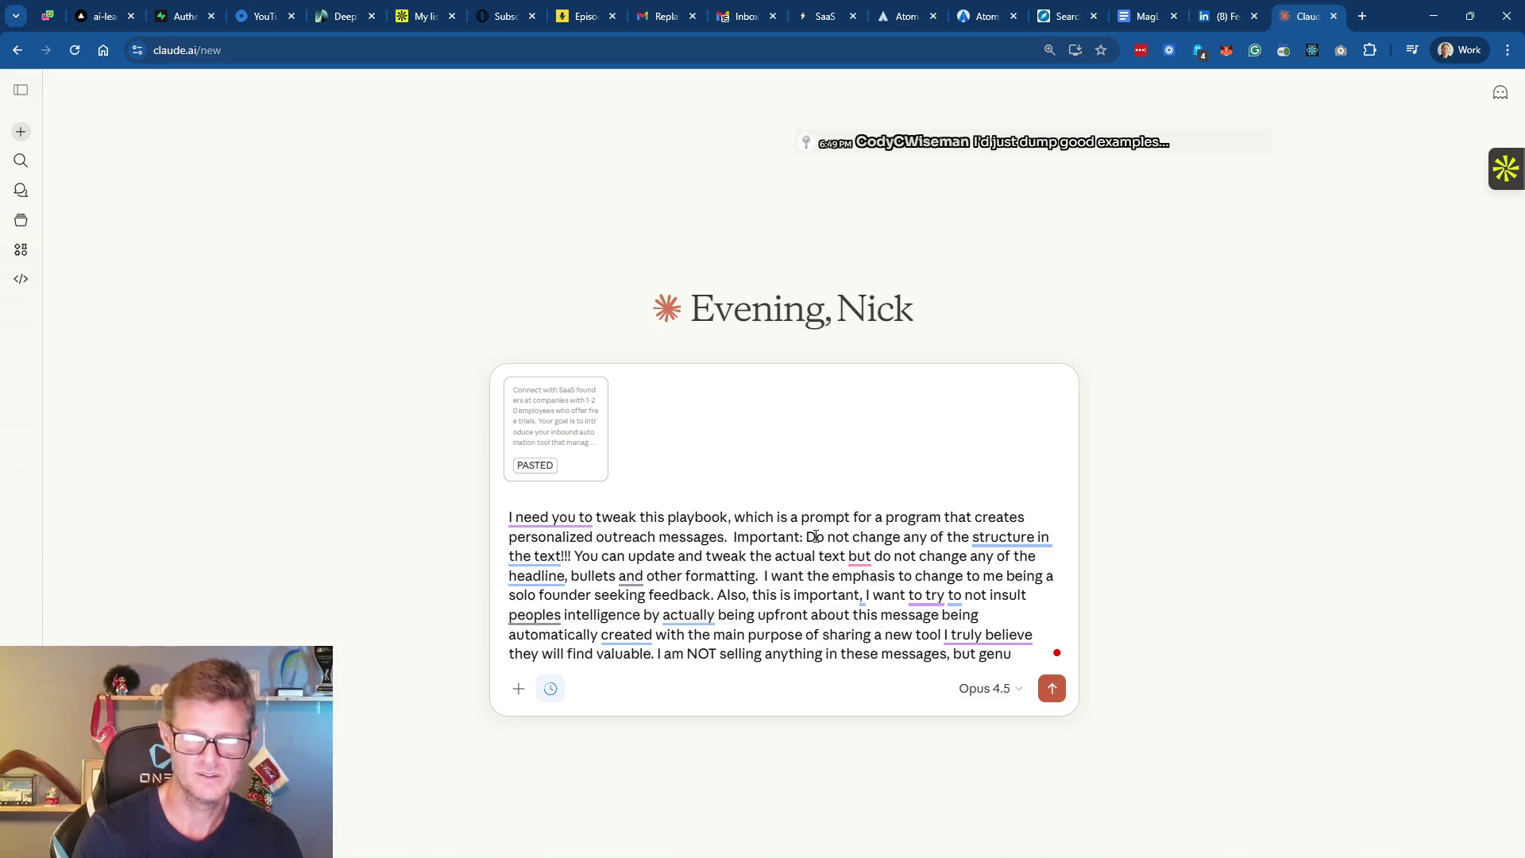
text(in)
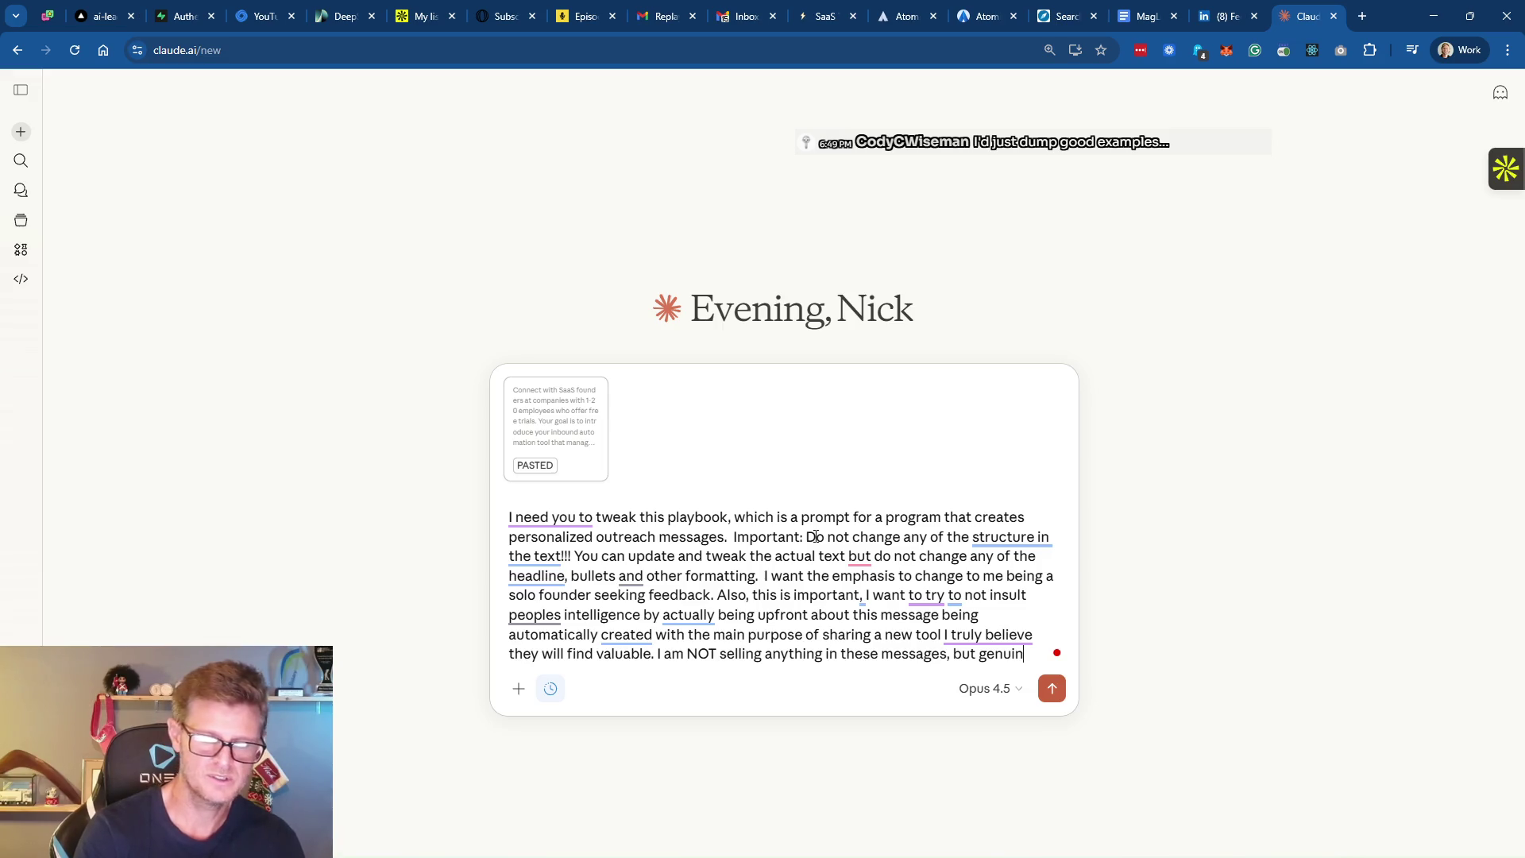
text(ely)
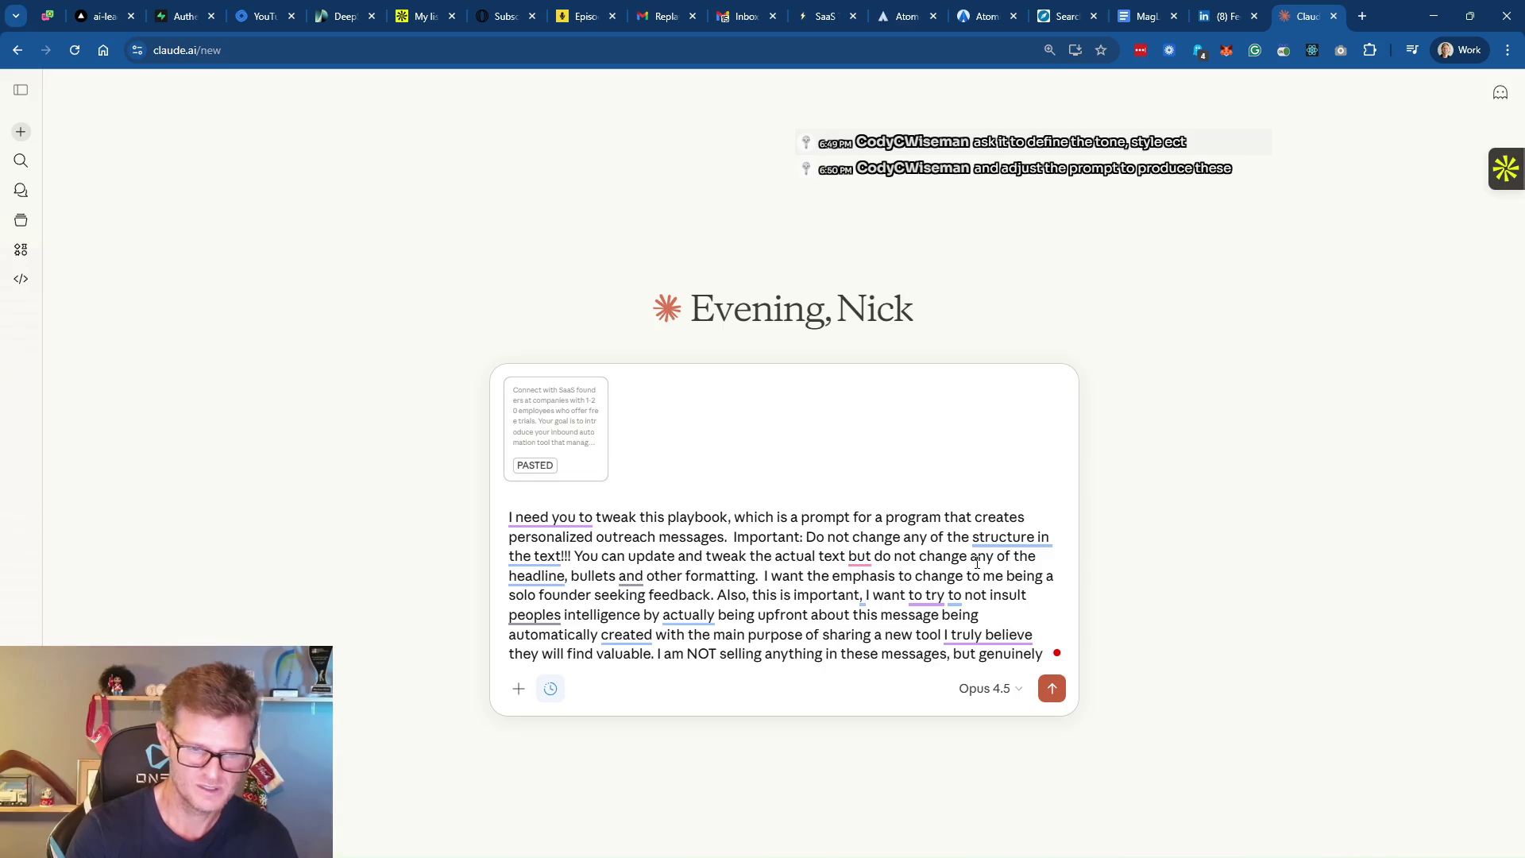
text(seeing fe)
text(edback on)
text( software I)
text( believe)
key(BackSpace)
key(BackSpace)
key(BackSpace)
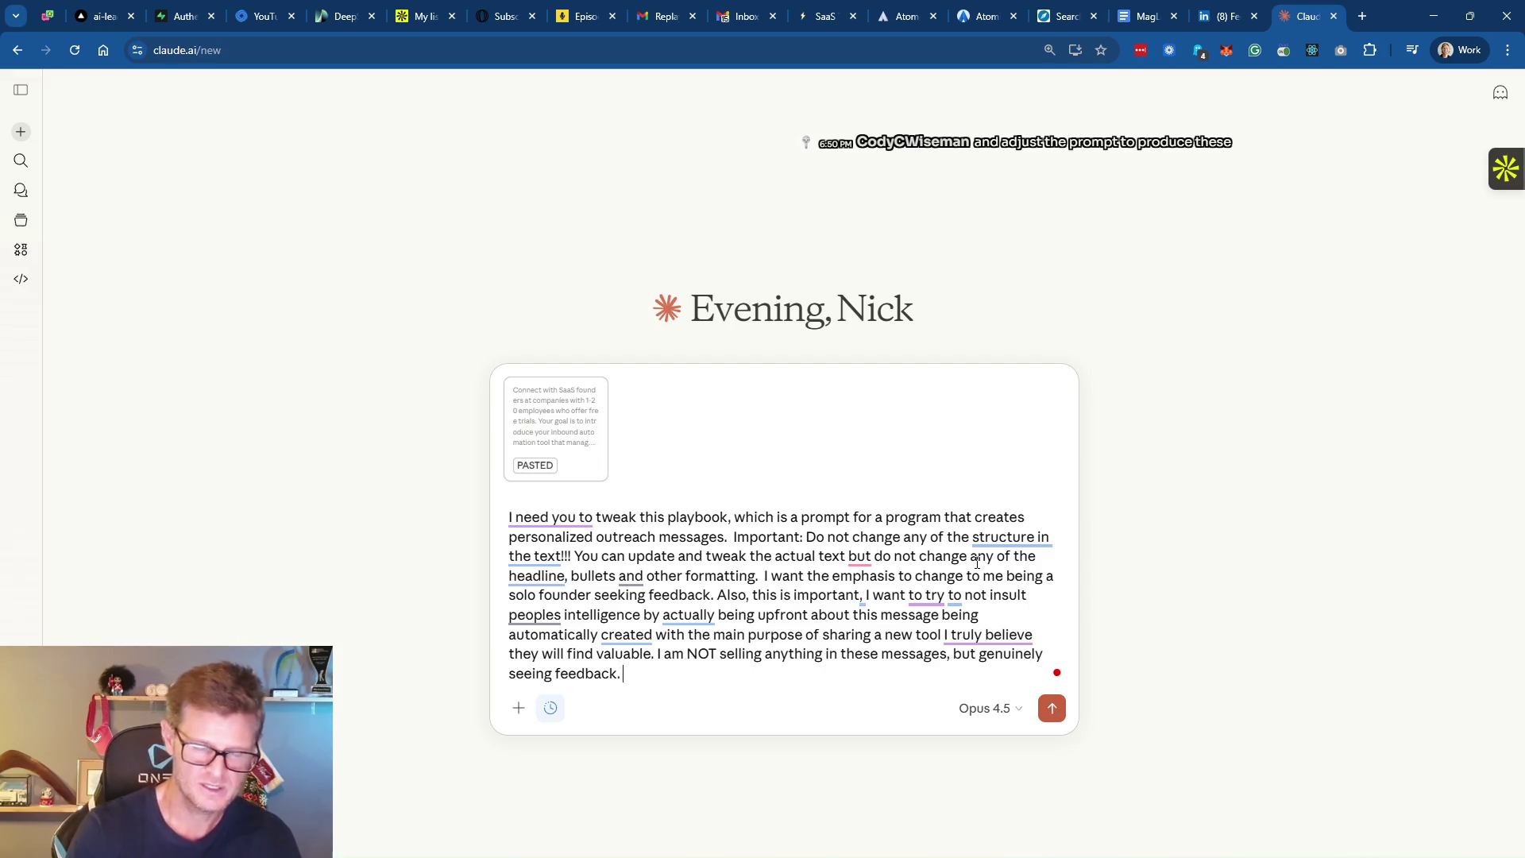
Ask Claude for 5 clarifying questions before it starts, then send the prompt
text(Before youi start)
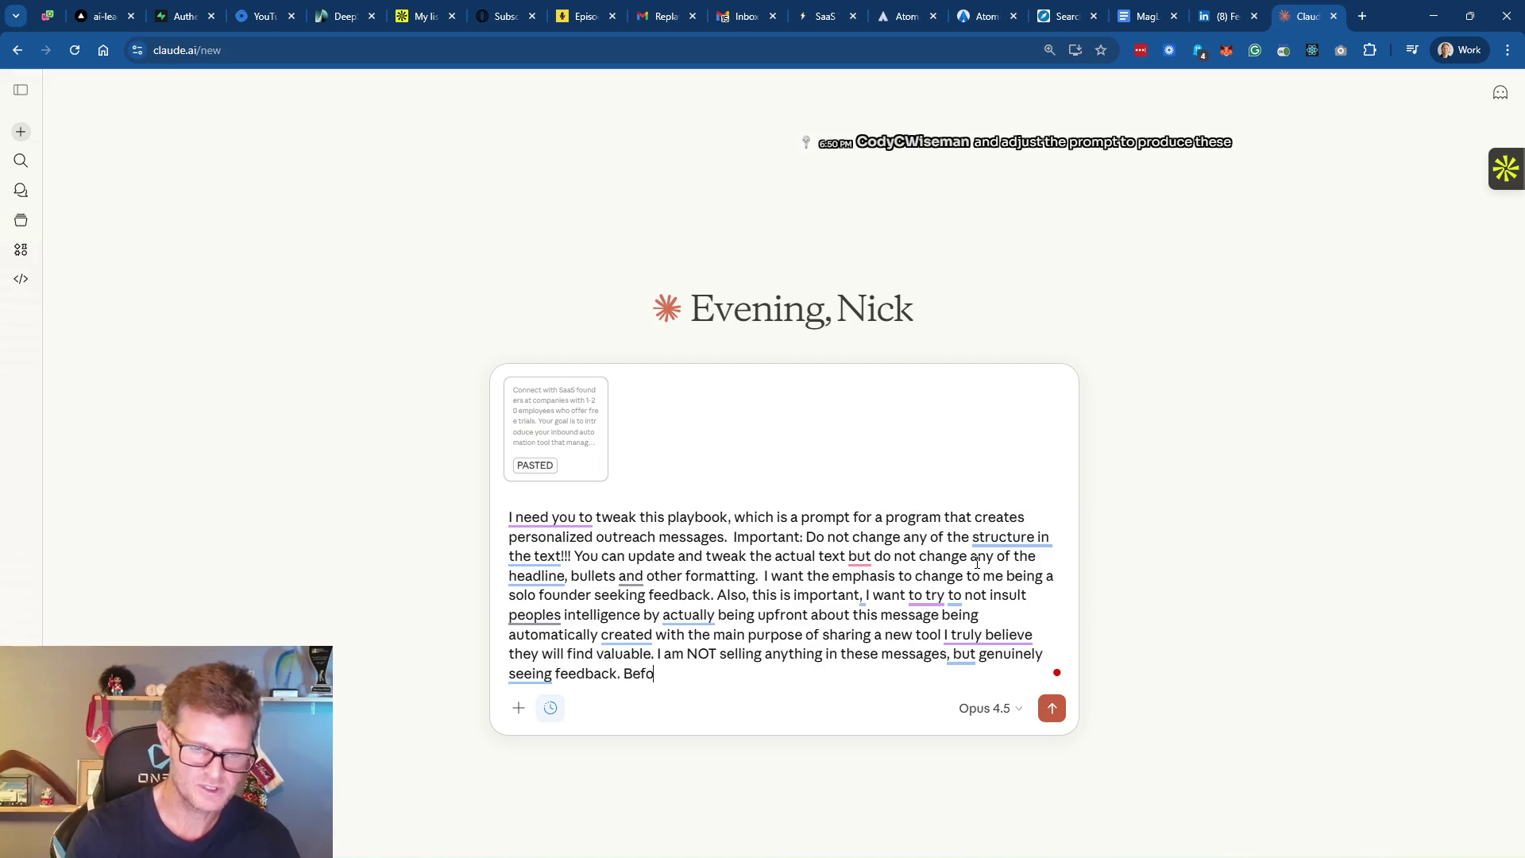
key(BackSpace)
key(BackSpace)
key(BackSpace)
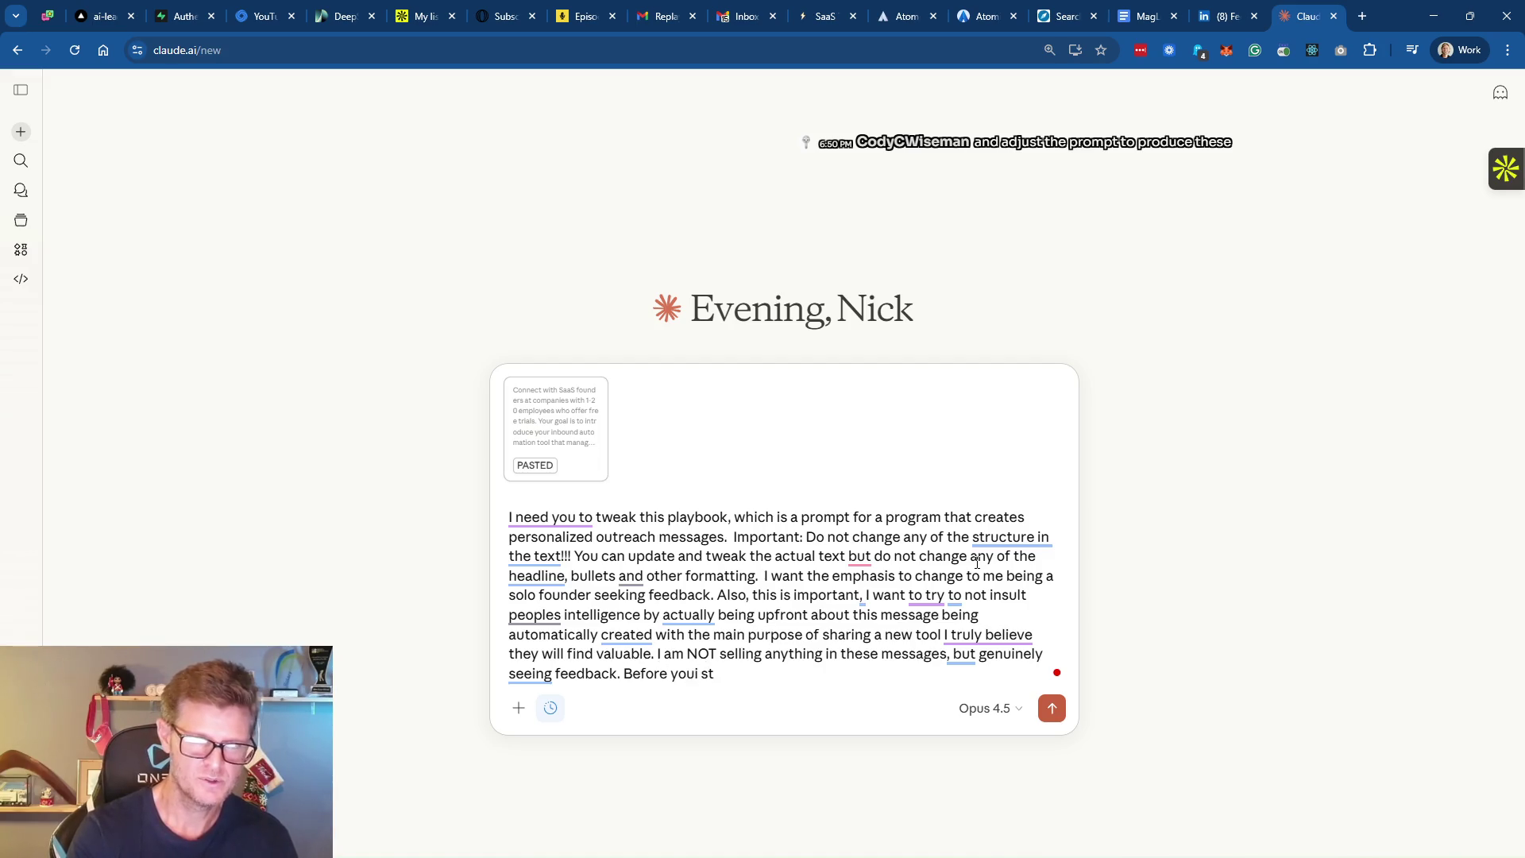
text(start)
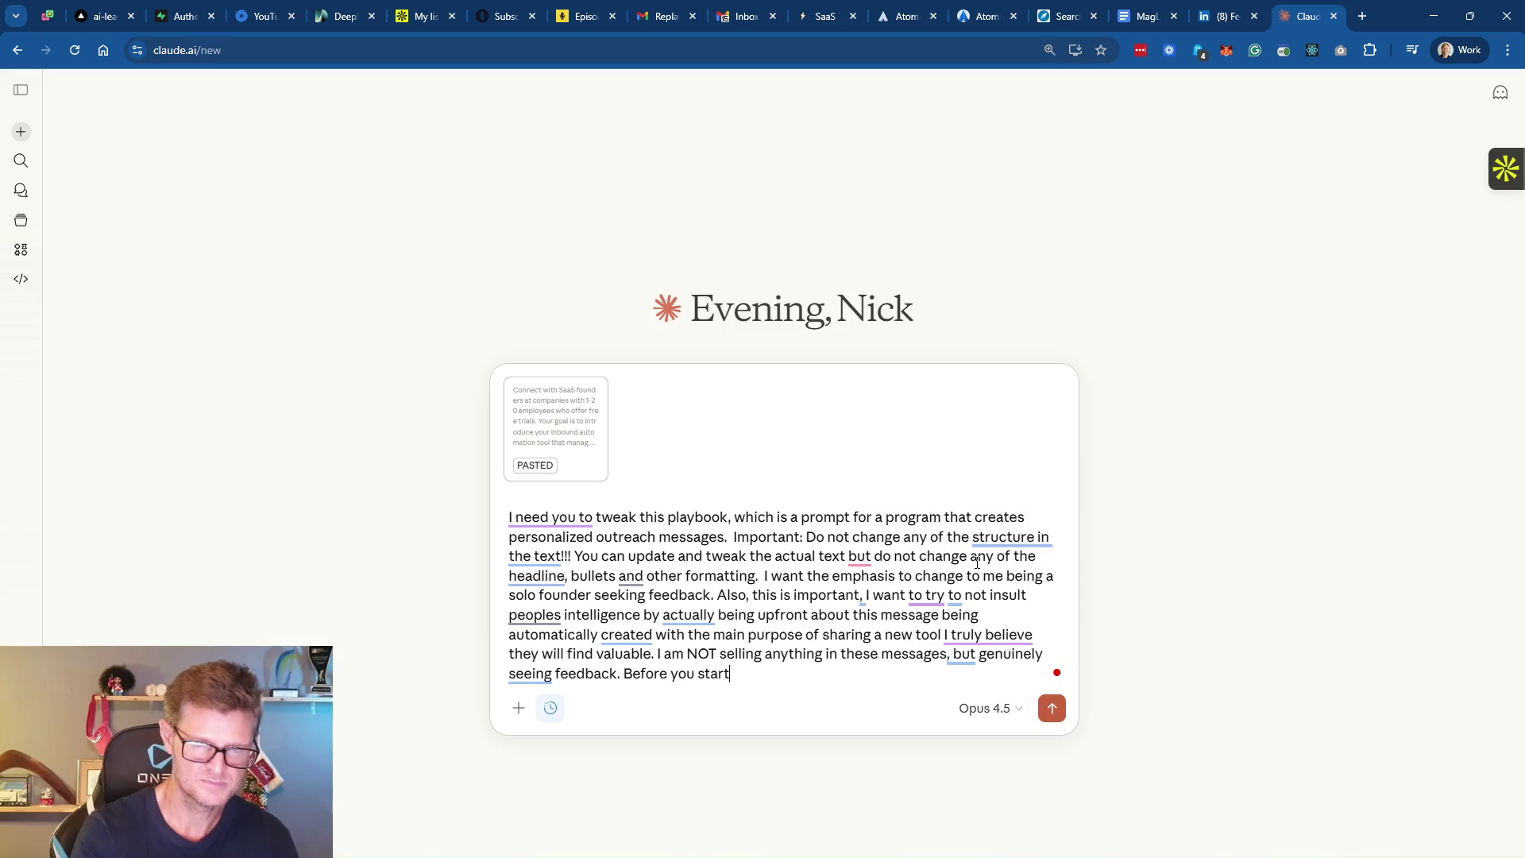
text( ask me 5 cla)
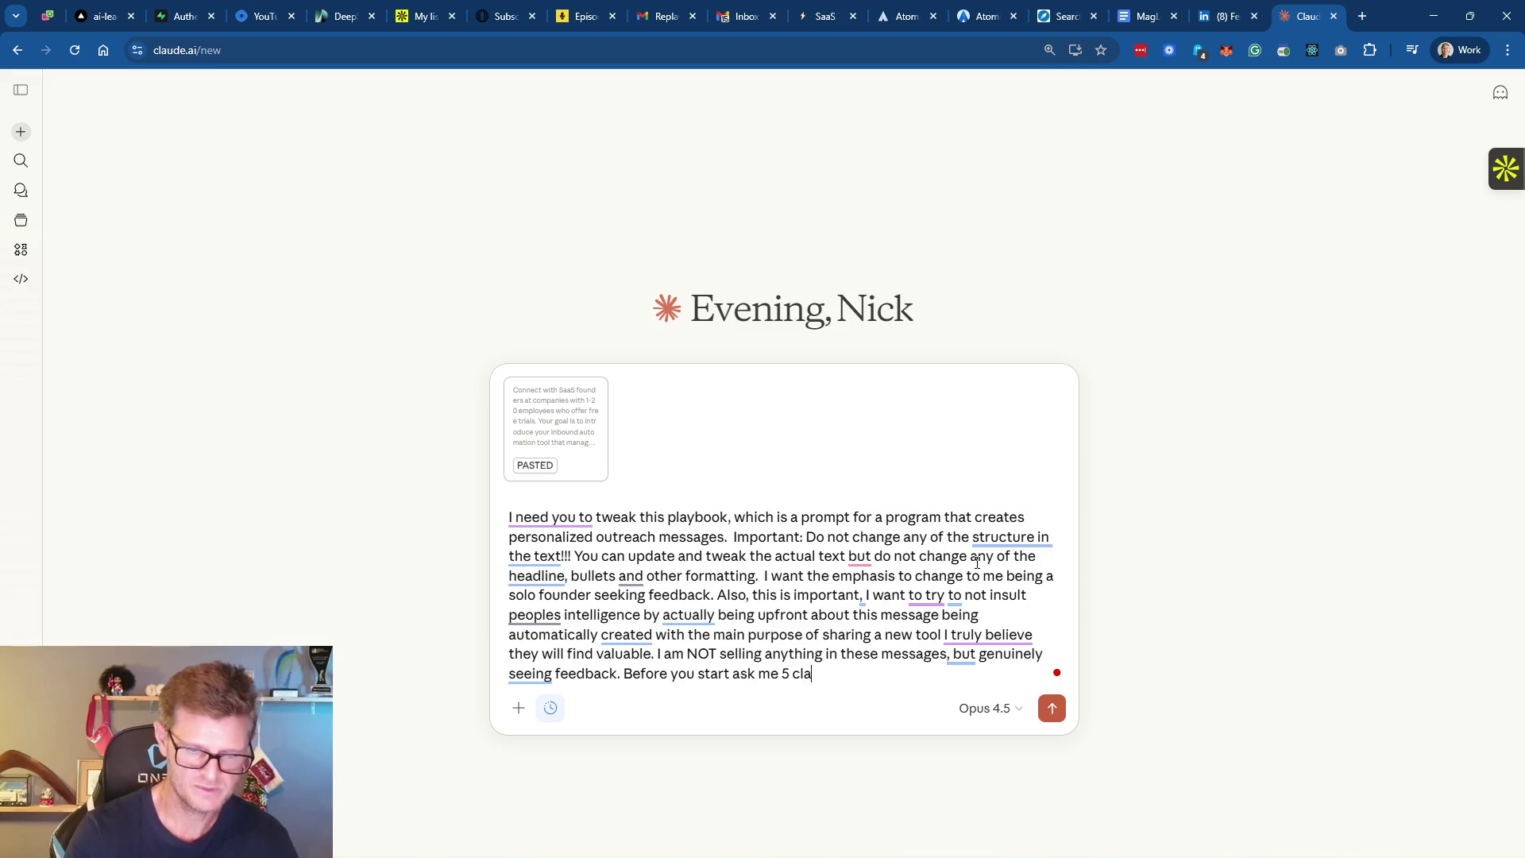
text(rifying questions!)
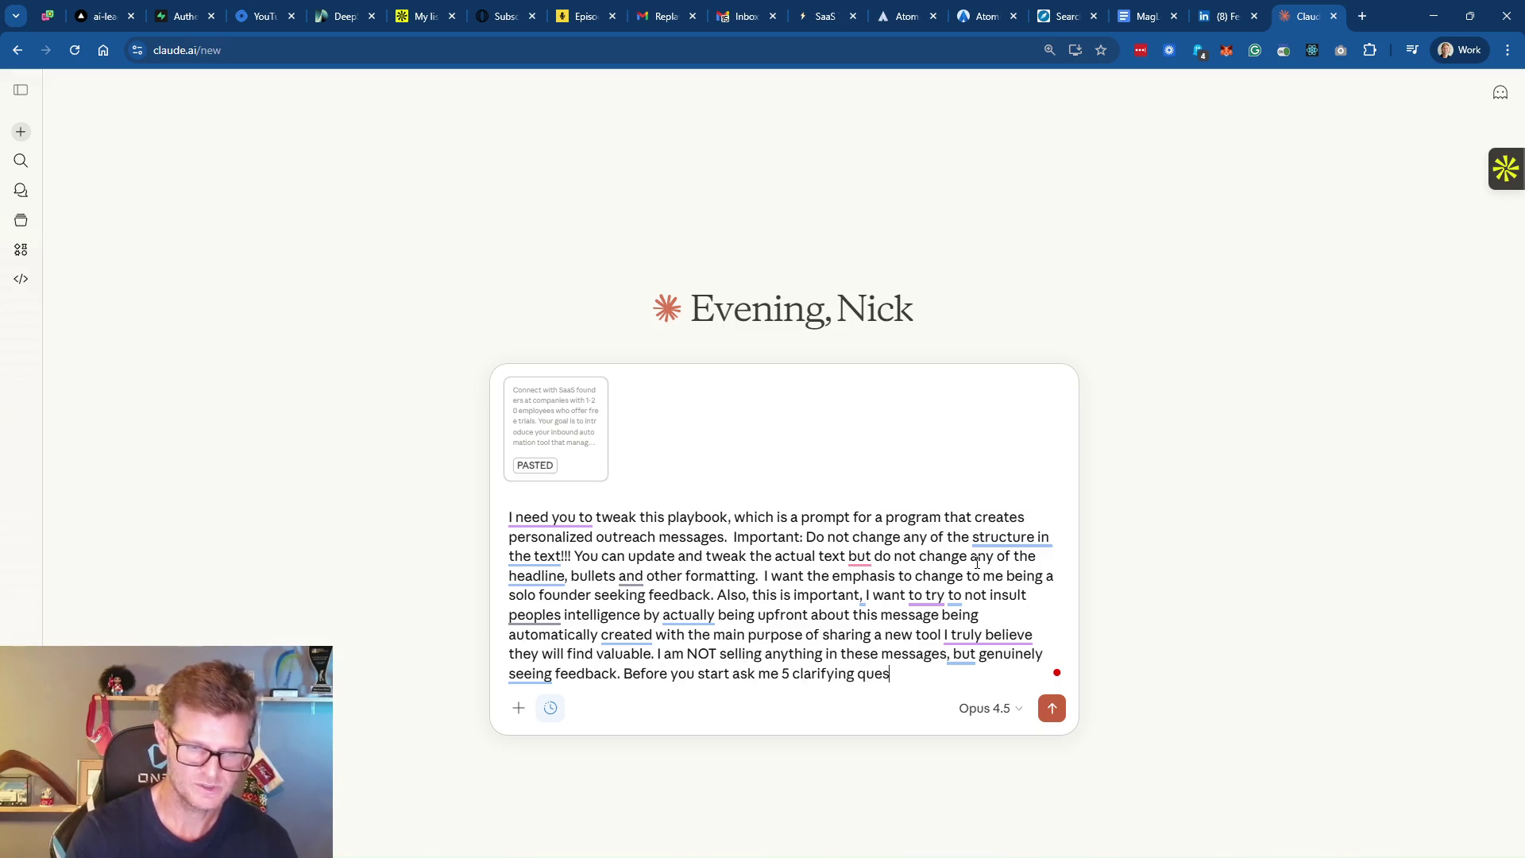
key(Return)
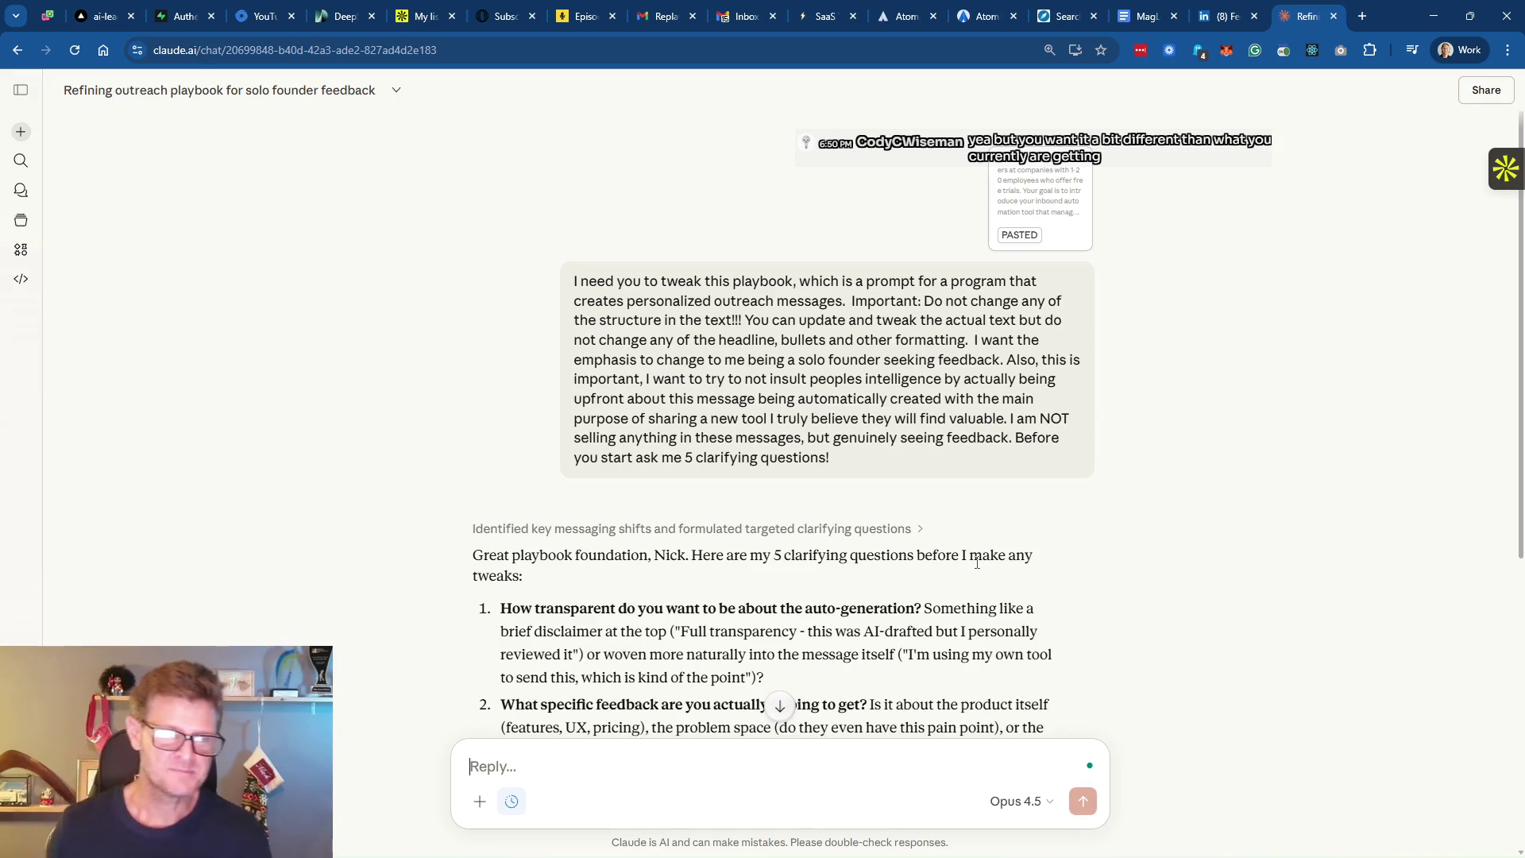
Scroll through Claude's reply to read all five clarifying questions about the playbook
scroll(976, 562, down, 5)
scroll(826, 348, up, 3)
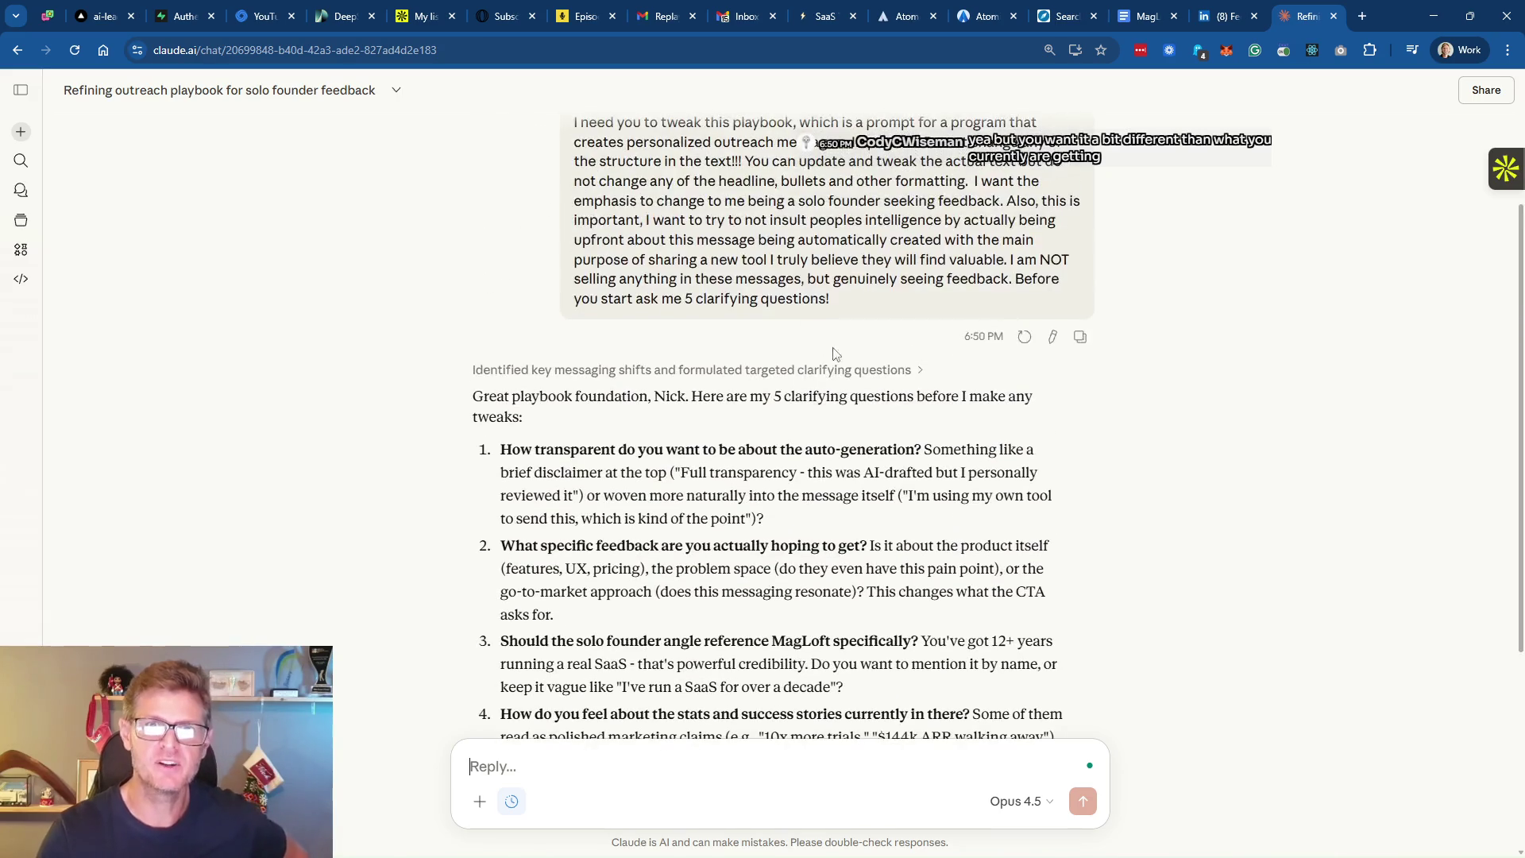
scroll(802, 449, down, 1)
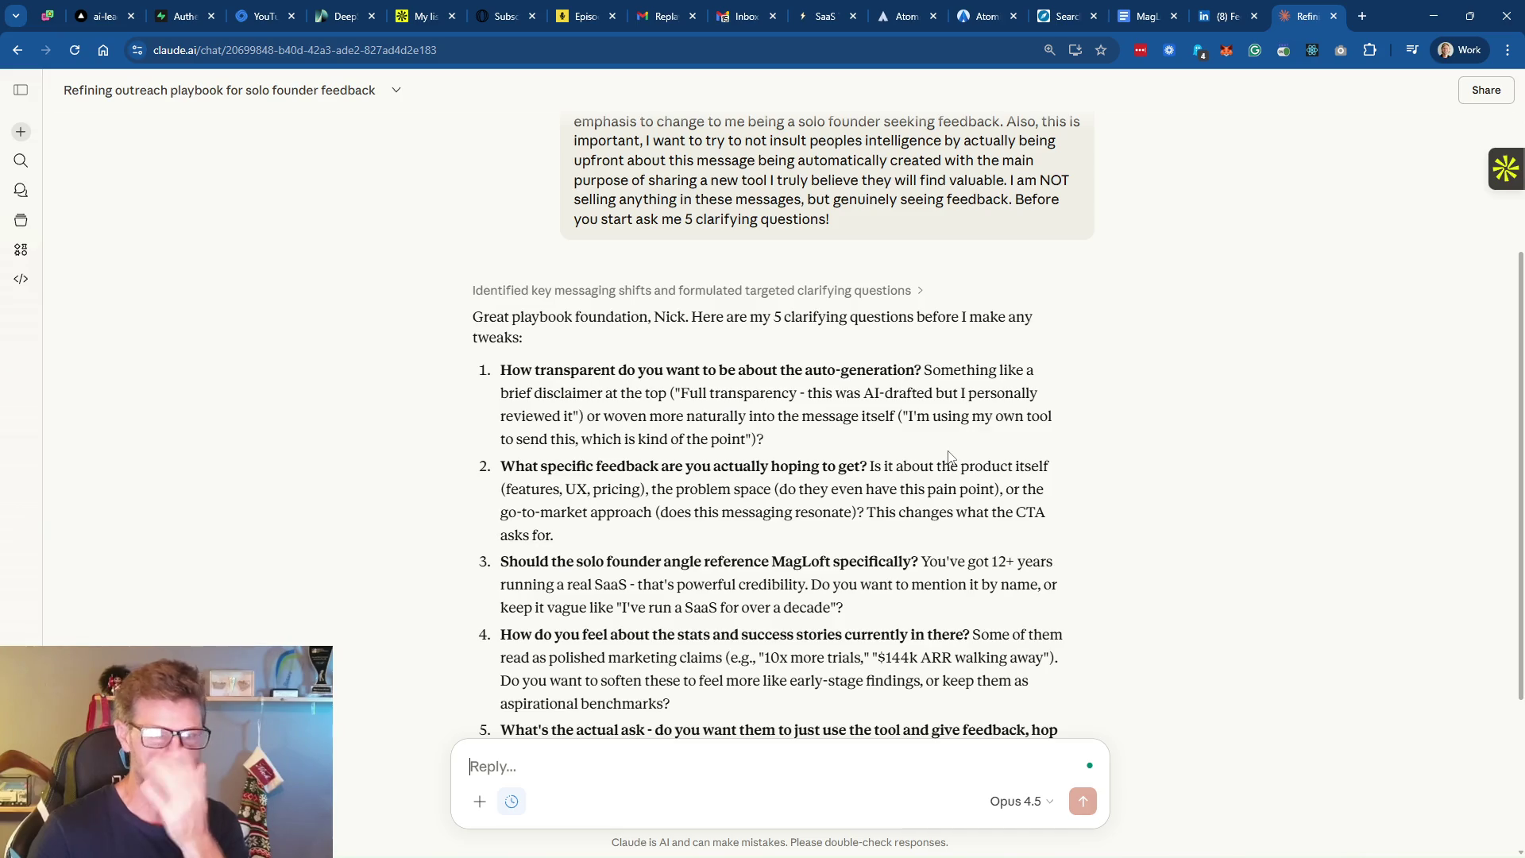
Search Windows for 'flow' and launch the Wispr Flow dictation app
mouse_move(254, 856)
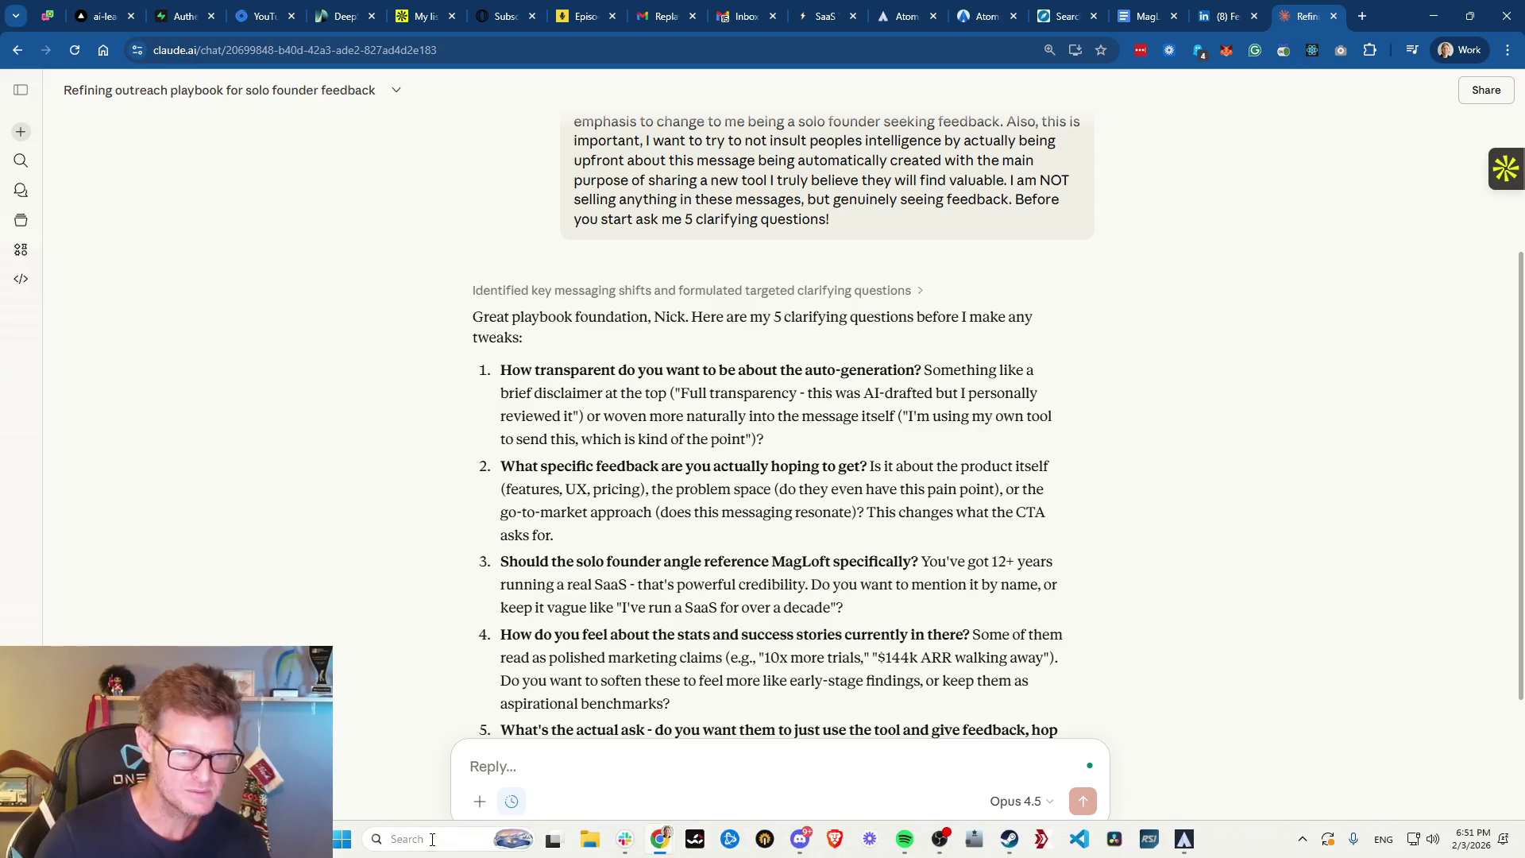
click(431, 840)
text(flow)
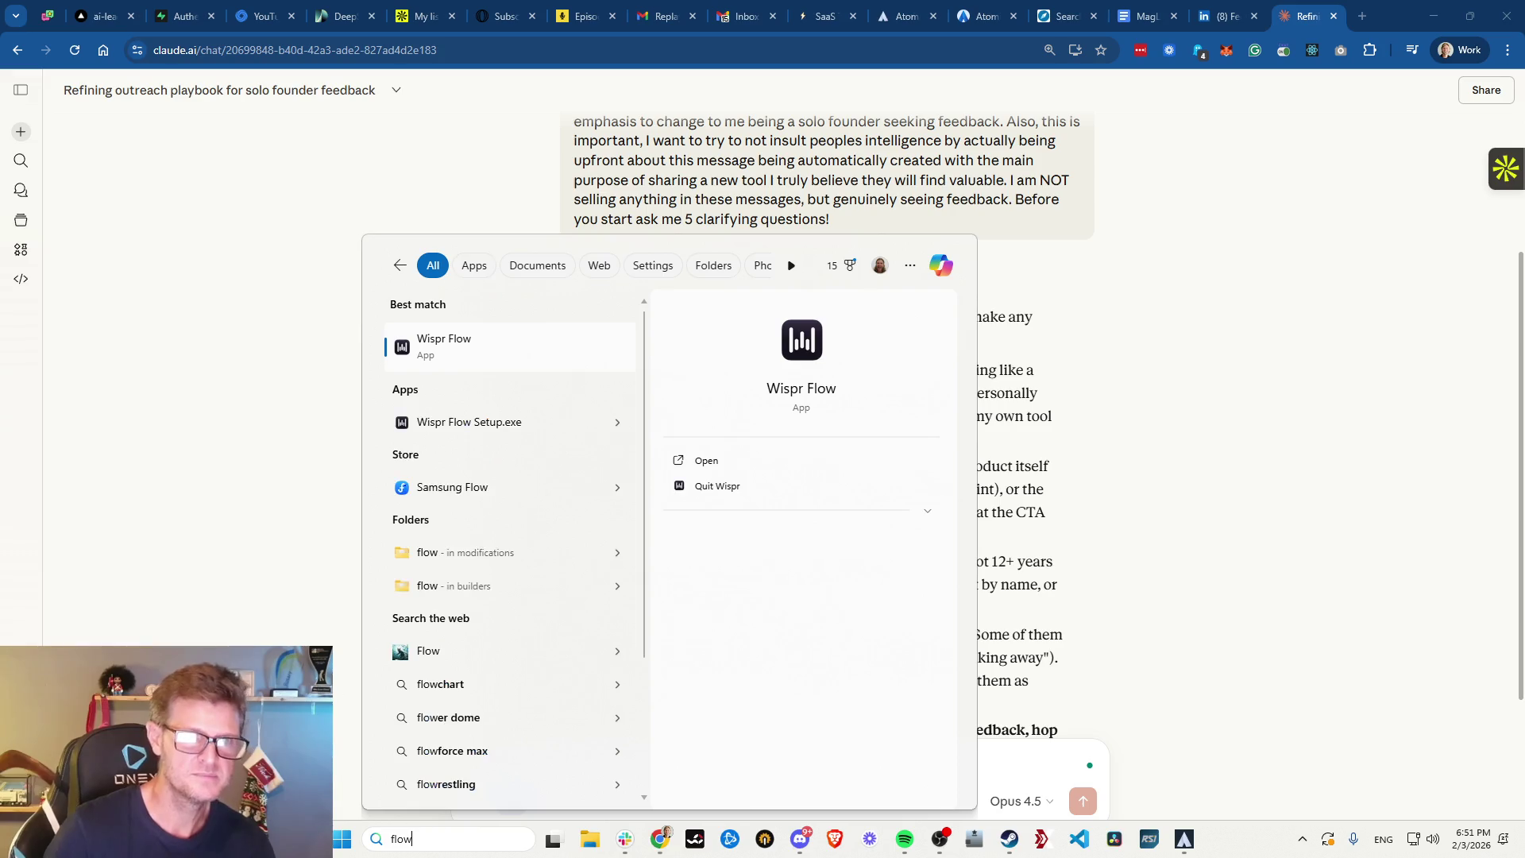
click(463, 351)
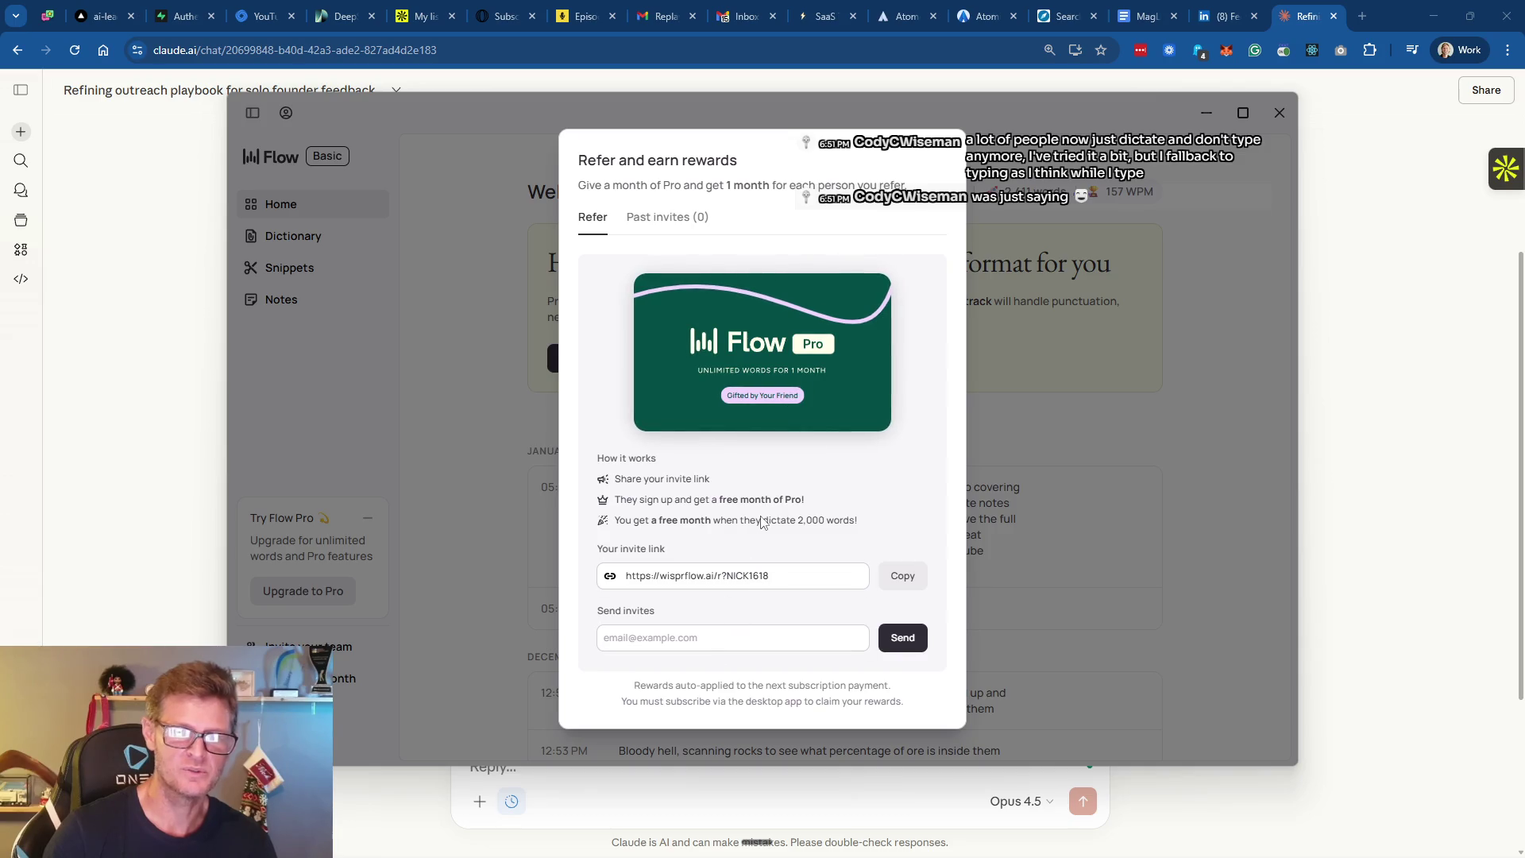
Dismiss Wispr Flow's refer-and-earn offer and bring the Claude chat back to the front
click(467, 448)
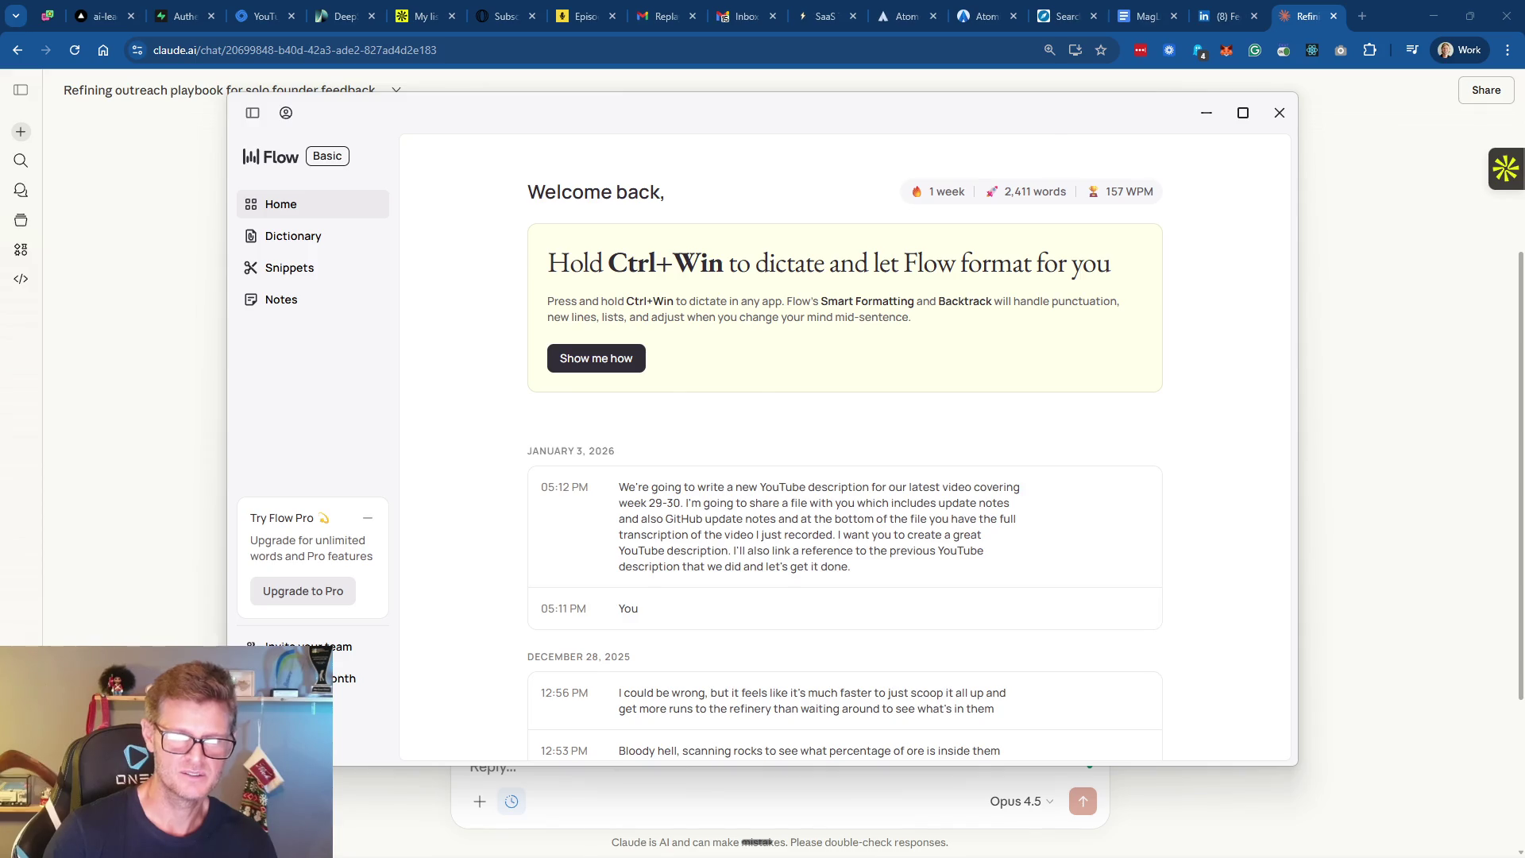
click(601, 786)
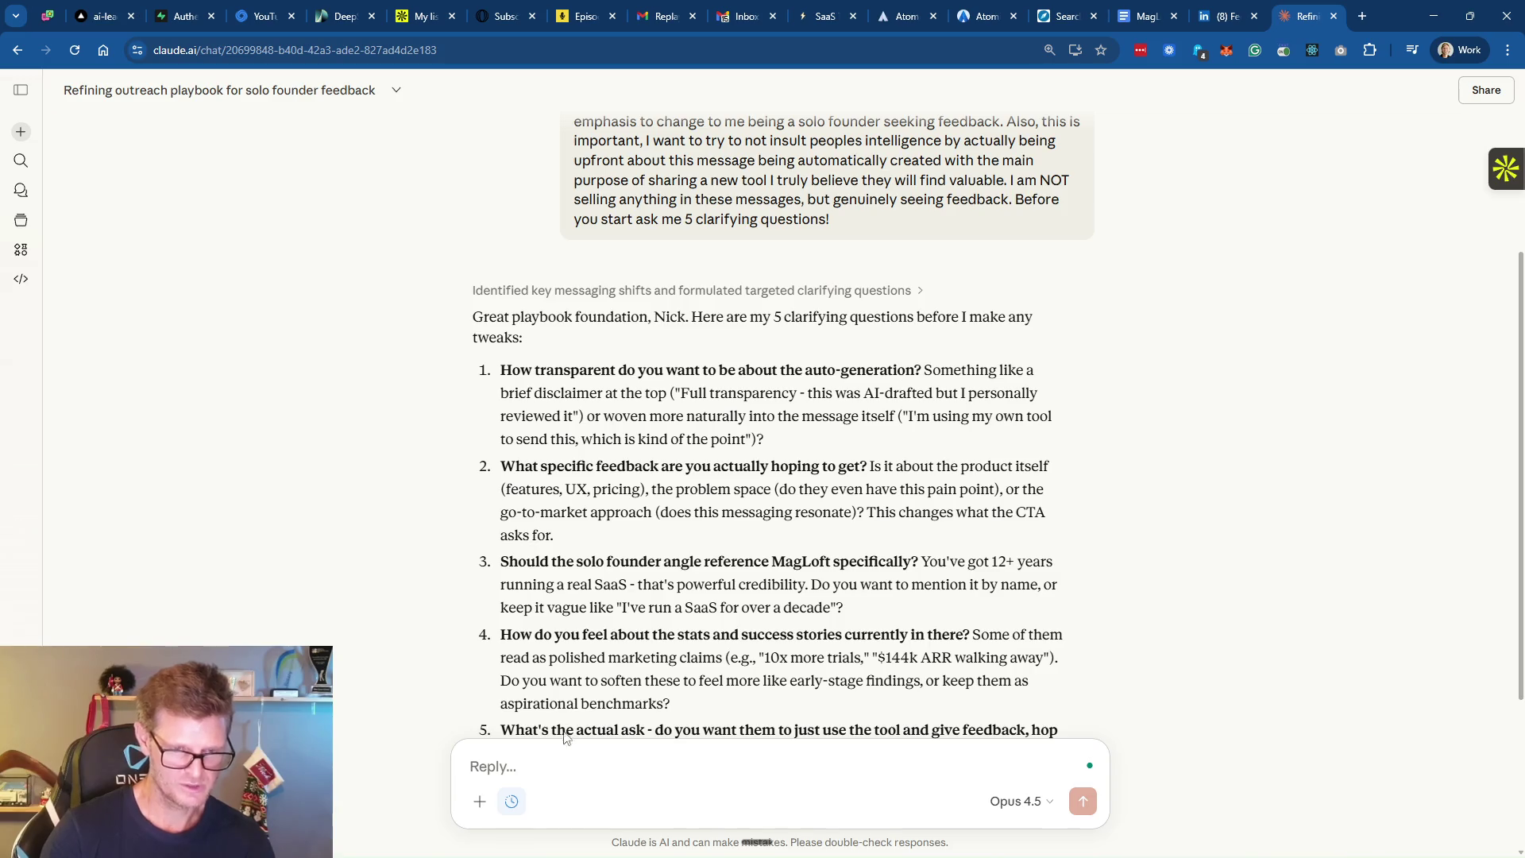
key(alt+Tab)
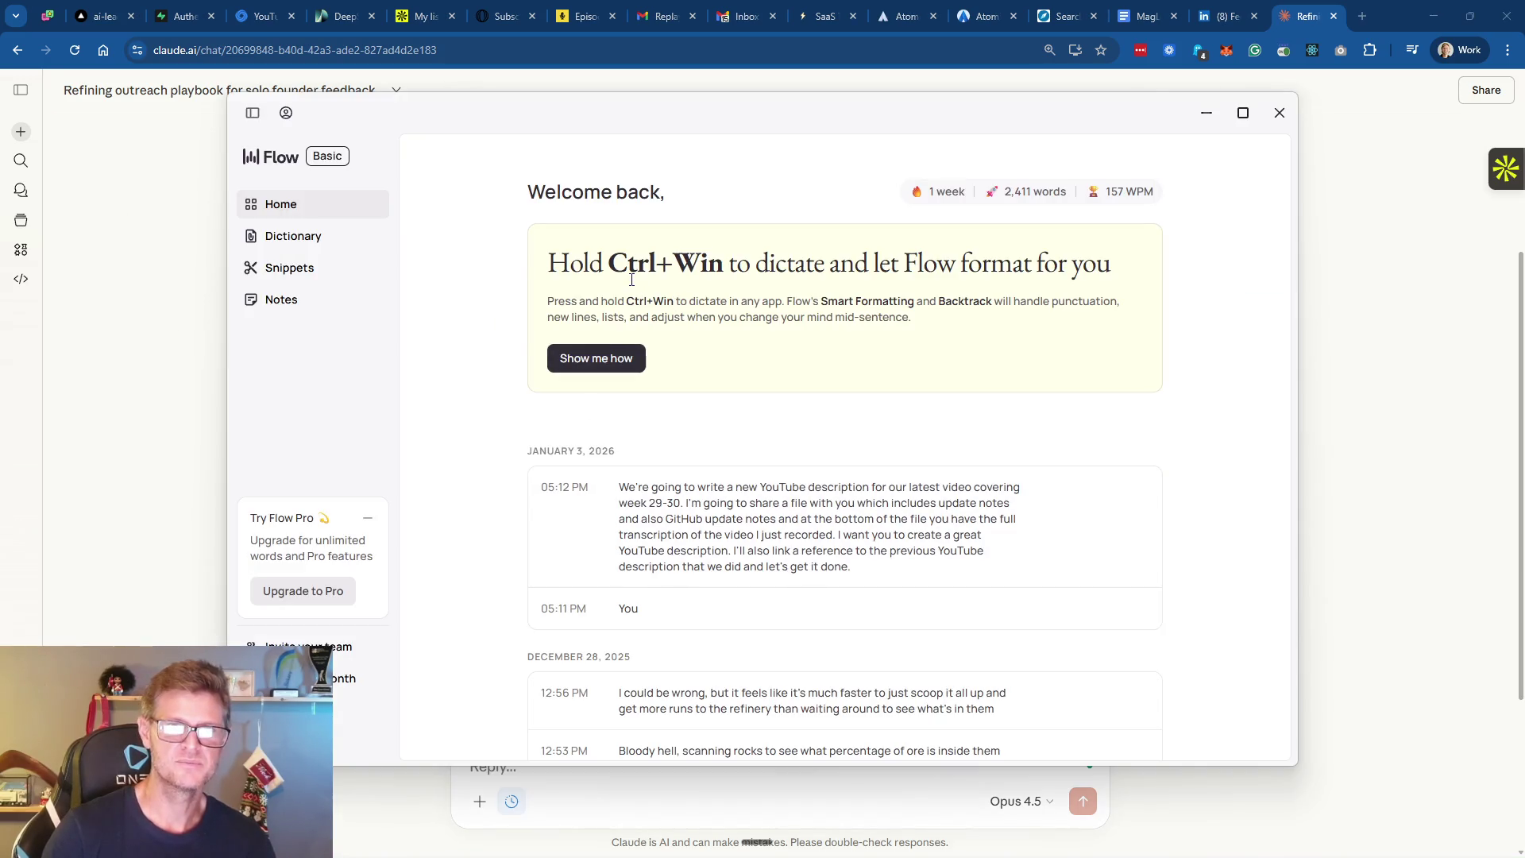
click(600, 778)
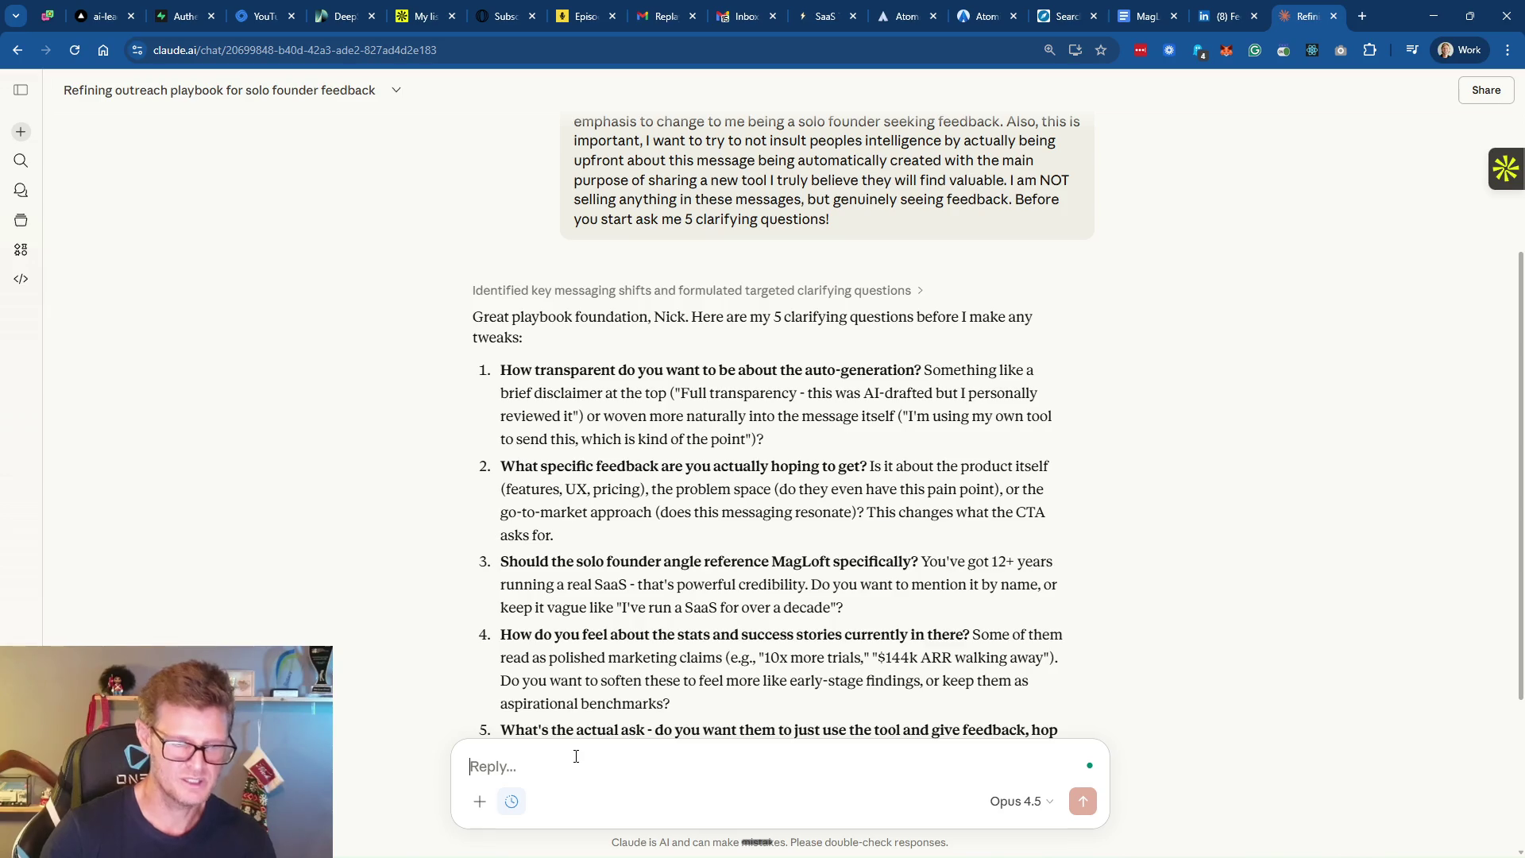
Start the reply's numbered answer list with '1.' and switch on Wispr Flow dictation
text(1.)
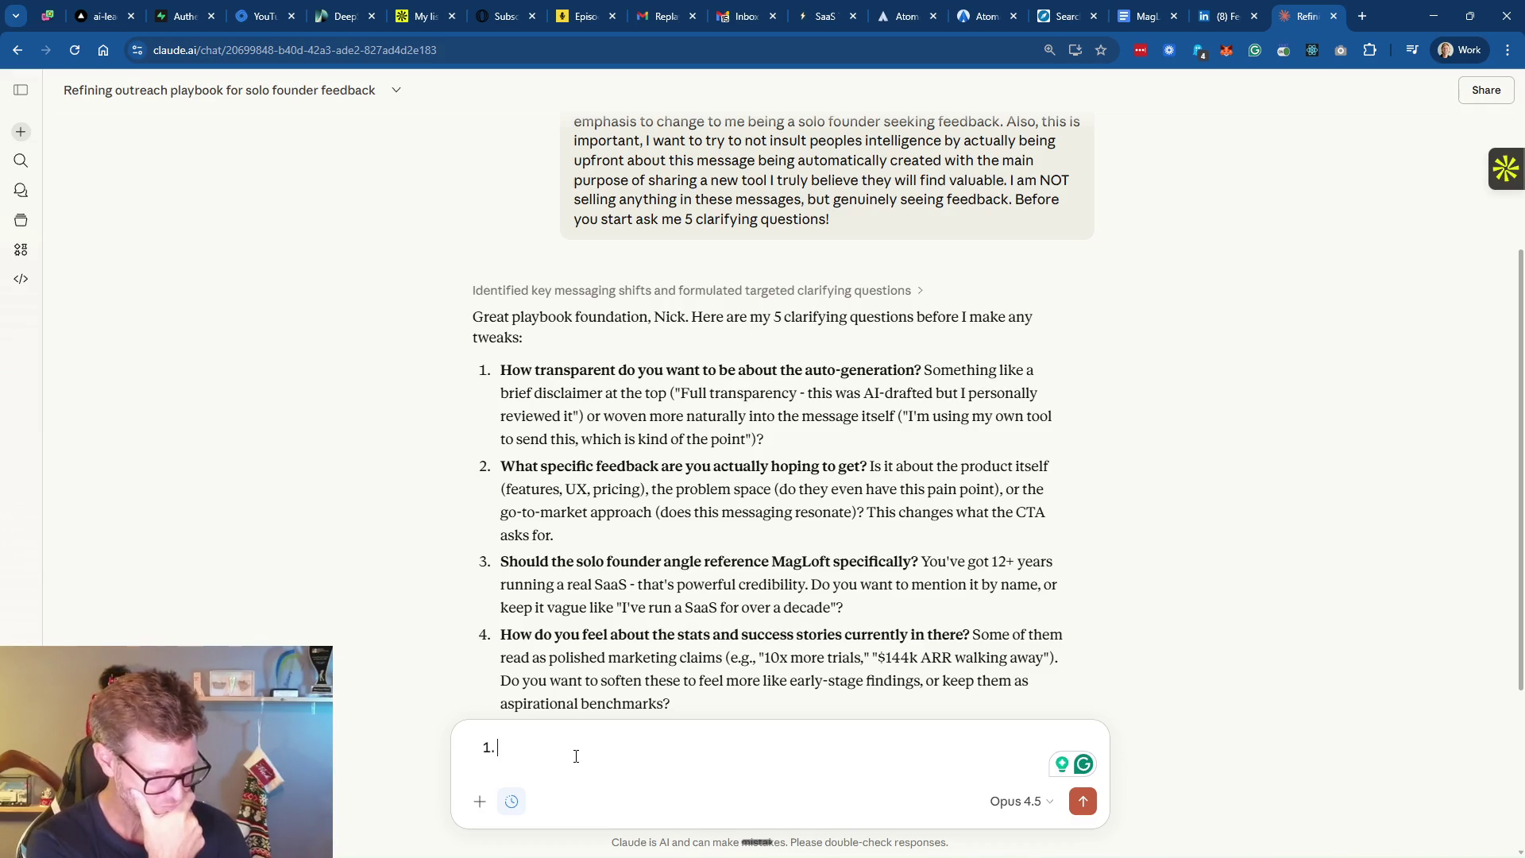
key(ctrl+super)
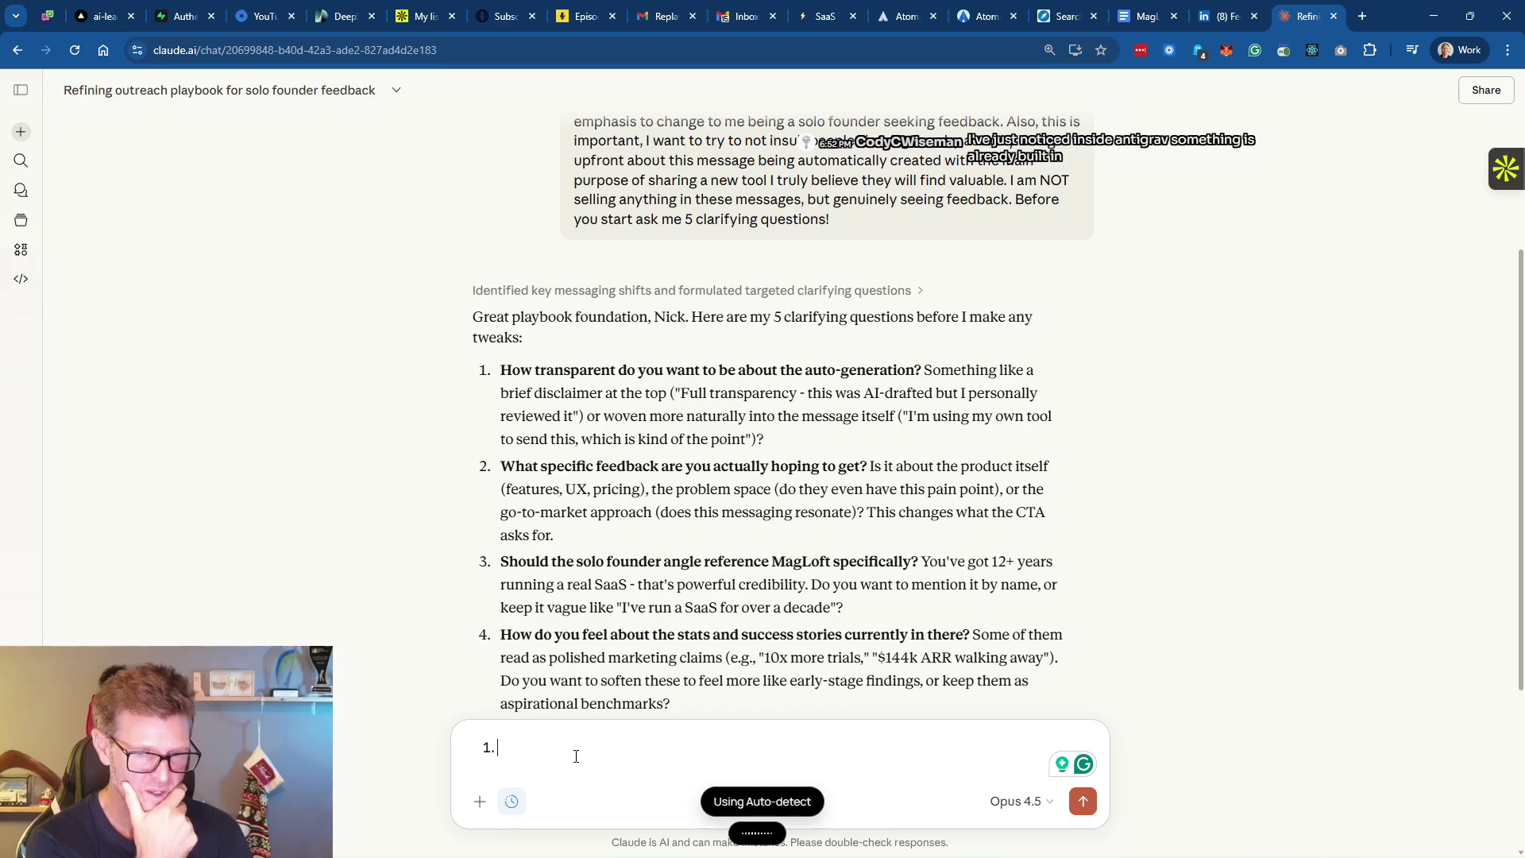
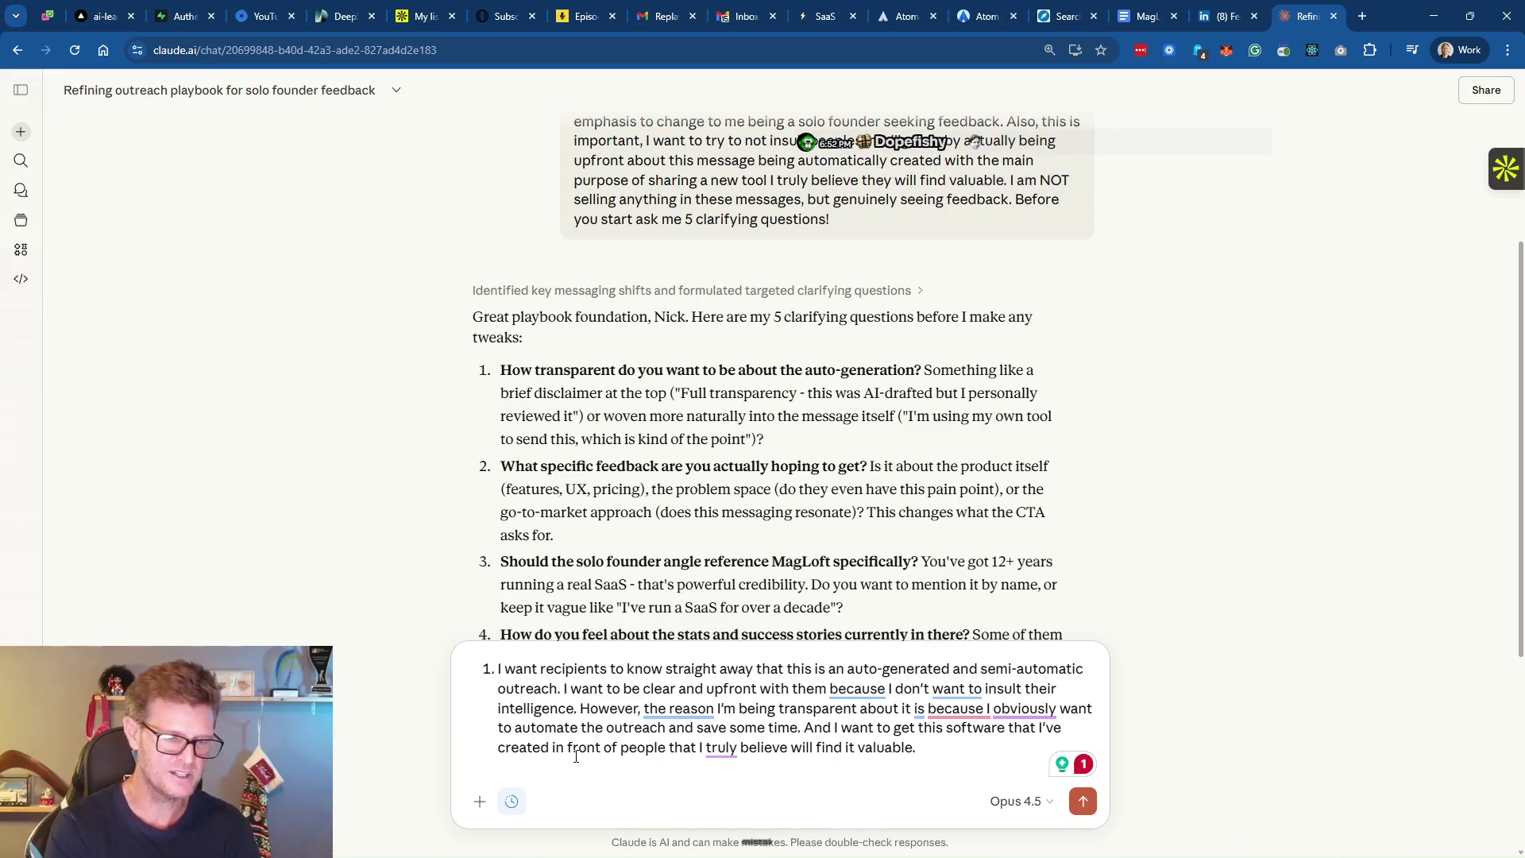
Start numbered item 2 below the first answer about openly auto-generated outreach
key(Return)
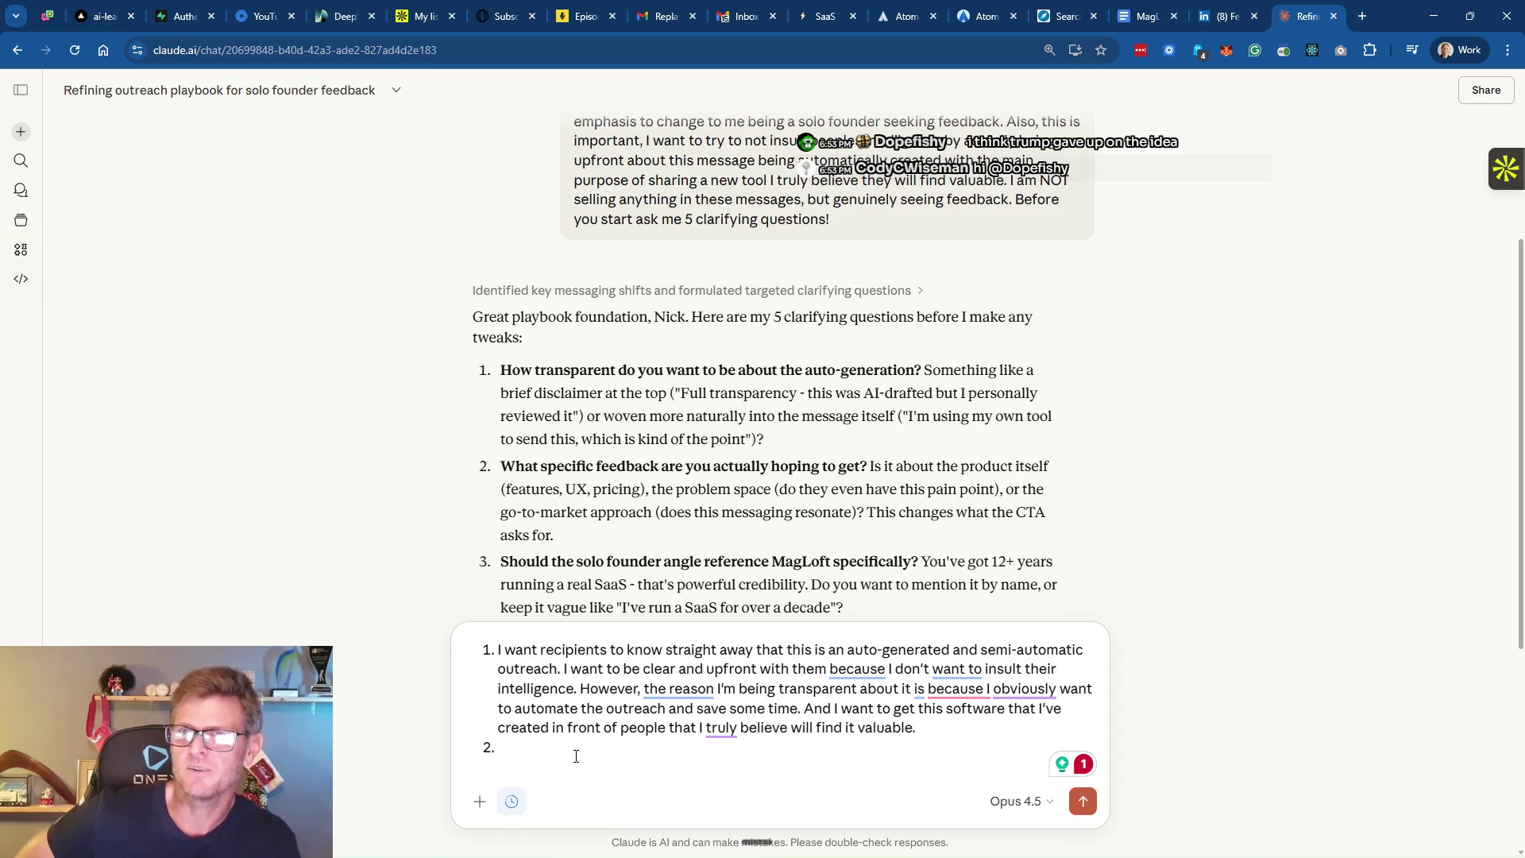
scroll(836, 459, down, 2)
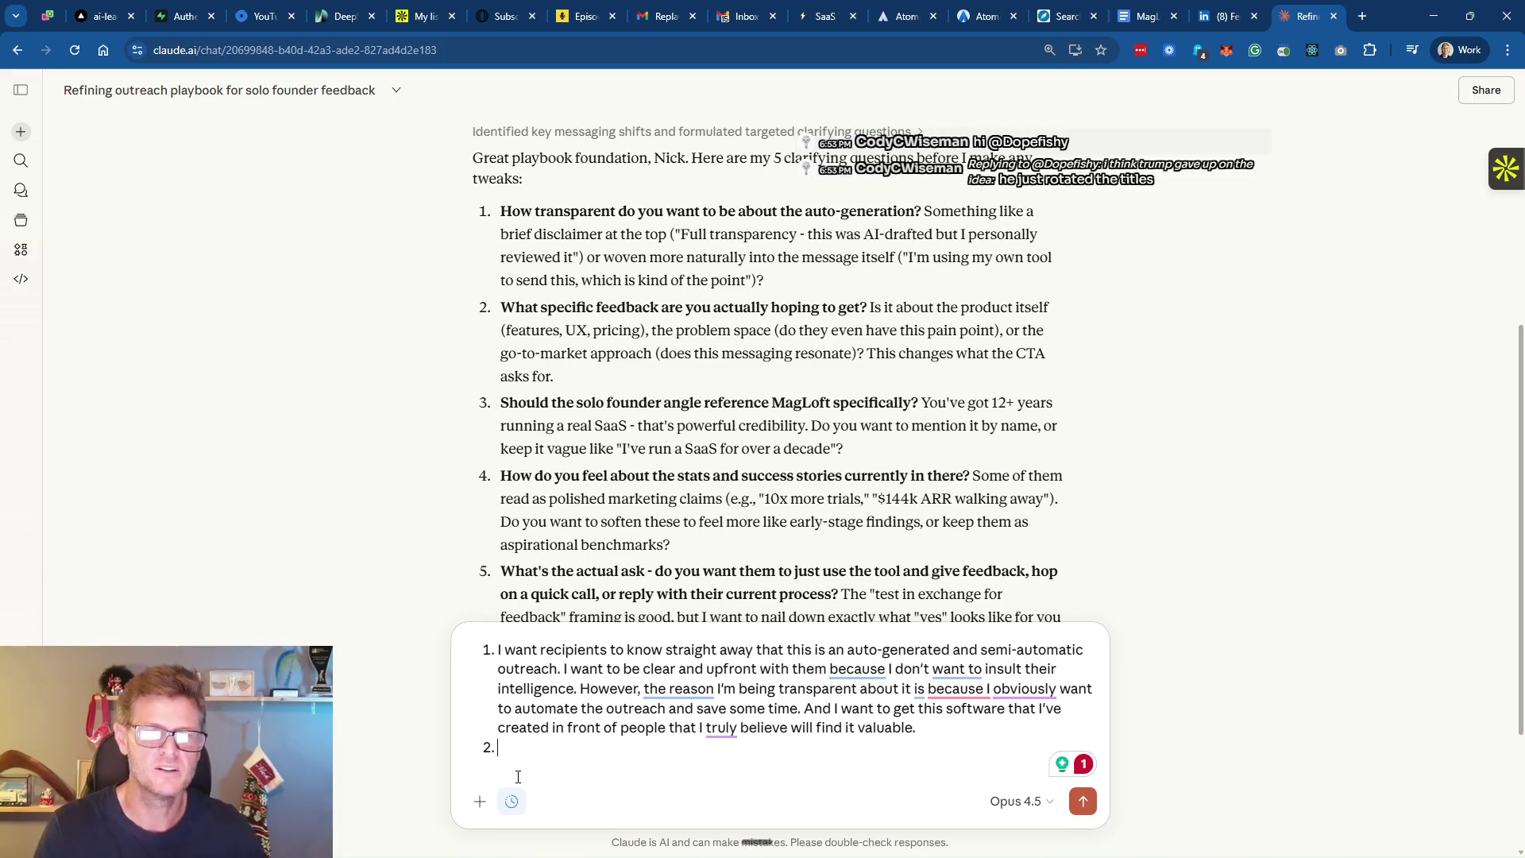
Dictate answer 2 about whether recipients even have the trial follow-up pain point, then begin item 3
key(ctrl+super)
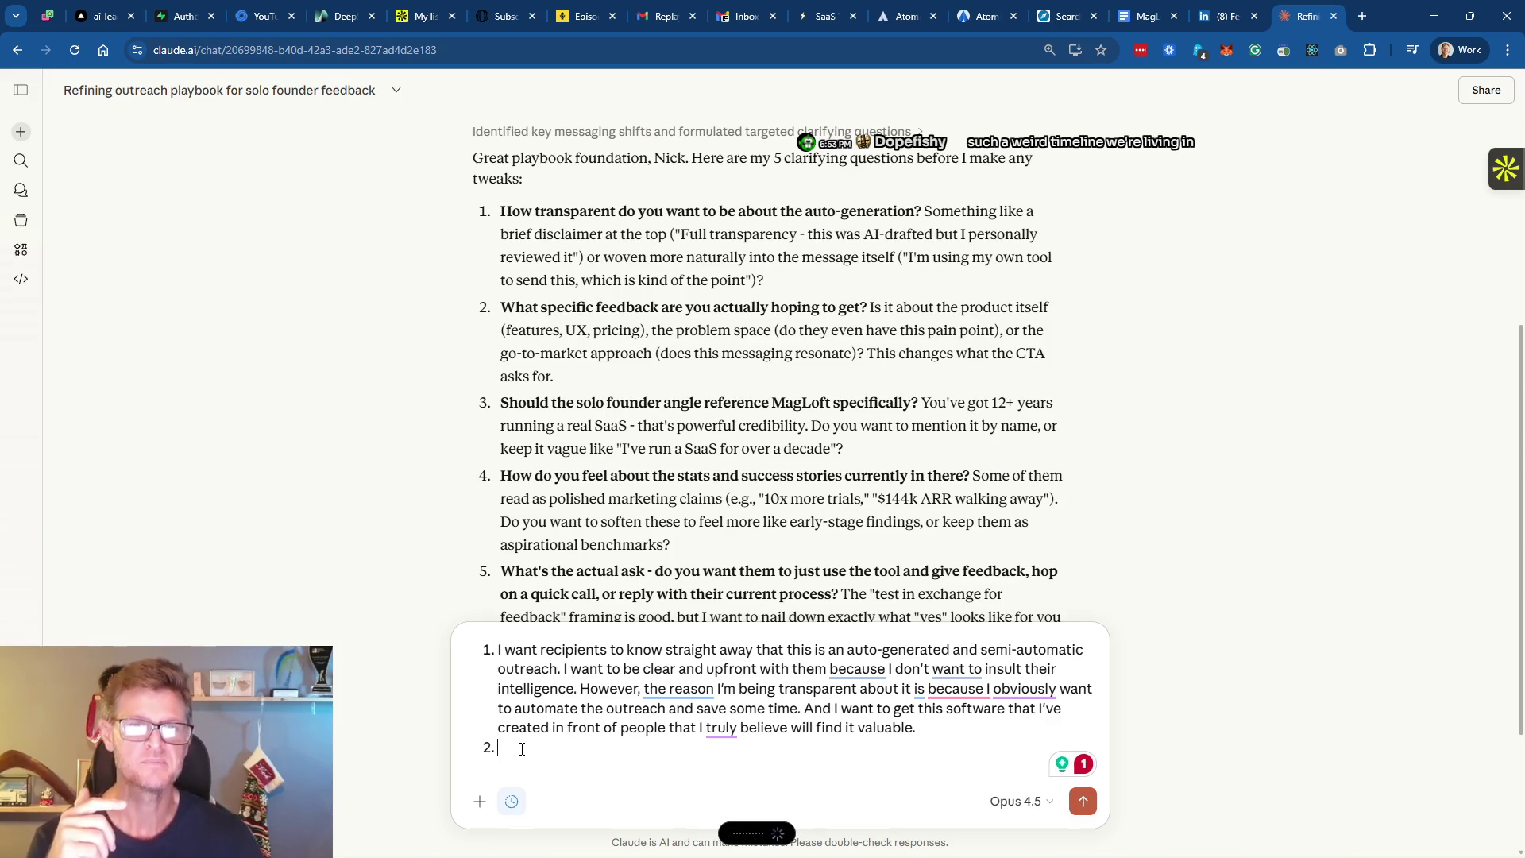
text(I'm very curious to learn if they even have the pain point. Do they experience wasted time following up with trials? Are they spending too much time with manual follow-ups, trying to figure out where trials are in their onboarding process? How far have they come? Which trials are active, which are duds? Basically, to see if there is an actual problem where the solution could be valuable.)
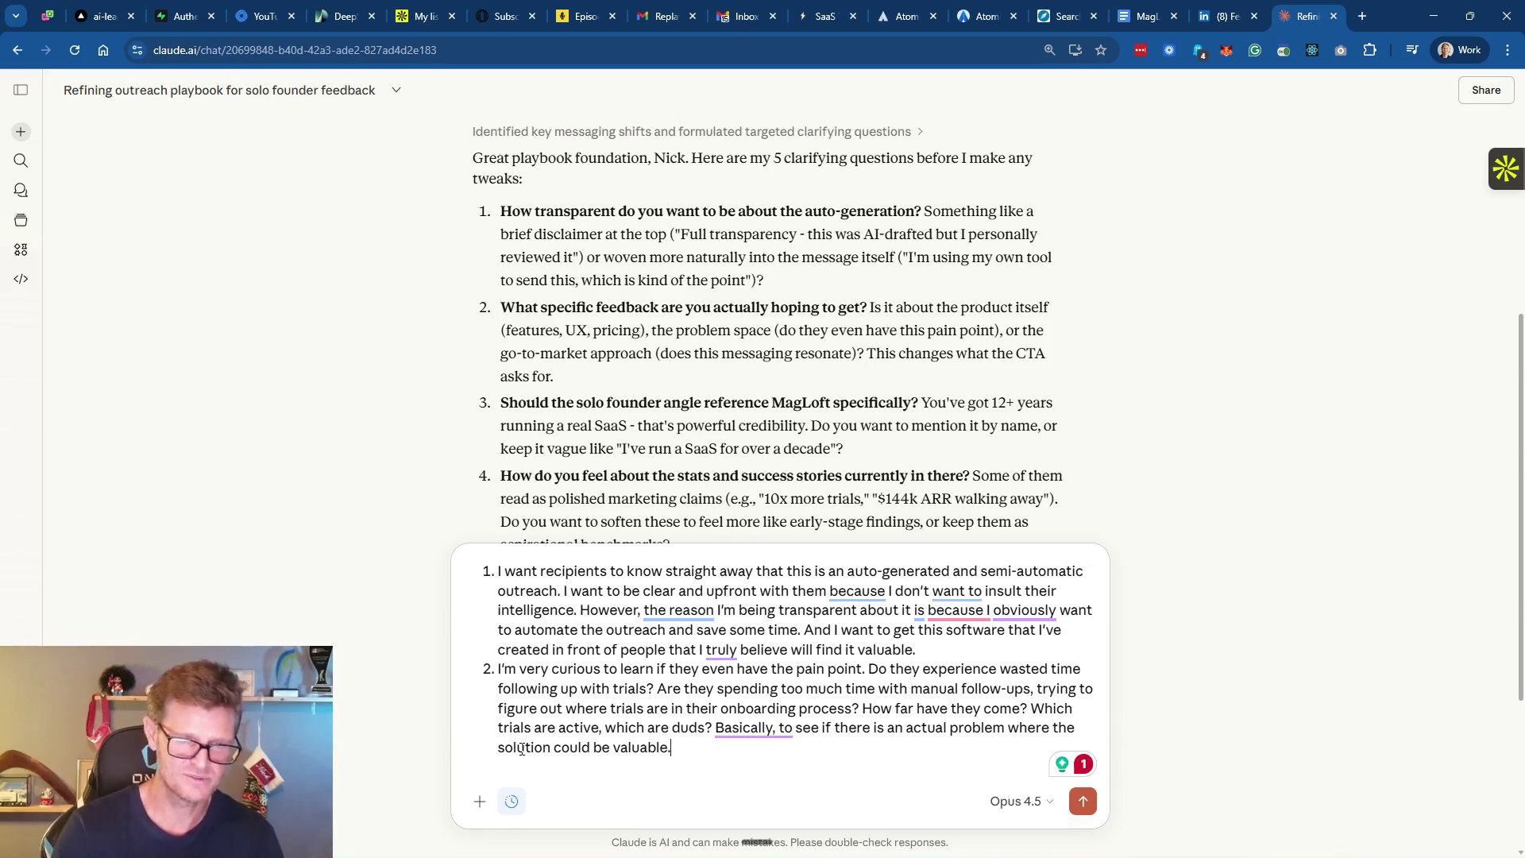
key(shift+Return)
scroll(738, 419, down, 2)
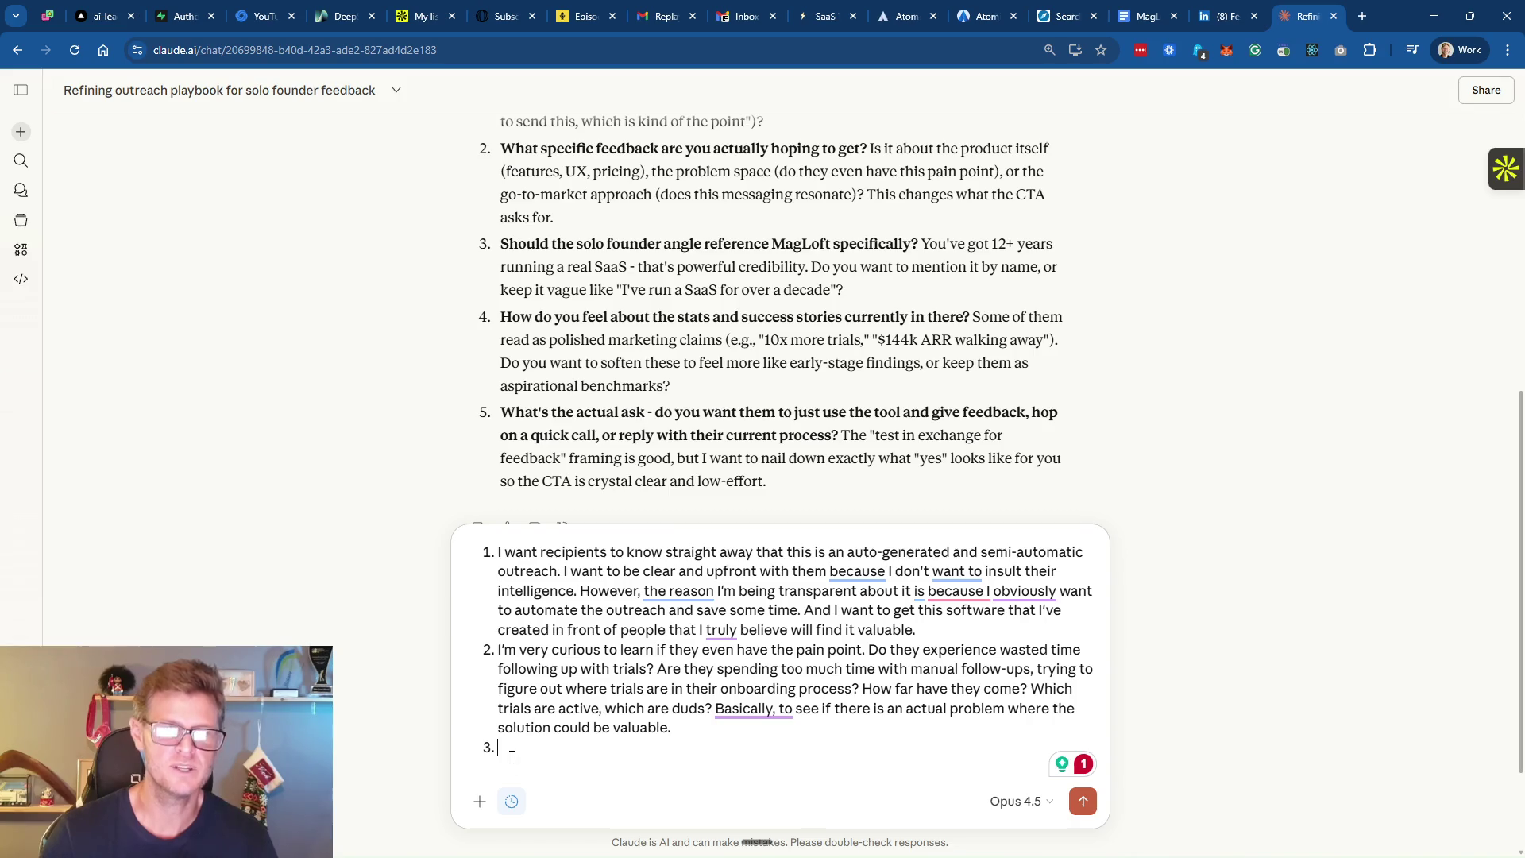
key(ctrl+super)
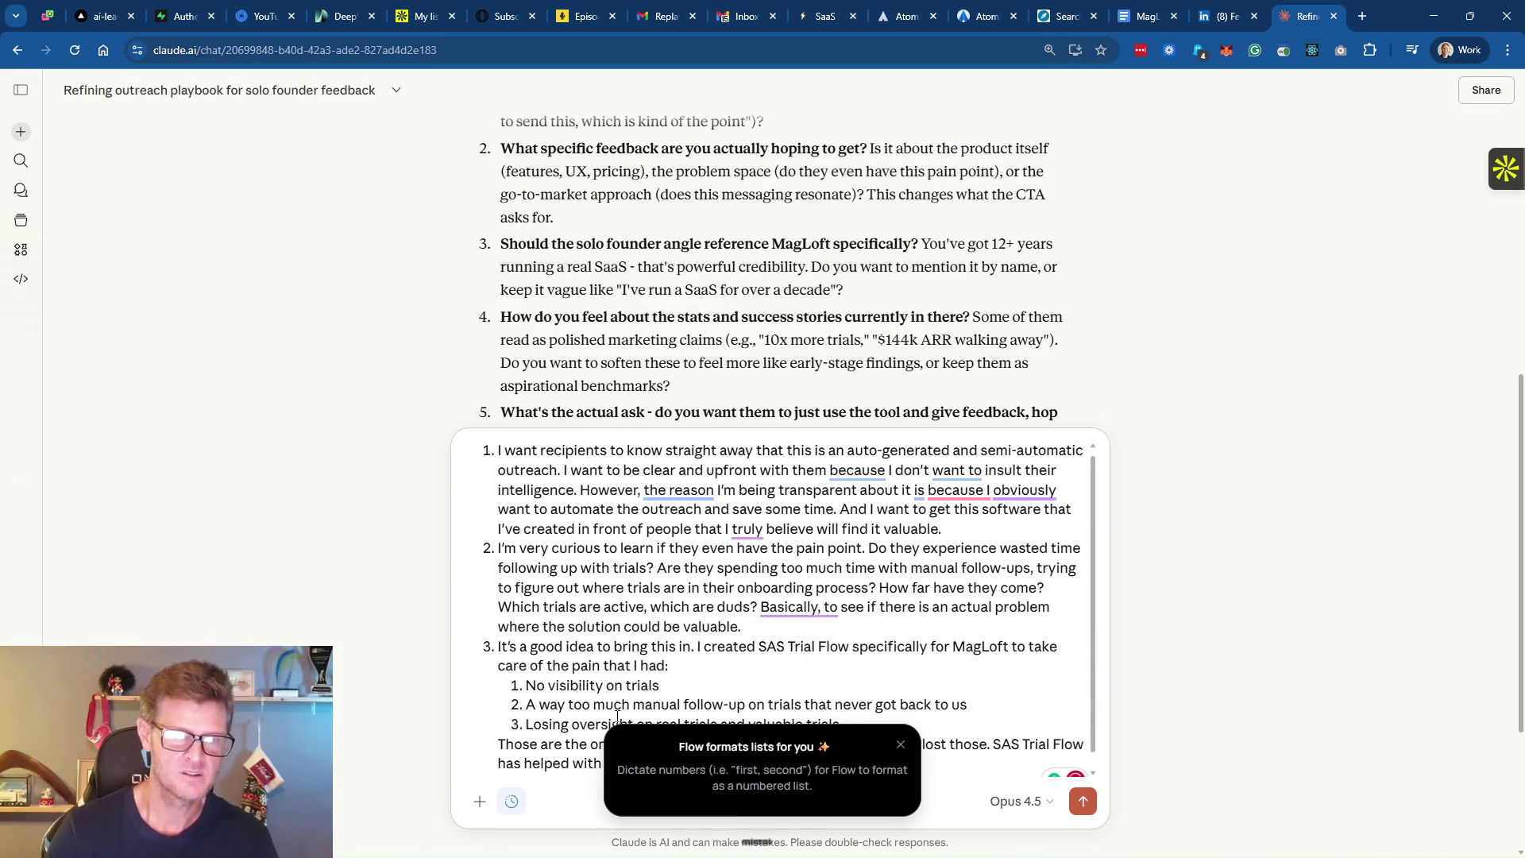
Dismiss the list tip, correct 'SAS' to 'SAAS' in answer three, and start item 4
click(691, 685)
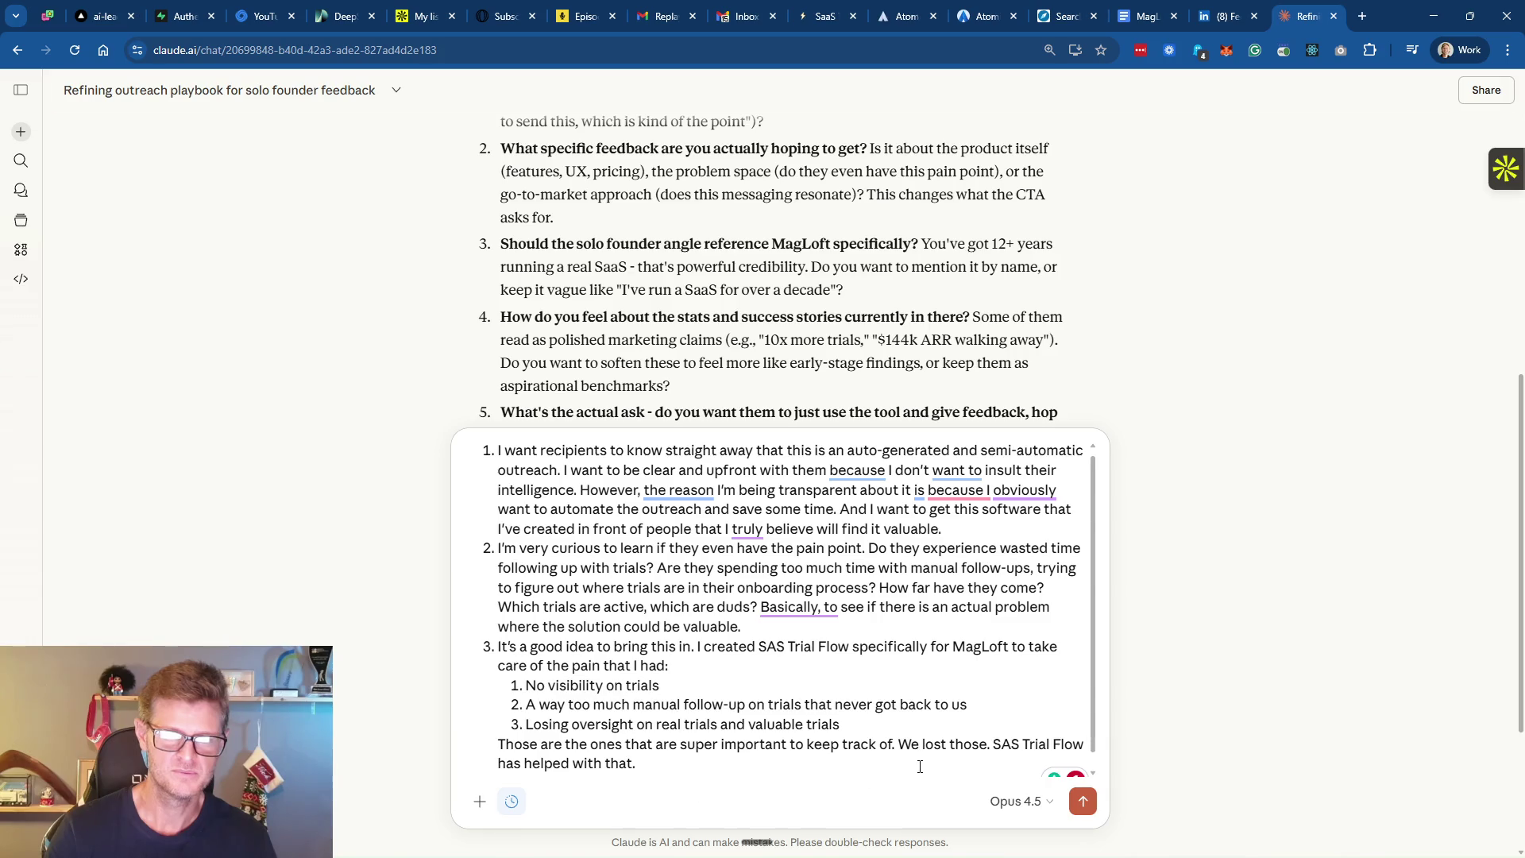
click(1008, 748)
text(A)
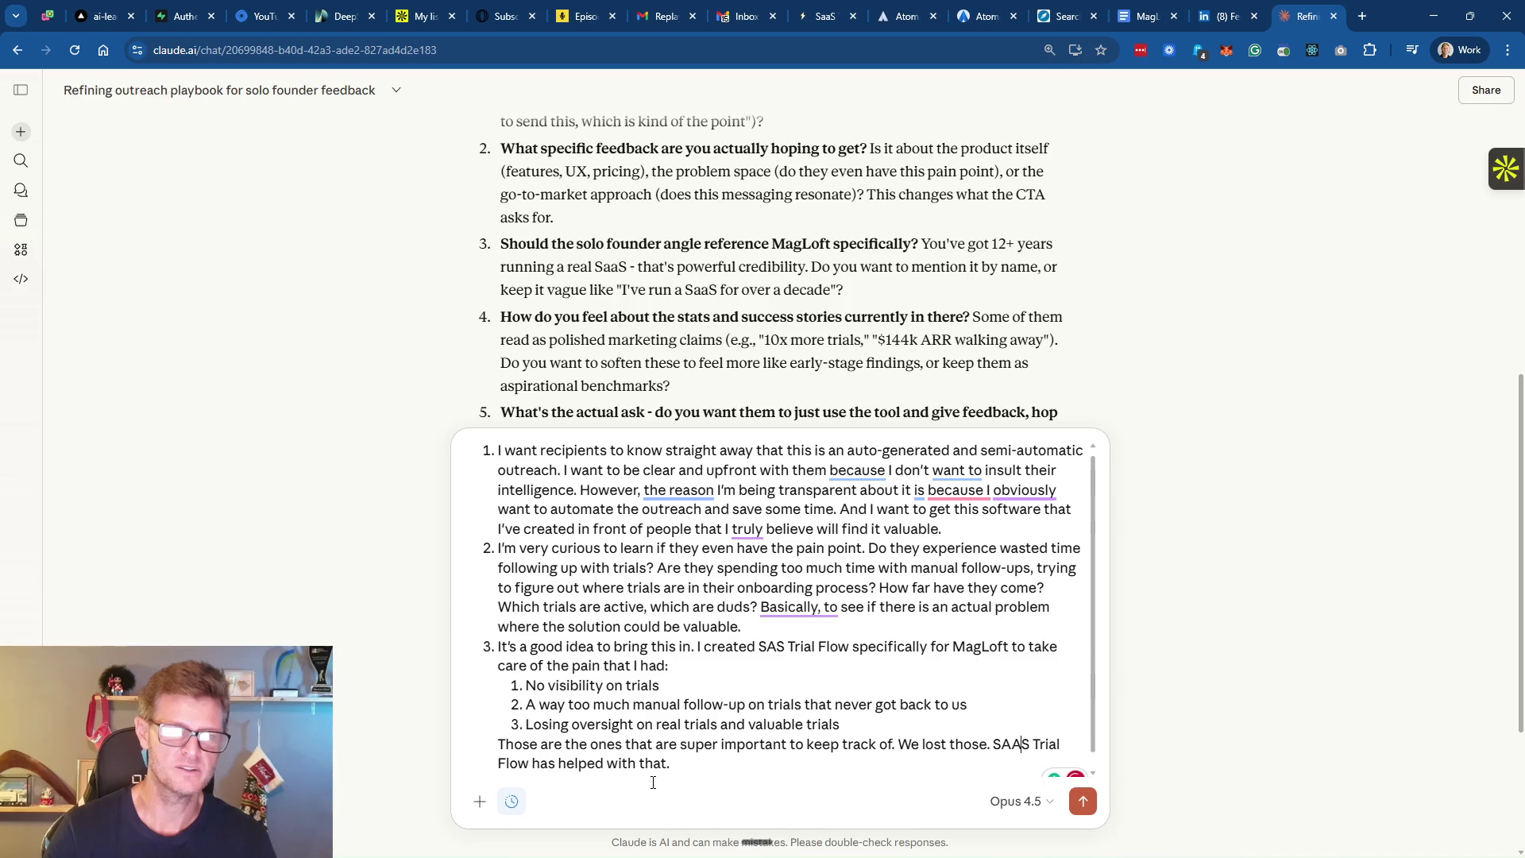
click(709, 764)
key(Return)
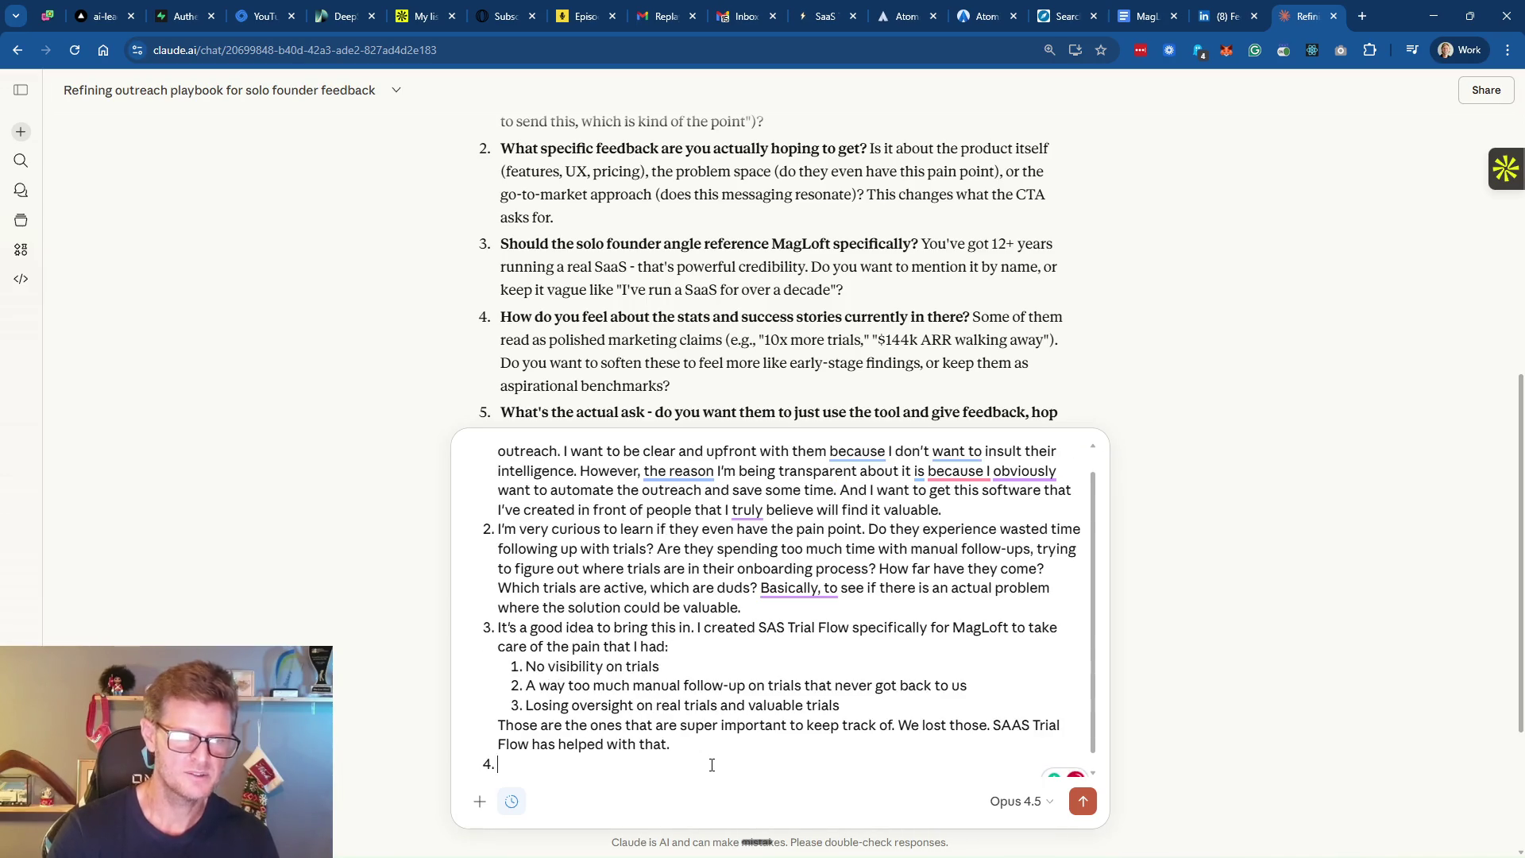
Dictate answer 4 softening the stats to an 80-90% cut in MagLoft's manual follow-ups, then add item 5
scroll(890, 326, down, 2)
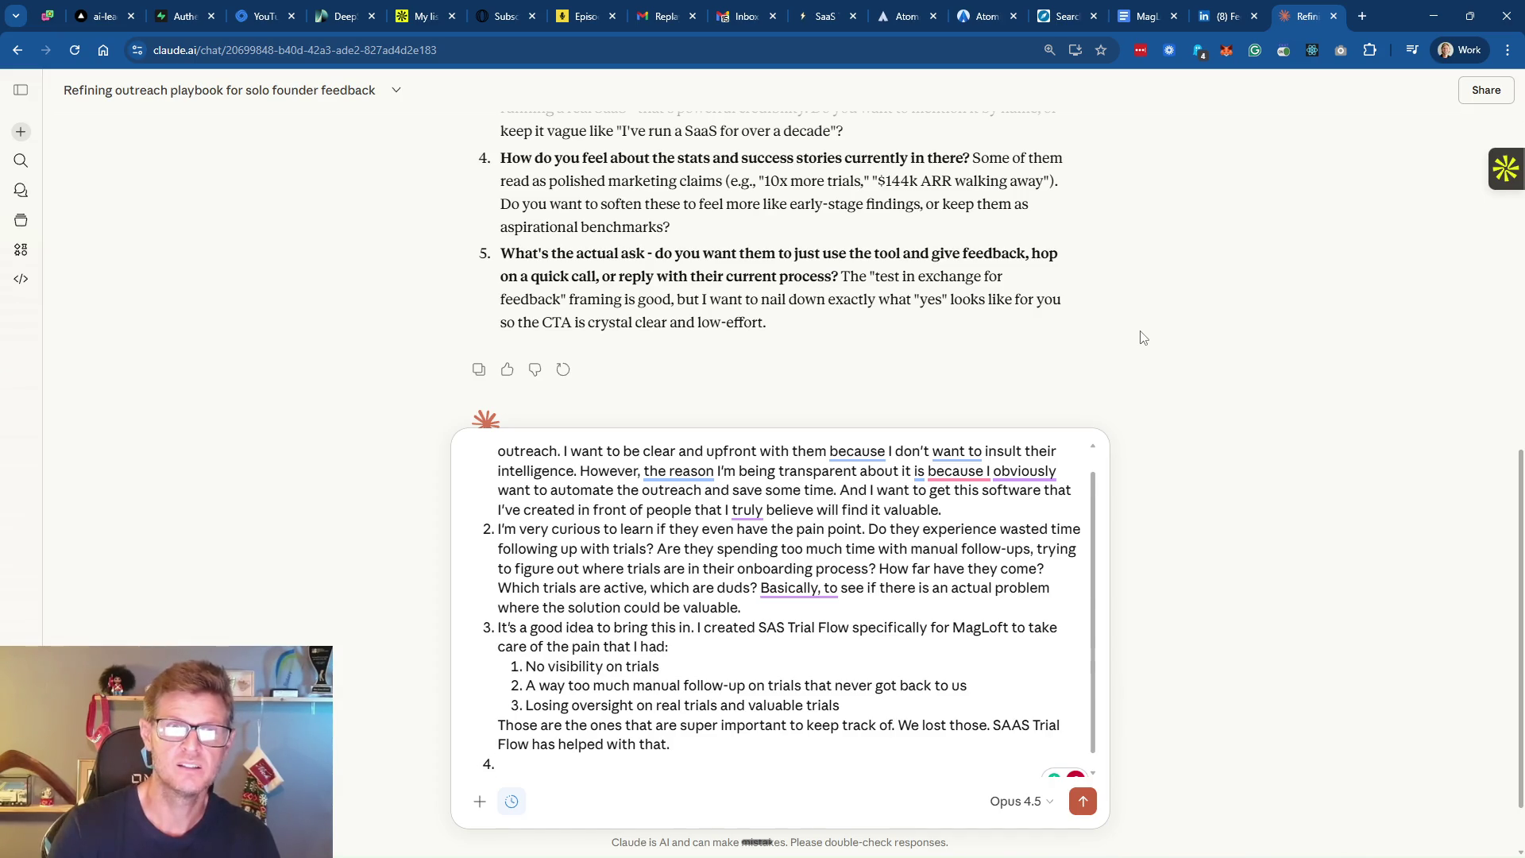
key(ctrl+super)
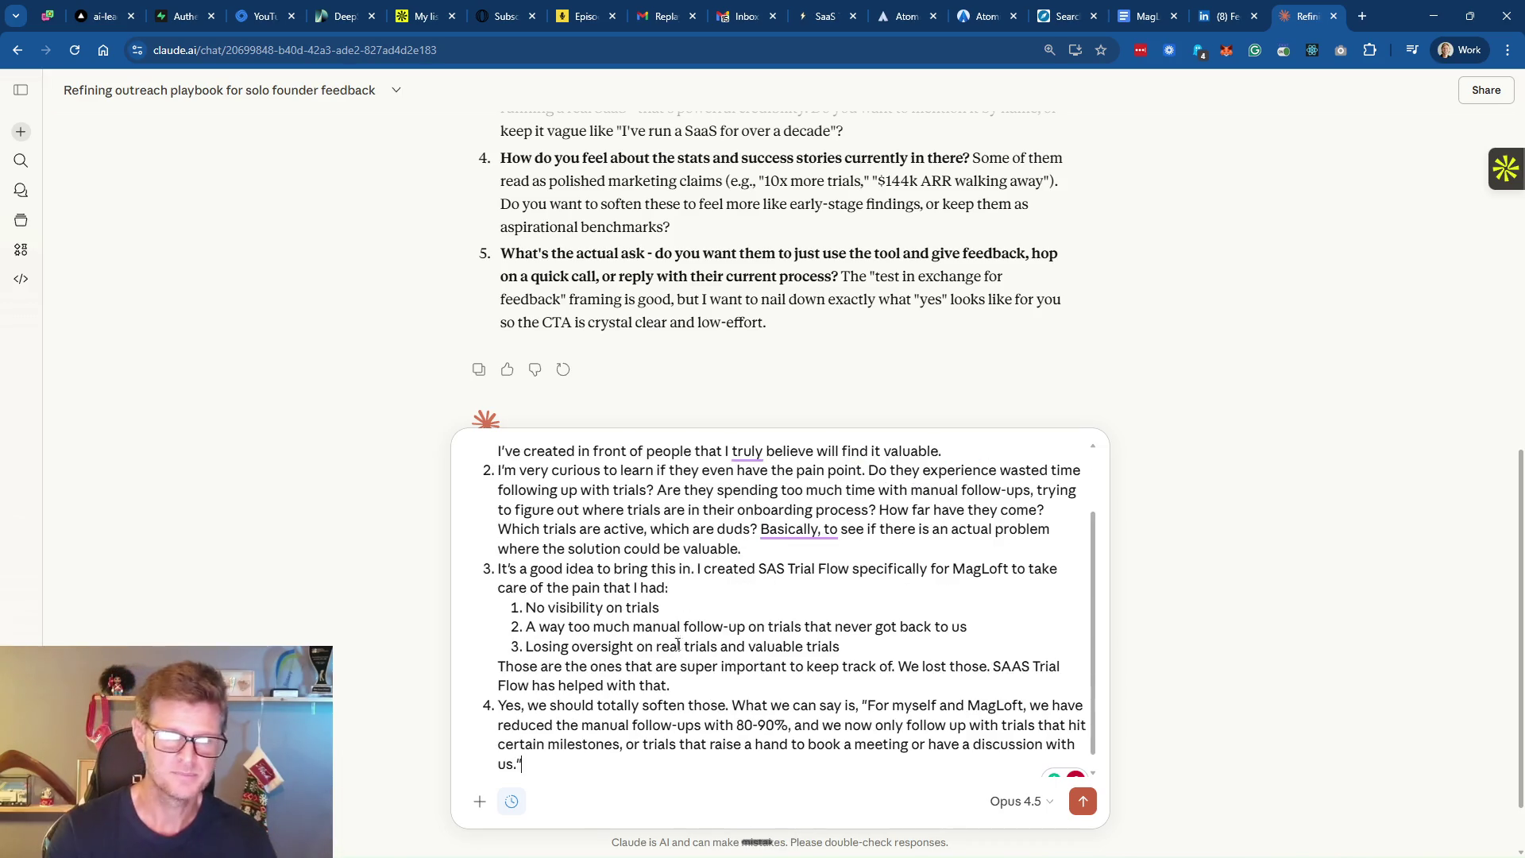
key(Return)
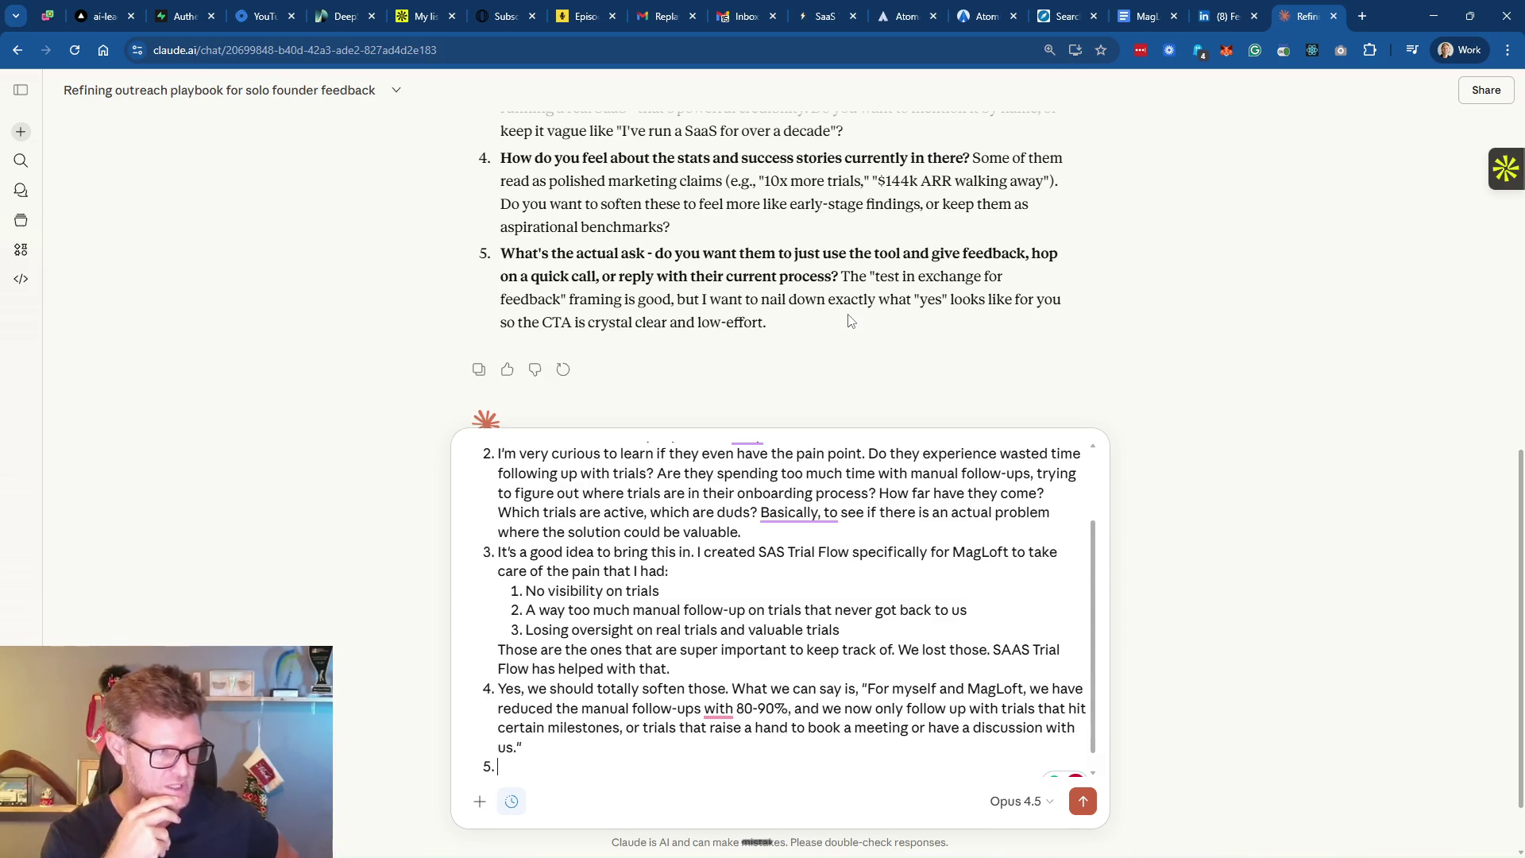
Dictate answer 5 on starting conversations with SaaS owners, add 'Any other follow questions after this?', and send
key(ctrl+super)
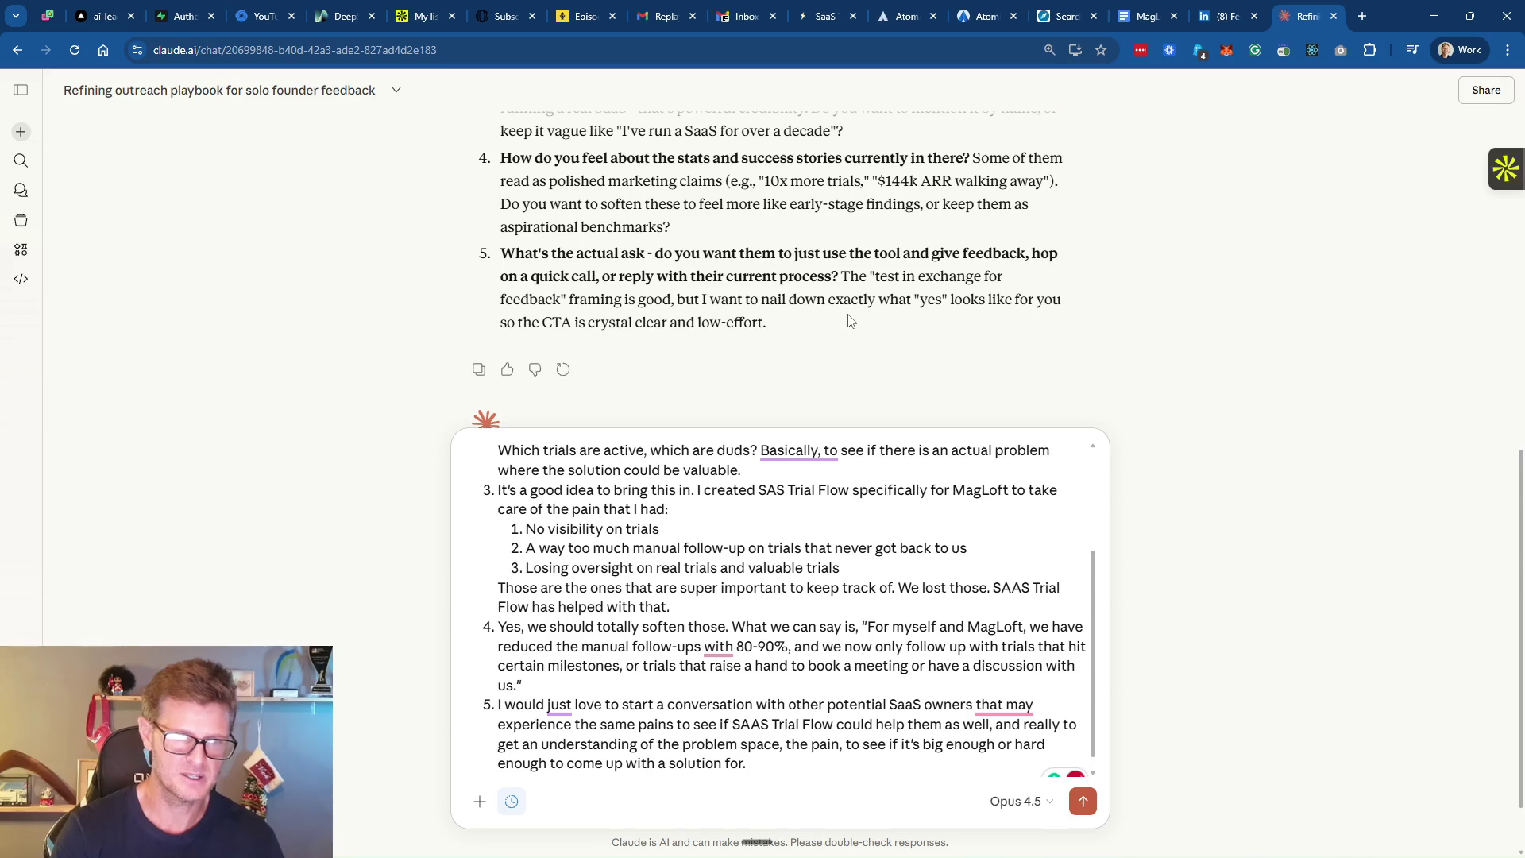
key(shift+Return)
key(shift+Return)
text(Any other follow questions aft)
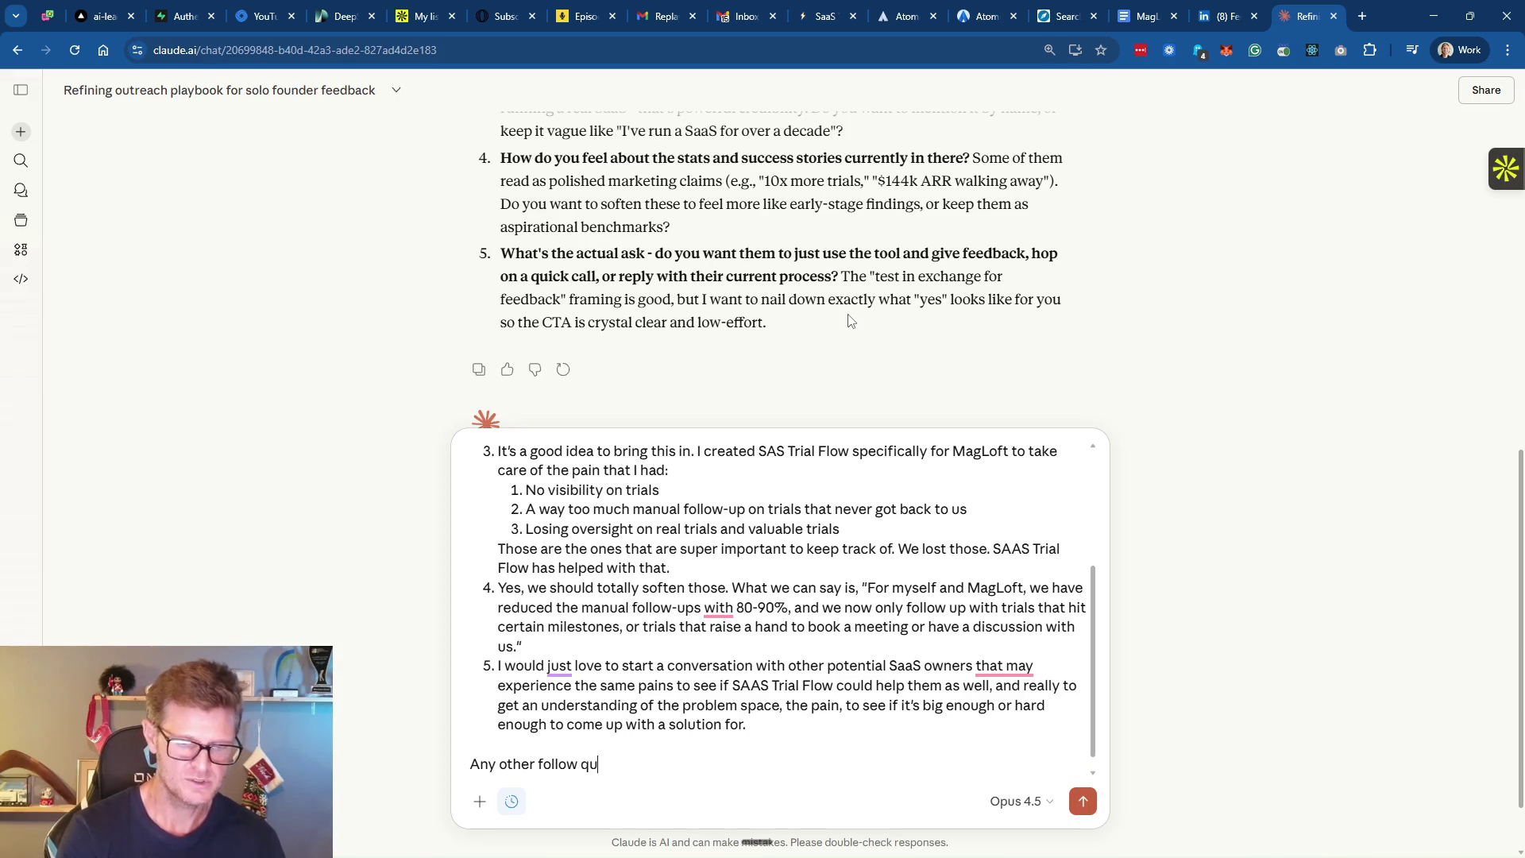
text(er this?)
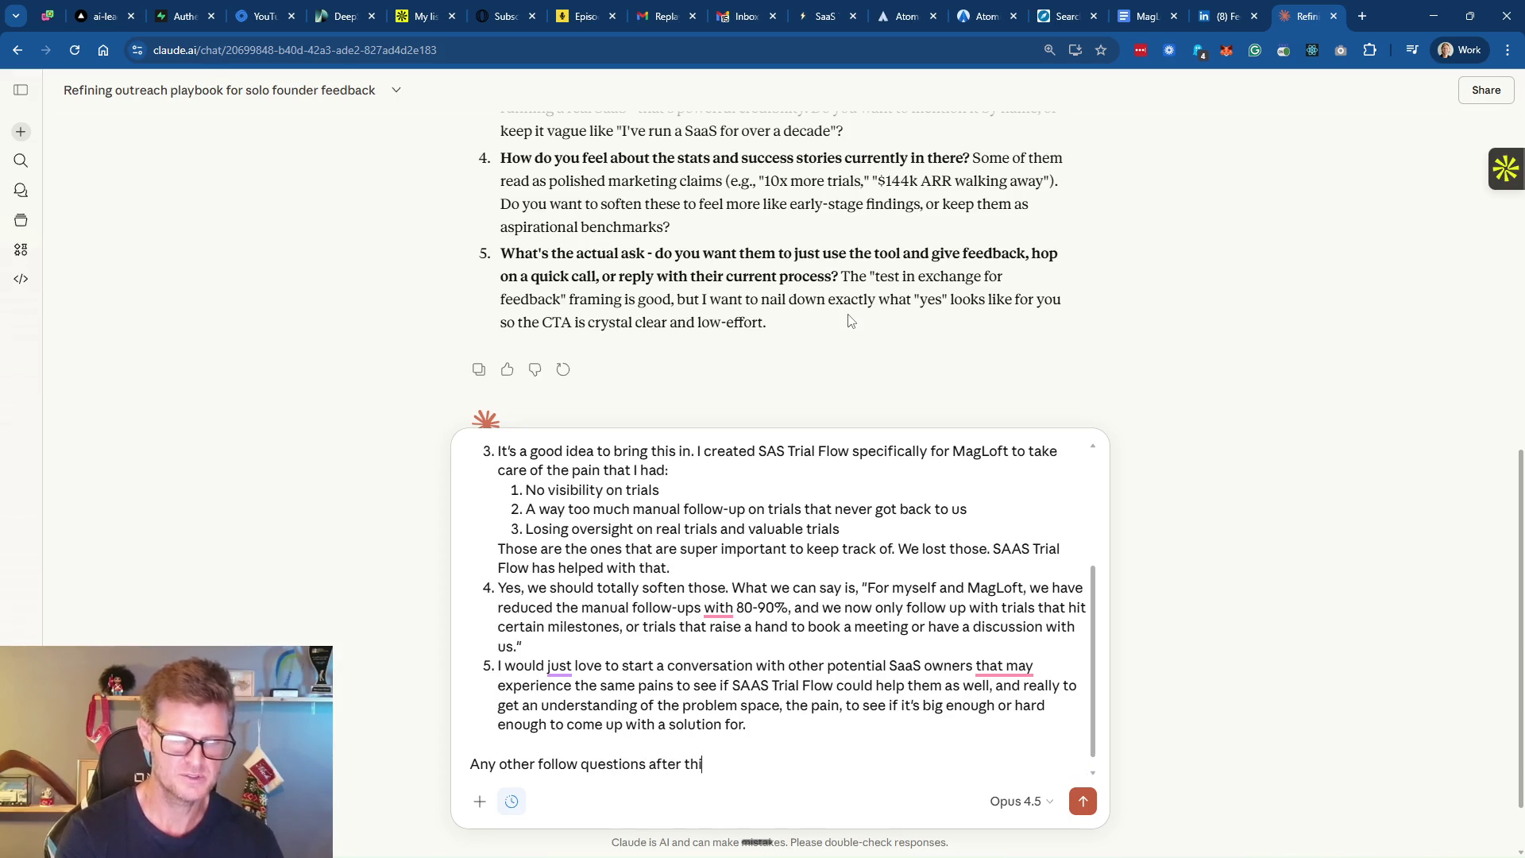
key(Return)
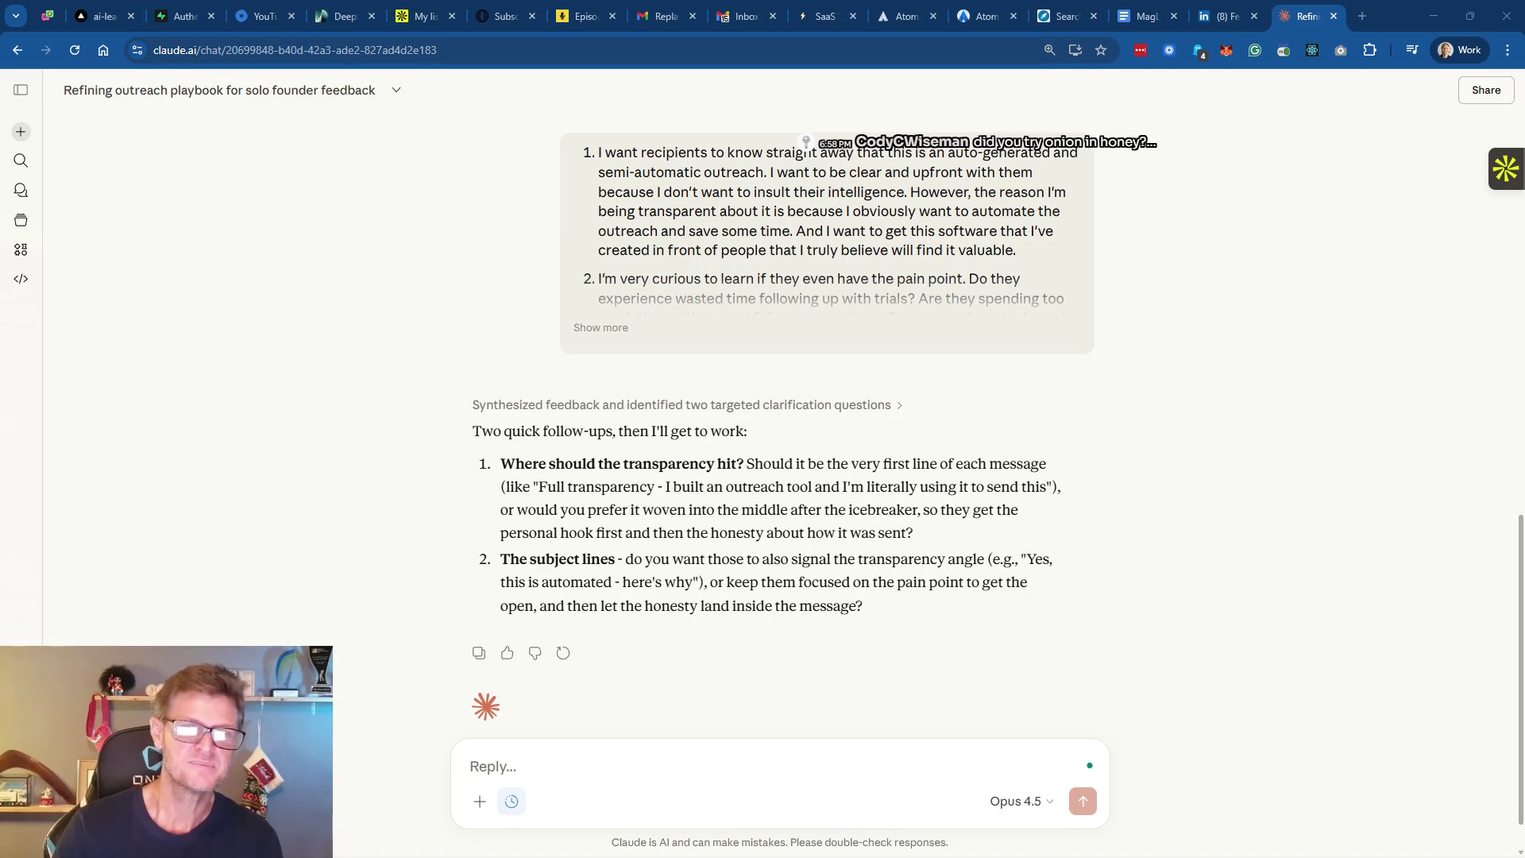
Put the cursor in the reply box to answer Claude's transparency and subject-line questions
click(662, 795)
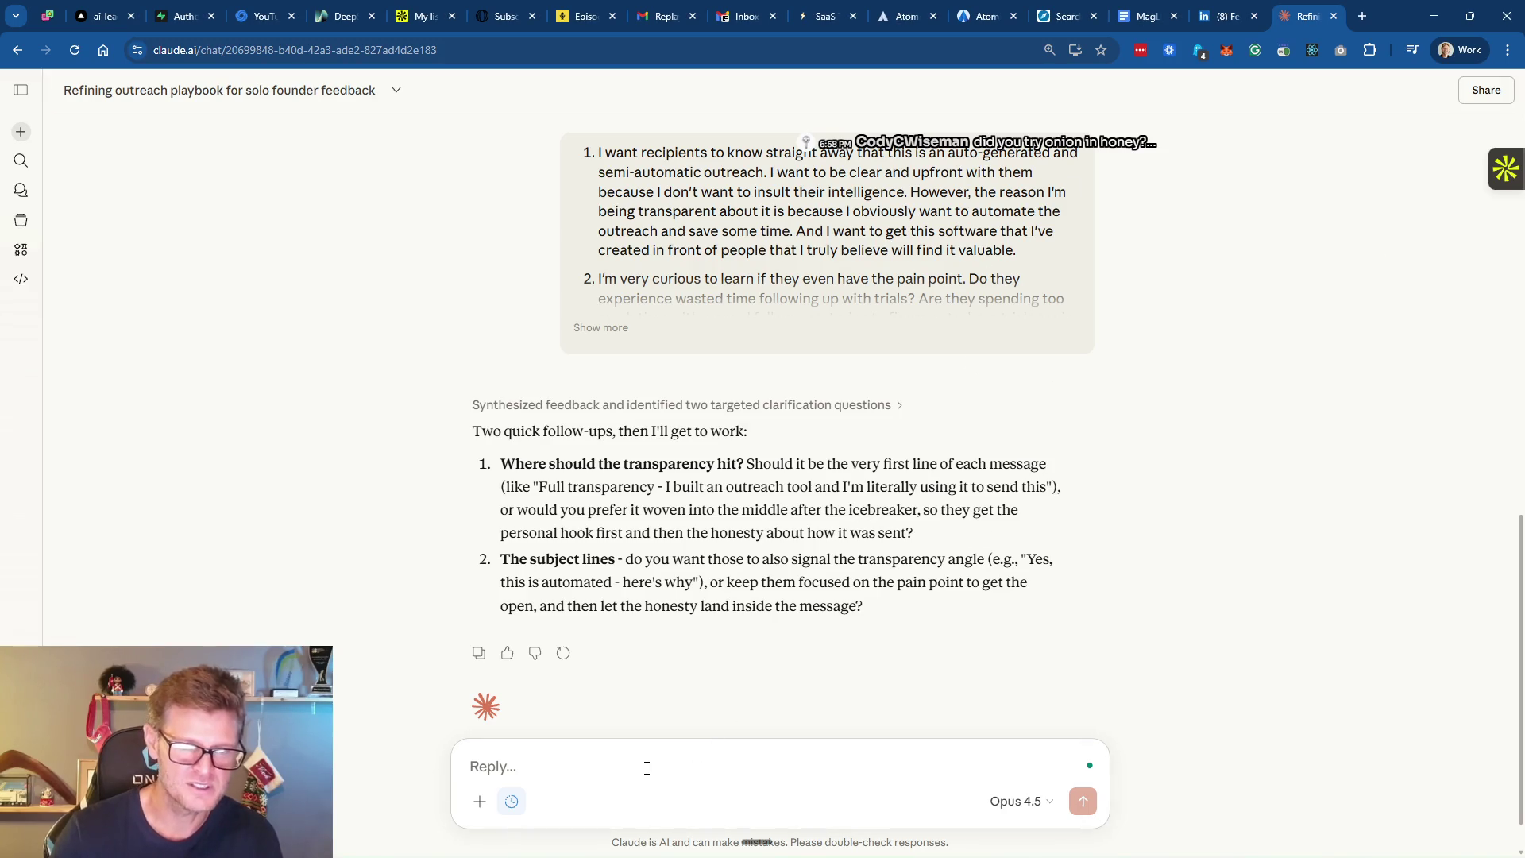
Send a numbered two-point reply: be upfront about AI automation, lead subject lines with the pain point
text(1.)
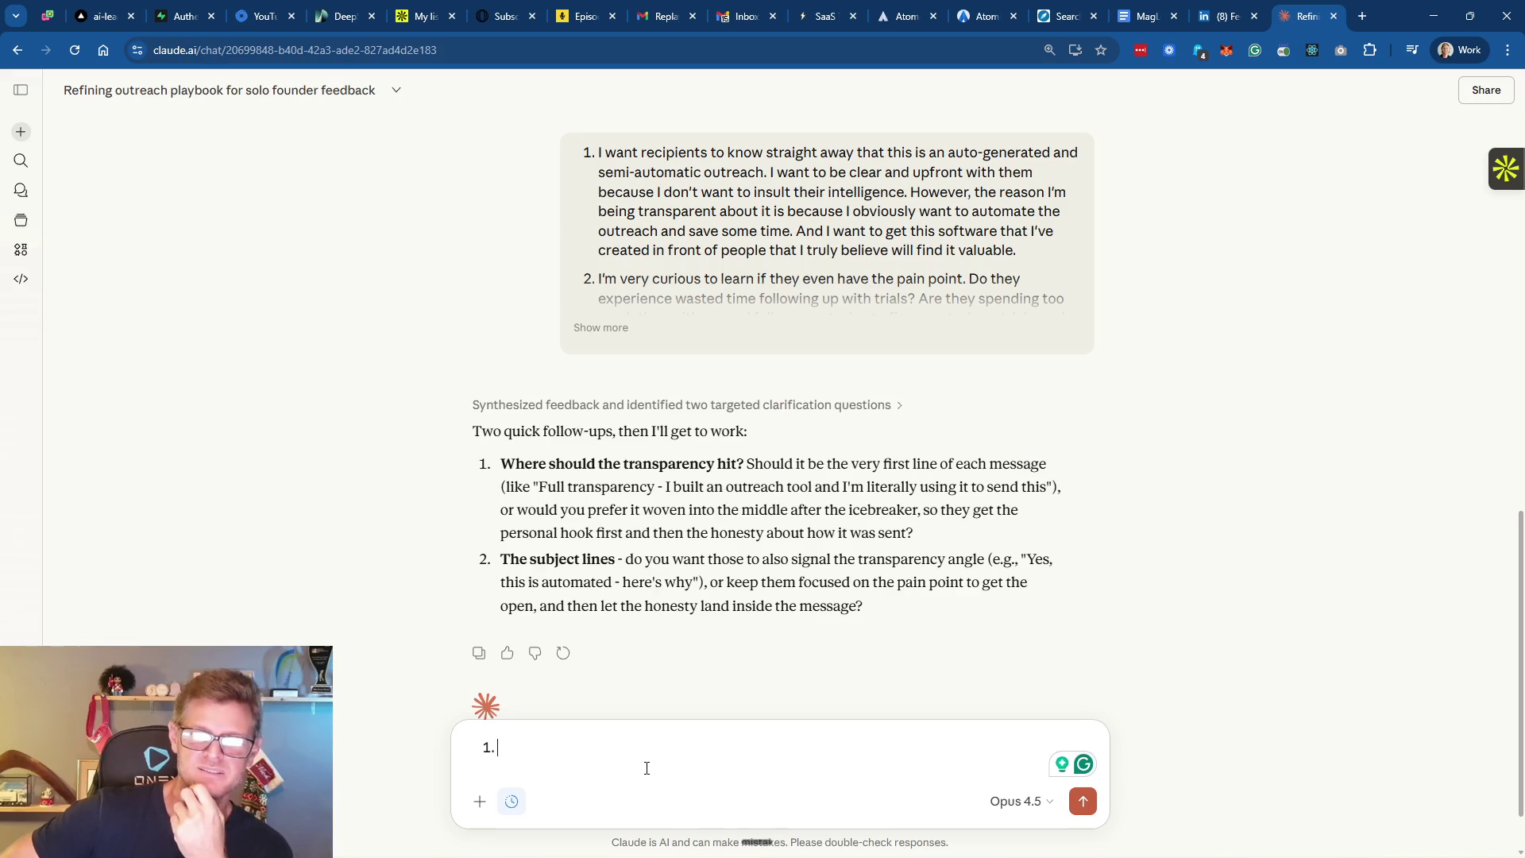
key(ctrl+super)
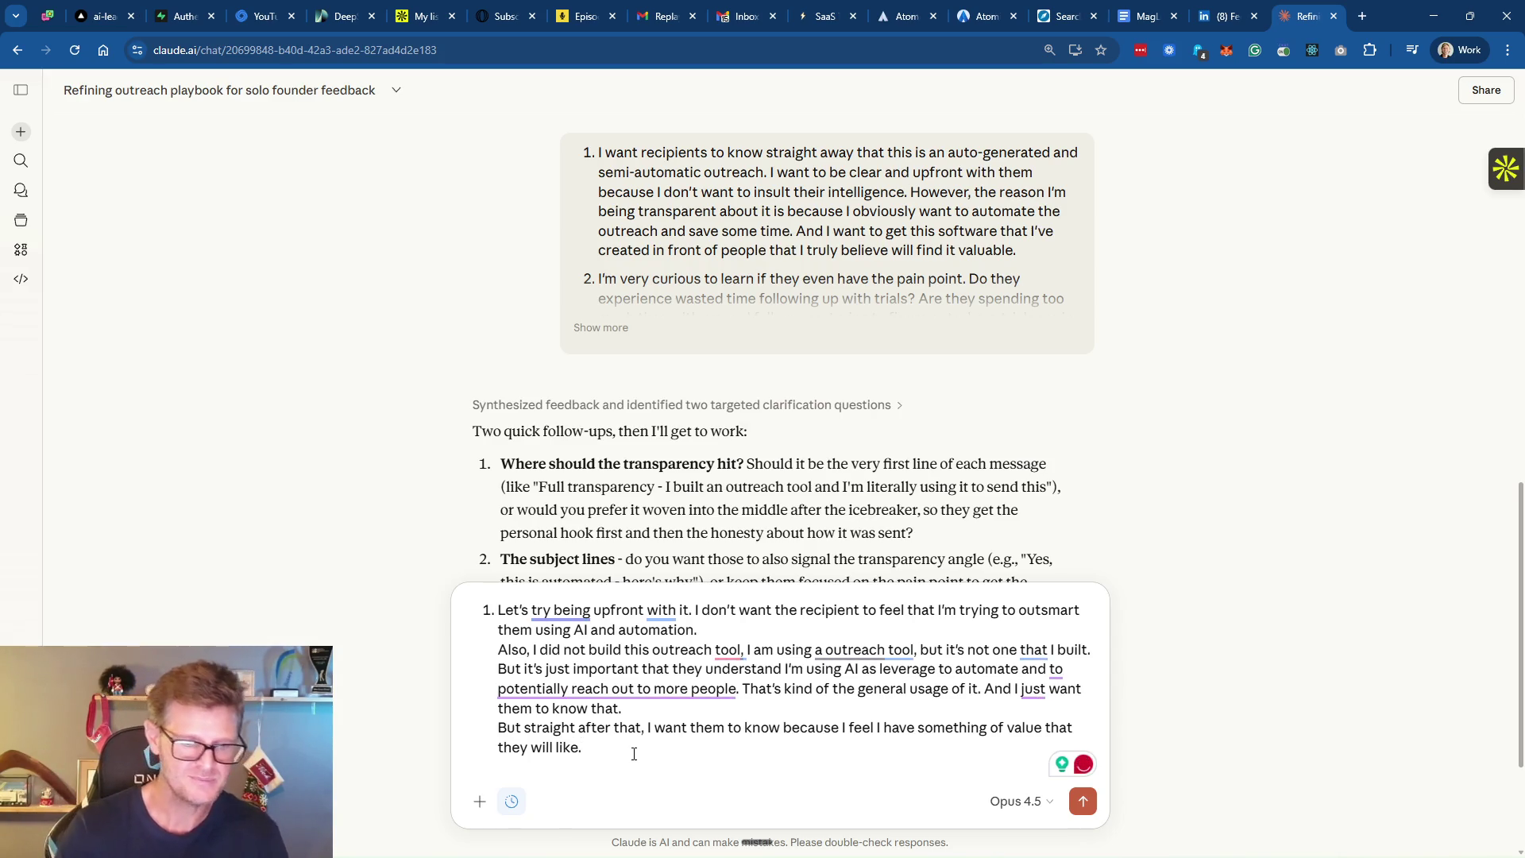
key(shift+Return)
scroll(738, 305, down, 3)
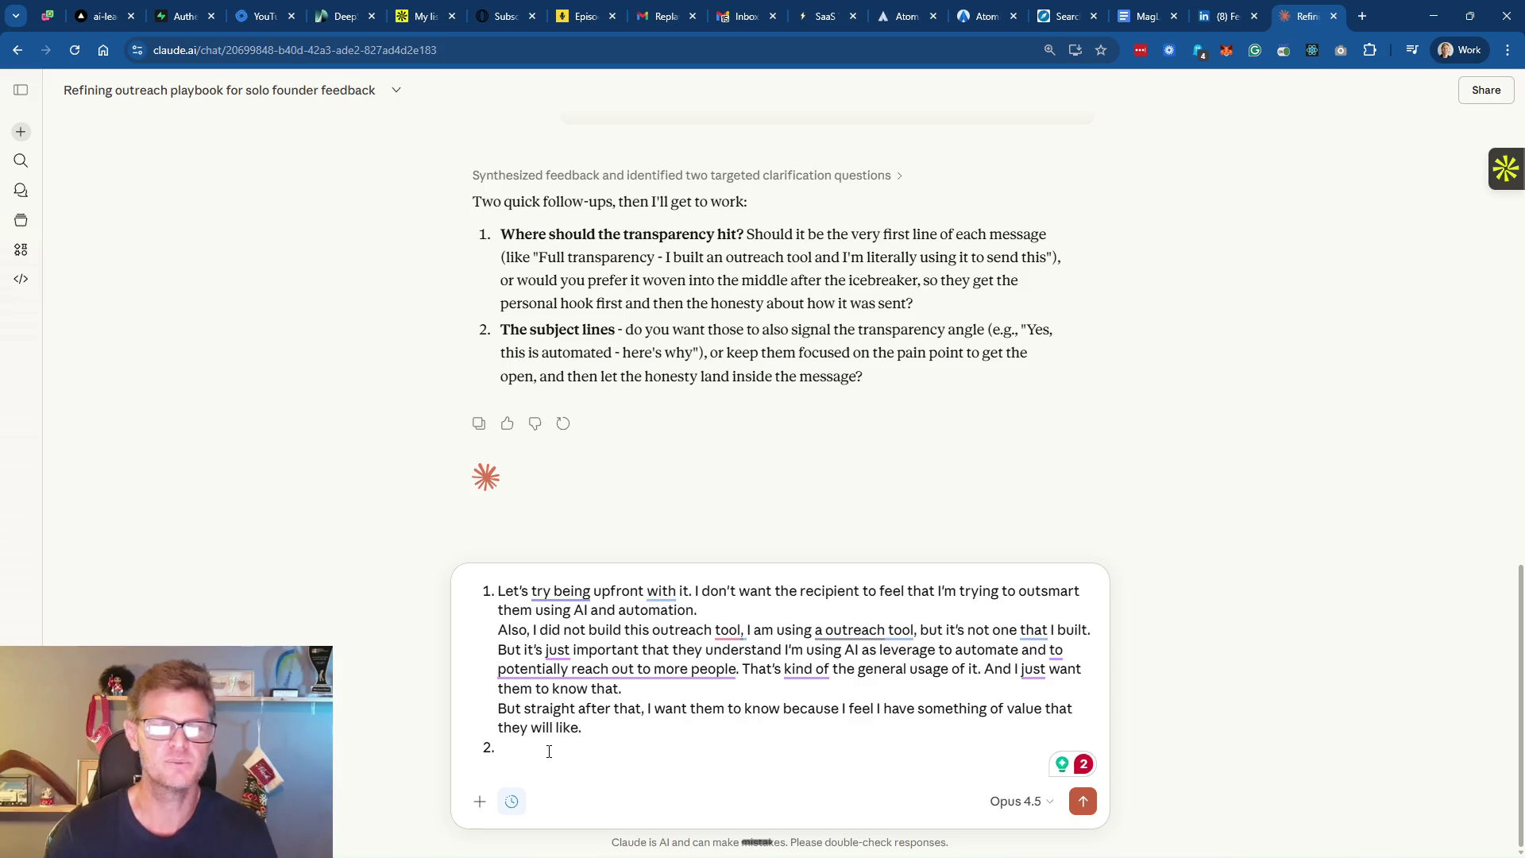
key(ctrl+super)
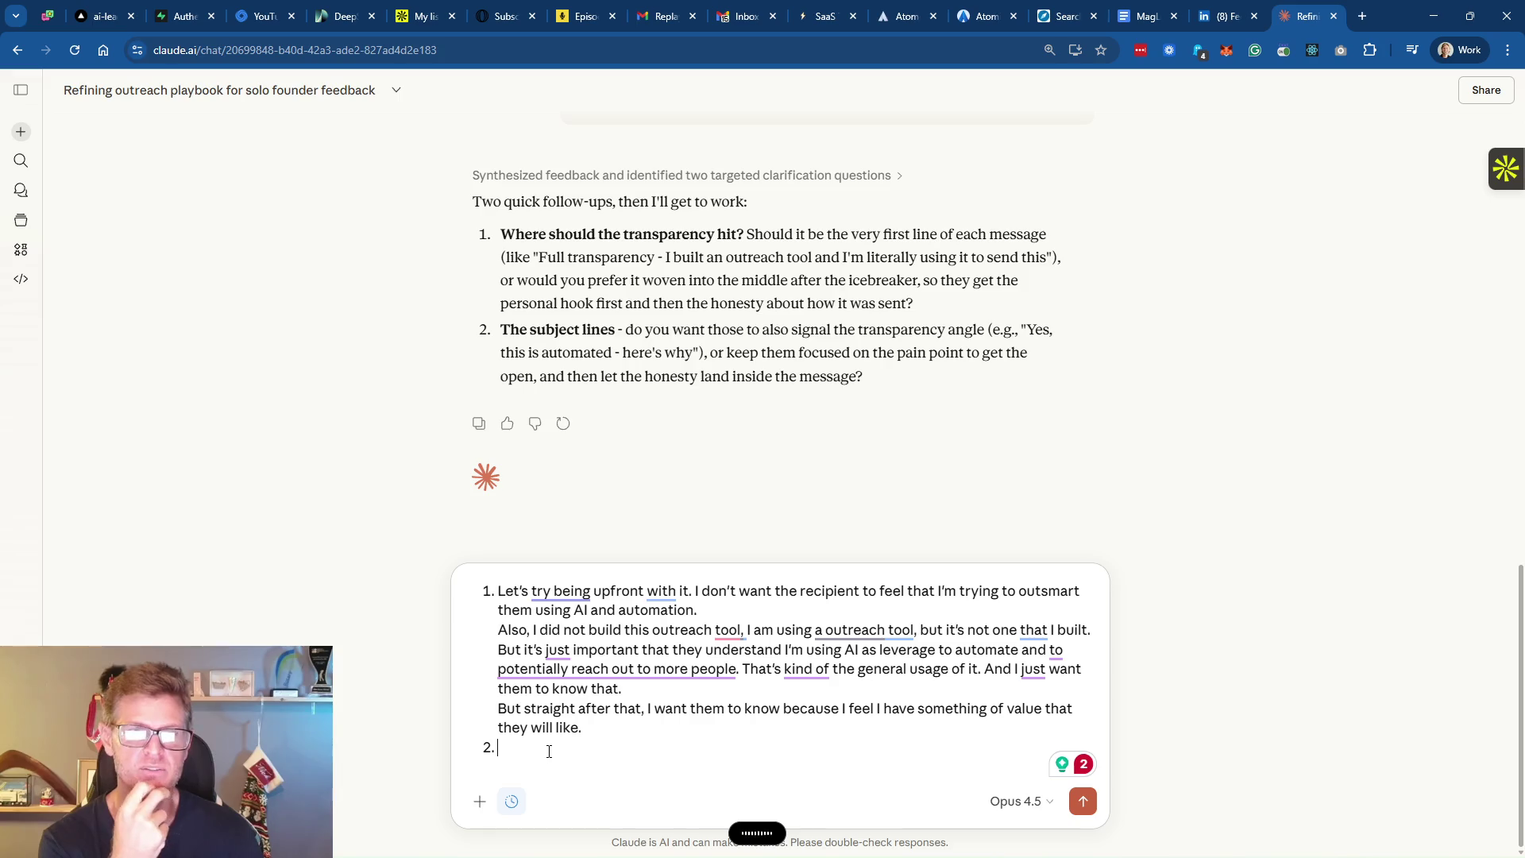
text(I think for this, we focus on the pain point, and then we can get to the transparency inside the message.)
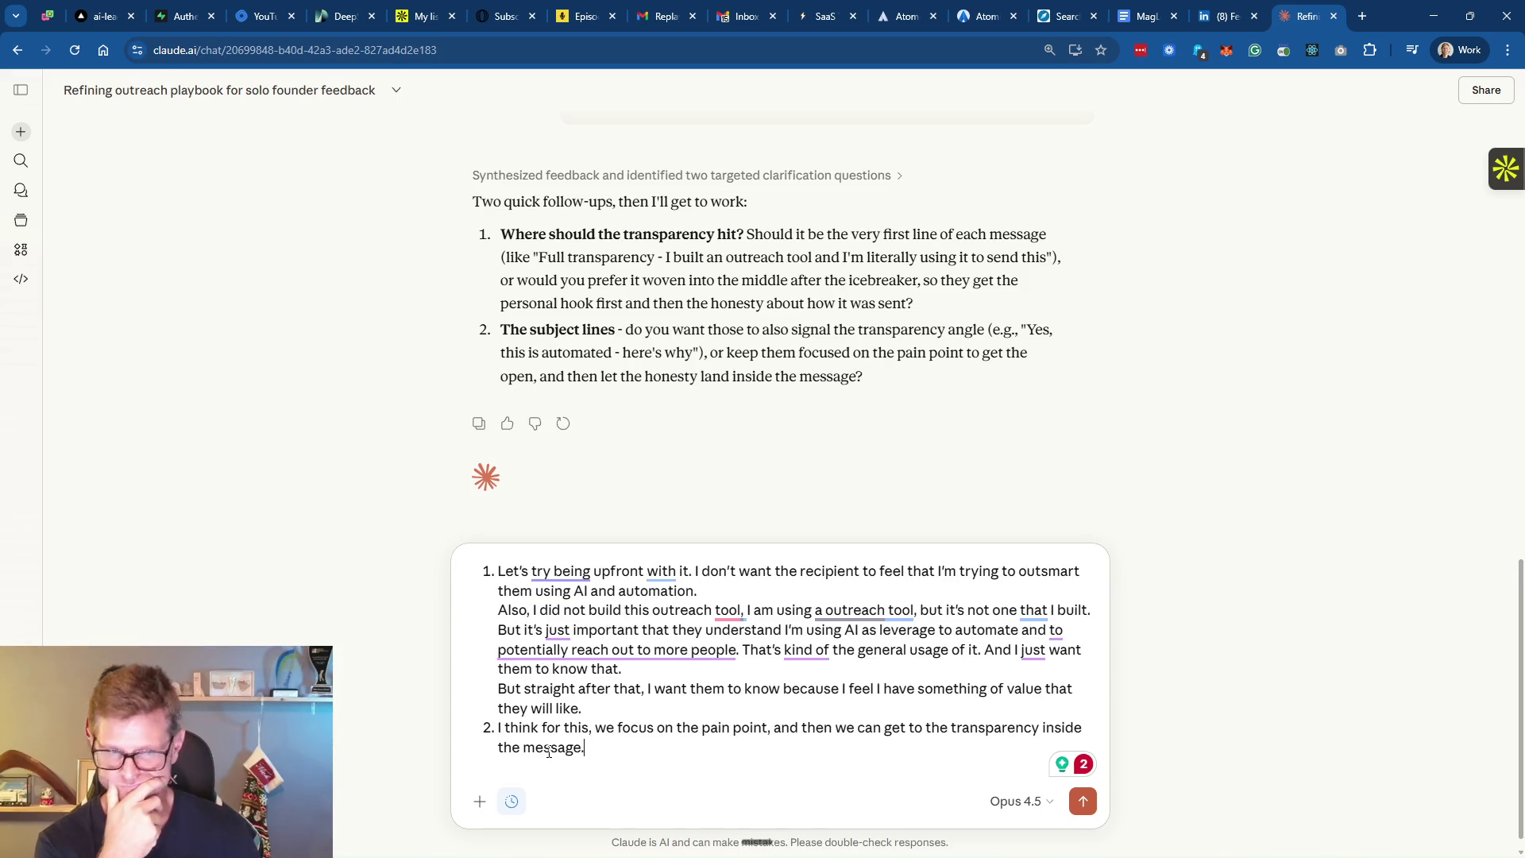
key(Return)
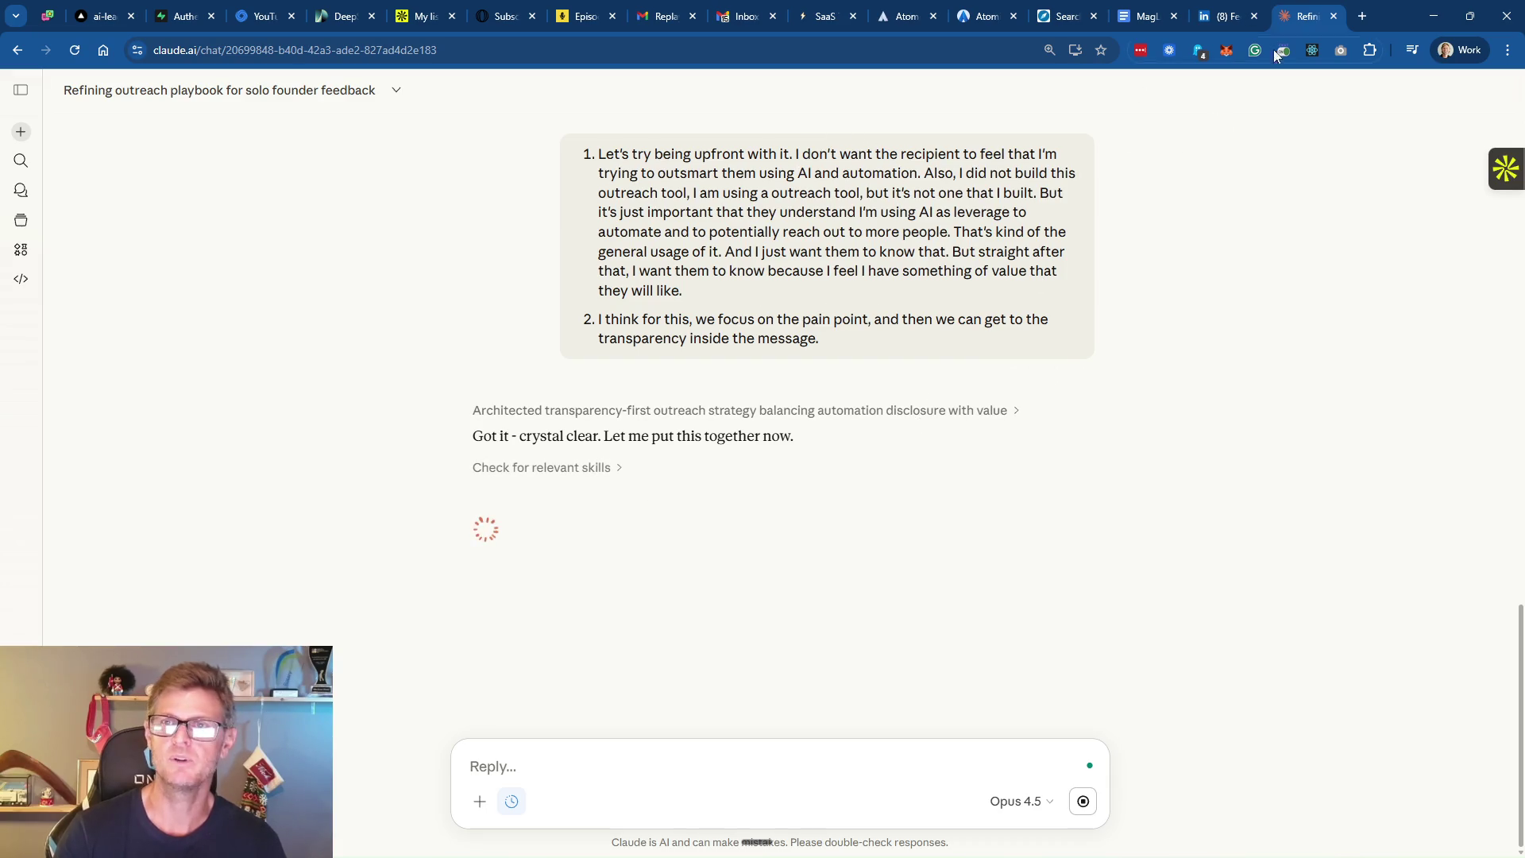
Switch to the Atomic playbook 'First Message - STF: Direct to SaaS with free trial owners'
click(979, 24)
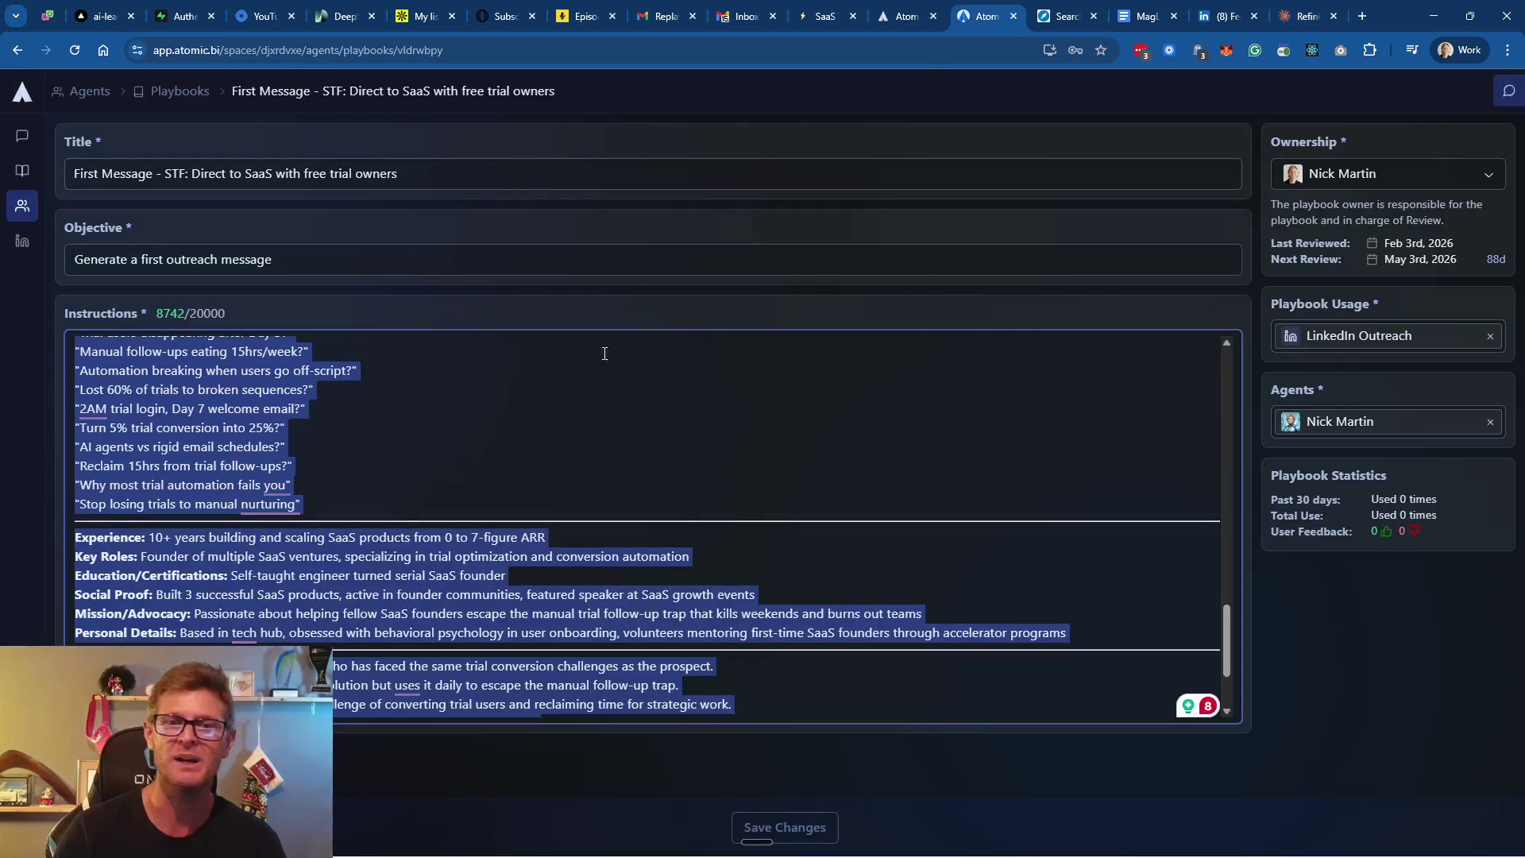
scroll(617, 439, up, 4)
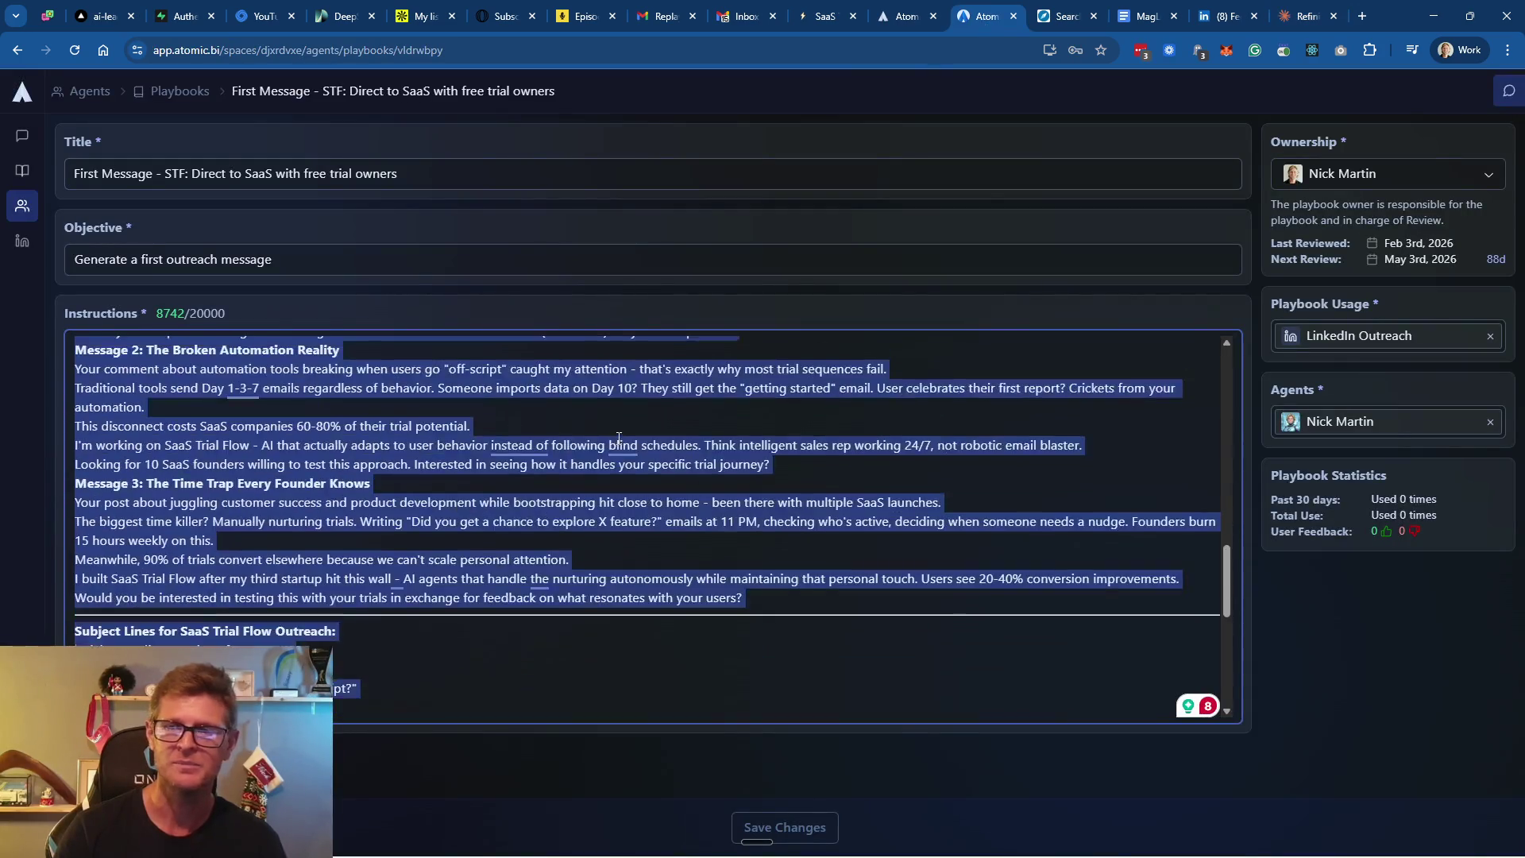
scroll(611, 448, down, 6)
scroll(605, 459, up, 2)
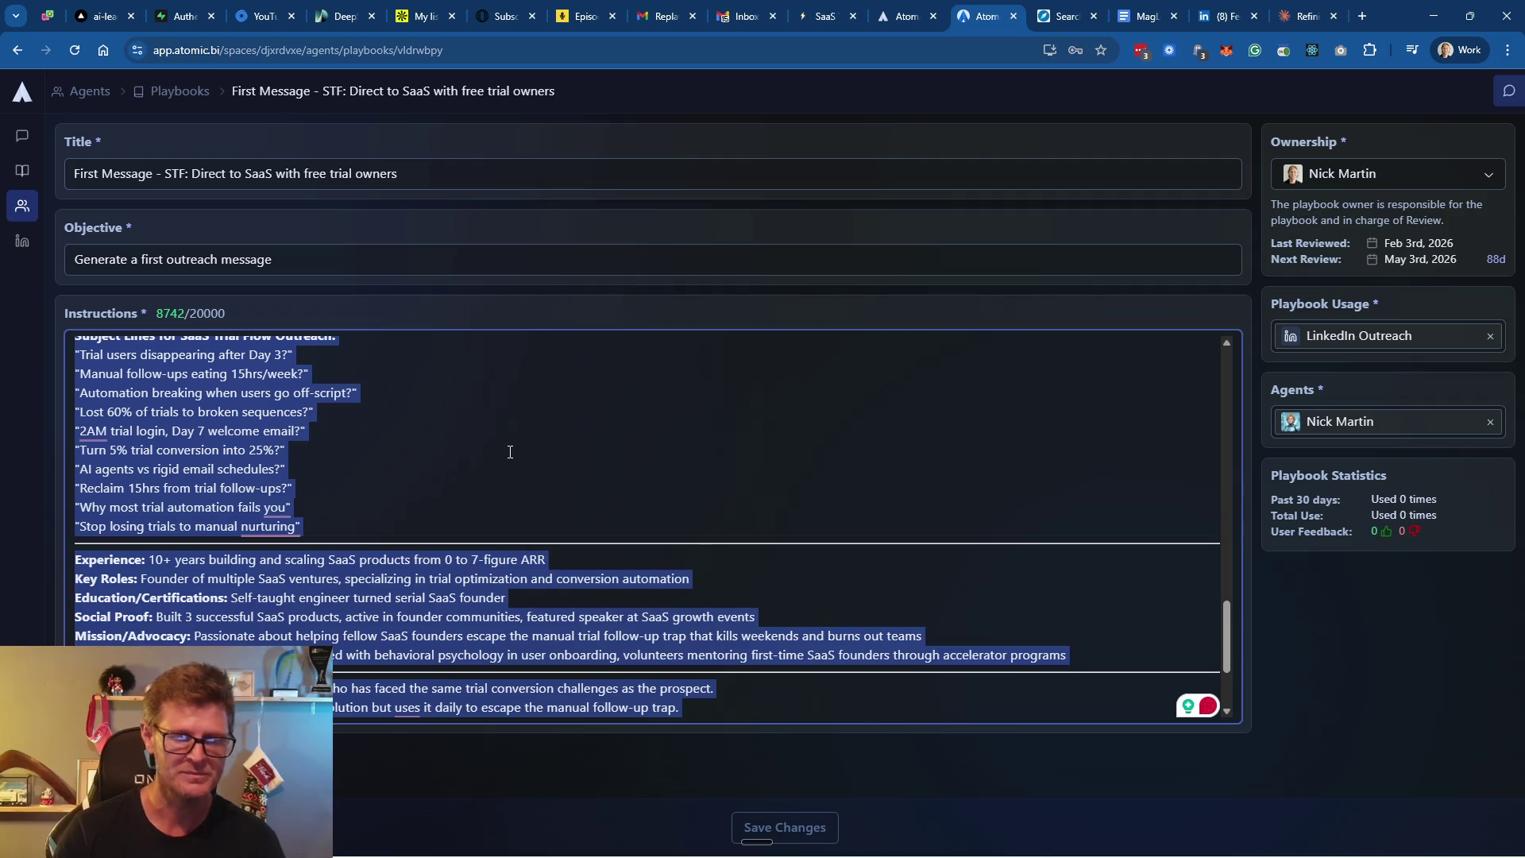
mouse_move(656, 846)
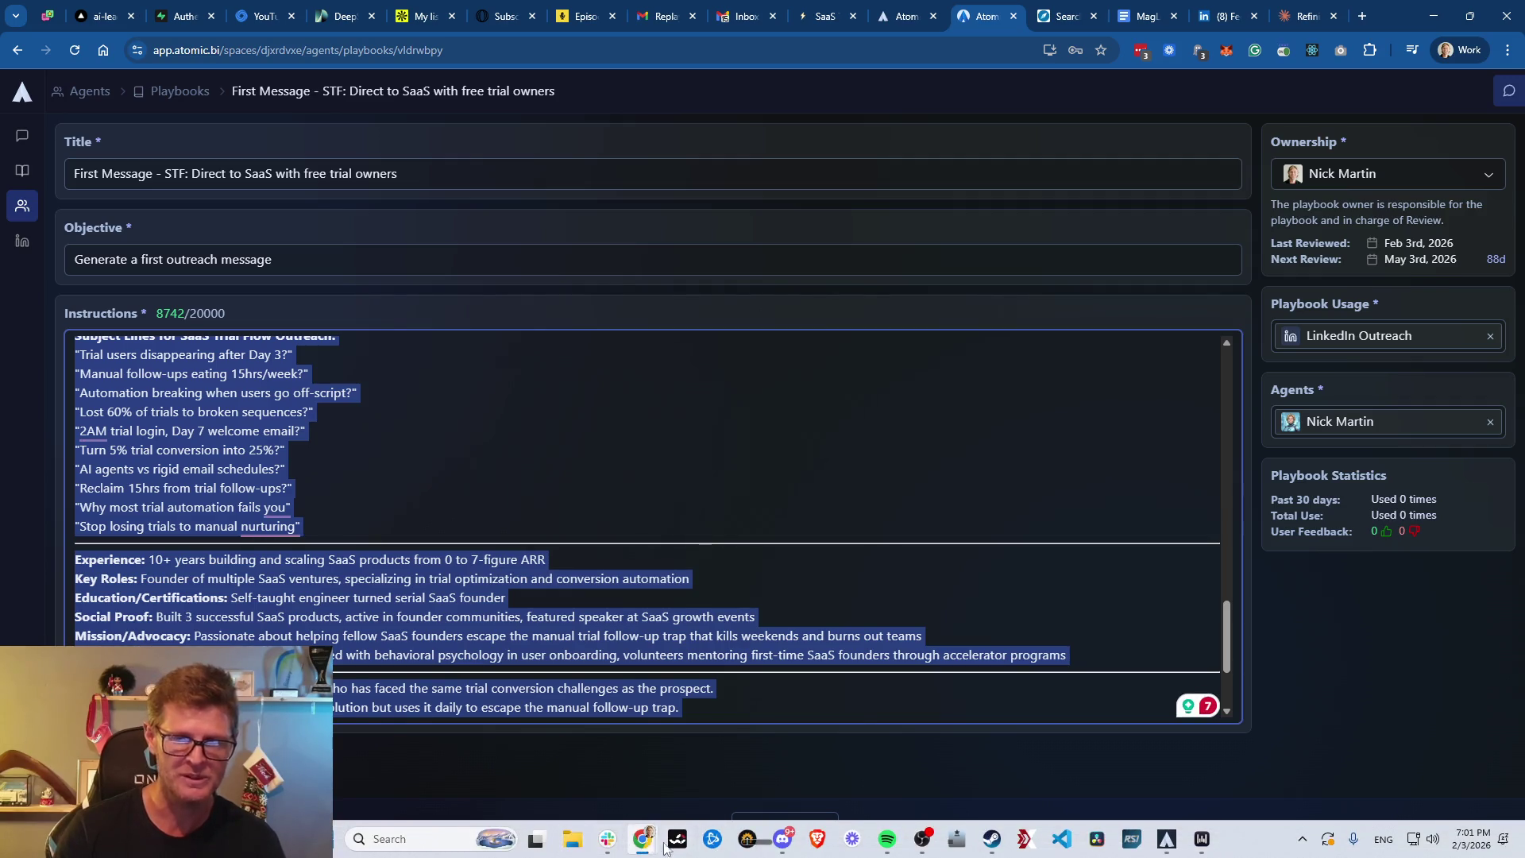
Paste the 8,713-character playbook instructions into a new Notepad tab
click(500, 846)
text(notepad)
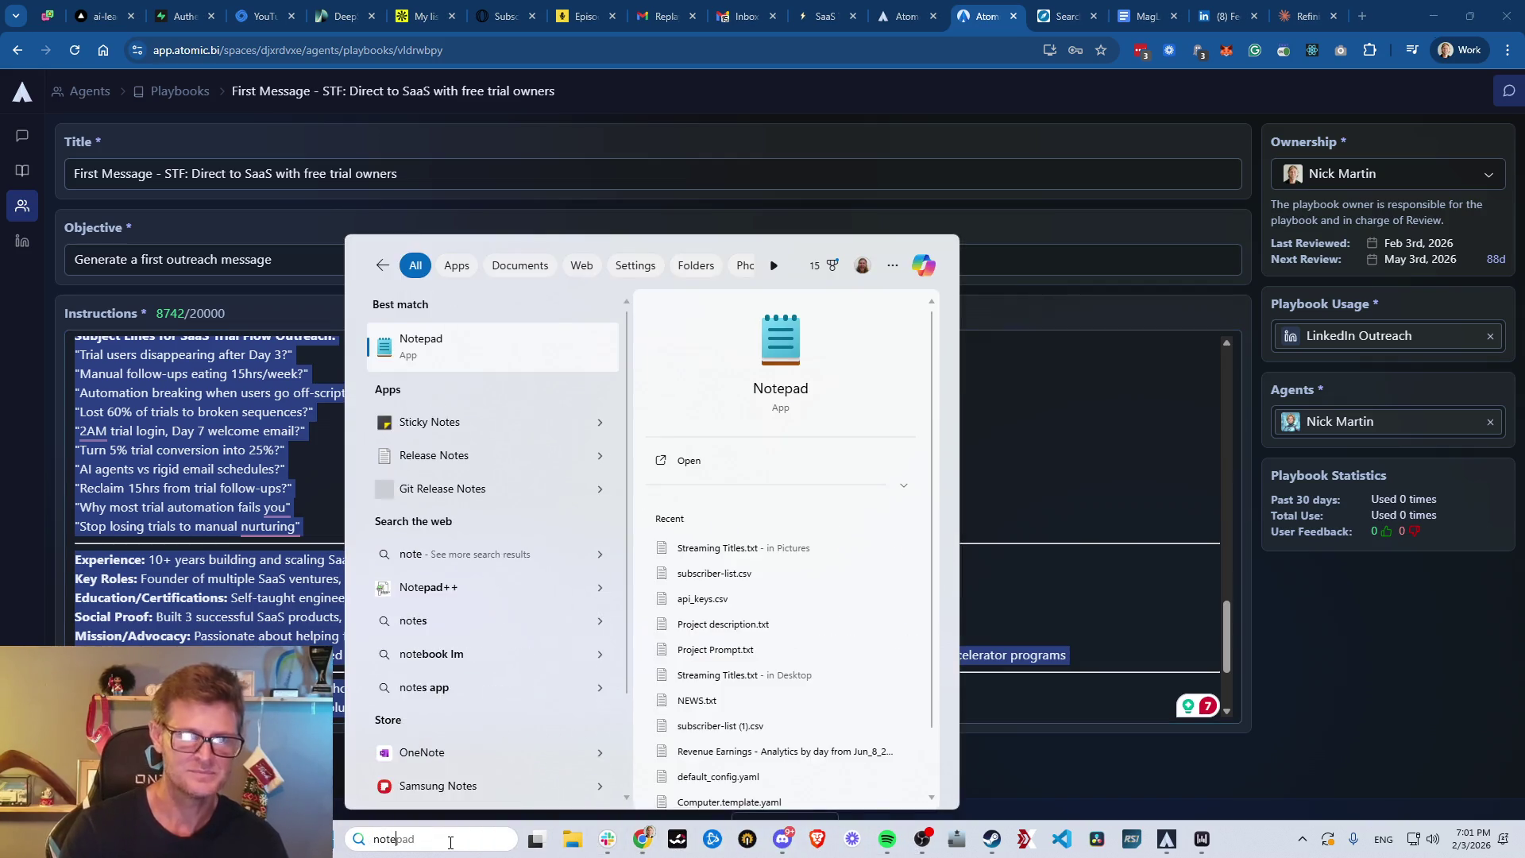
key(Return)
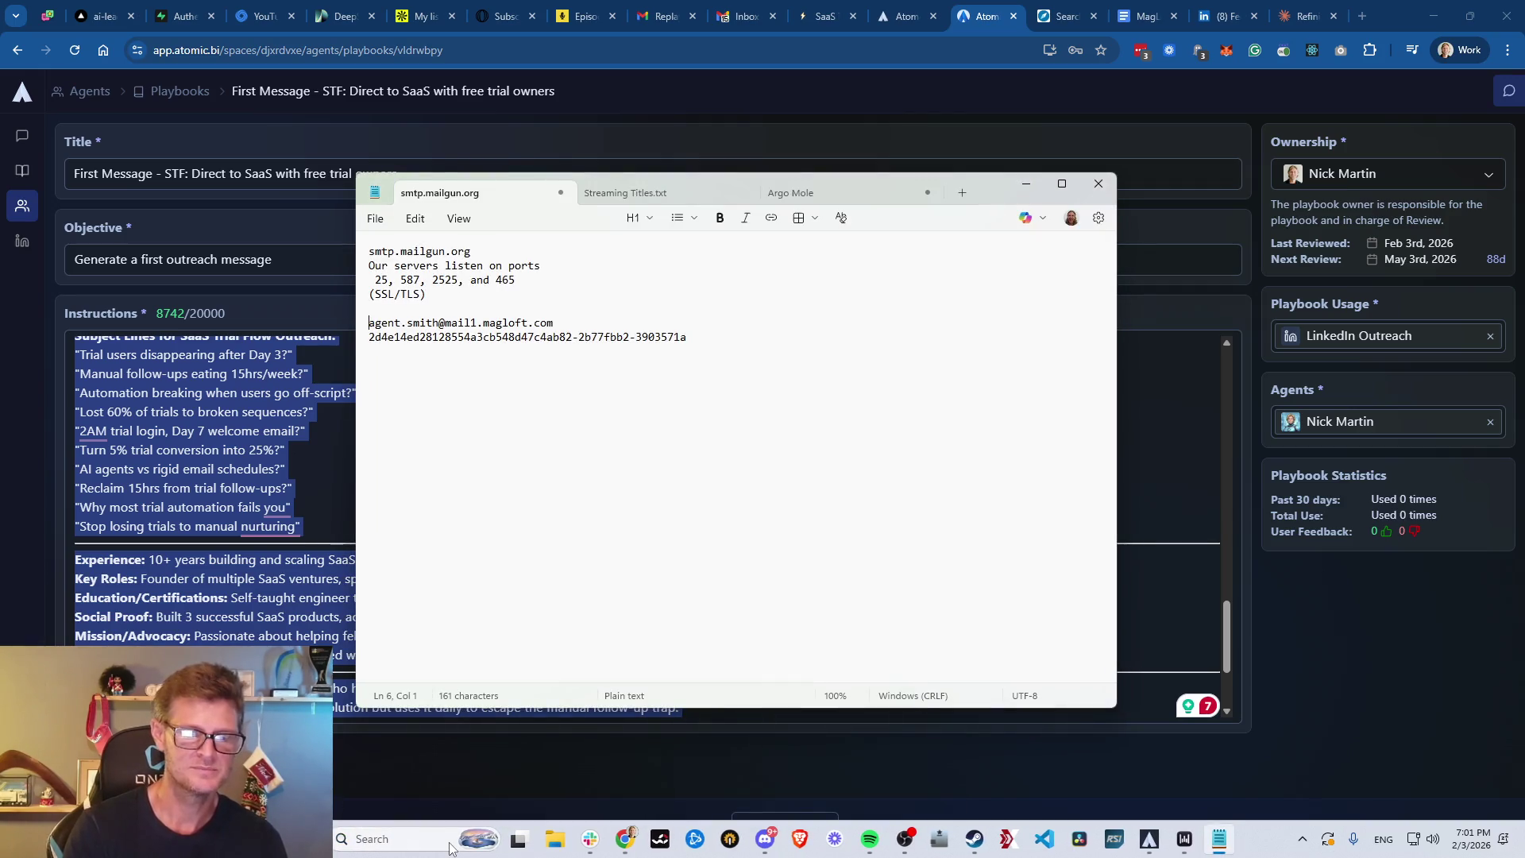
key(ctrl+n)
key(ctrl+v)
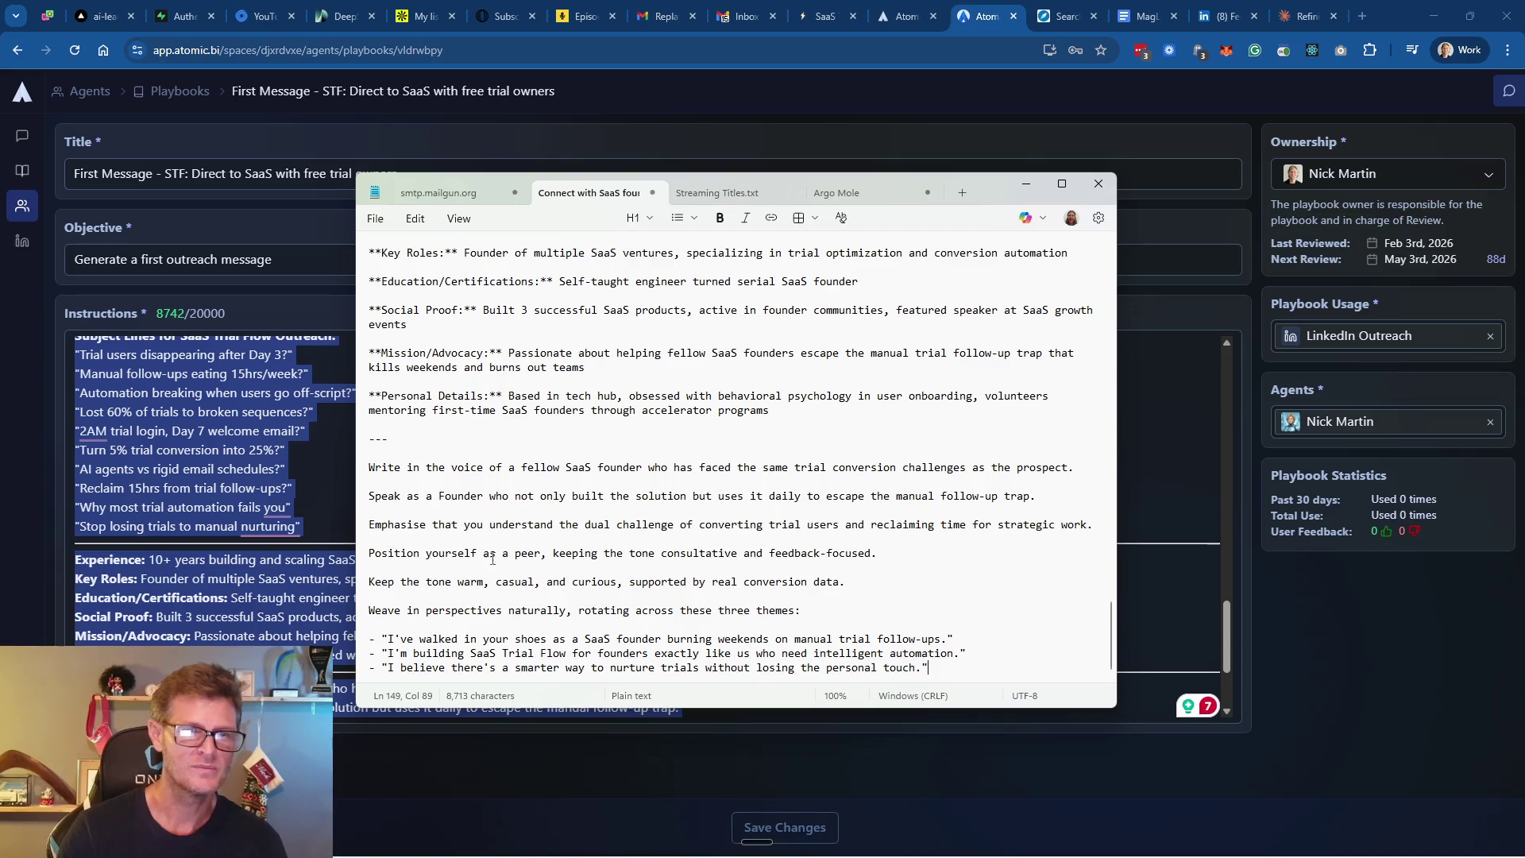
scroll(533, 550, up, 1)
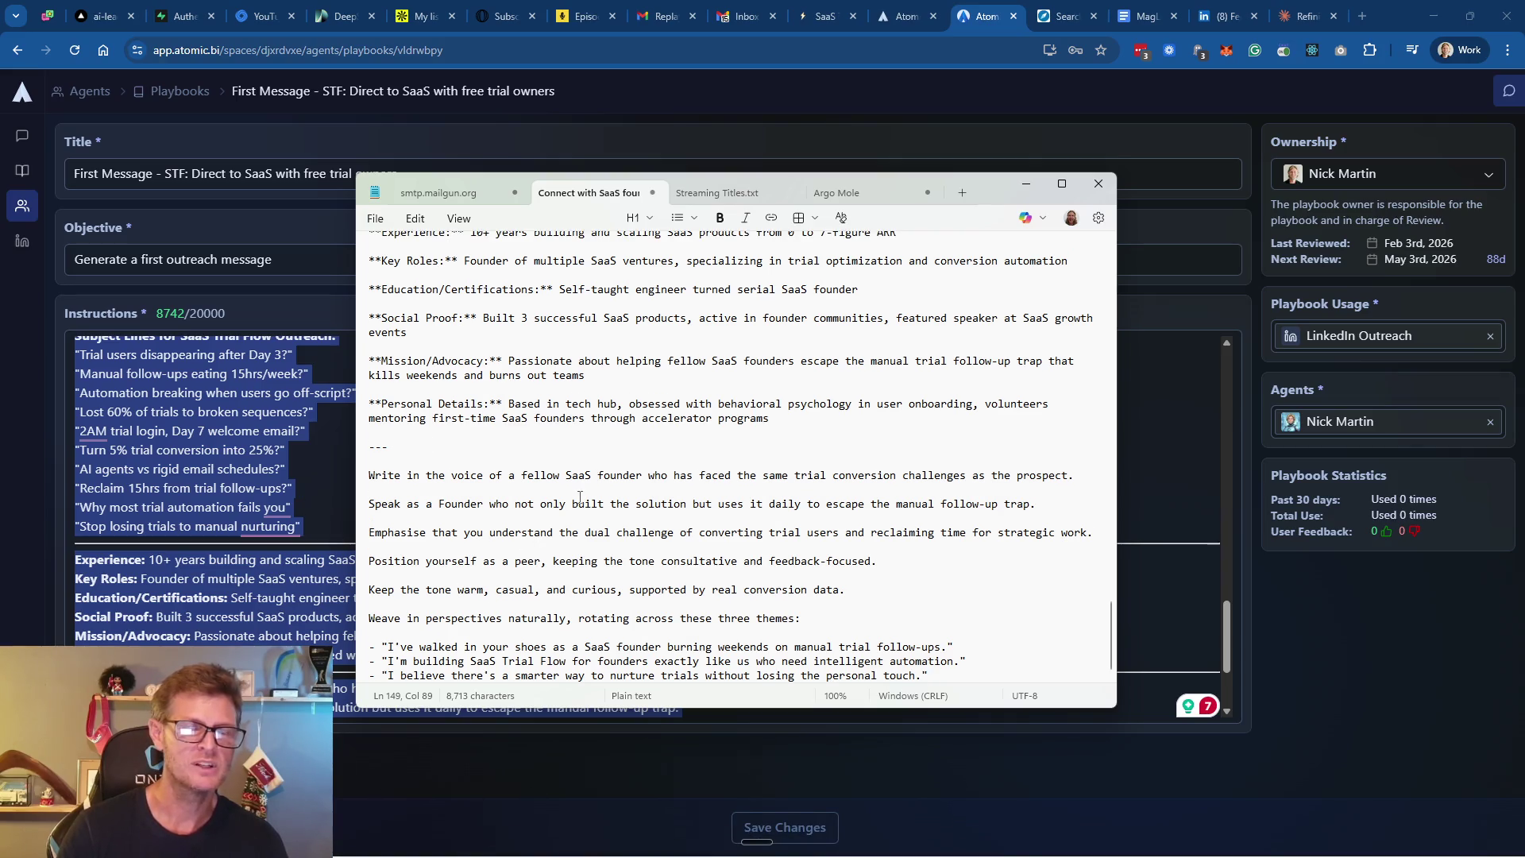
scroll(581, 496, up, 10)
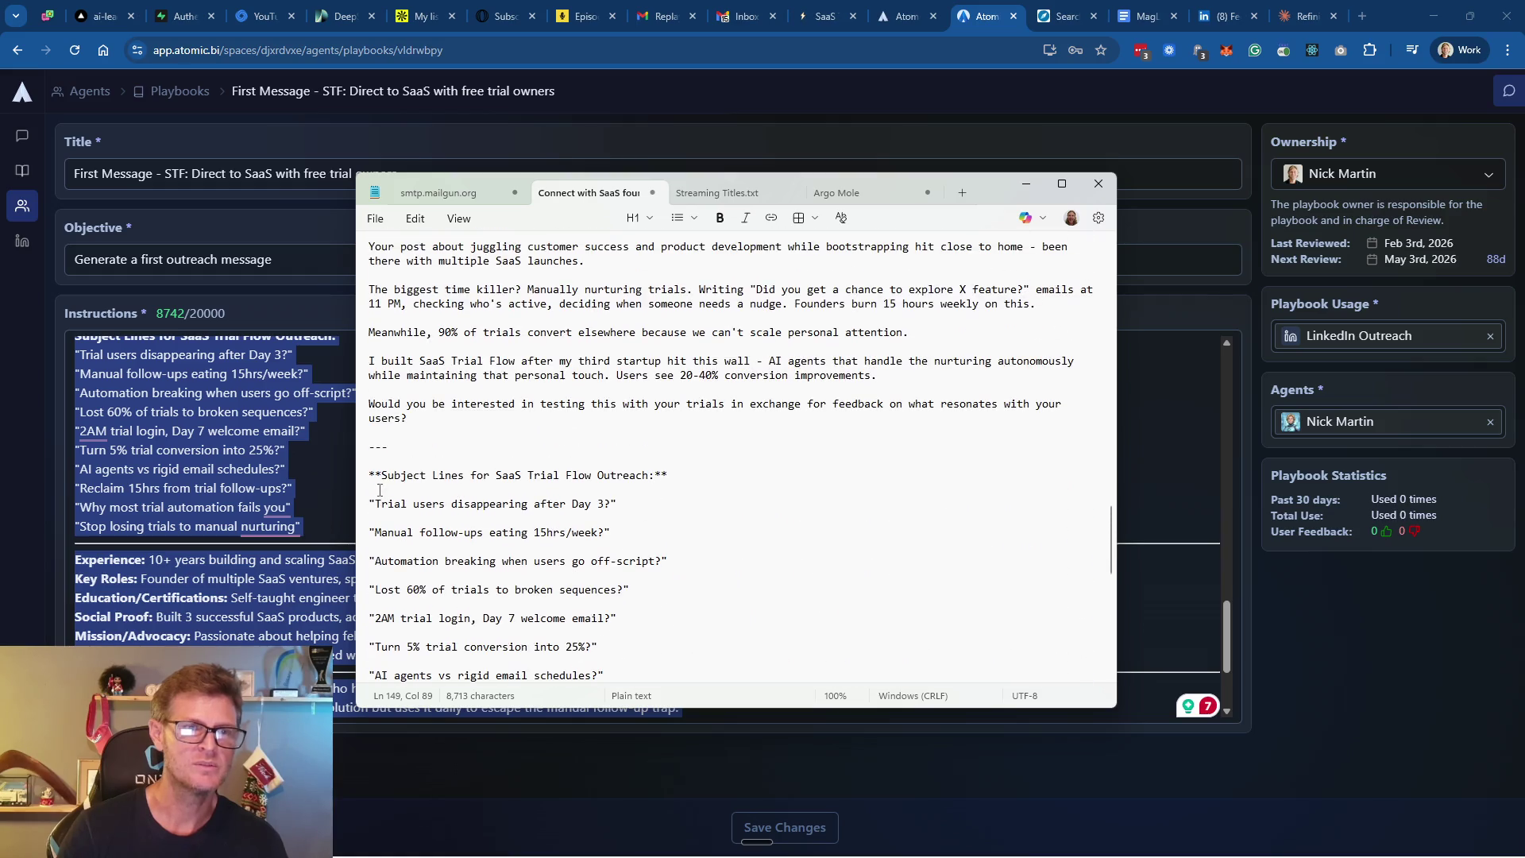
Move through the Atomic and Claude tabs, ending on Apollo's My lists page
click(326, 450)
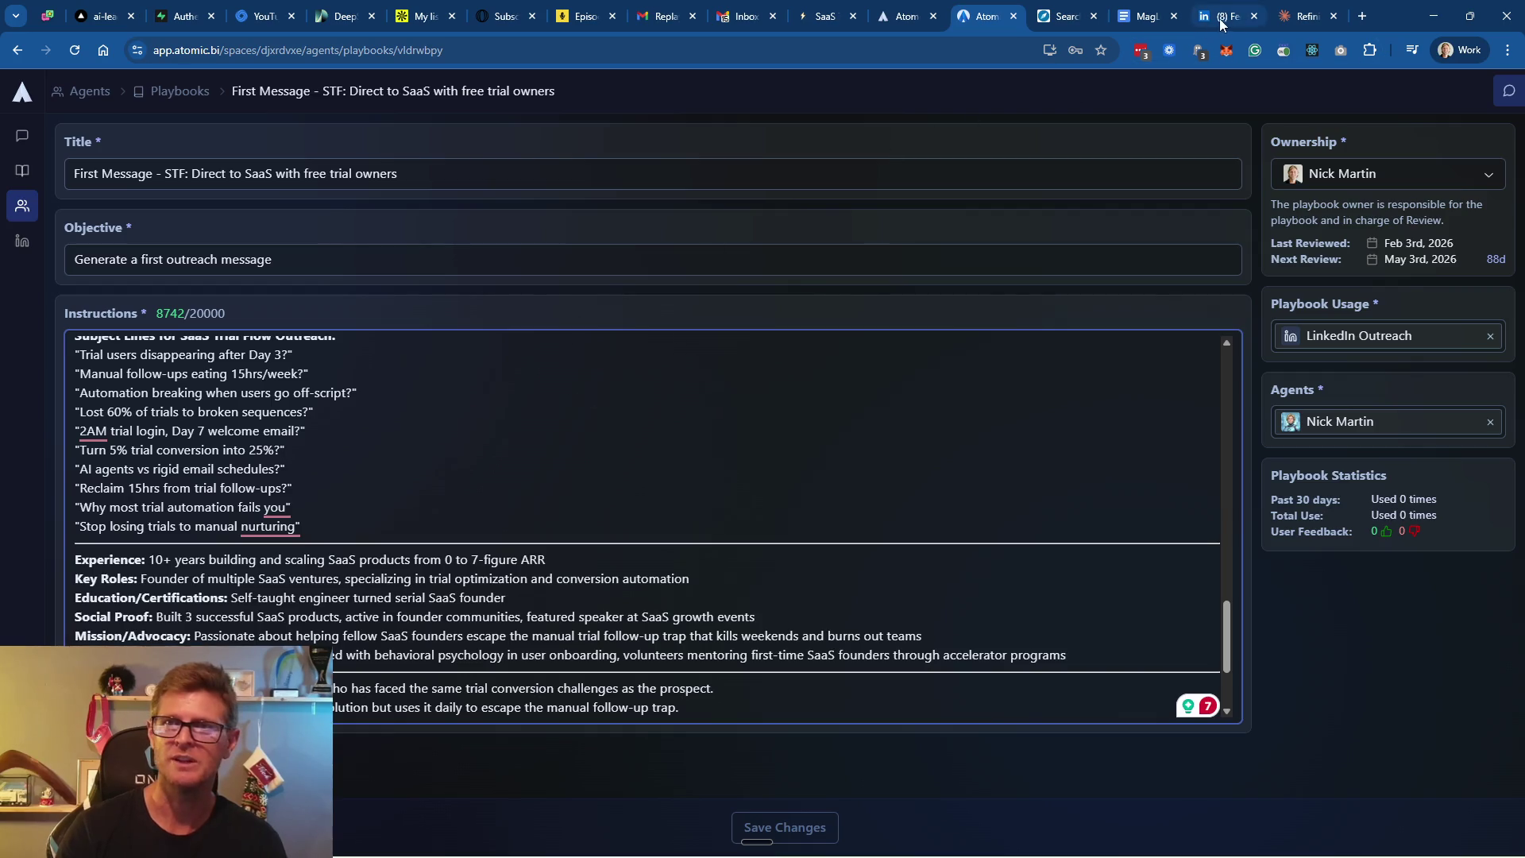
click(1309, 16)
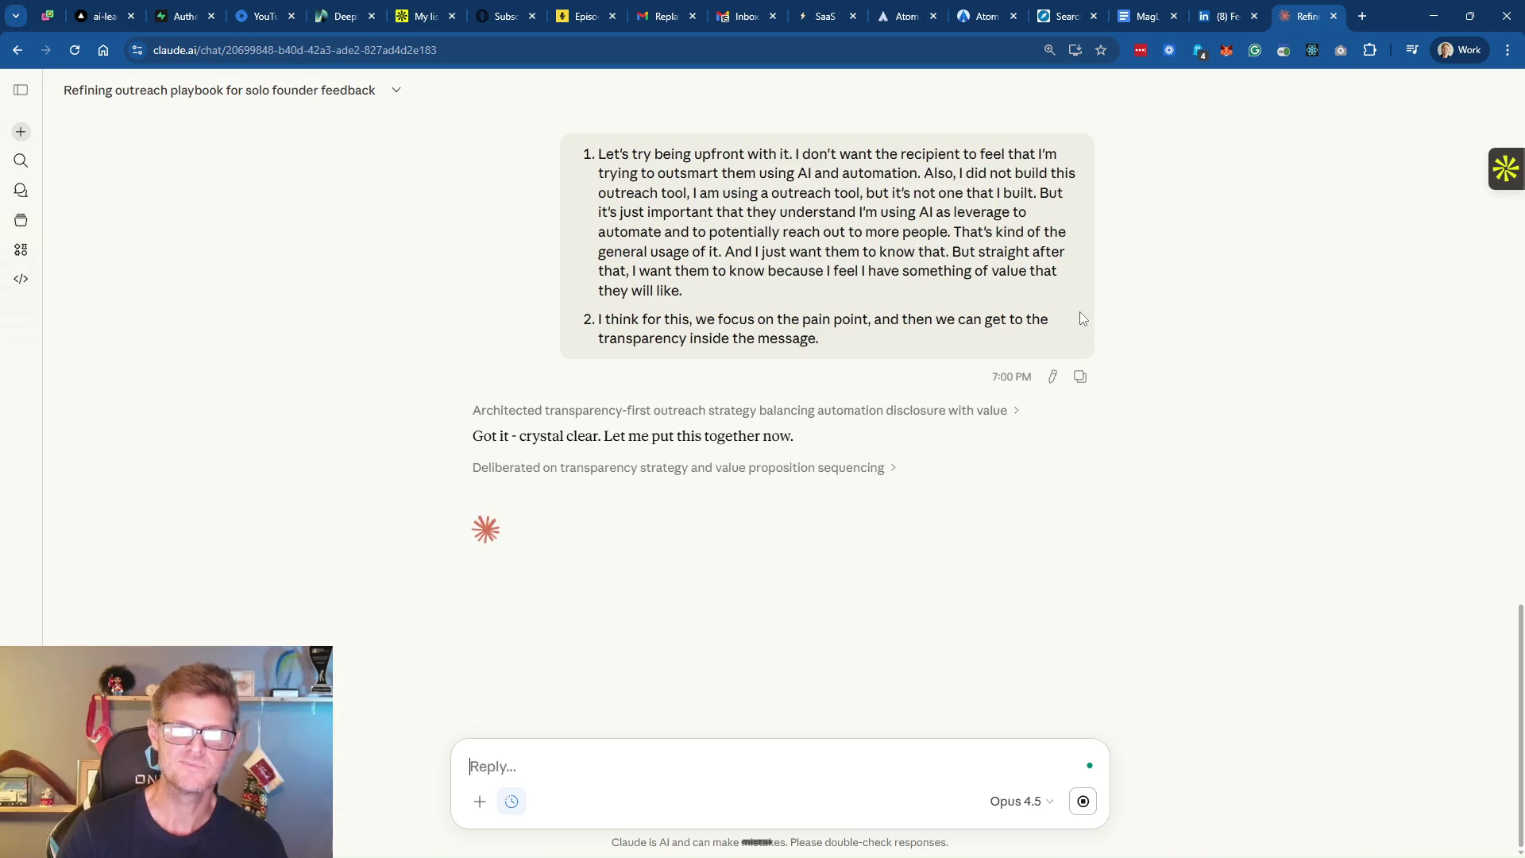
click(429, 18)
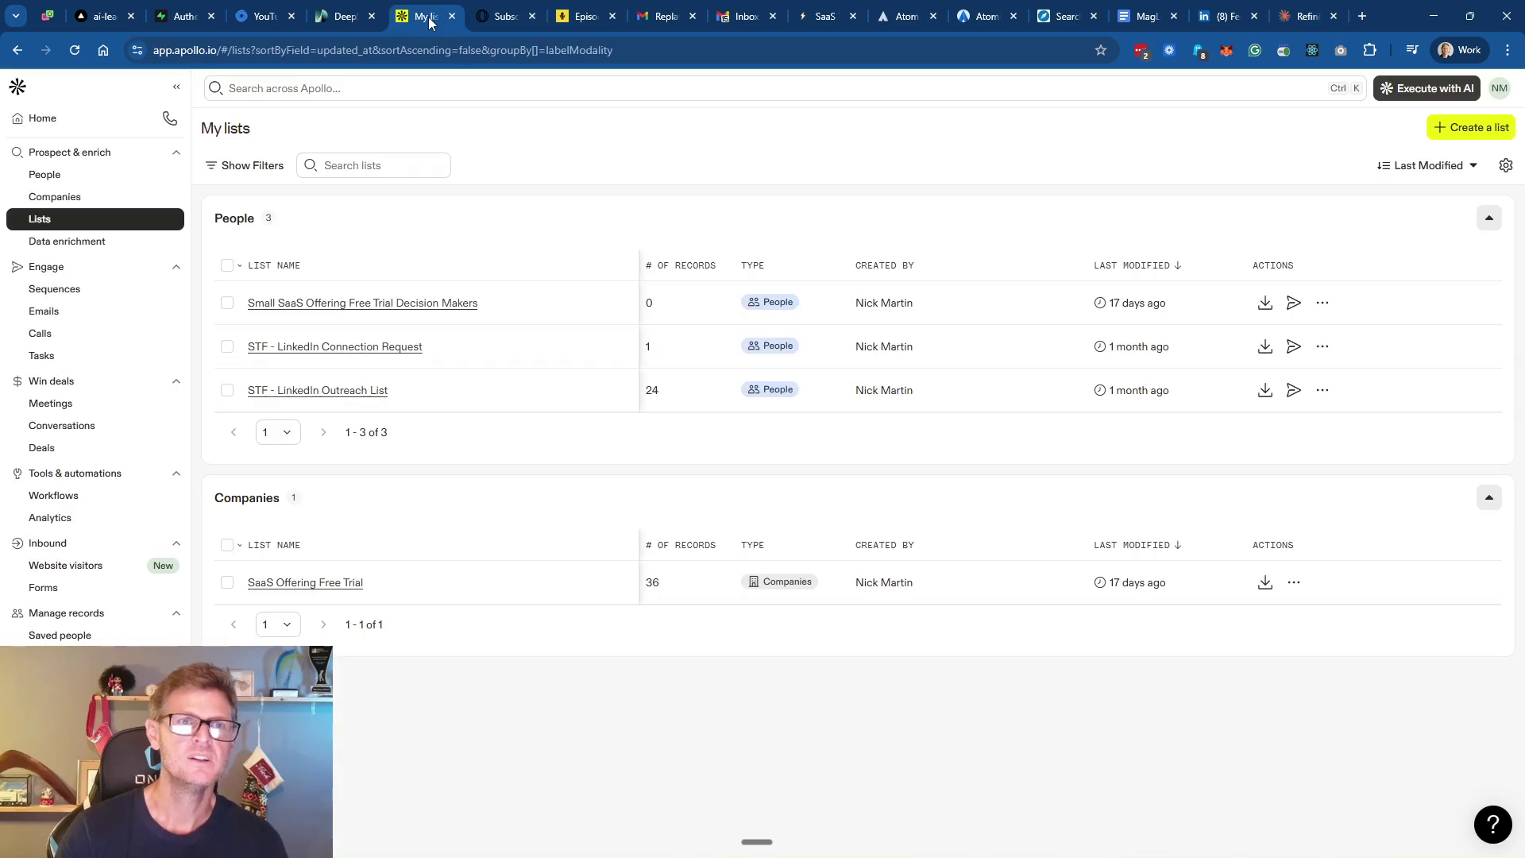
click(1064, 19)
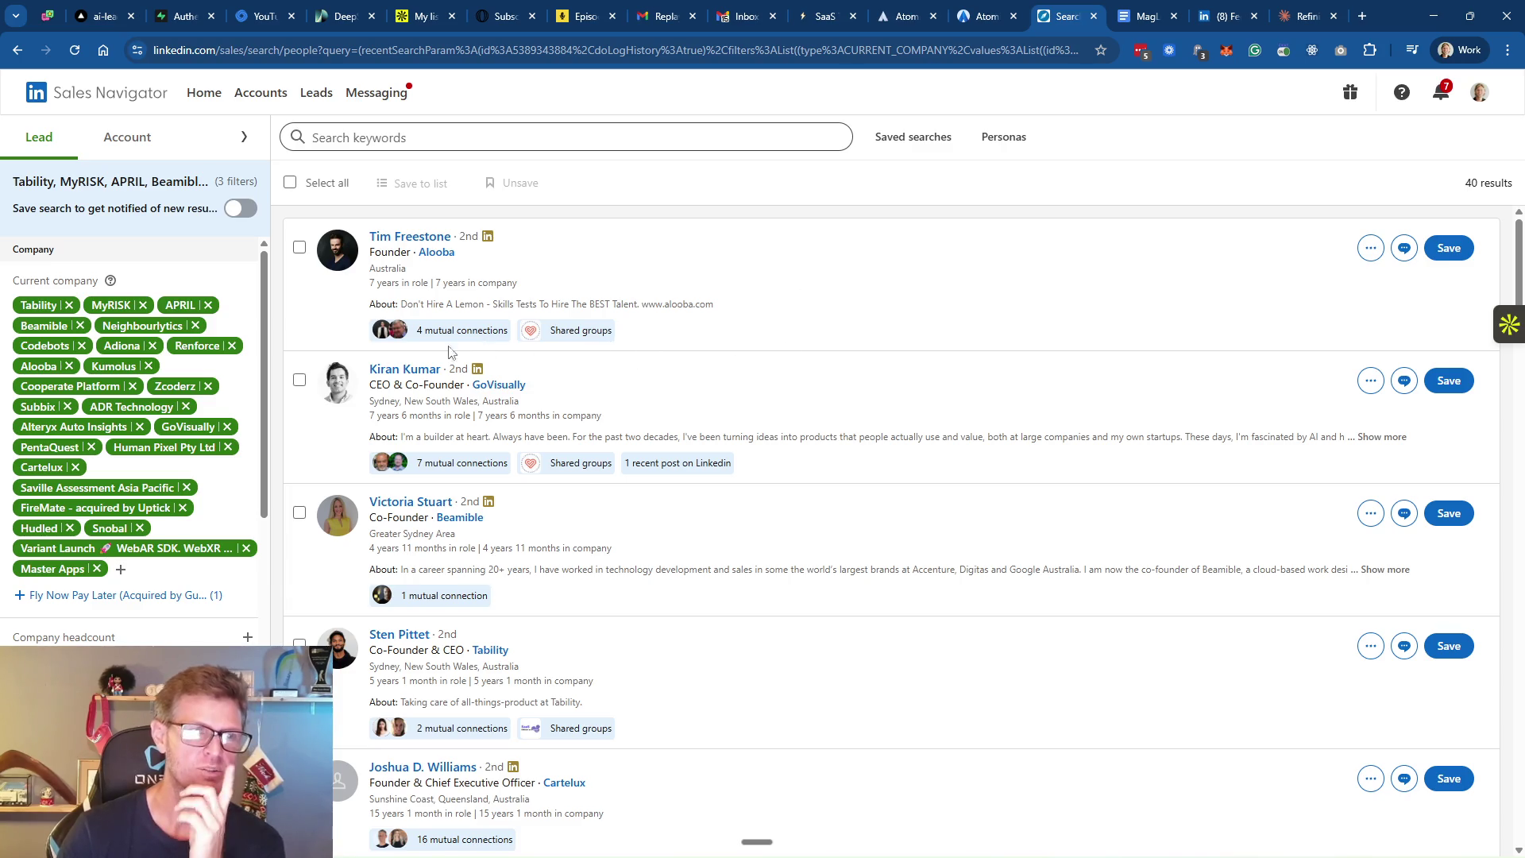
click(410, 19)
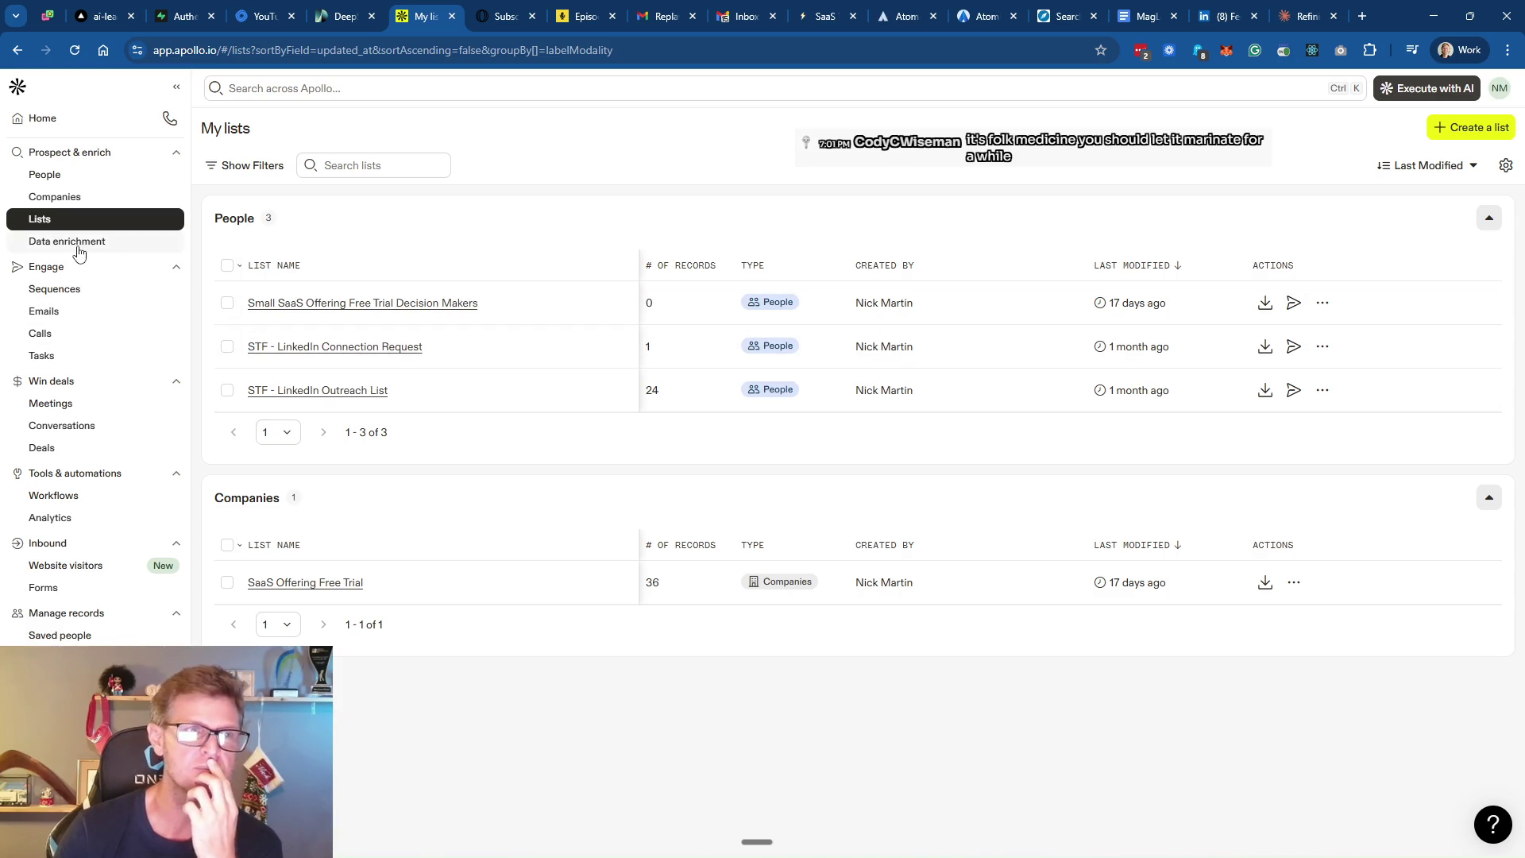
click(76, 198)
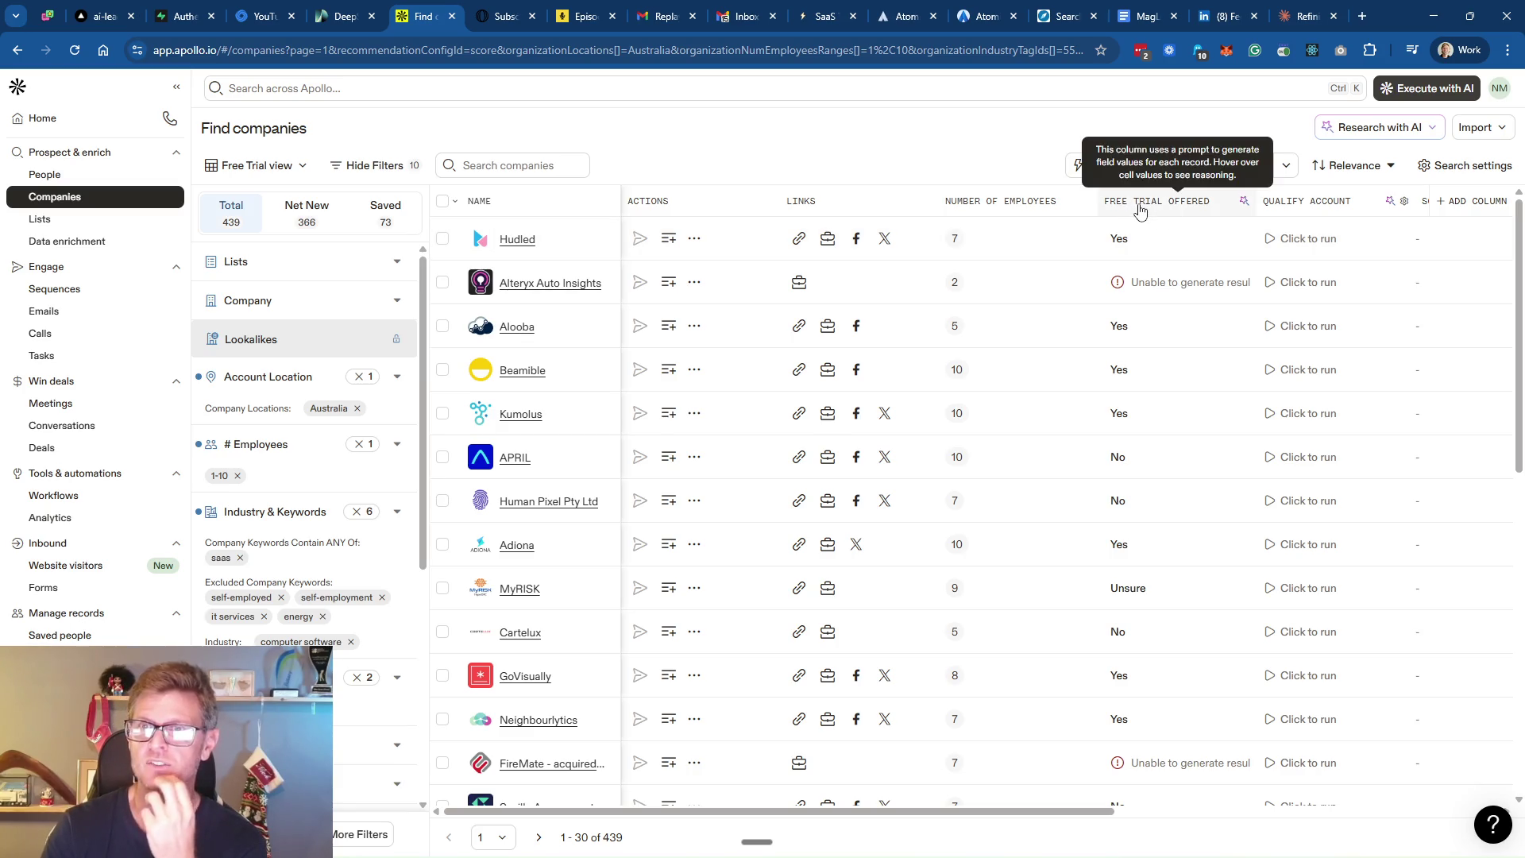
mouse_move(1133, 242)
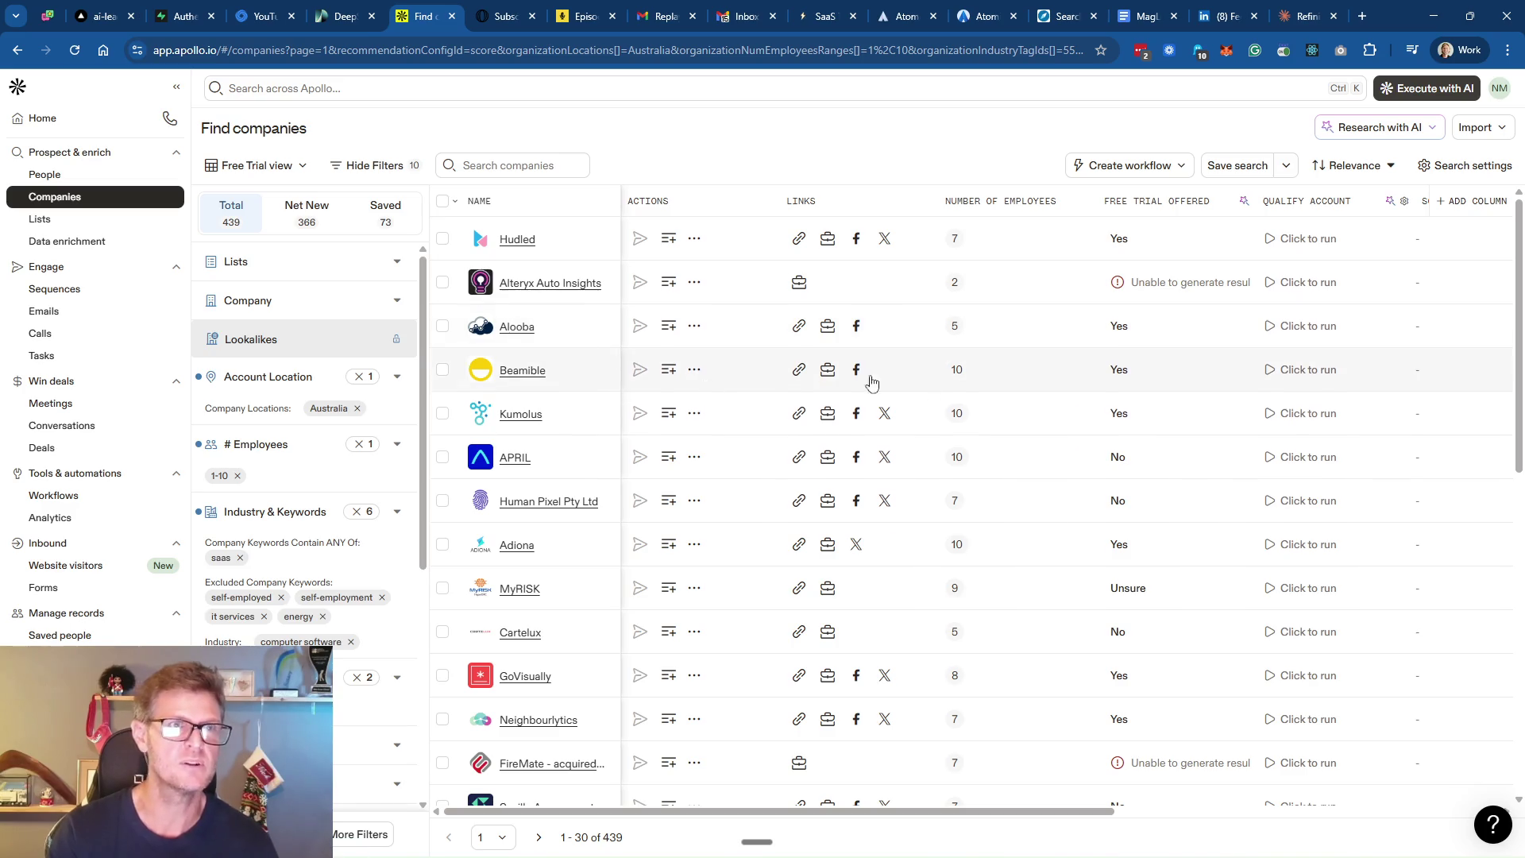
scroll(1120, 413, down, 3)
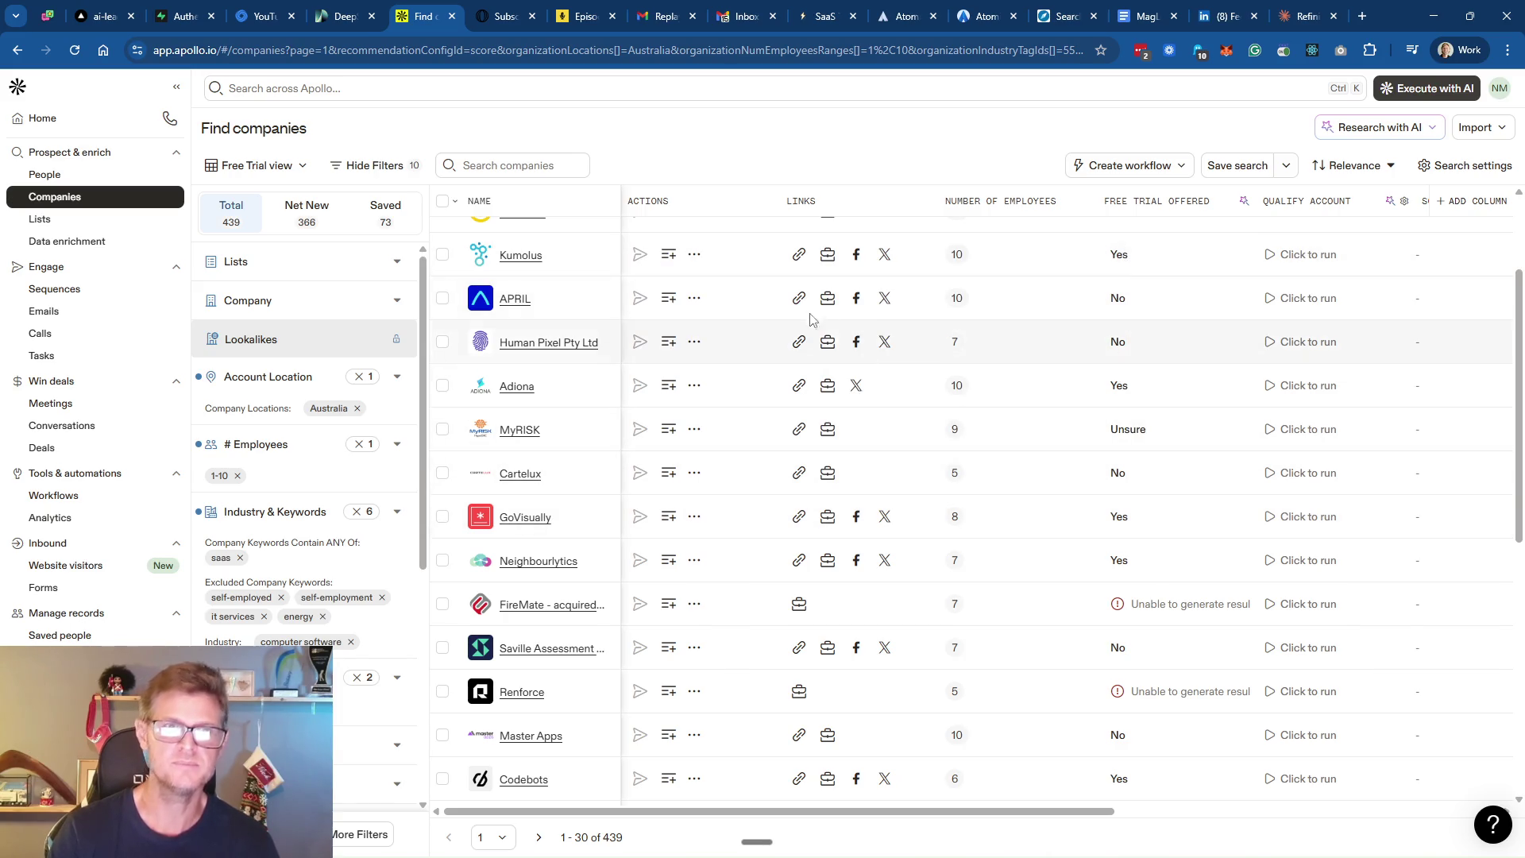
click(60, 227)
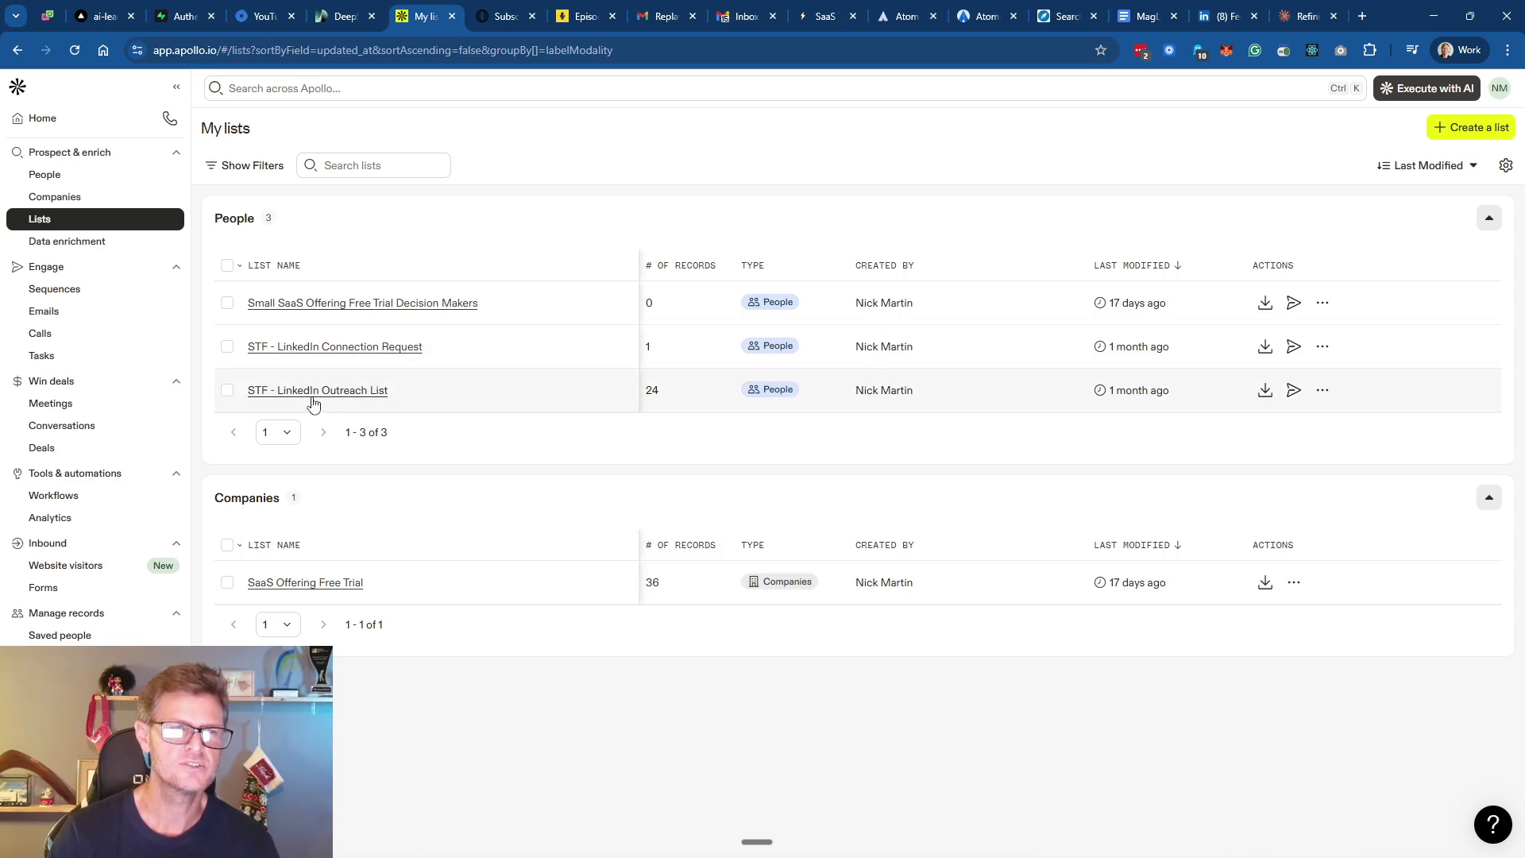
click(330, 583)
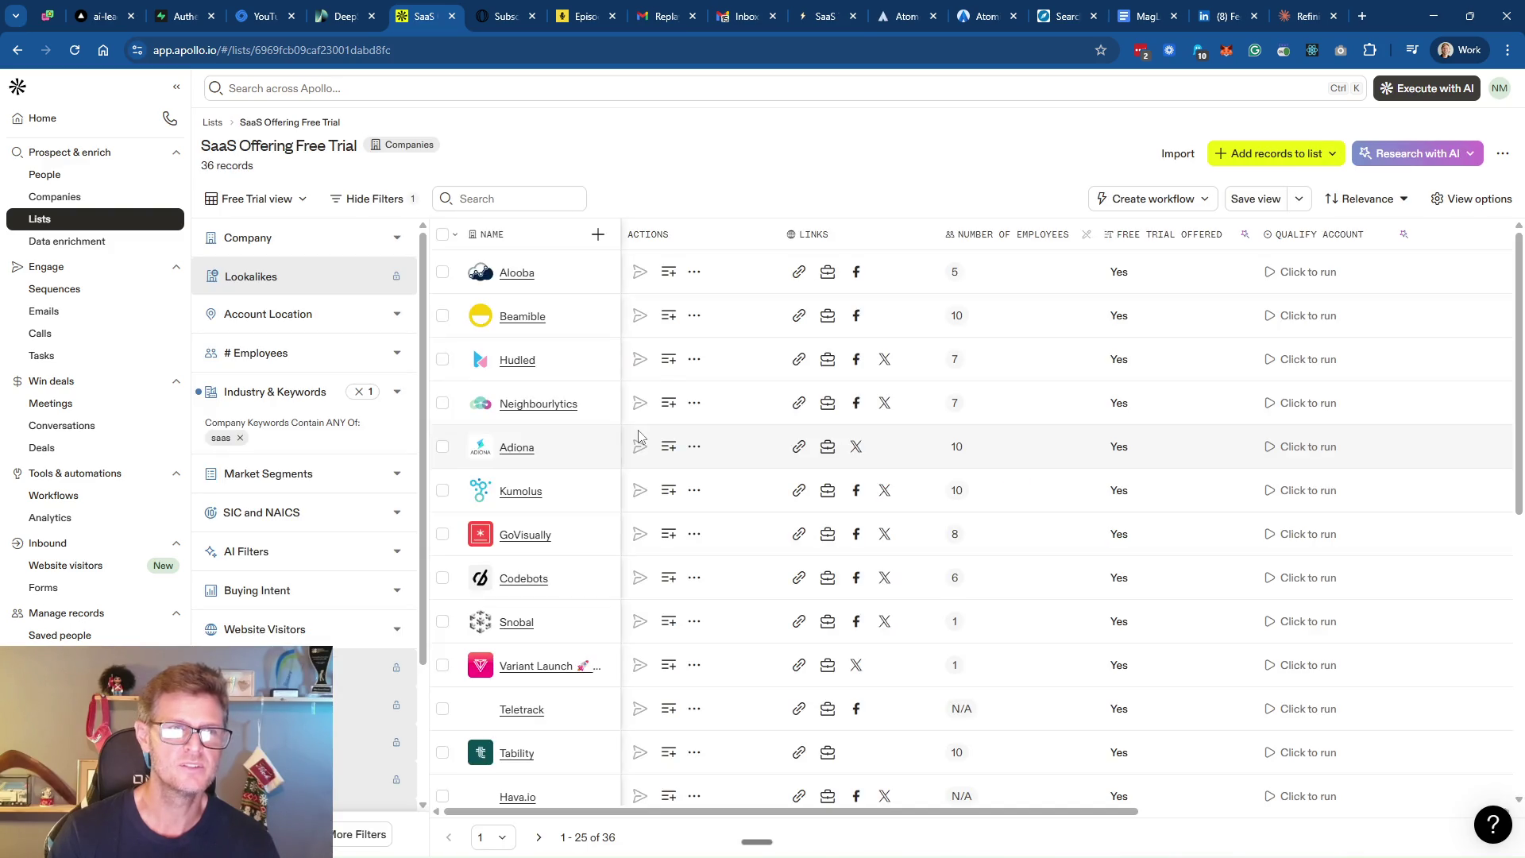
Select all 25 companies in the SaaS Offering Free Trial list, then return to Atomic
click(442, 235)
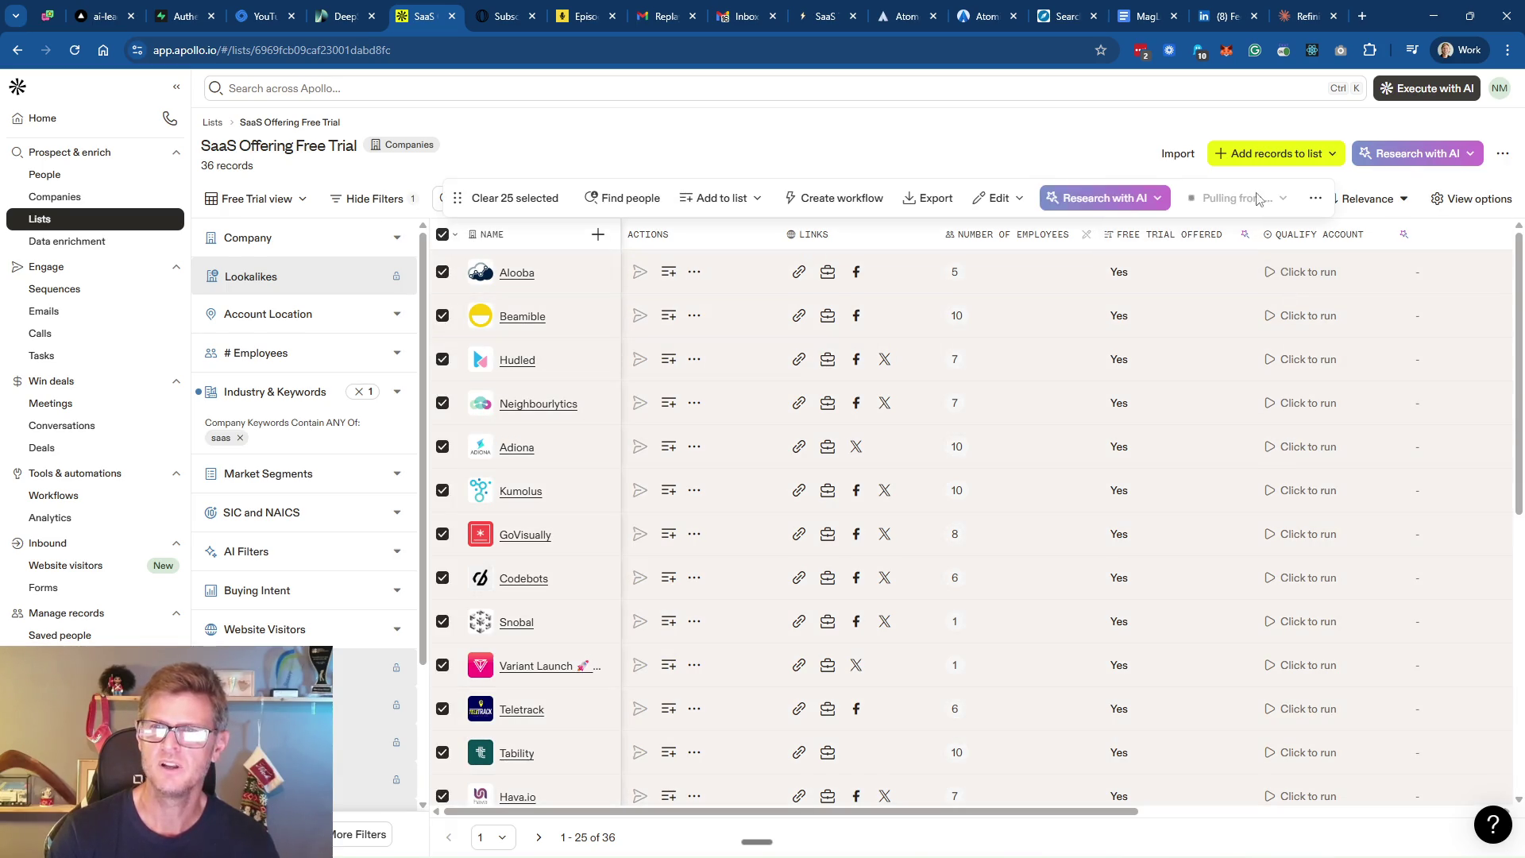
click(1315, 198)
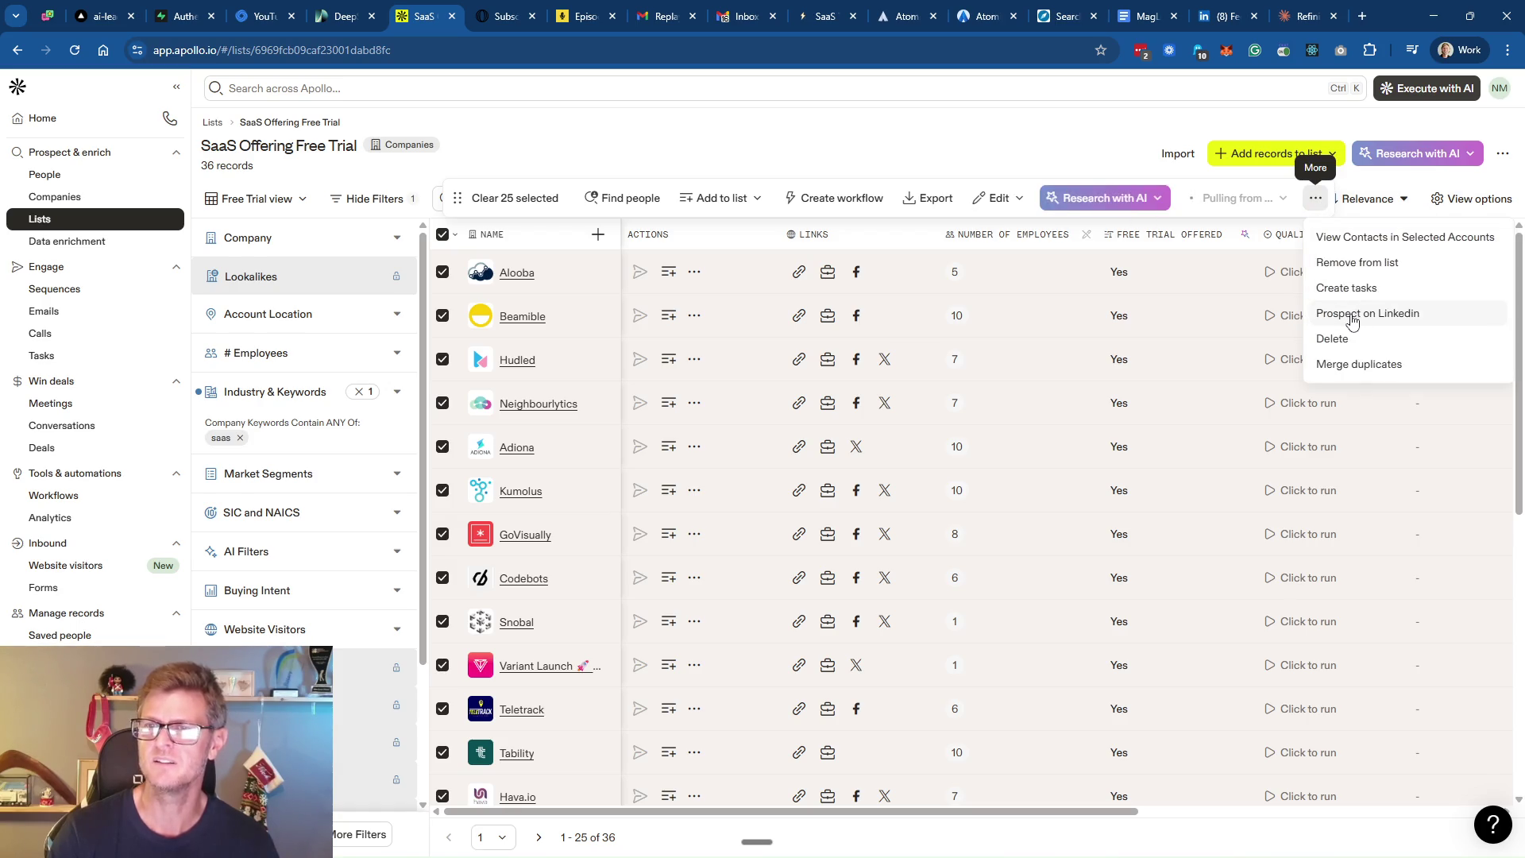
click(1040, 155)
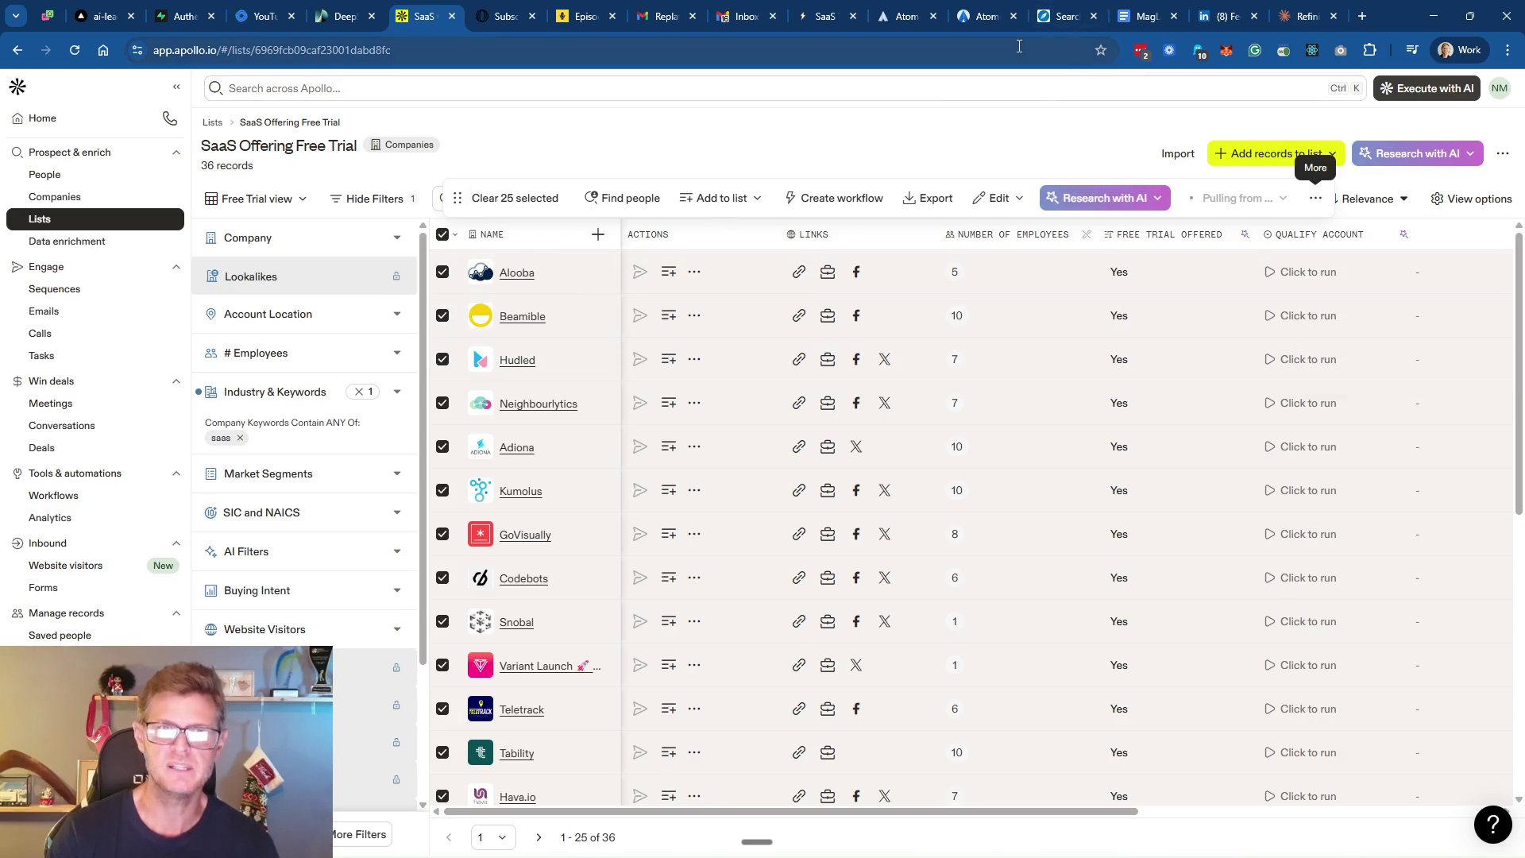
click(982, 18)
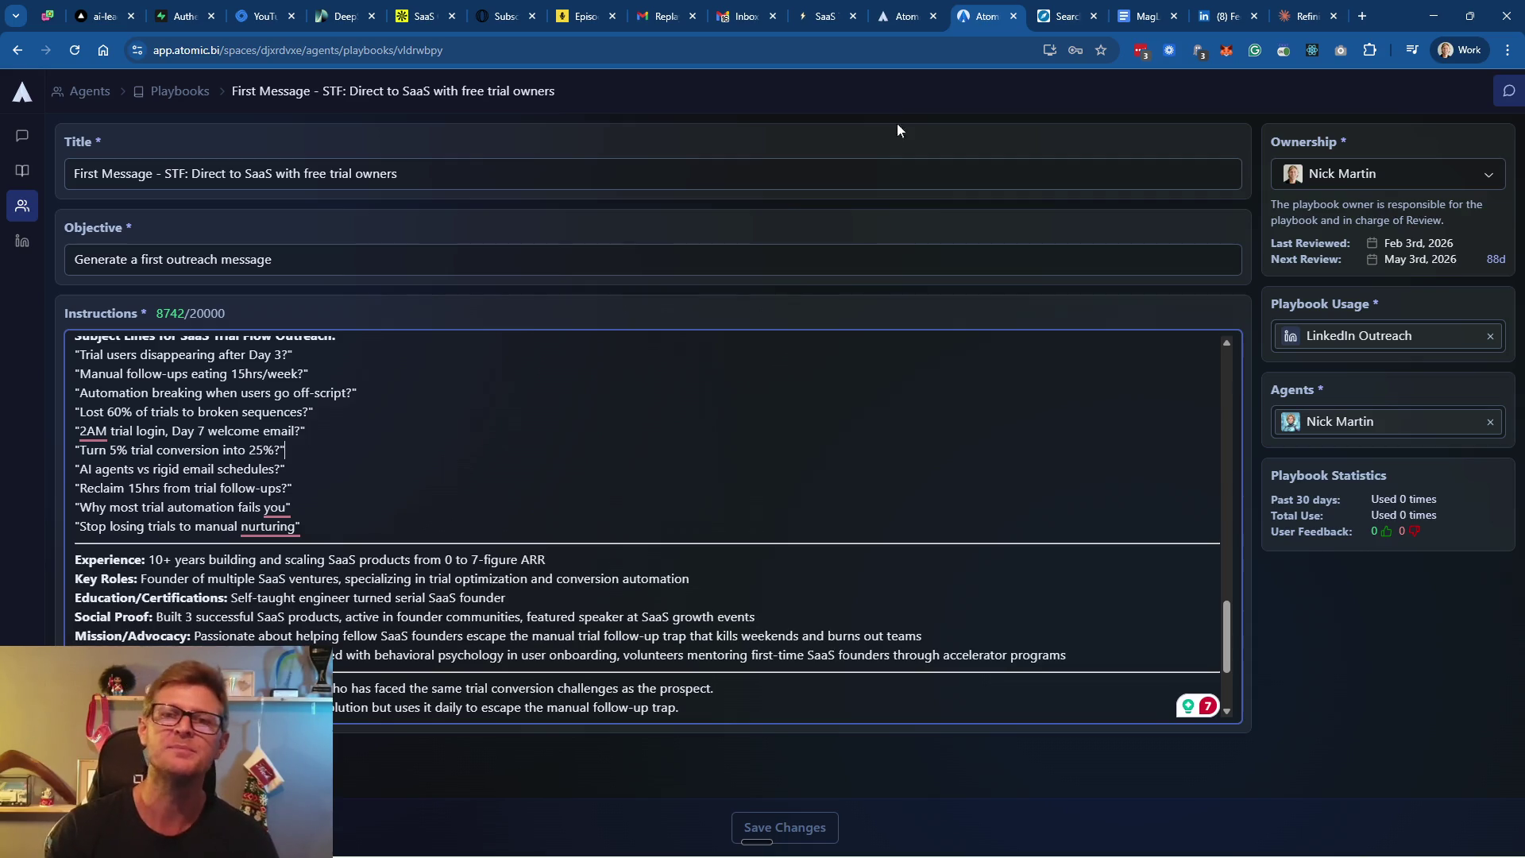
Select all 25 founder leads on the Sales Navigator results page for saving to a list
click(1063, 16)
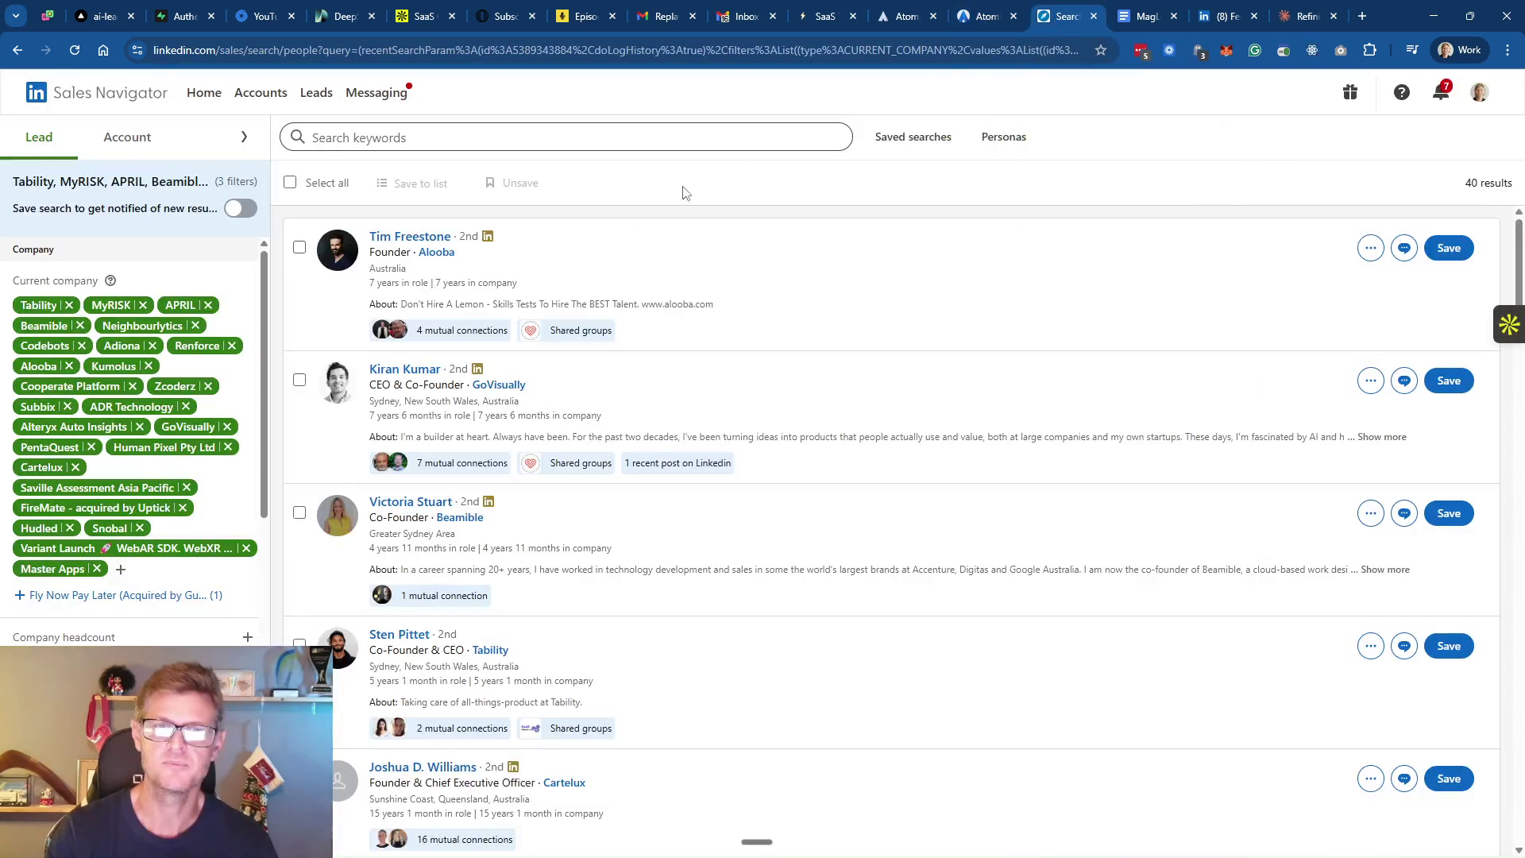
scroll(139, 468, down, 2)
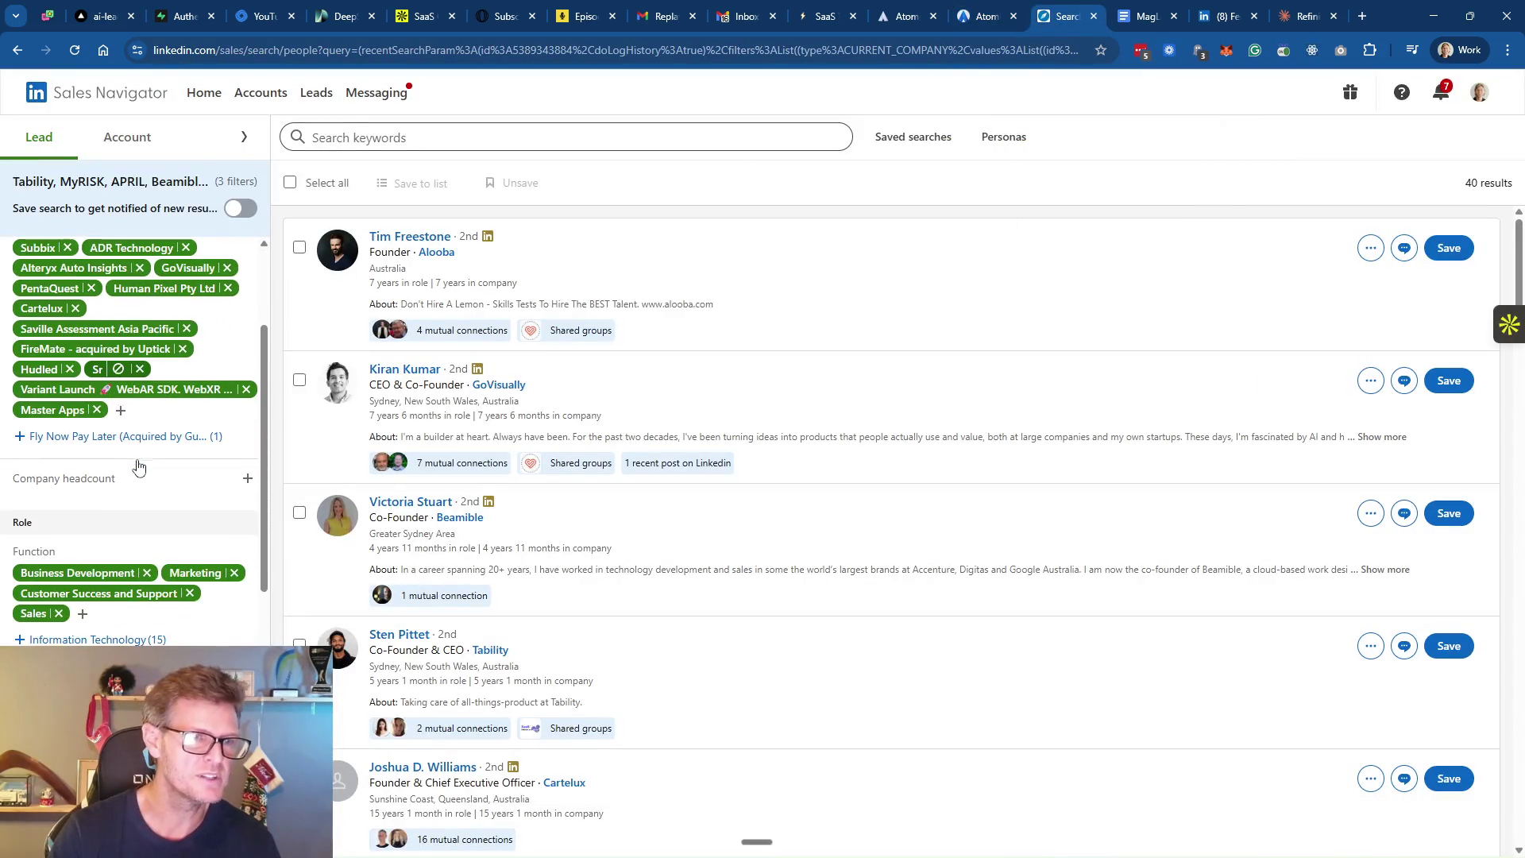
scroll(140, 469, down, 4)
scroll(140, 468, up, 6)
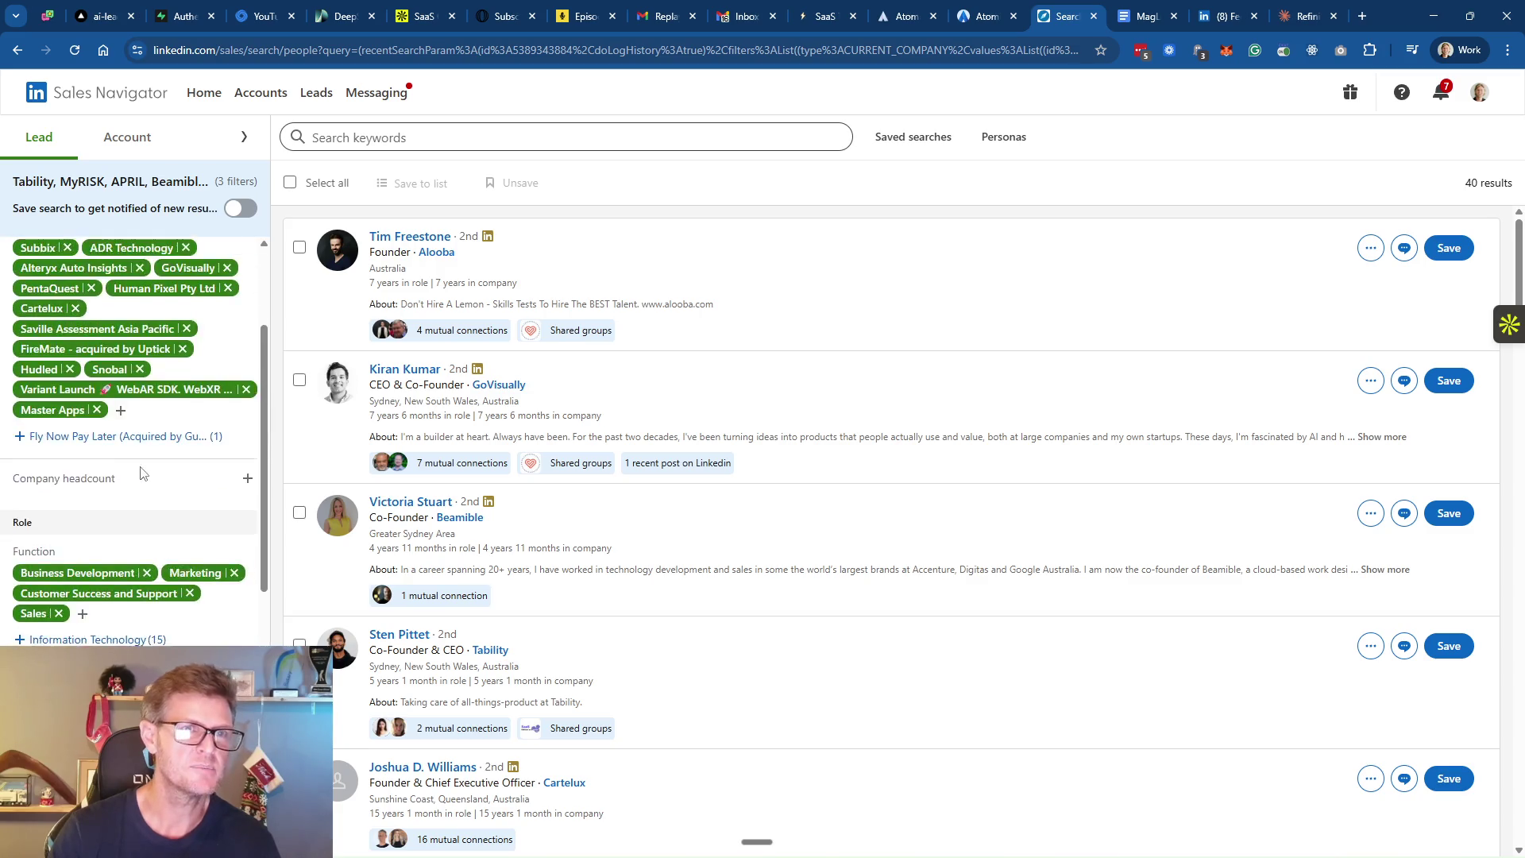
scroll(147, 449, down, 5)
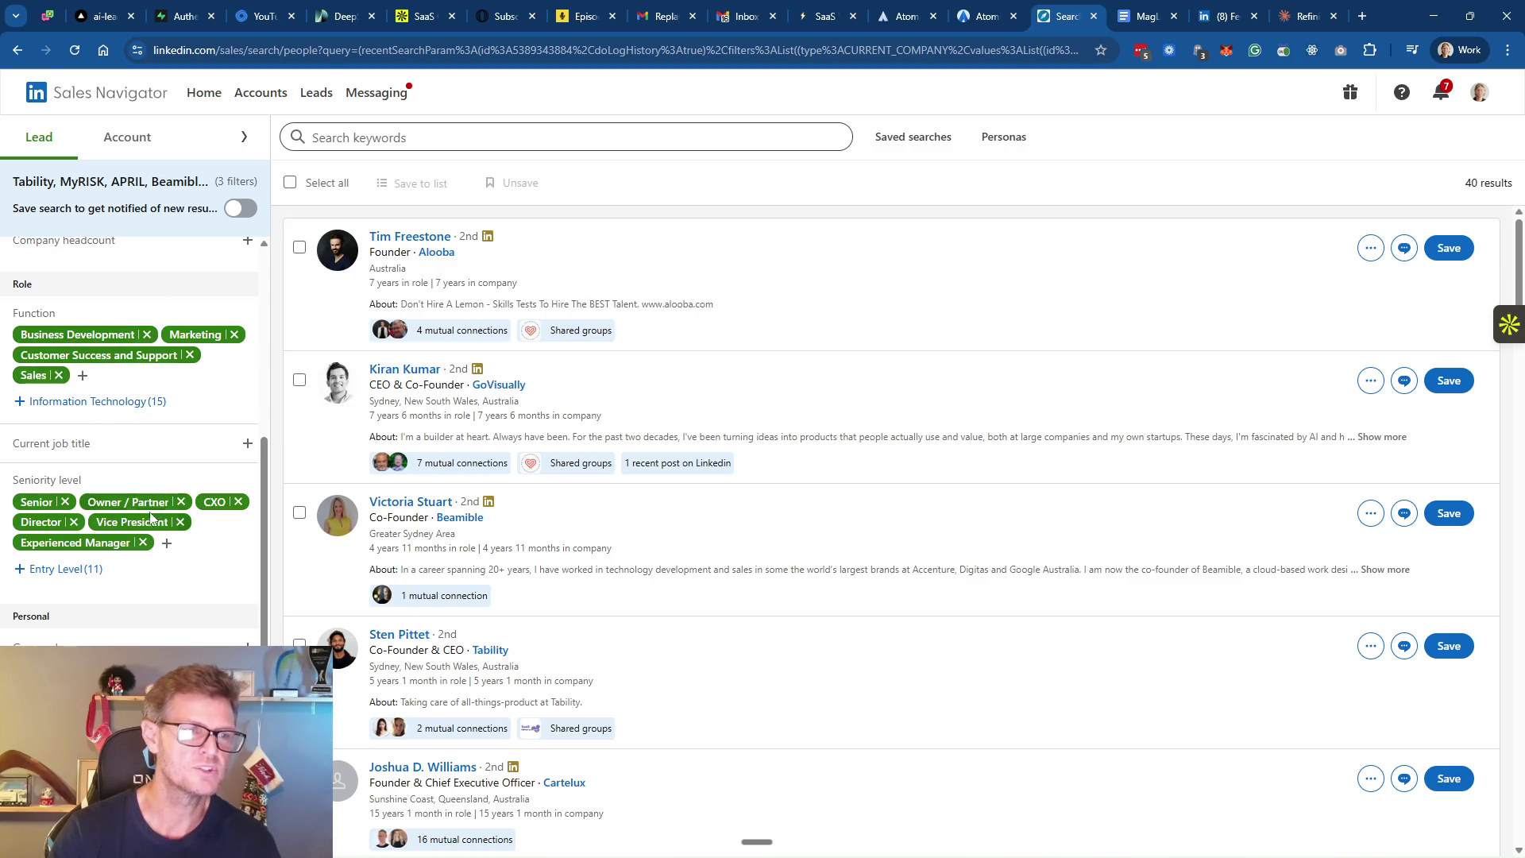
scroll(671, 540, down, 3)
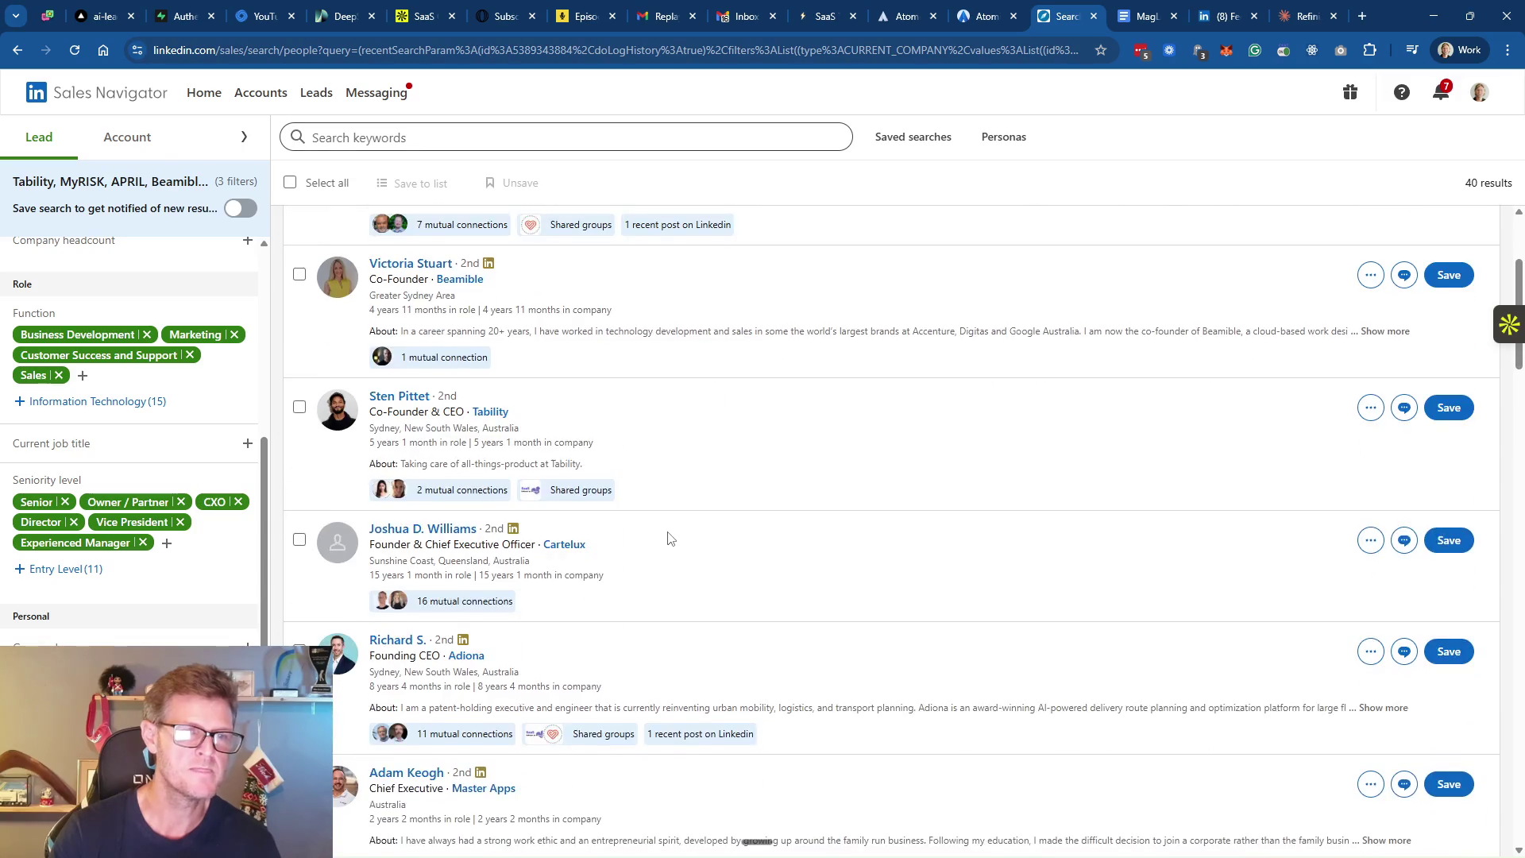
scroll(667, 537, up, 3)
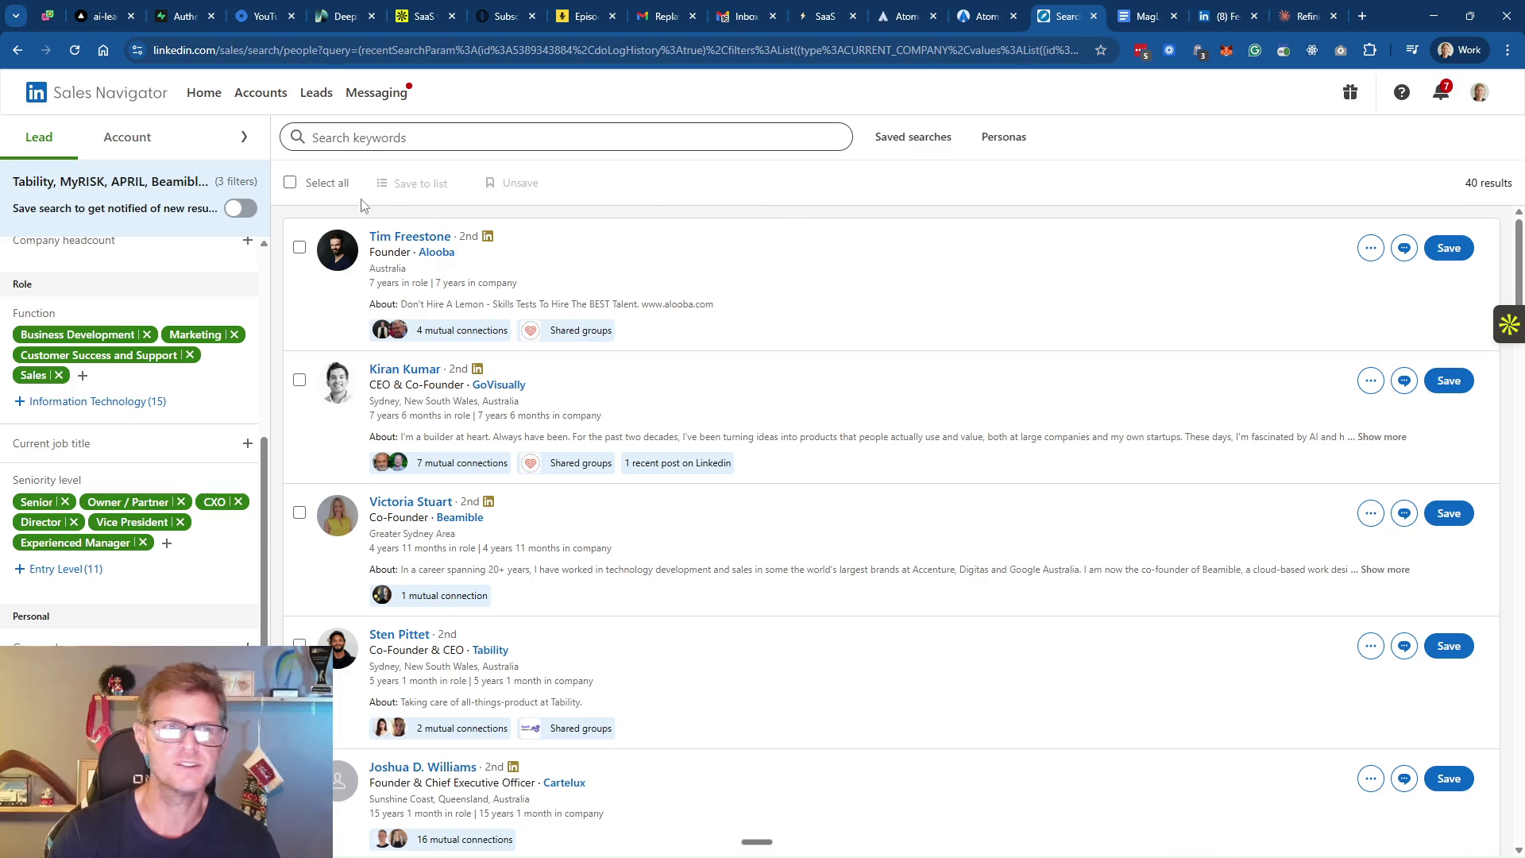
click(291, 184)
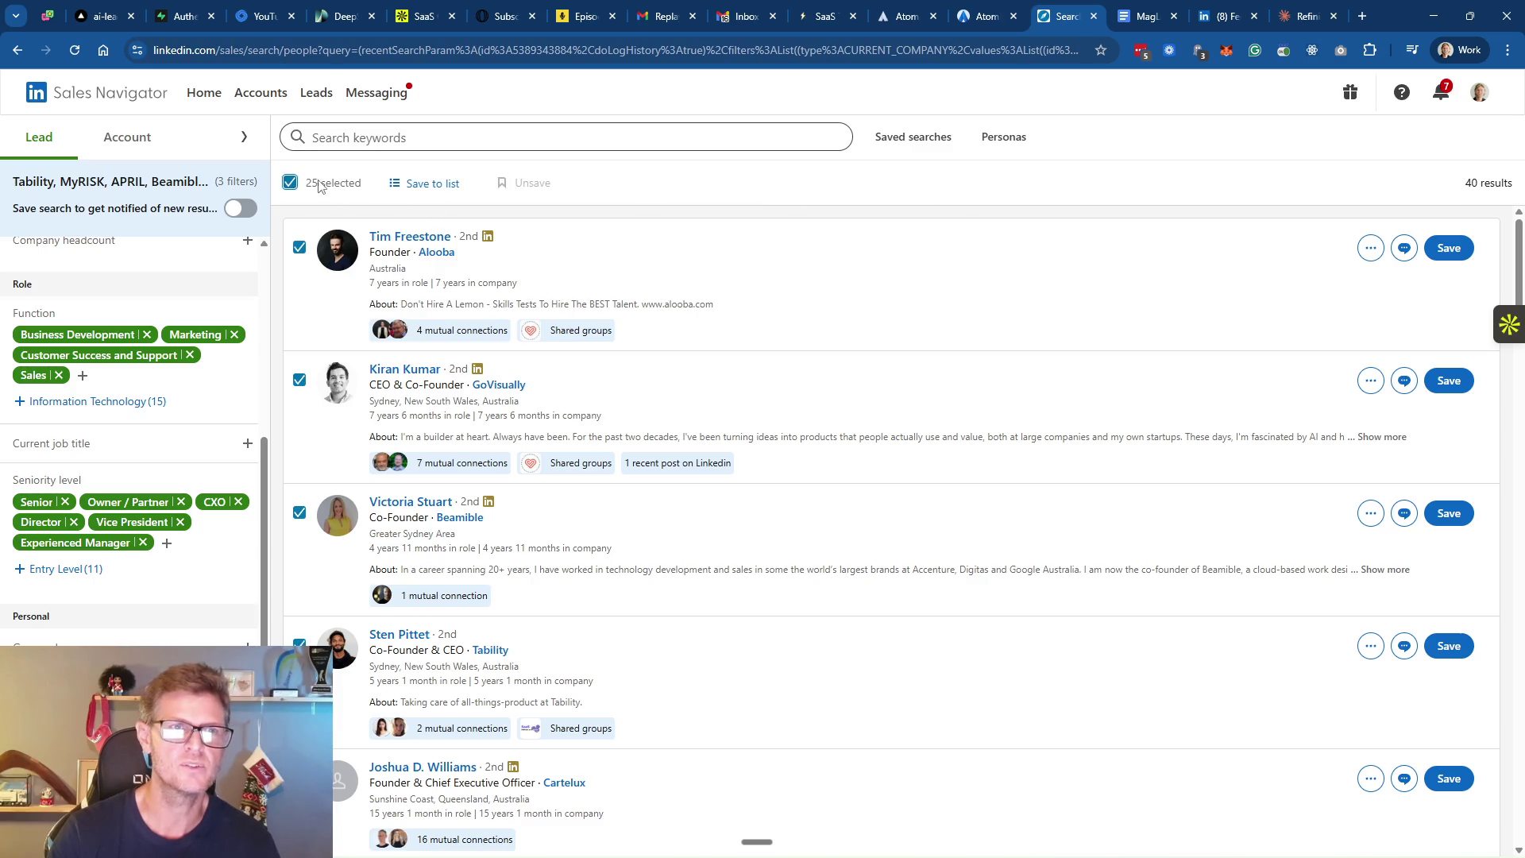
click(421, 184)
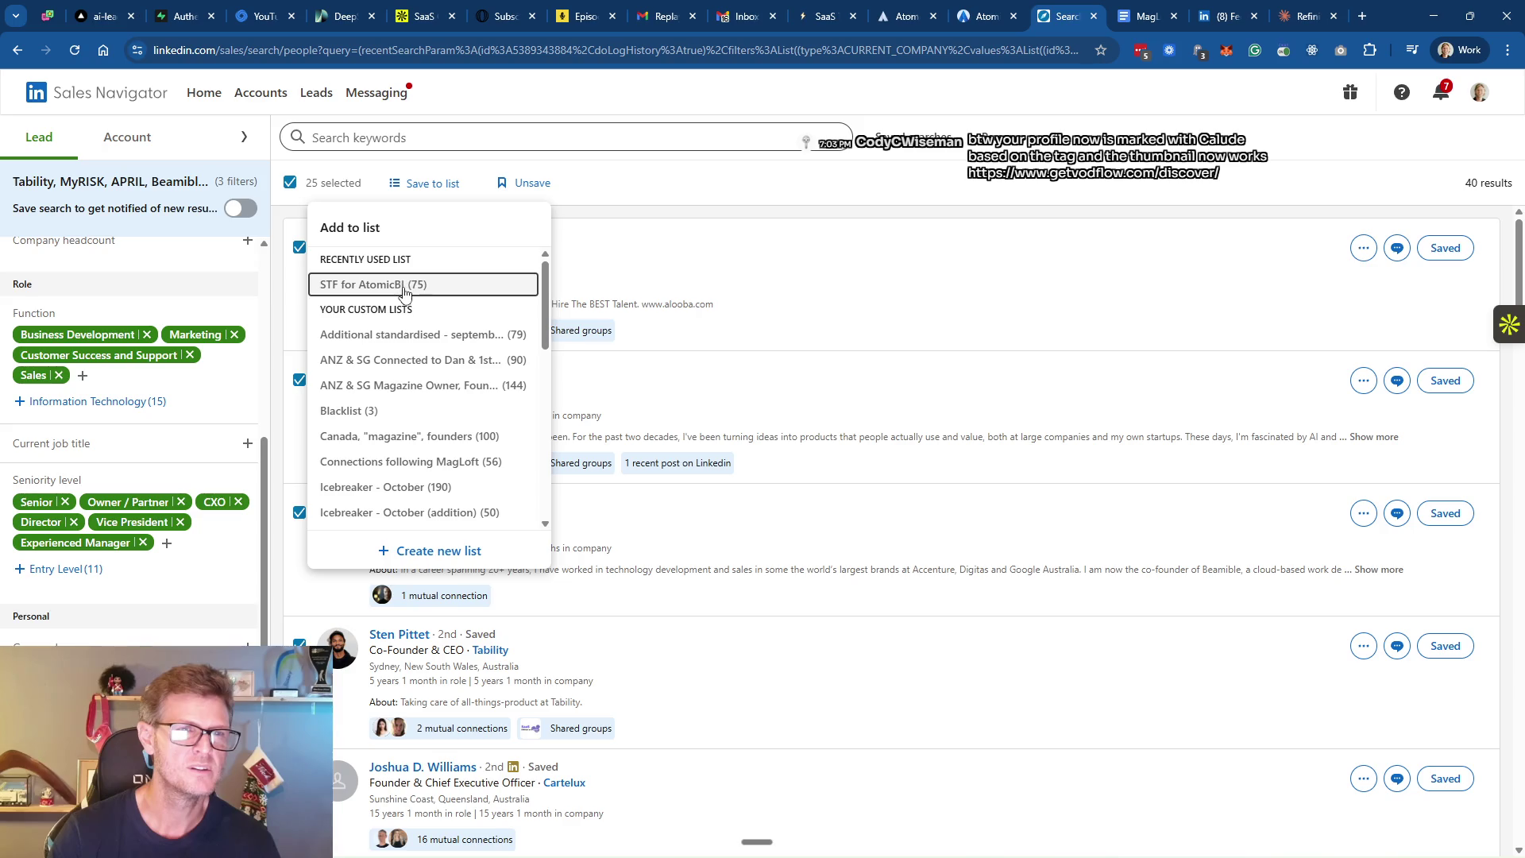
Save the 25 leads into a new list 'STF: Free Trial SaaS Decision Makers' with a description
click(436, 554)
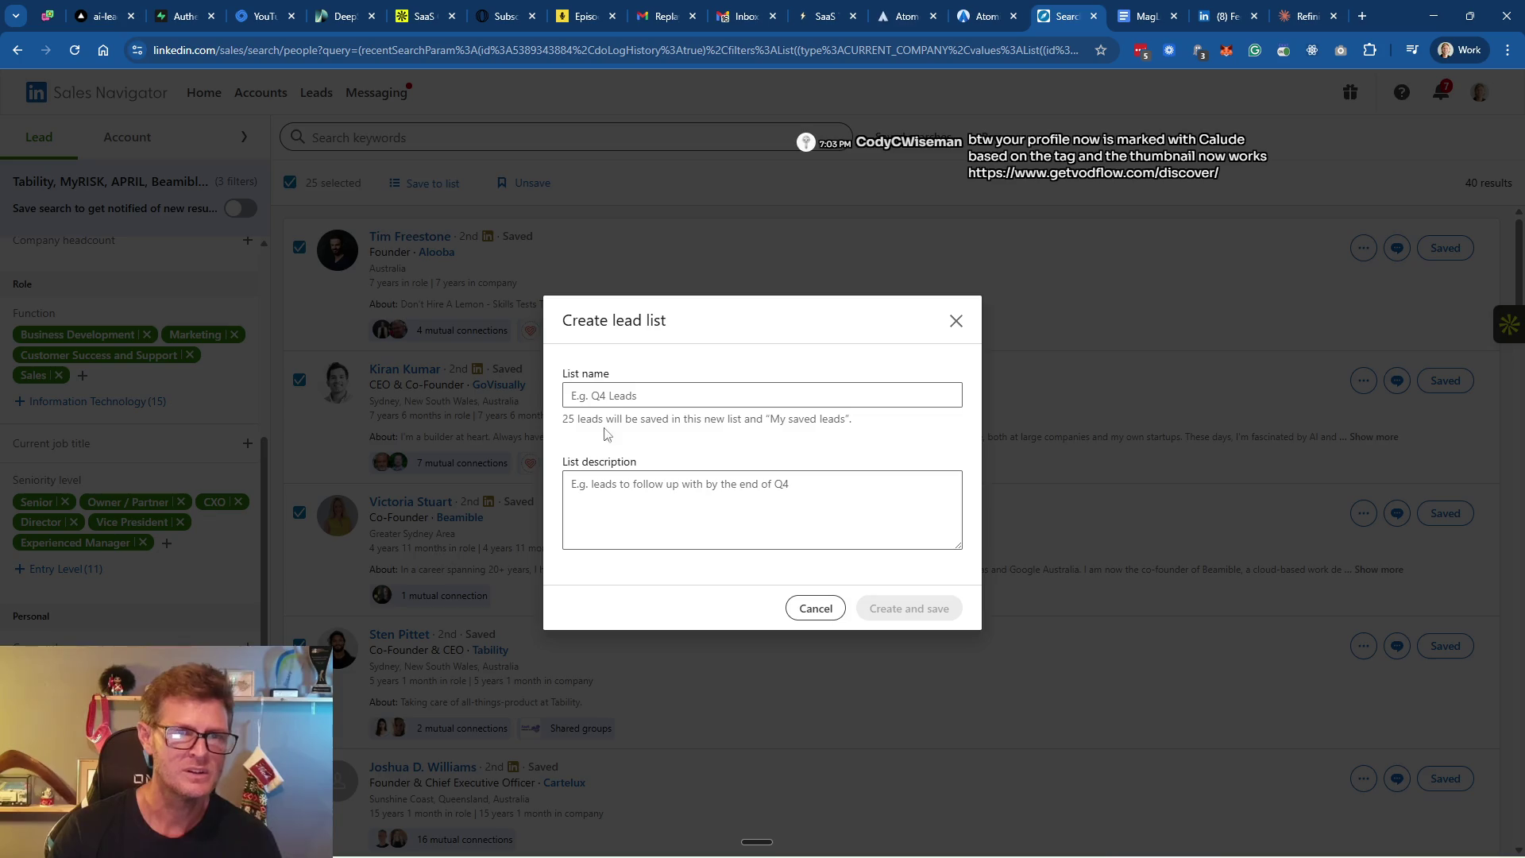
text(STF)
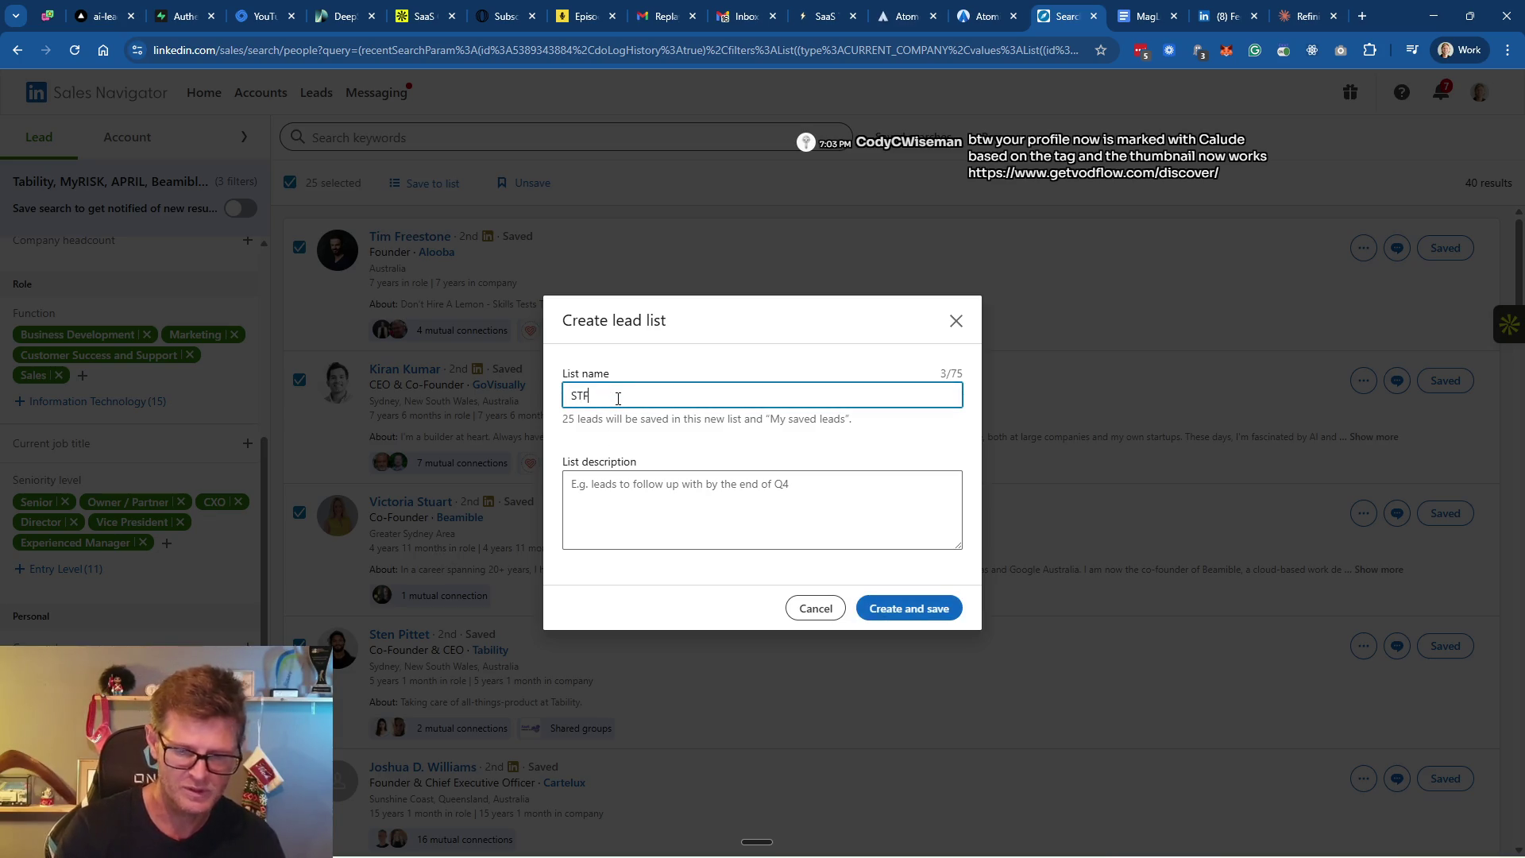
text(: SaaS Owners)
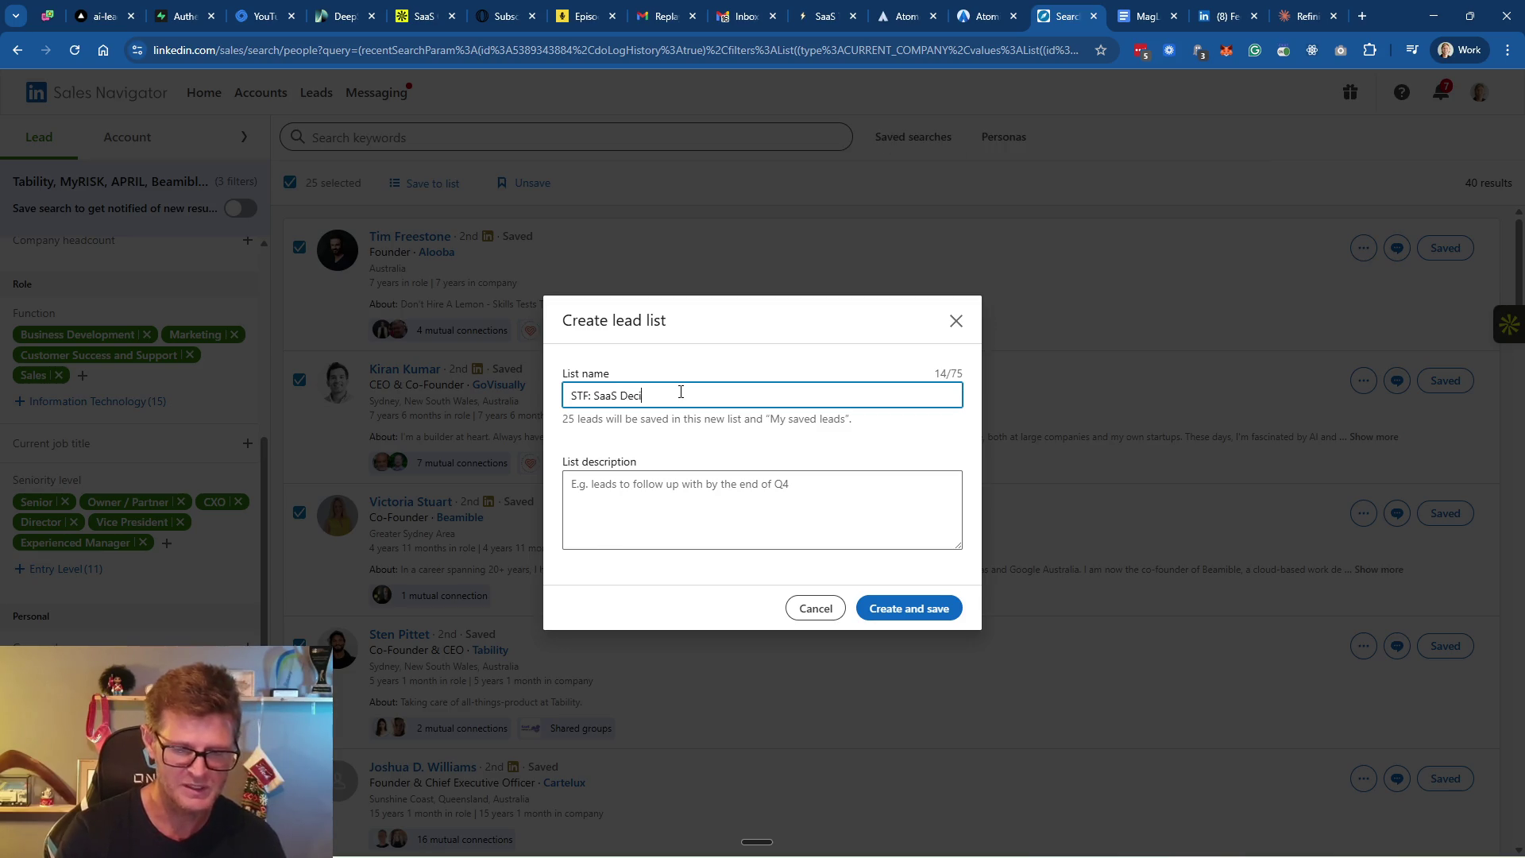
text(Makers)
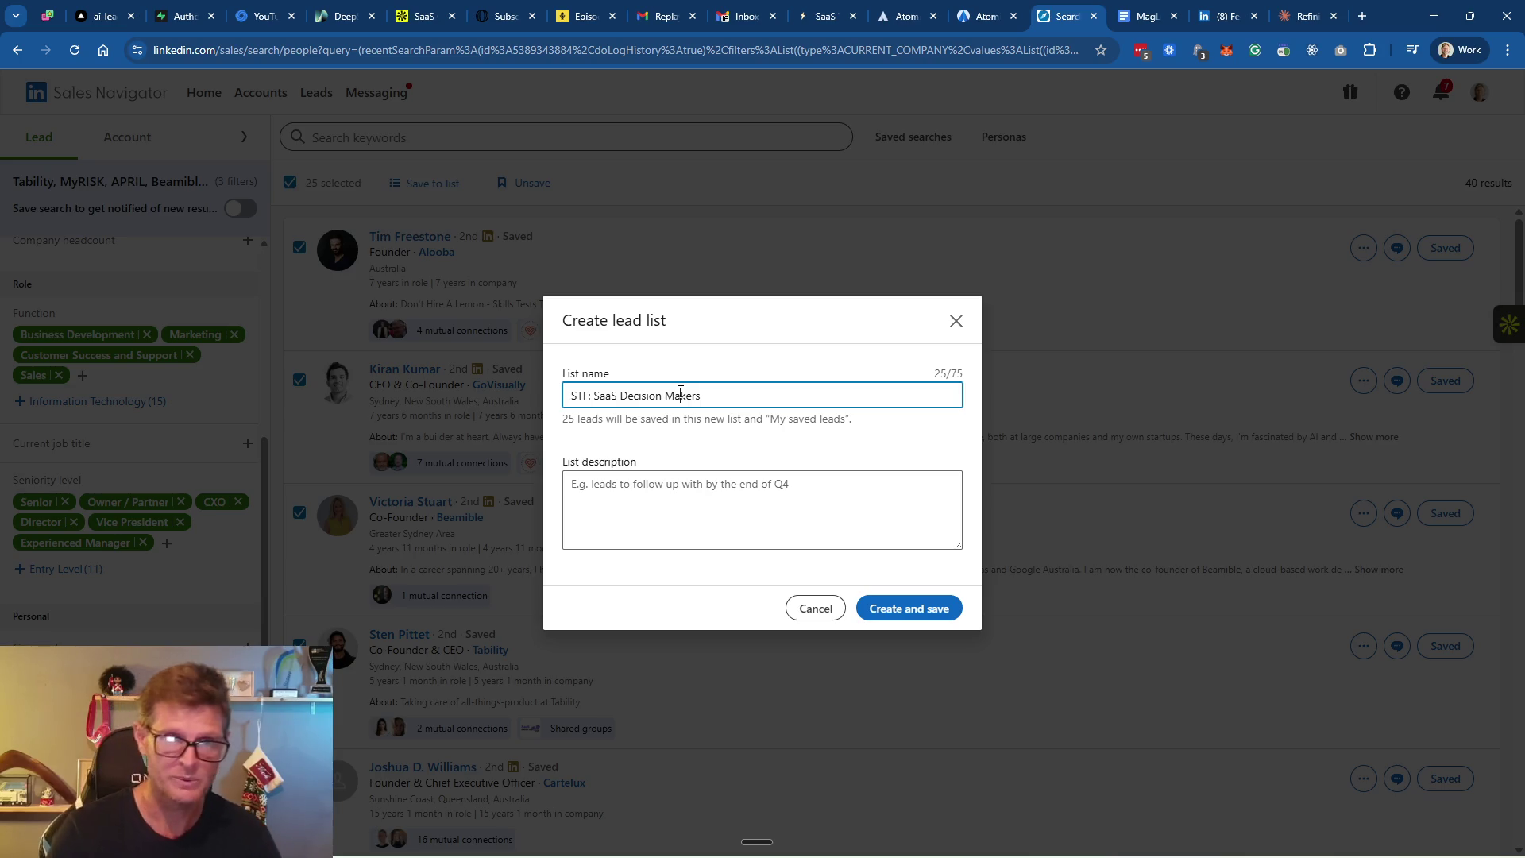
text(Free Tria)
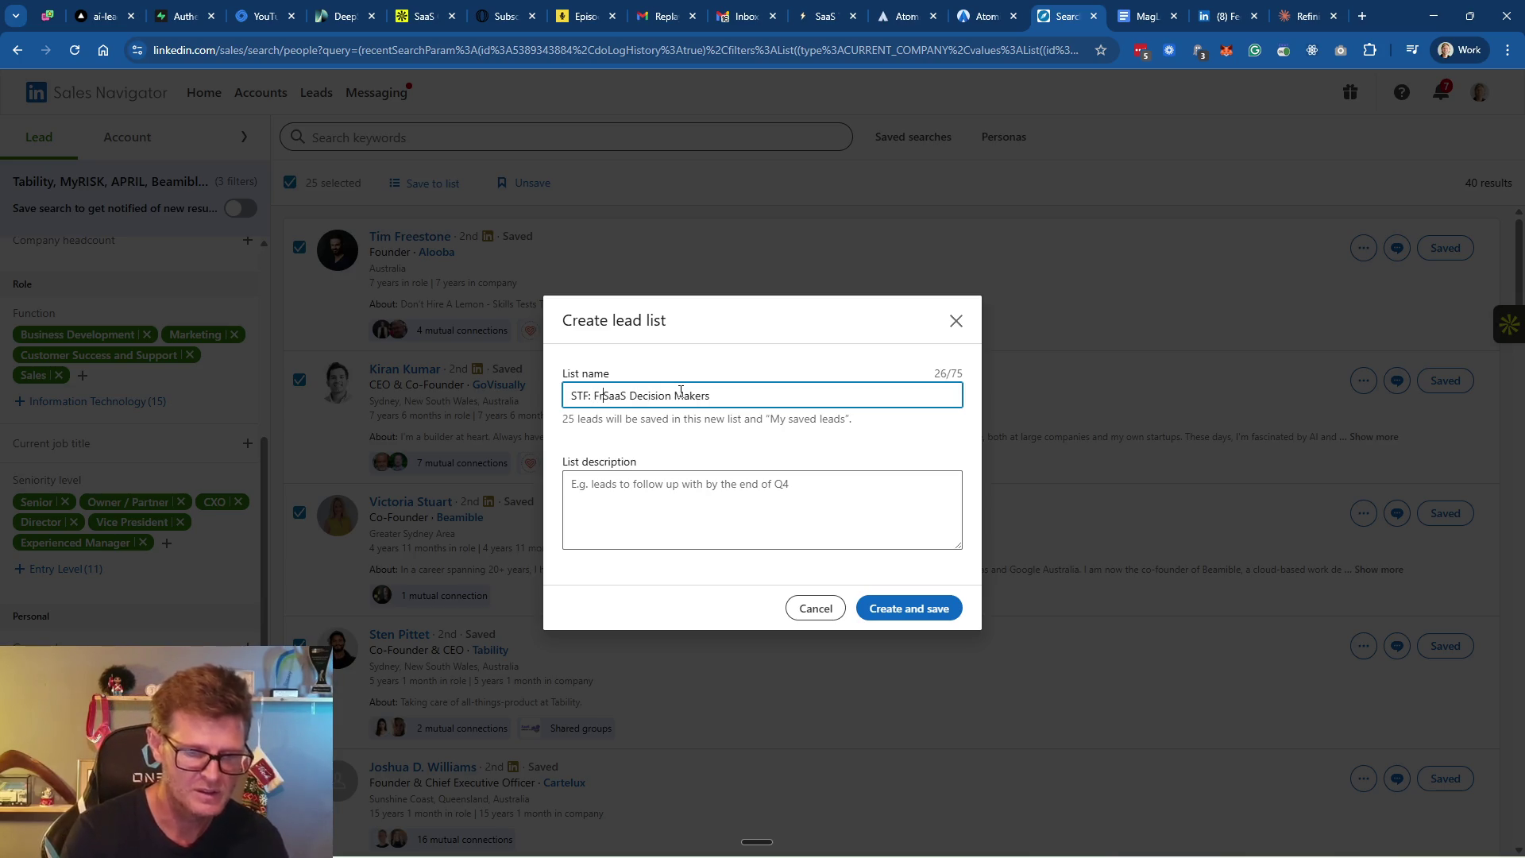
text(l)
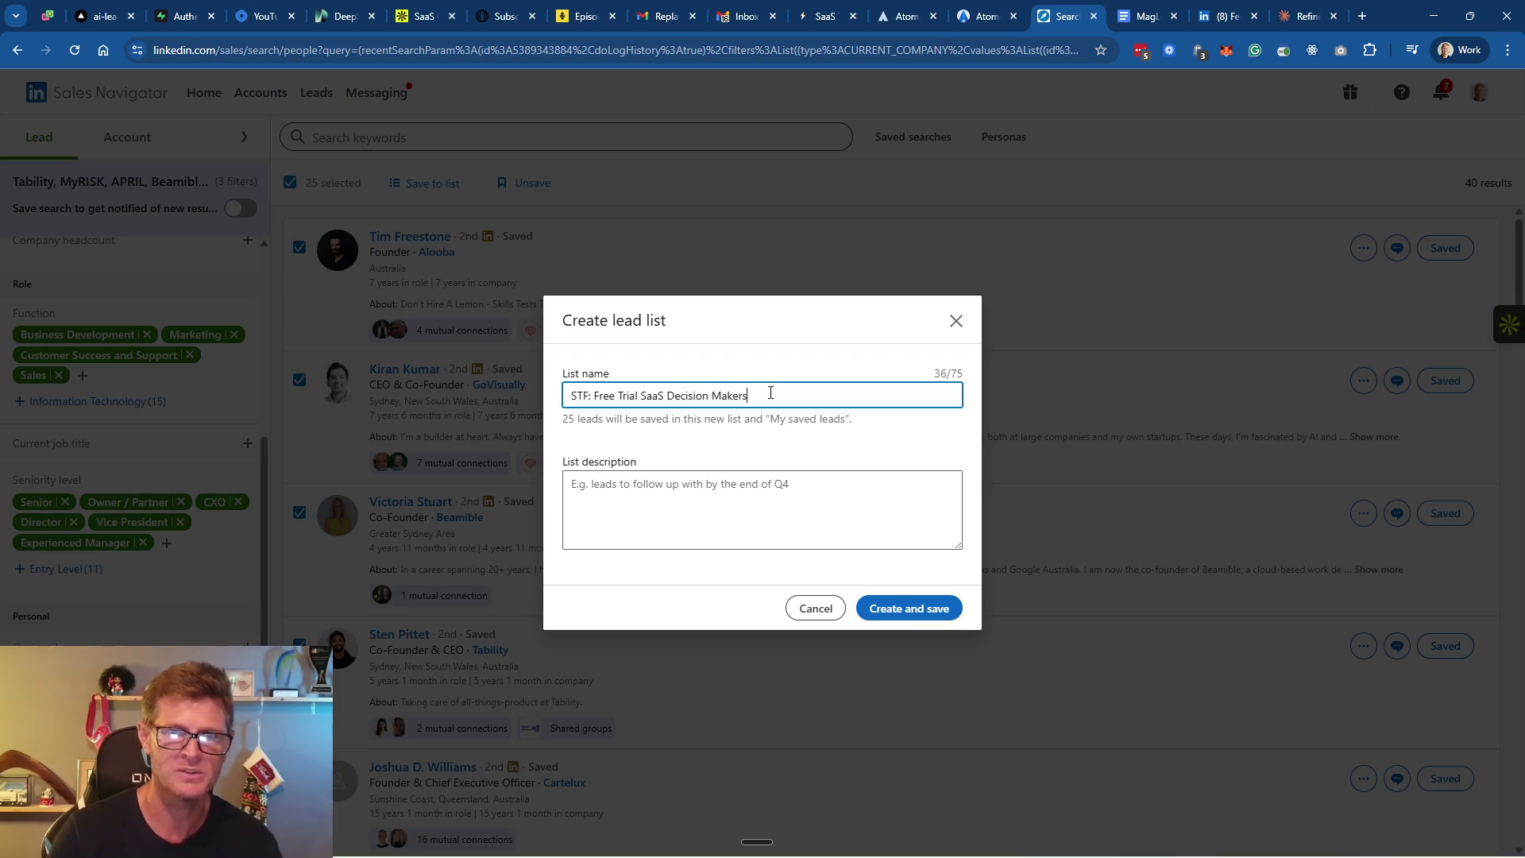
click(667, 499)
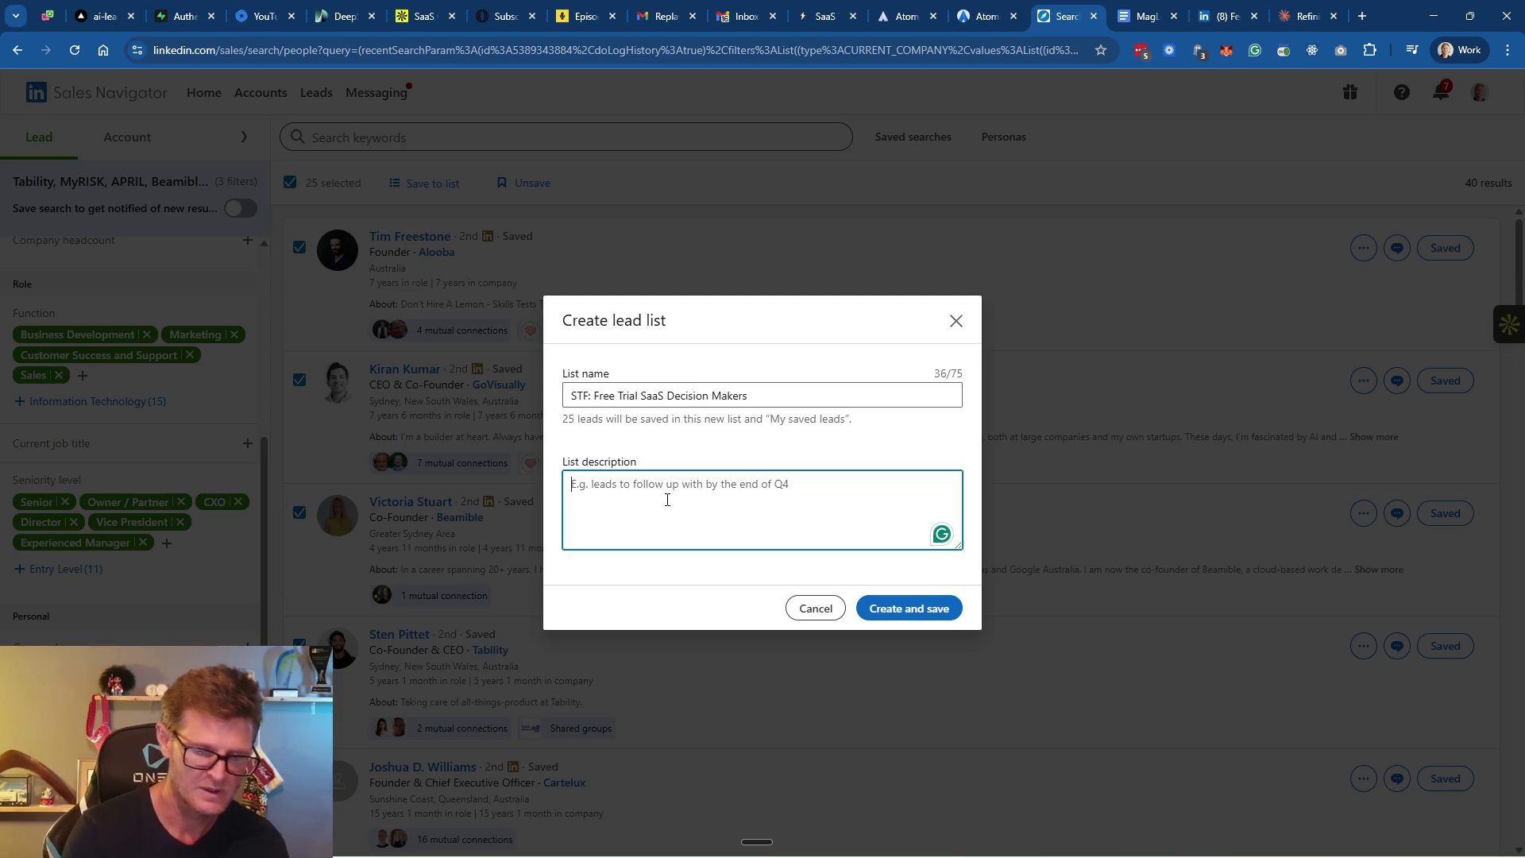
text(List of)
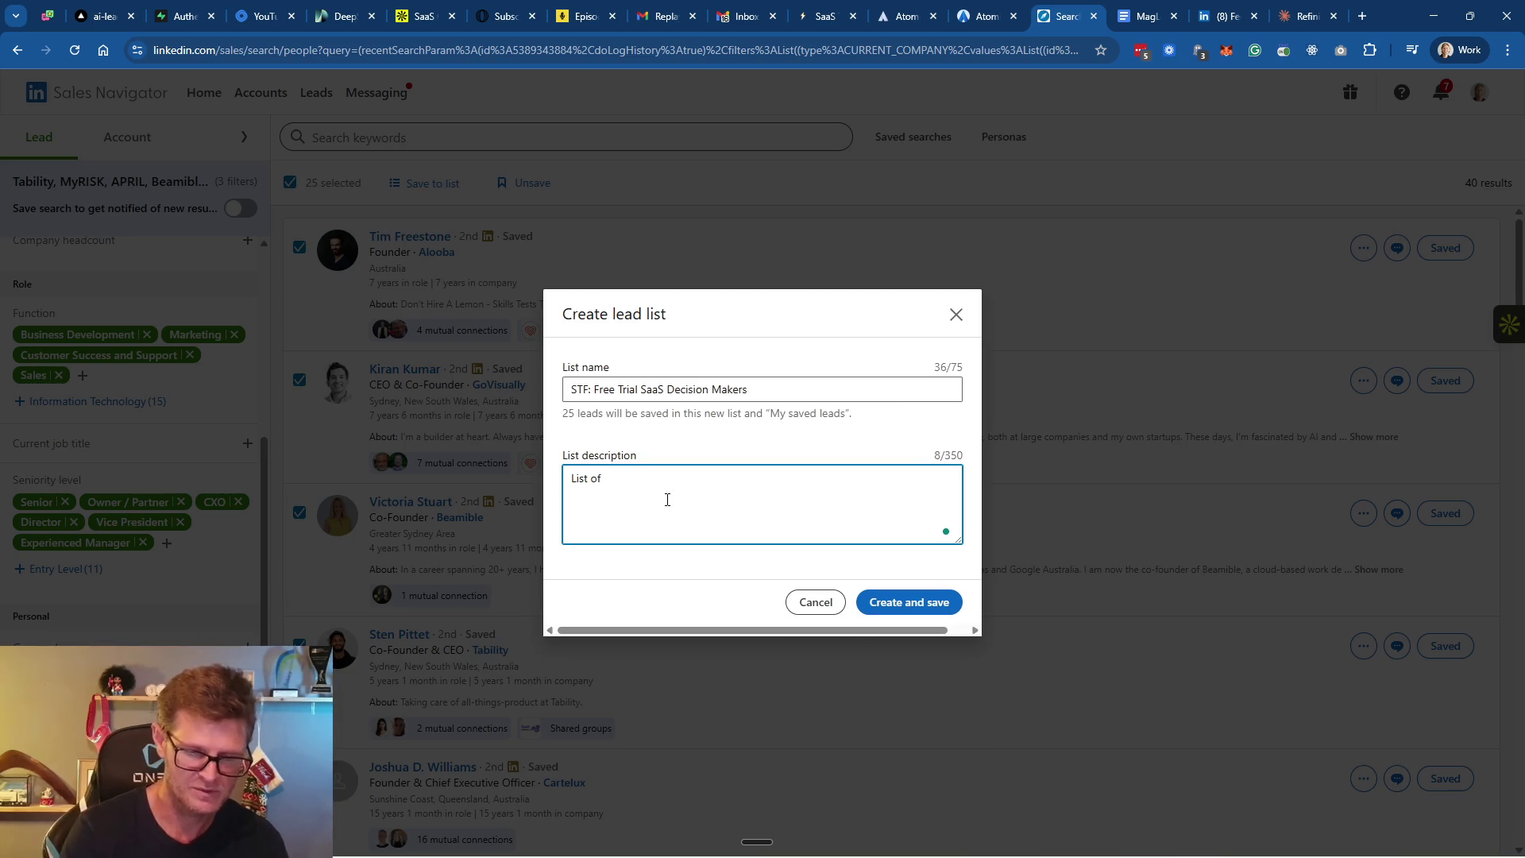
text(he decision makersfrom )
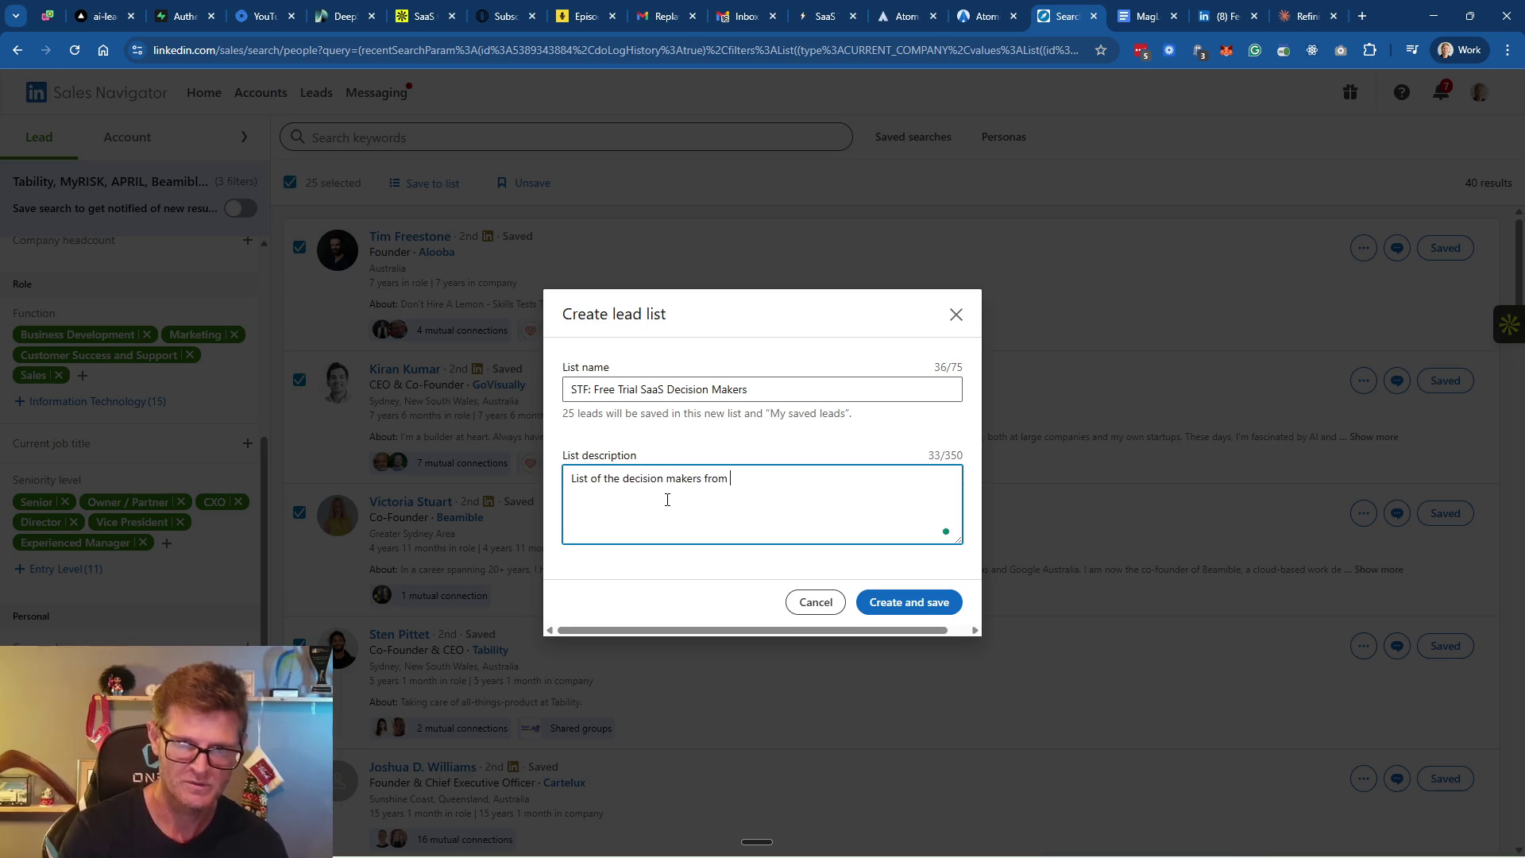
text(SaaS companies offering free trials that we)
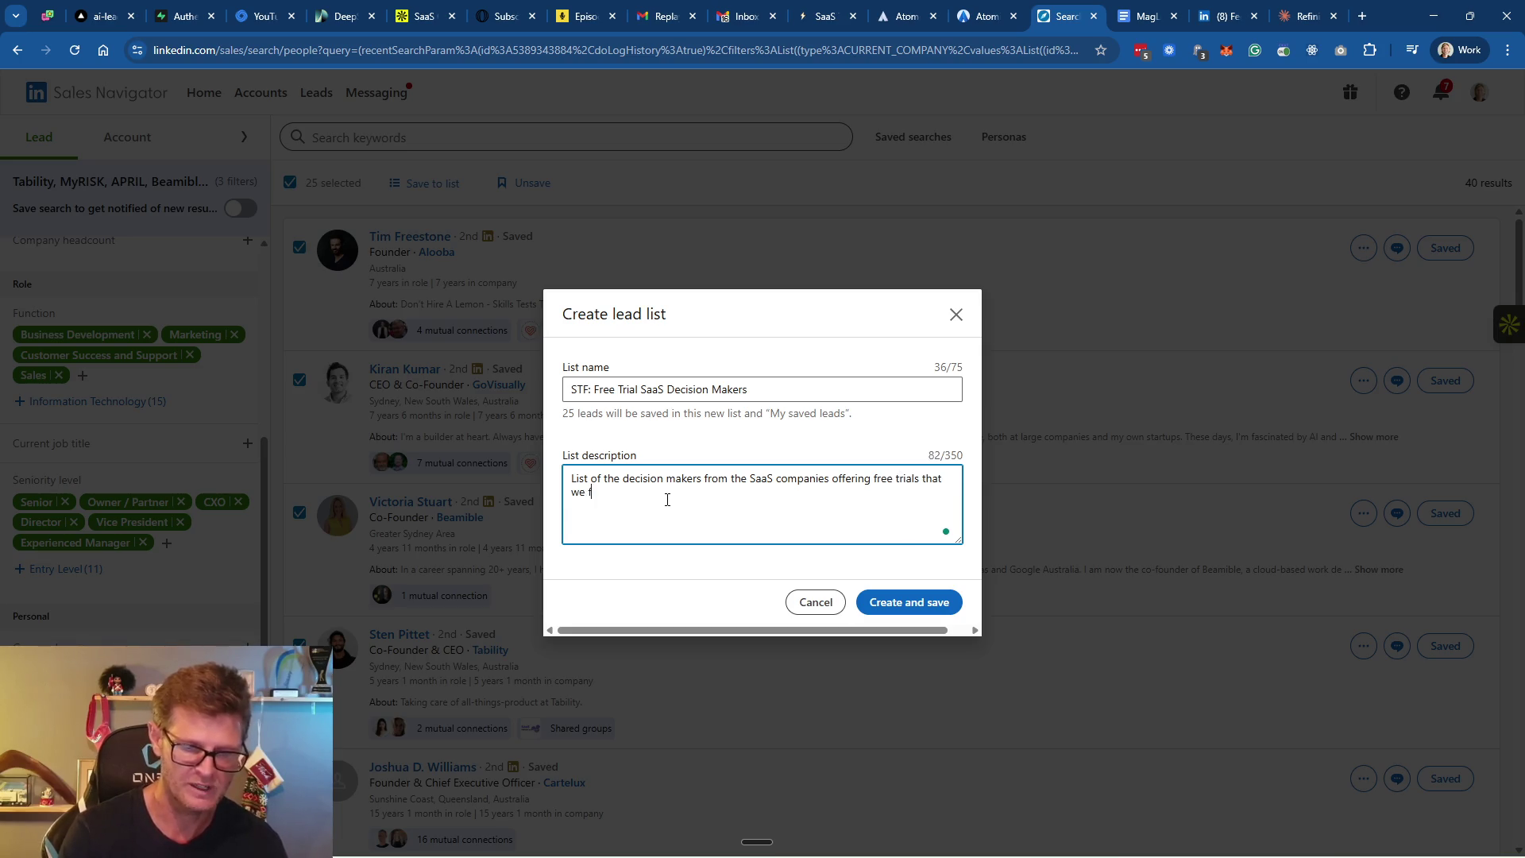
text(from Apollo.io)
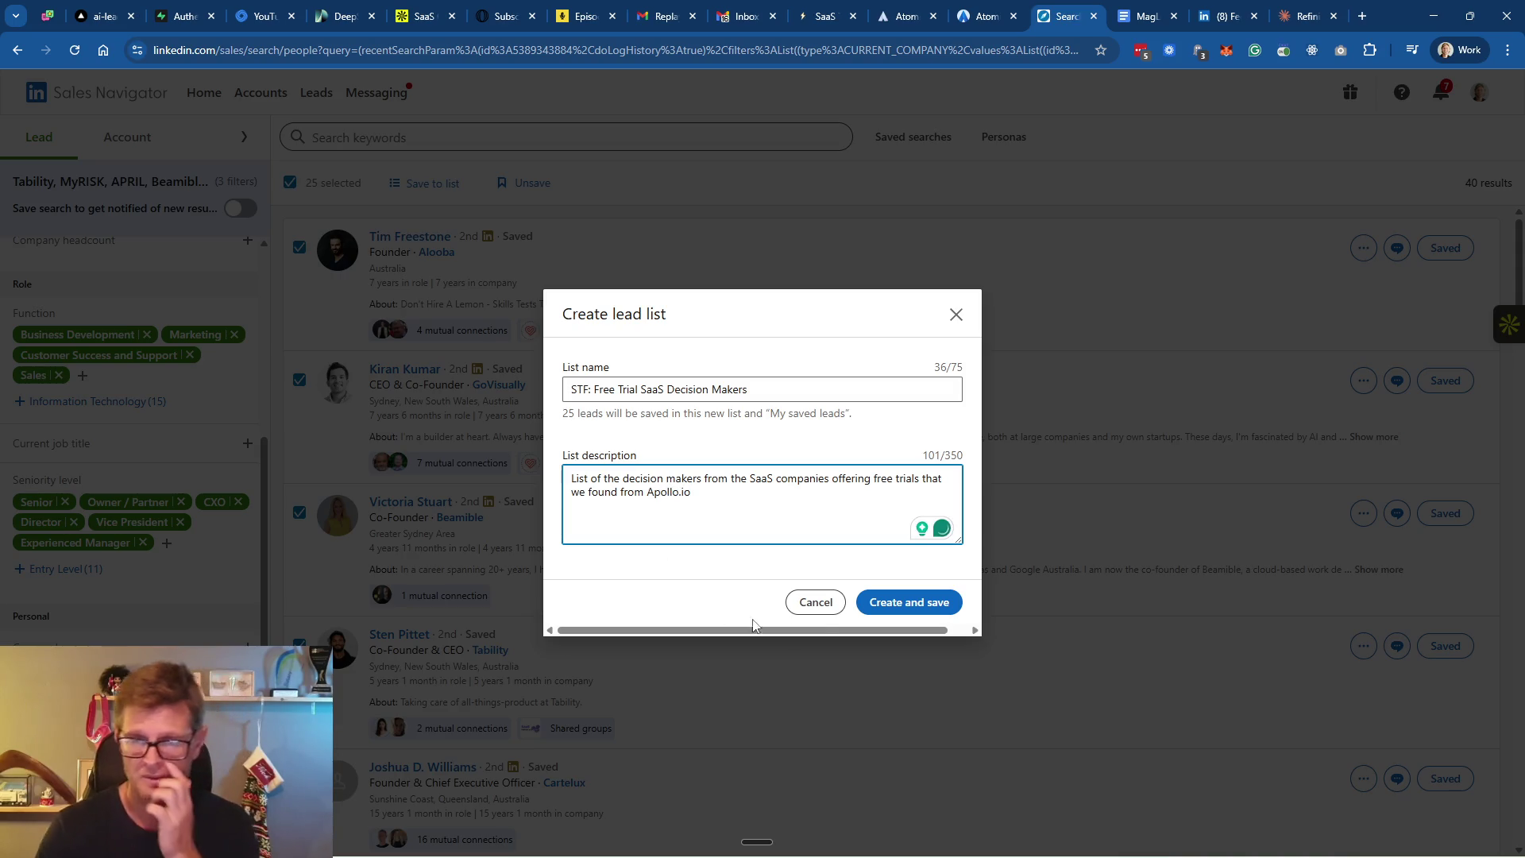
click(906, 601)
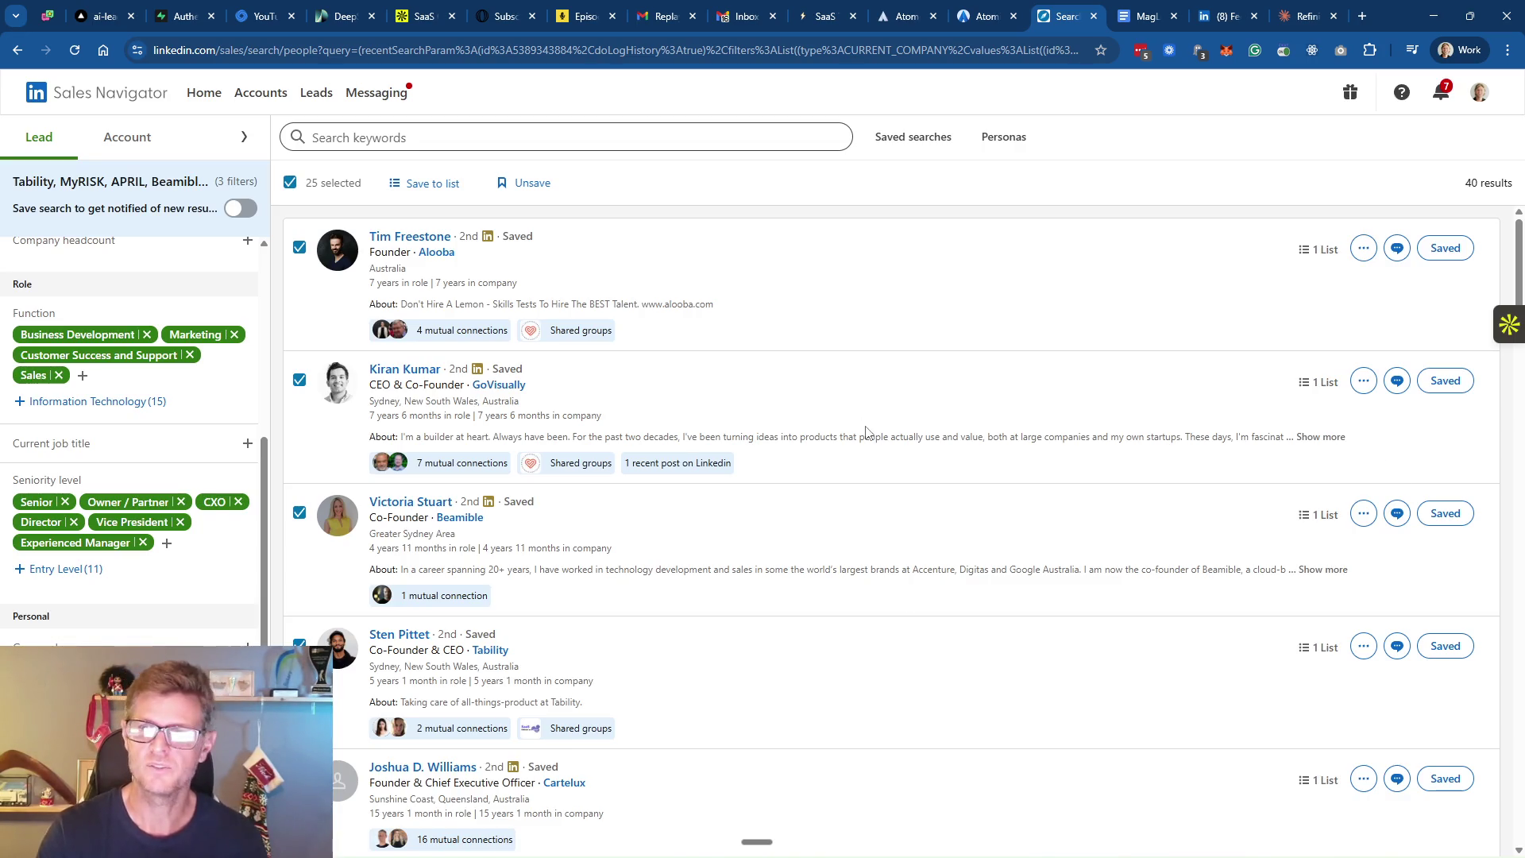
scroll(755, 381, down, 10)
Add all 13 leads on results page 2 to the STF: Free Trial SaaS Decision Makers list
scroll(738, 433, down, 10)
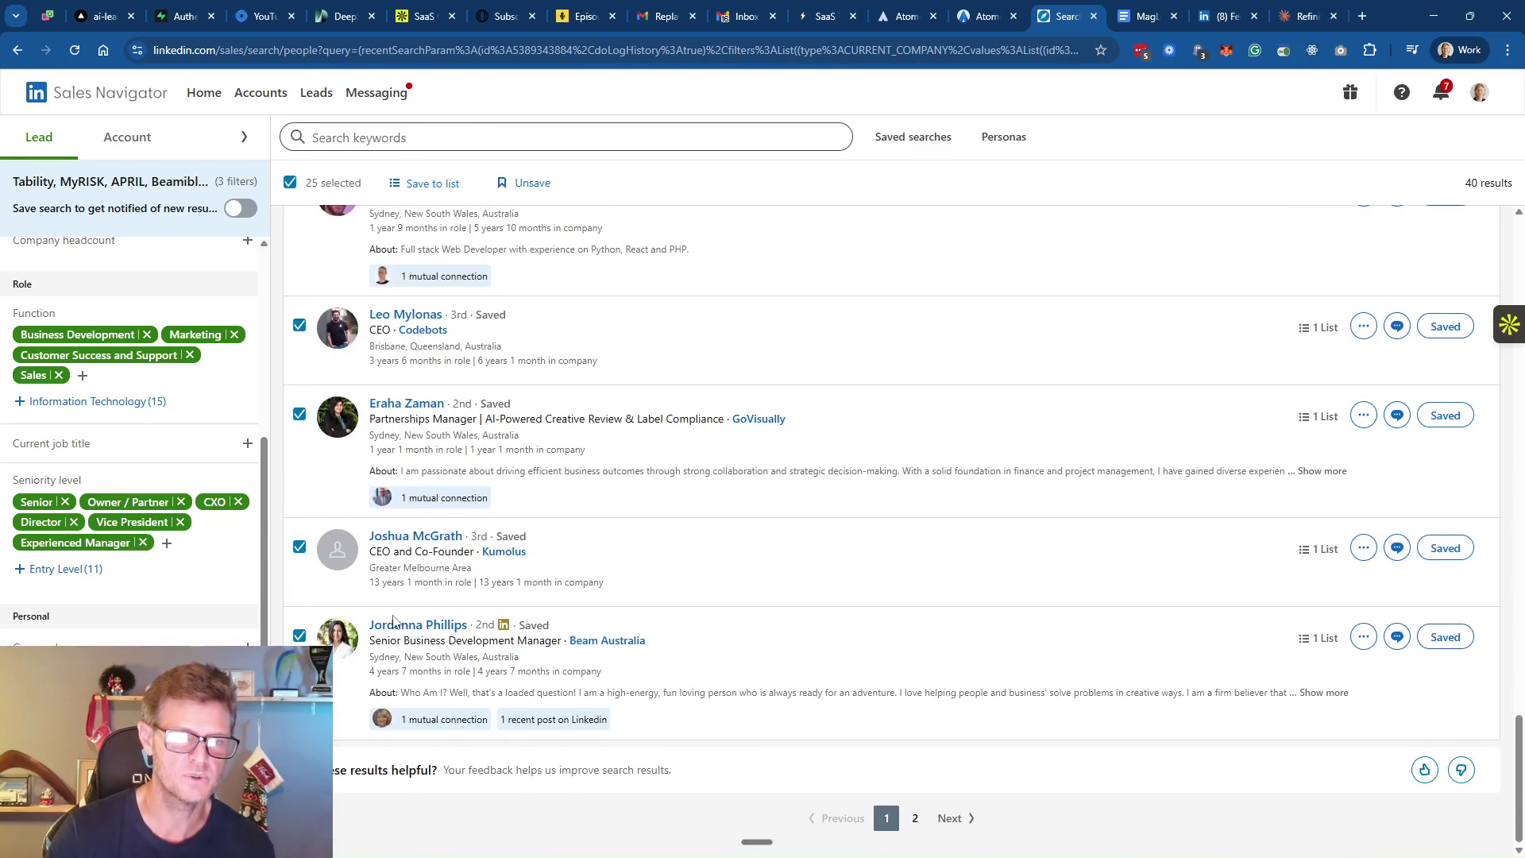
click(915, 819)
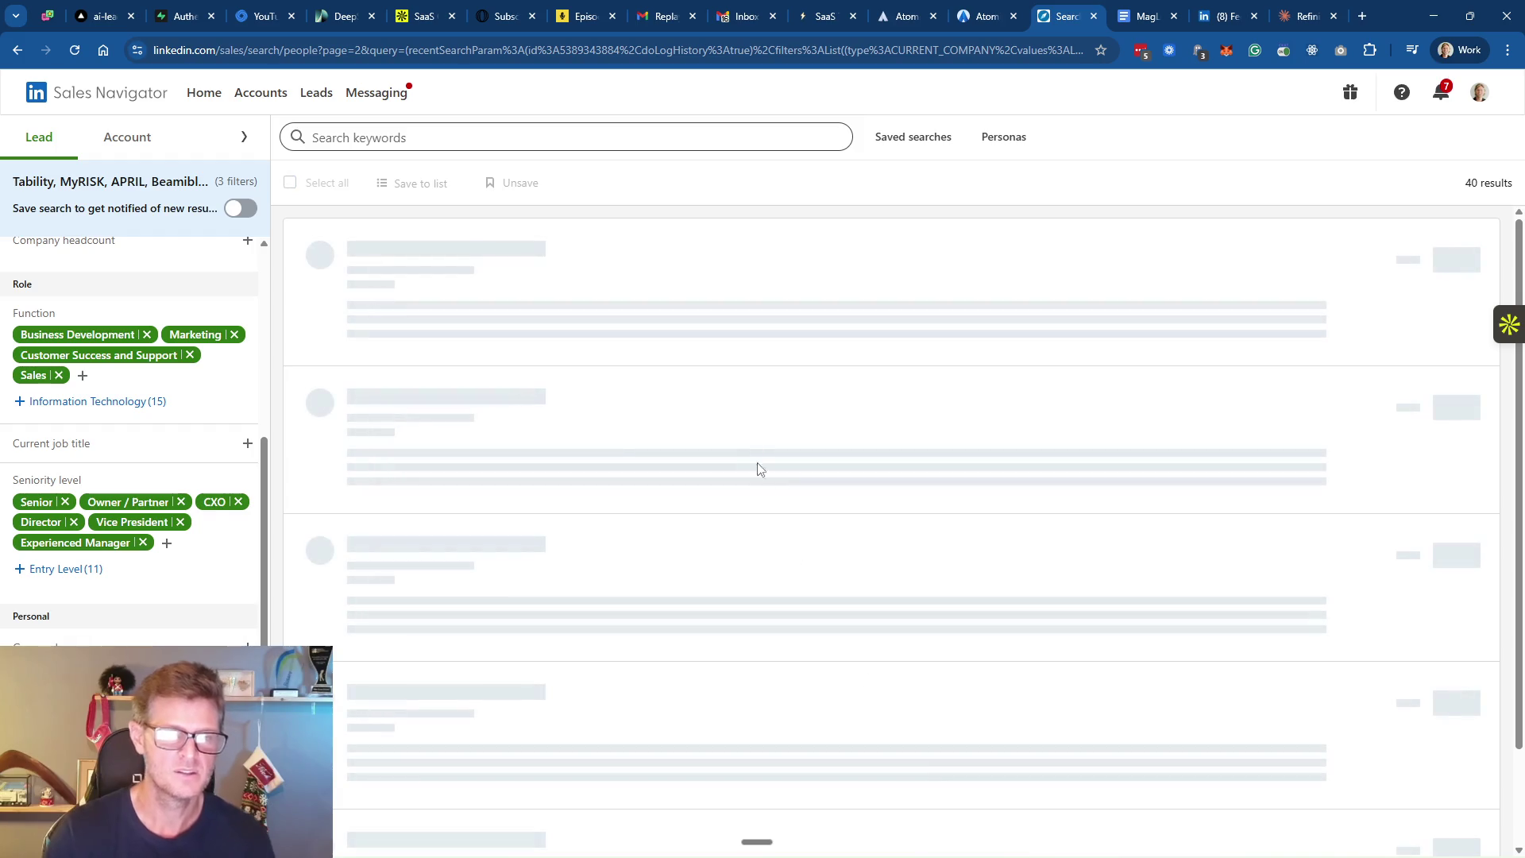
click(290, 182)
click(428, 191)
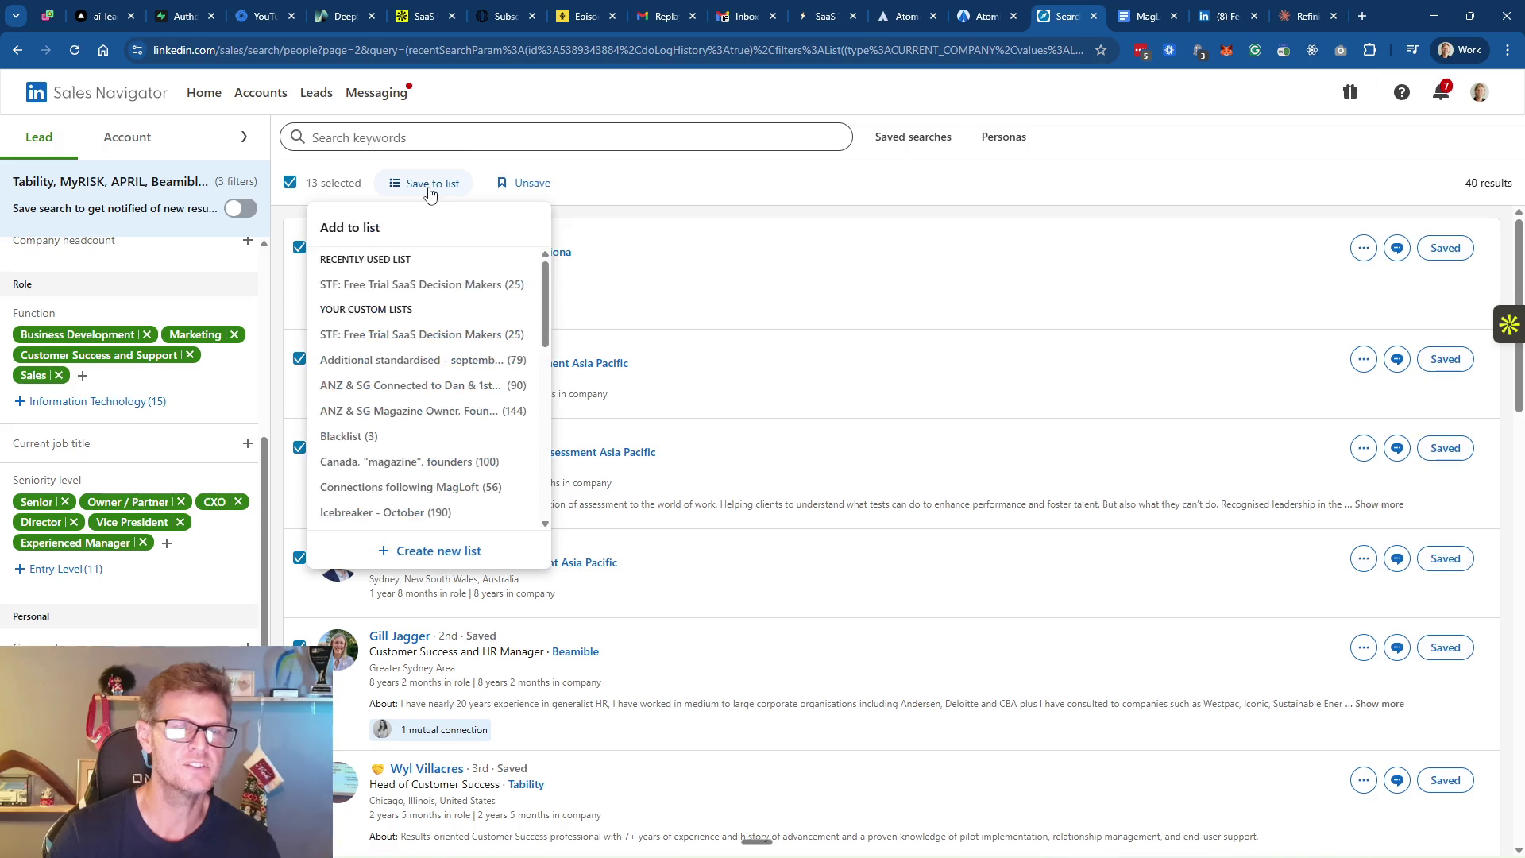
click(435, 293)
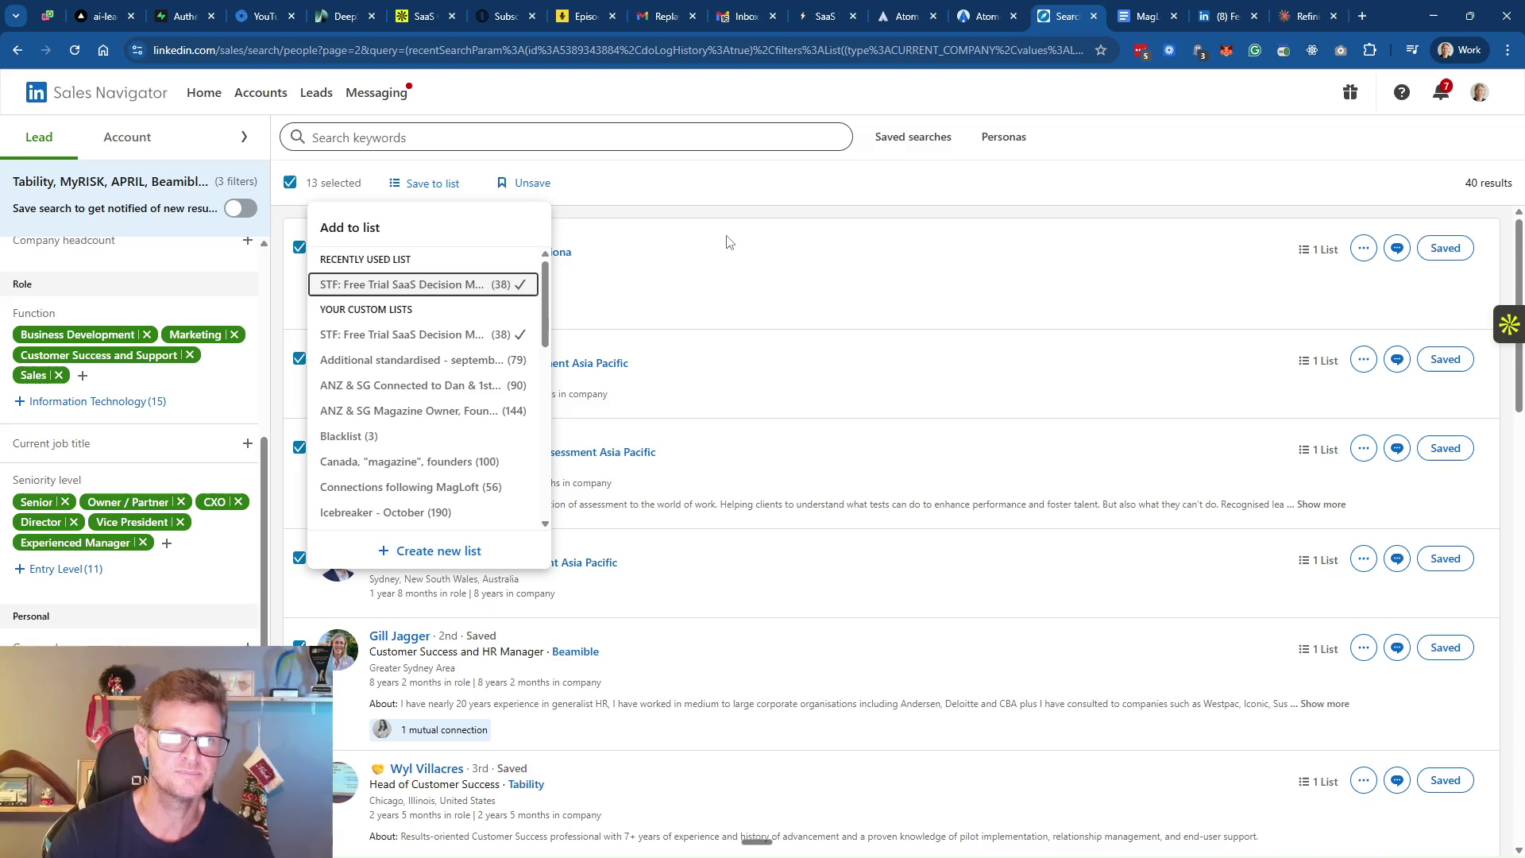
click(779, 287)
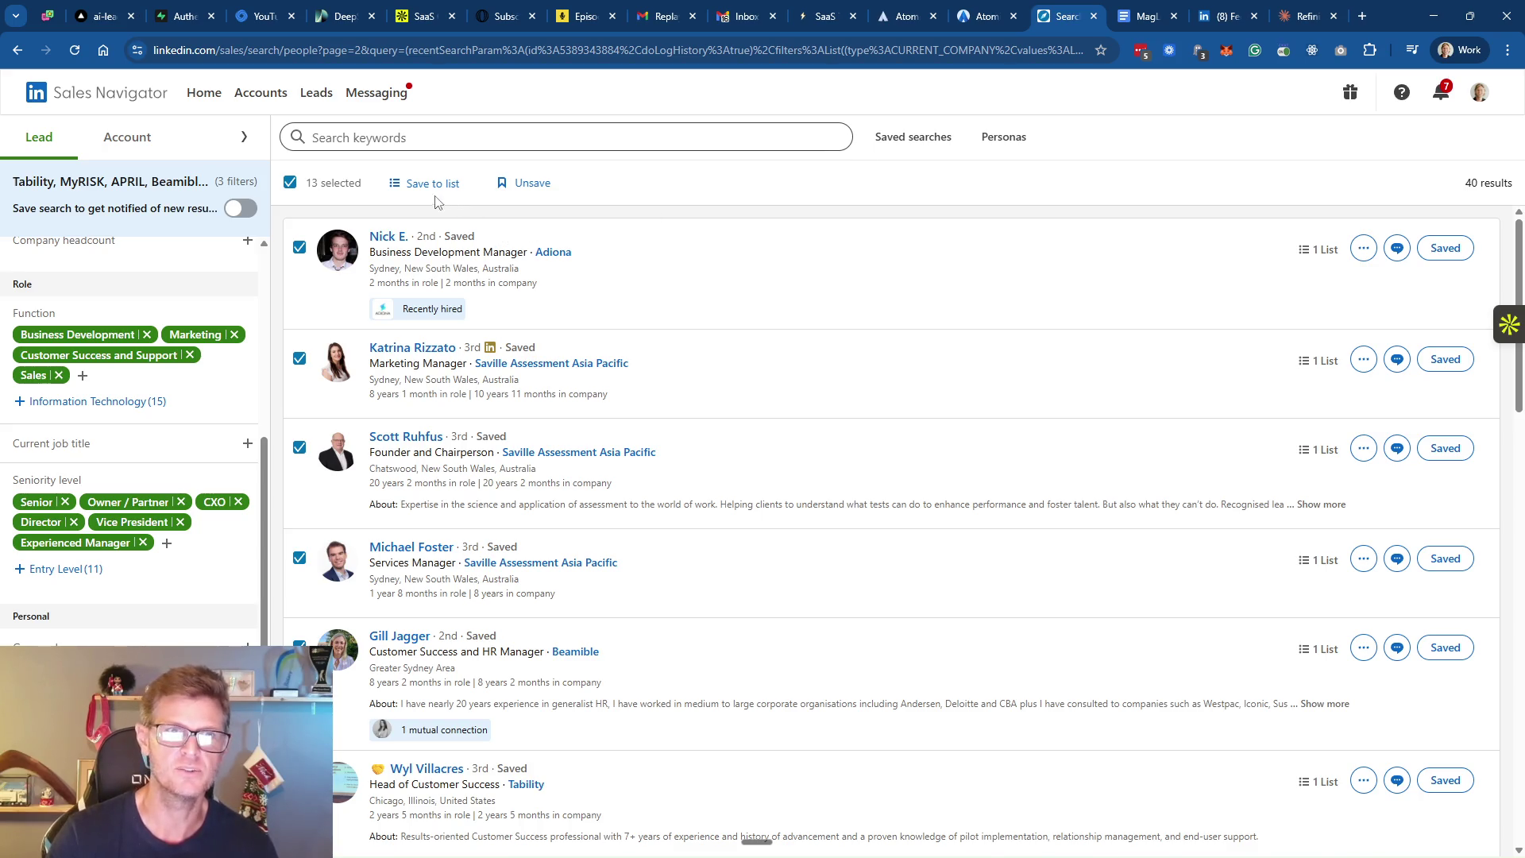
scroll(556, 397, down, 5)
scroll(378, 276, up, 2)
scroll(378, 276, up, 3)
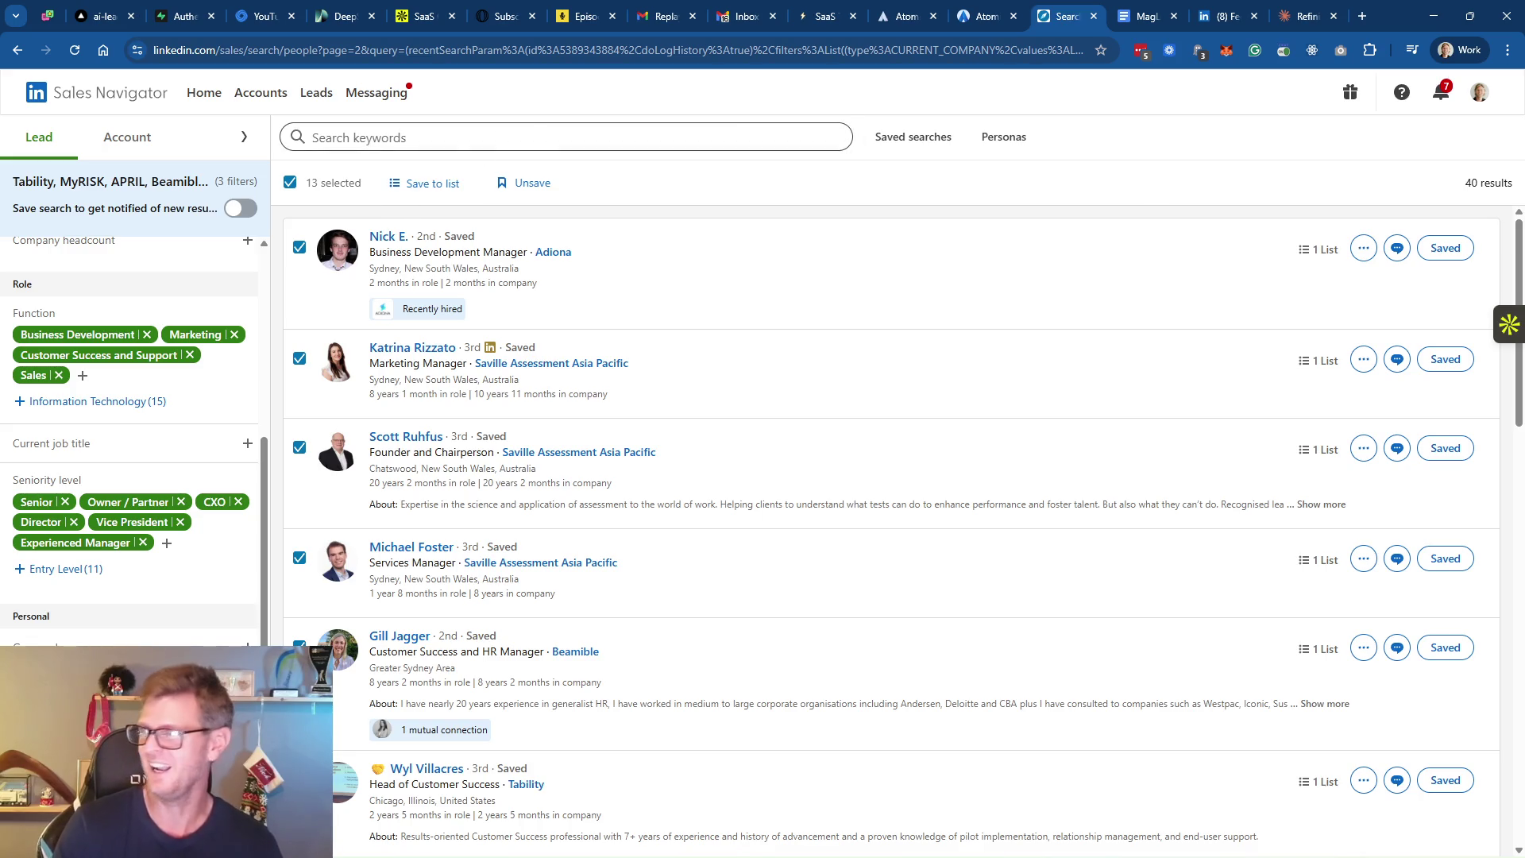
Filter VOD Flow discovery to App Dev streamers using Claude Code, with a wider viewer-count range
key(ctrl+shift+t)
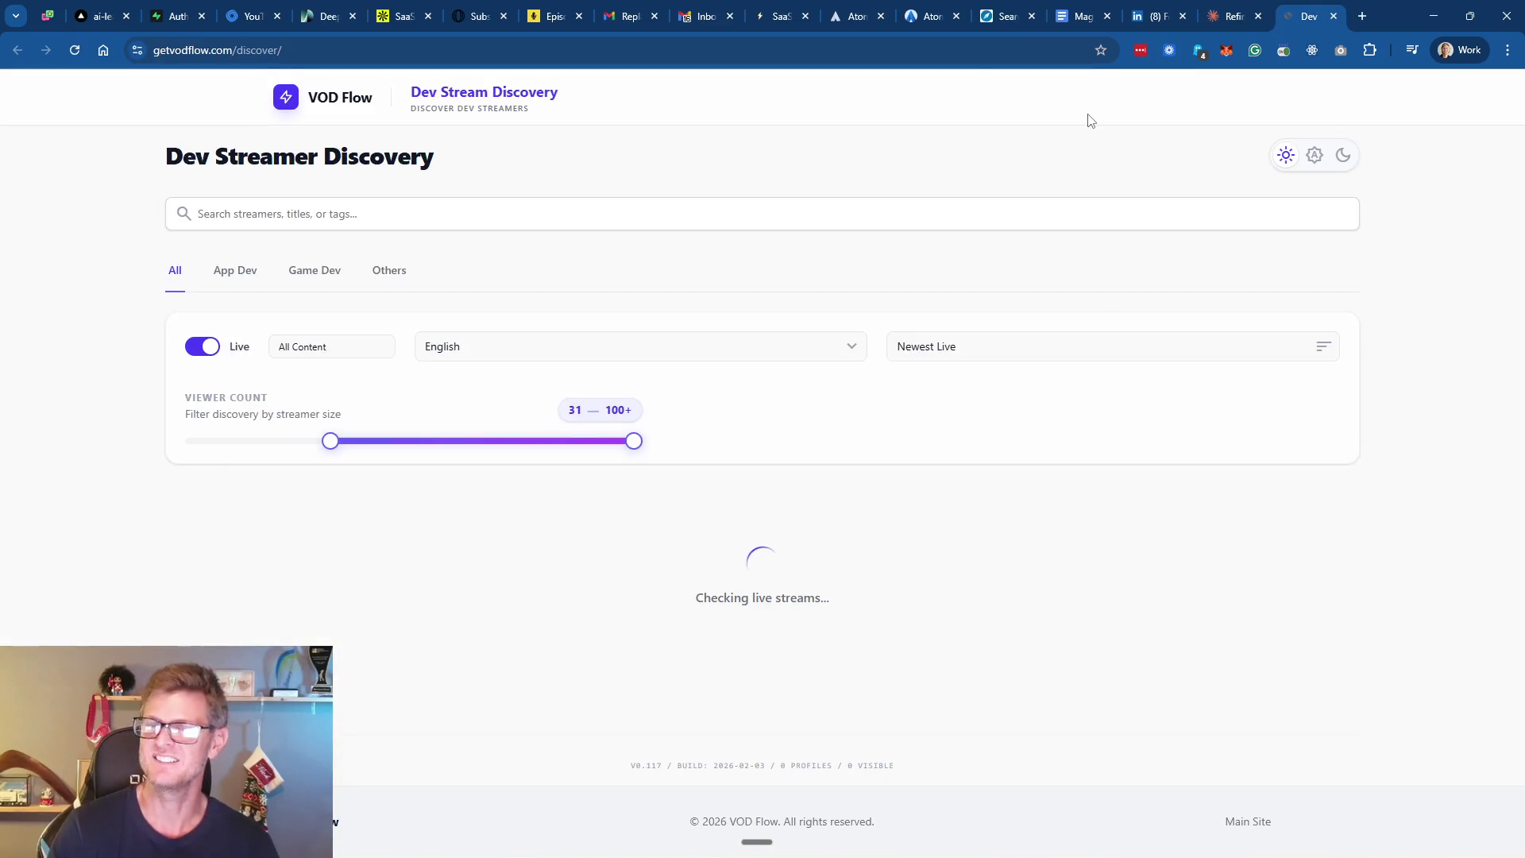
drag(326, 441, 73, 462)
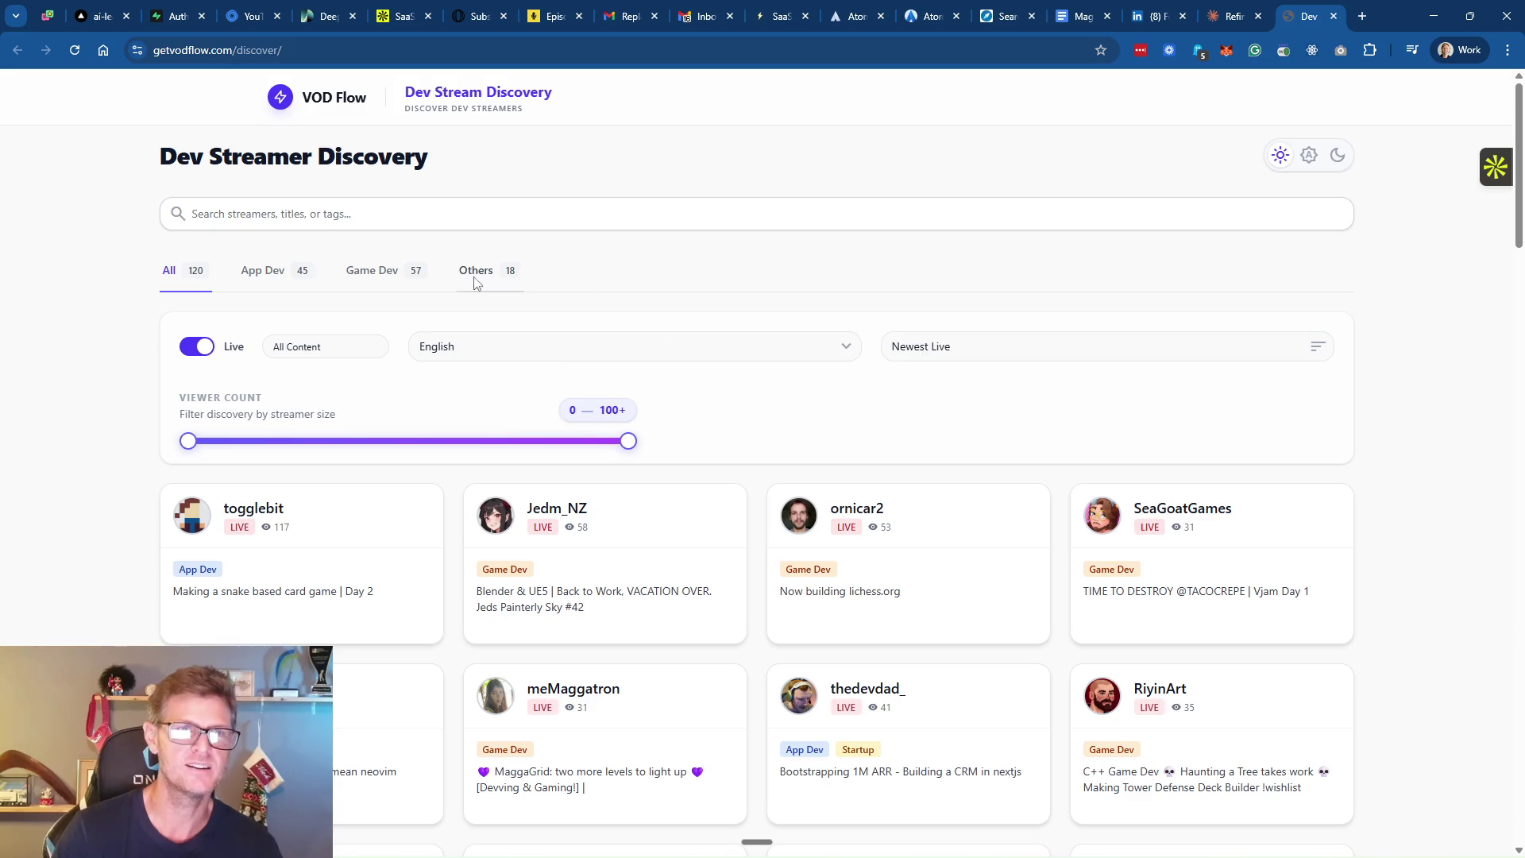
click(279, 274)
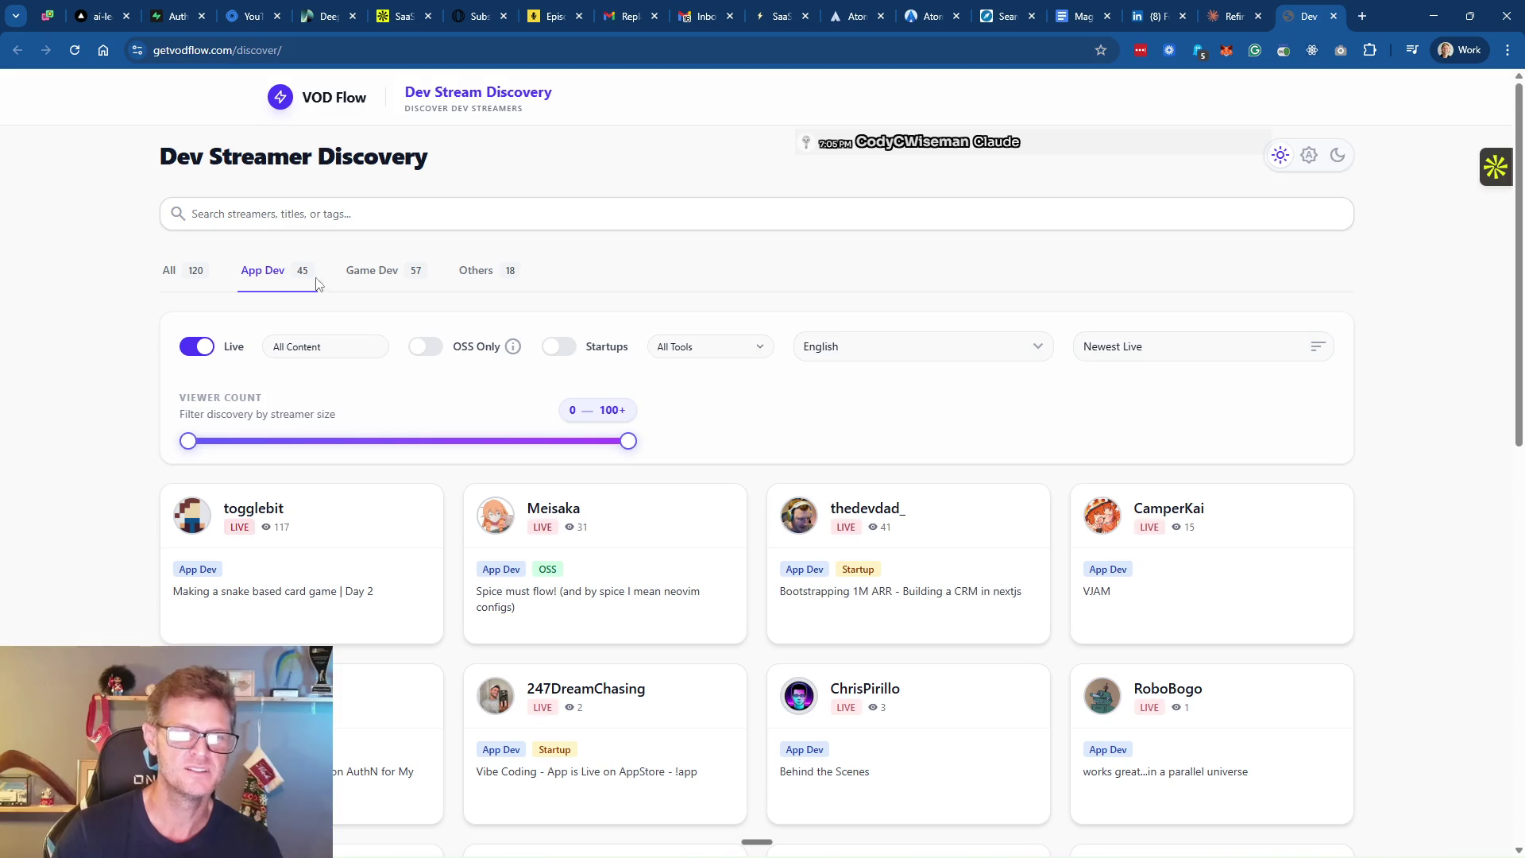
click(687, 348)
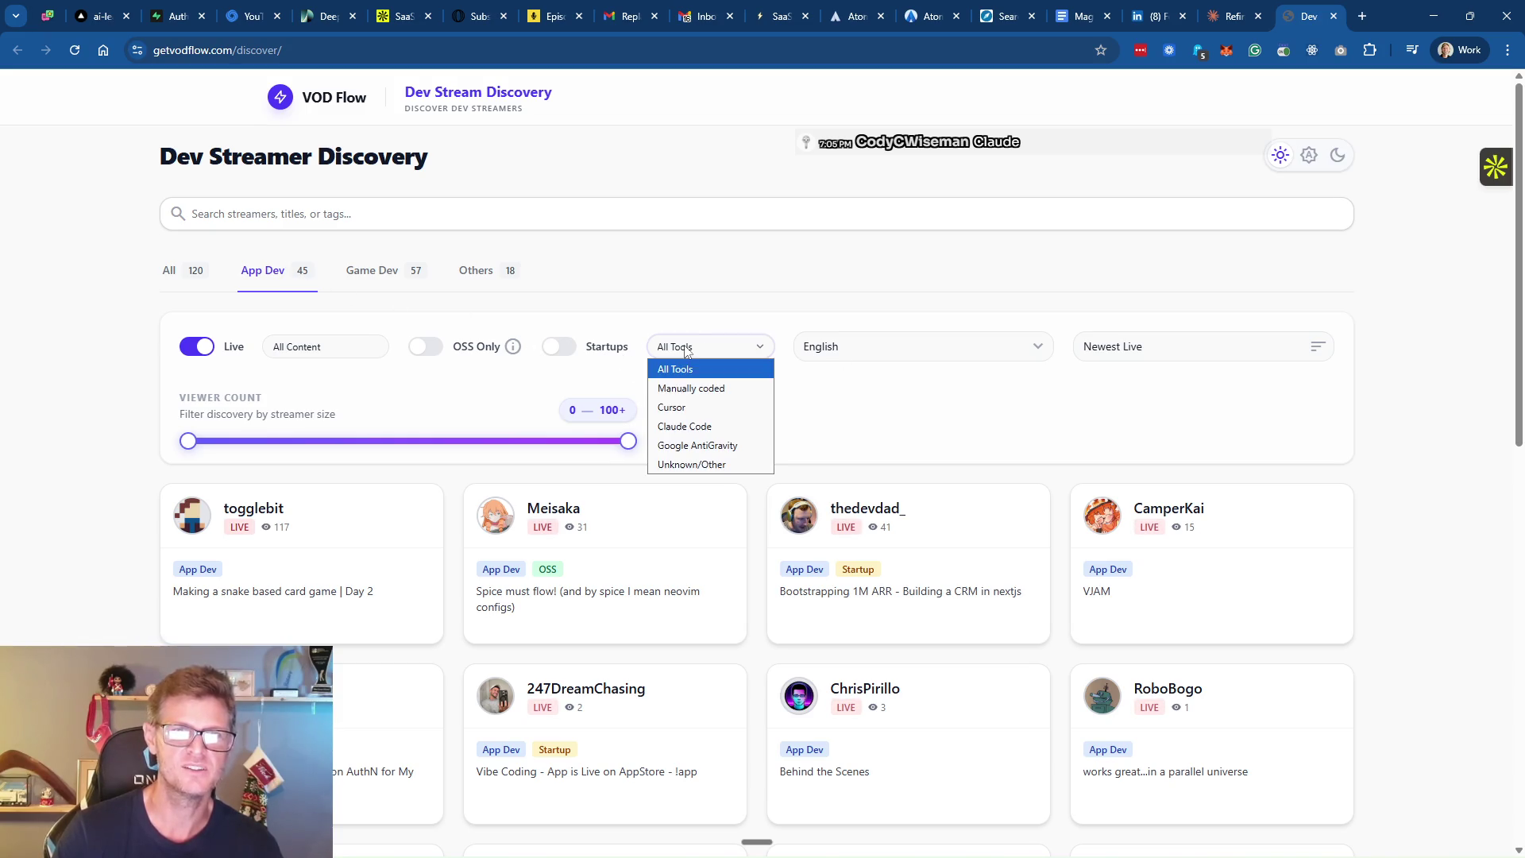
click(715, 428)
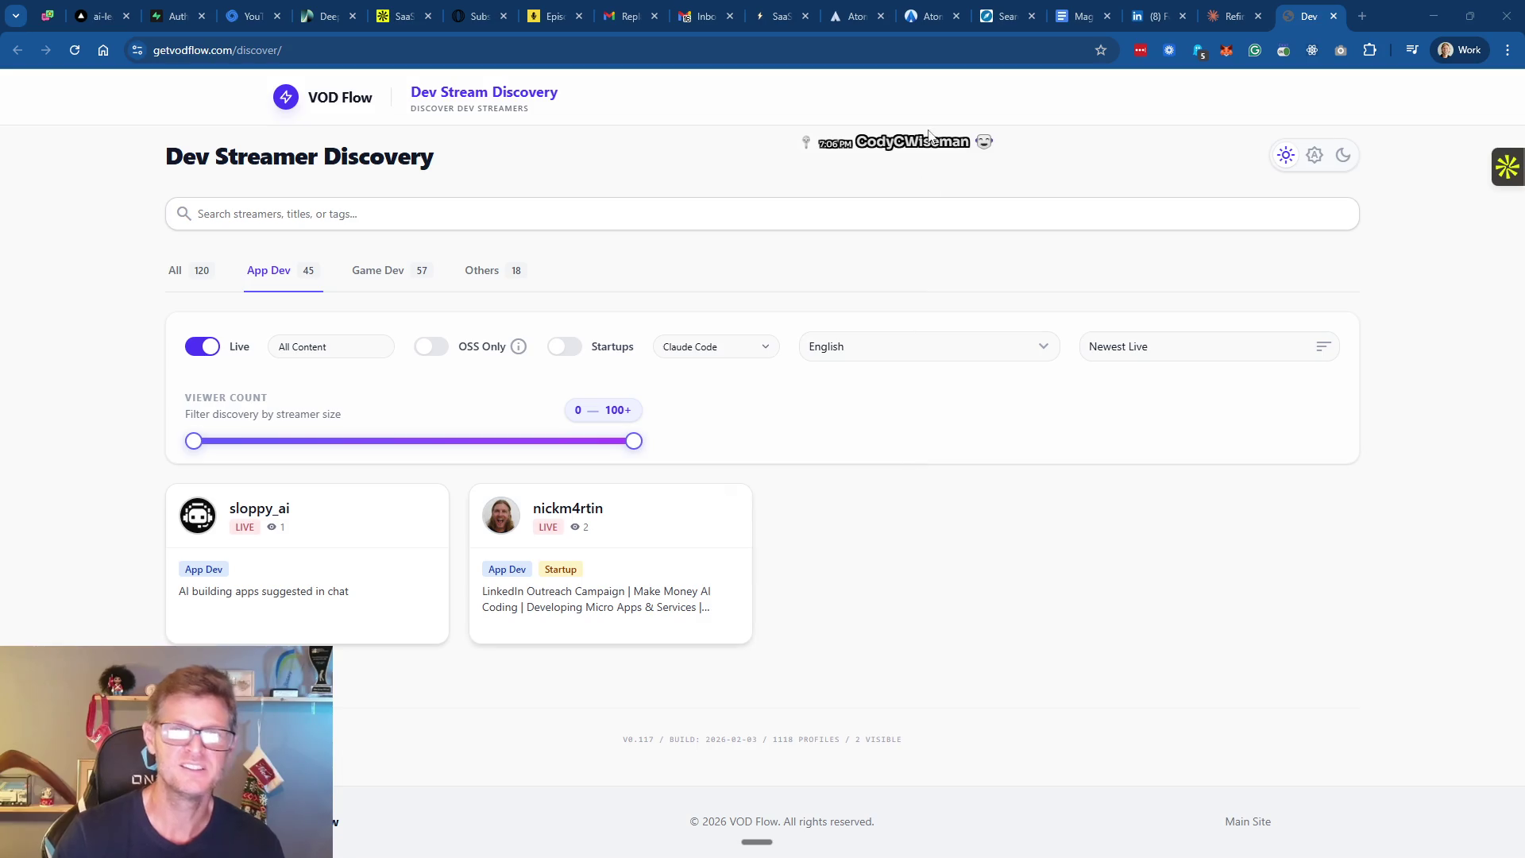
click(1156, 19)
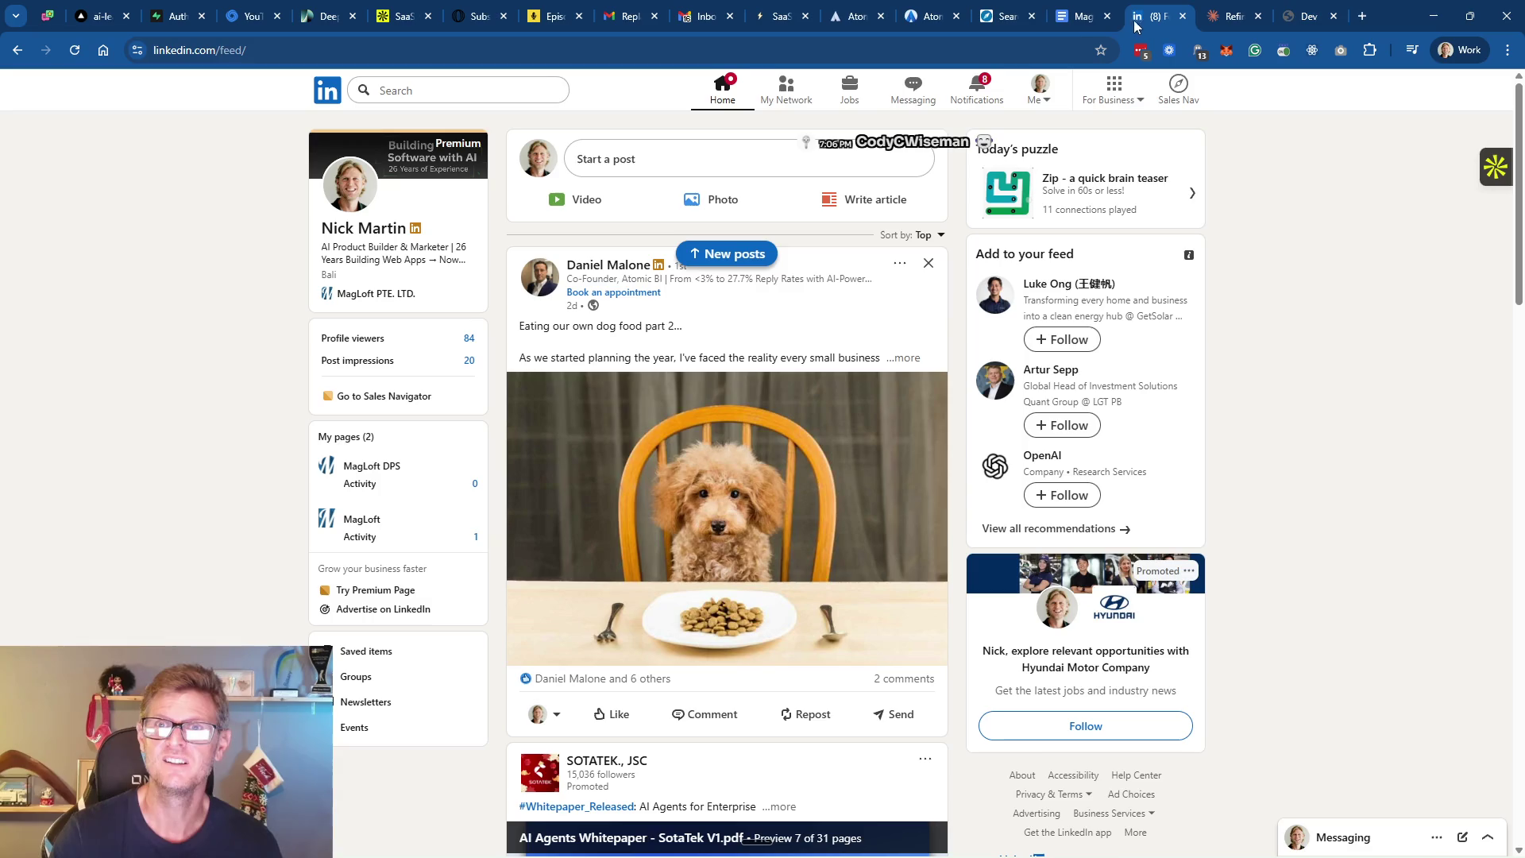
Open the 38-lead STF: Free Trial SaaS Decision Makers list and copy its page address
click(1000, 24)
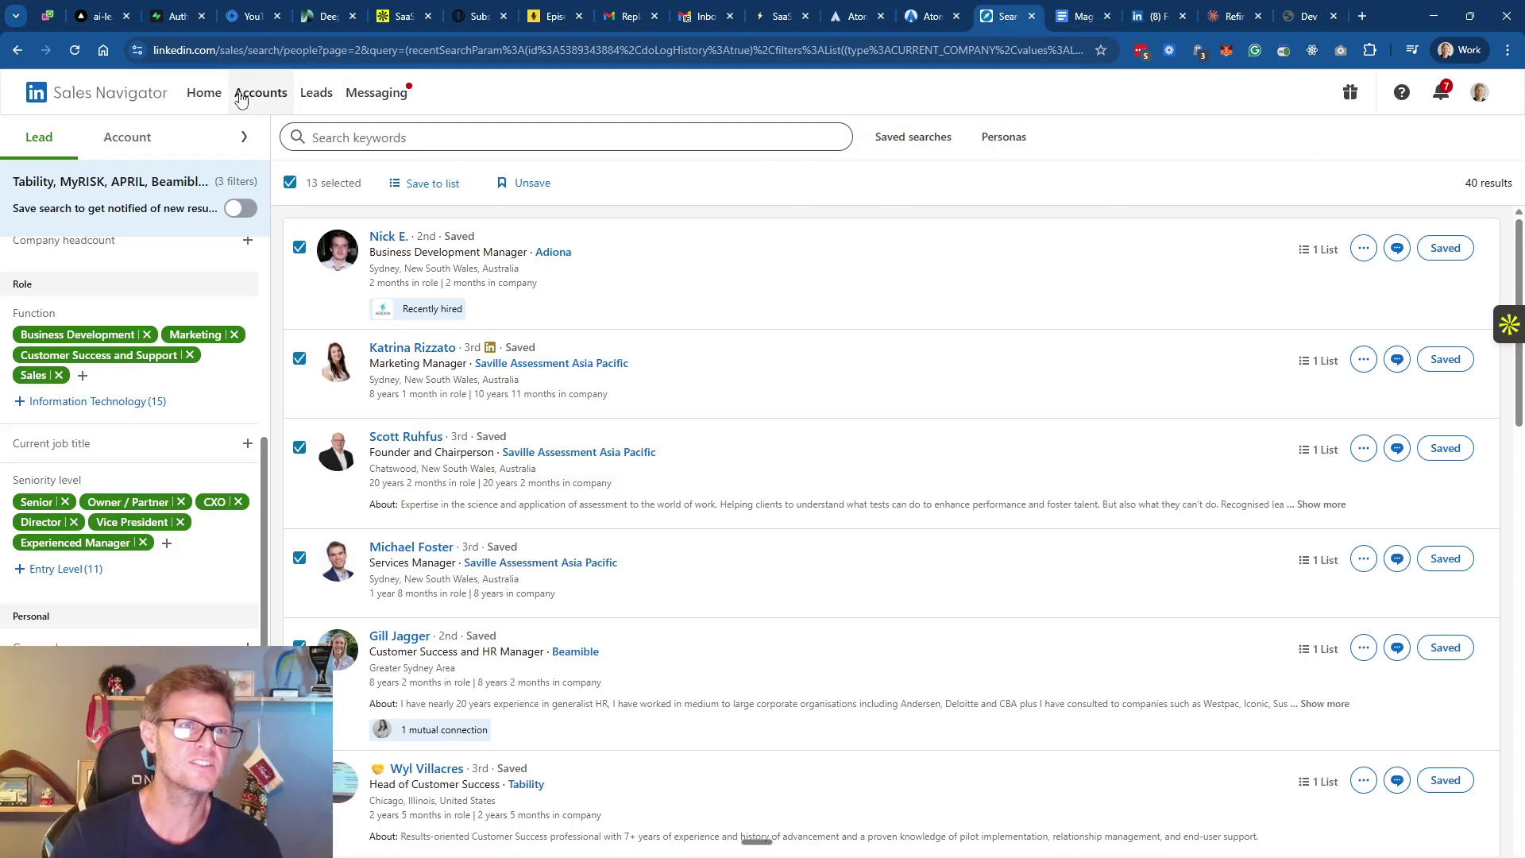
click(317, 94)
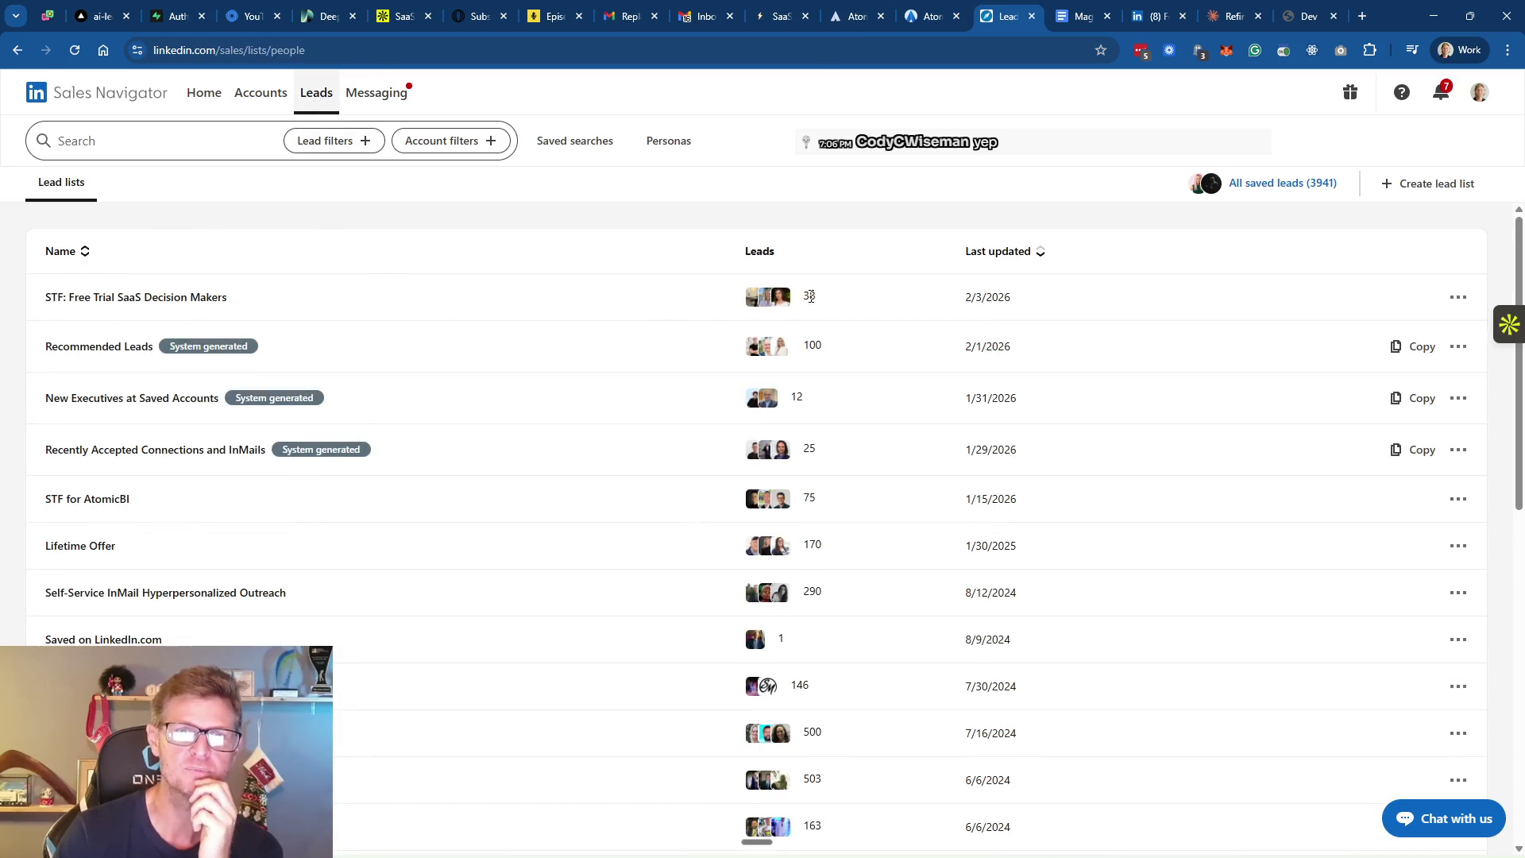
click(132, 298)
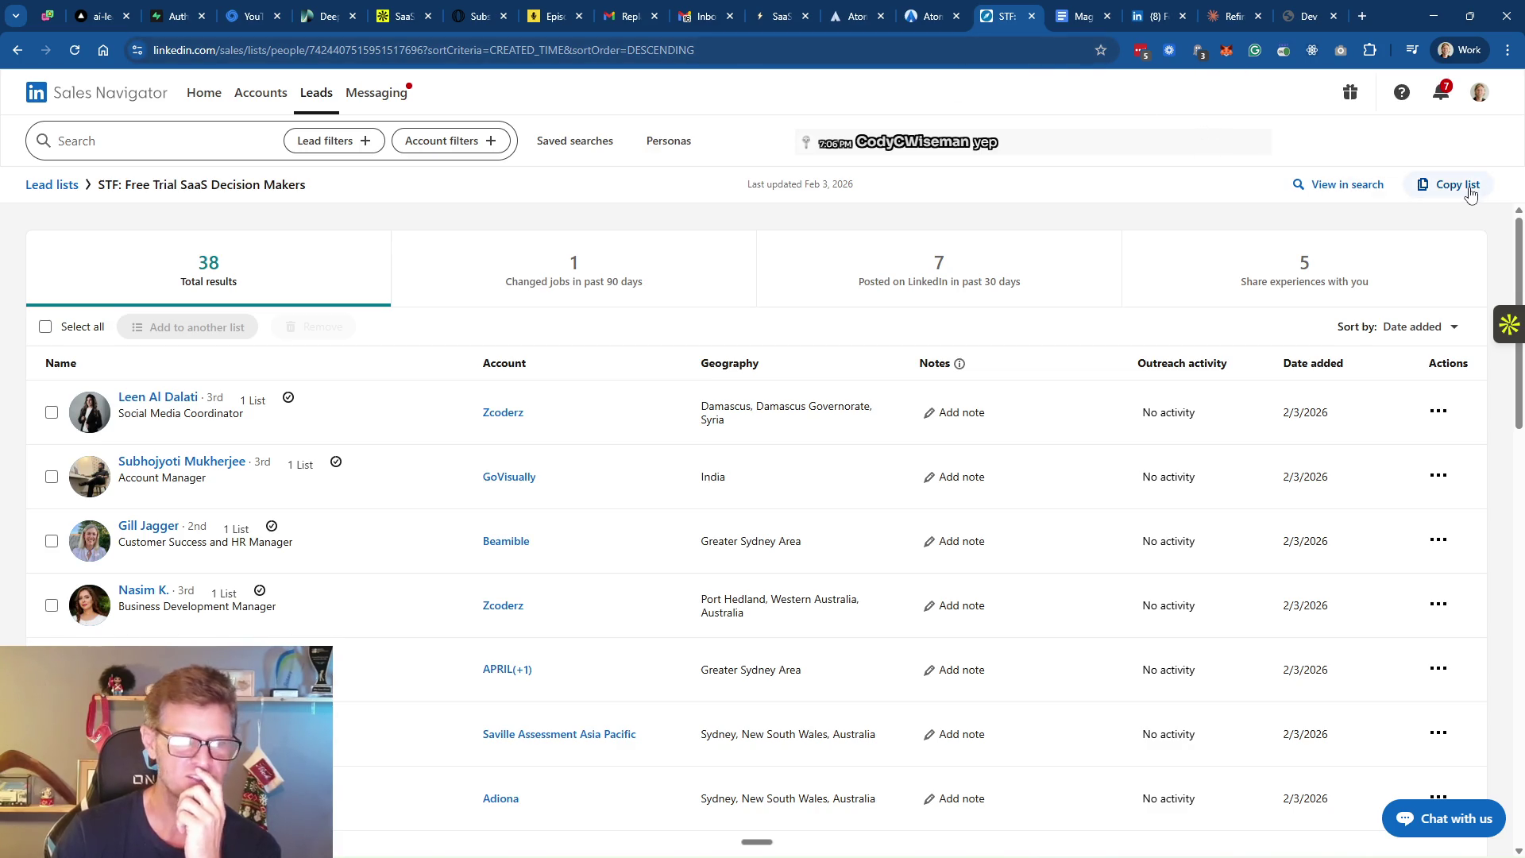
click(752, 54)
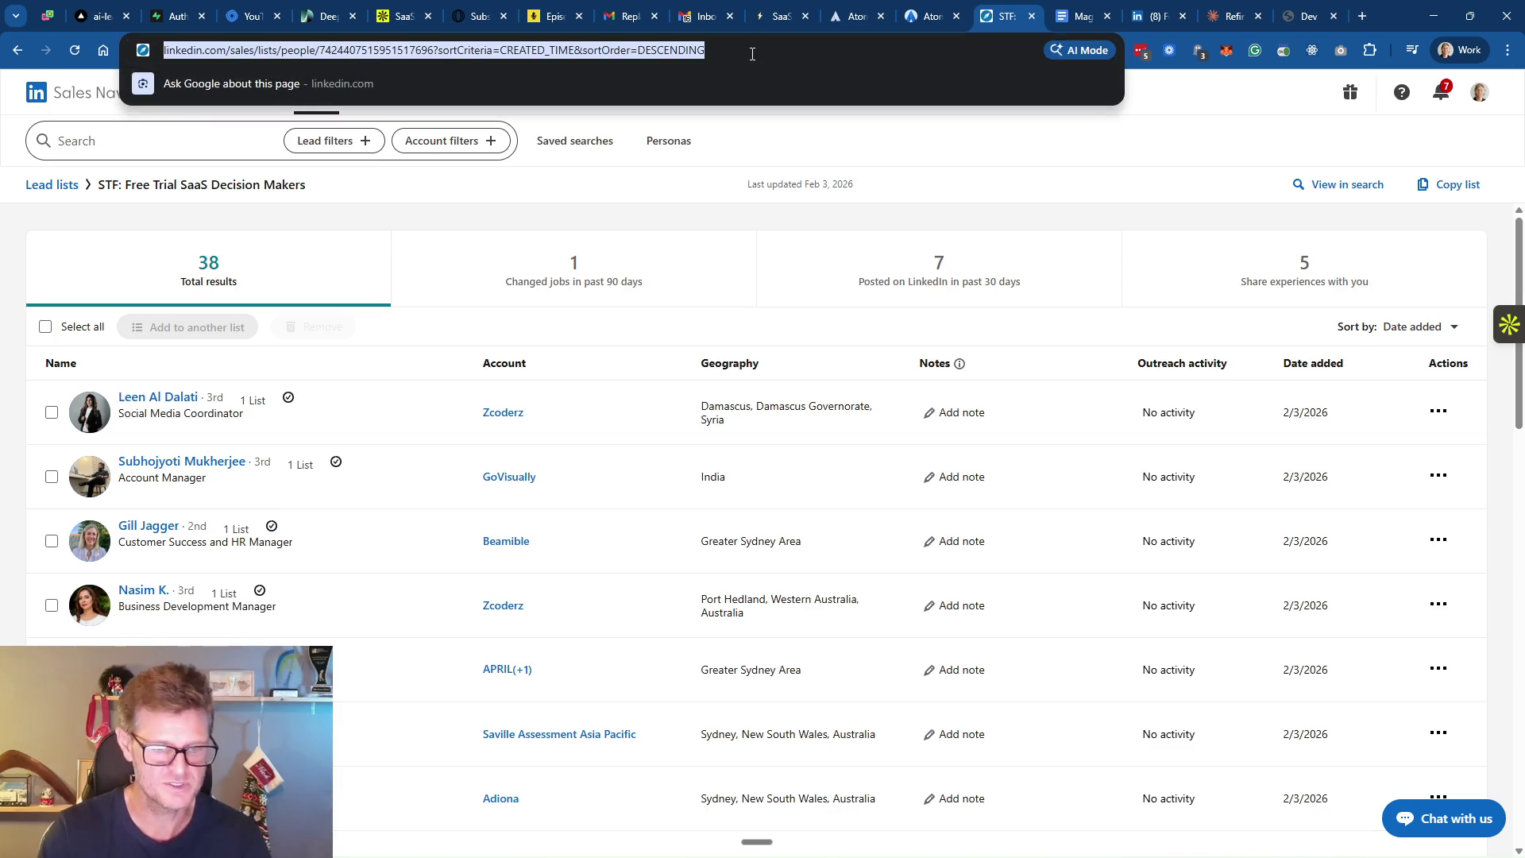
key(alt+Tab)
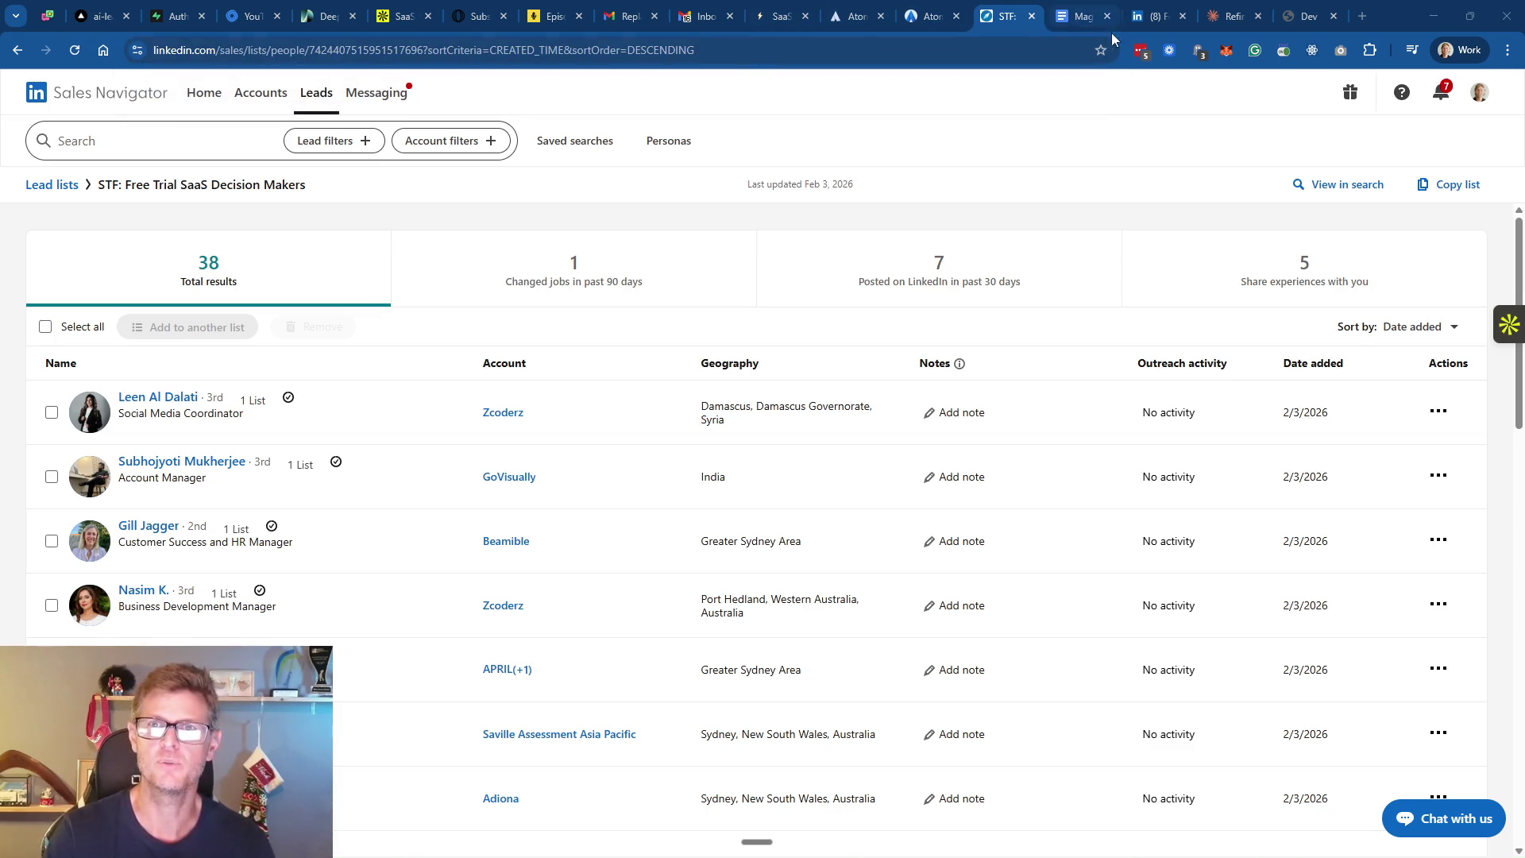
click(918, 21)
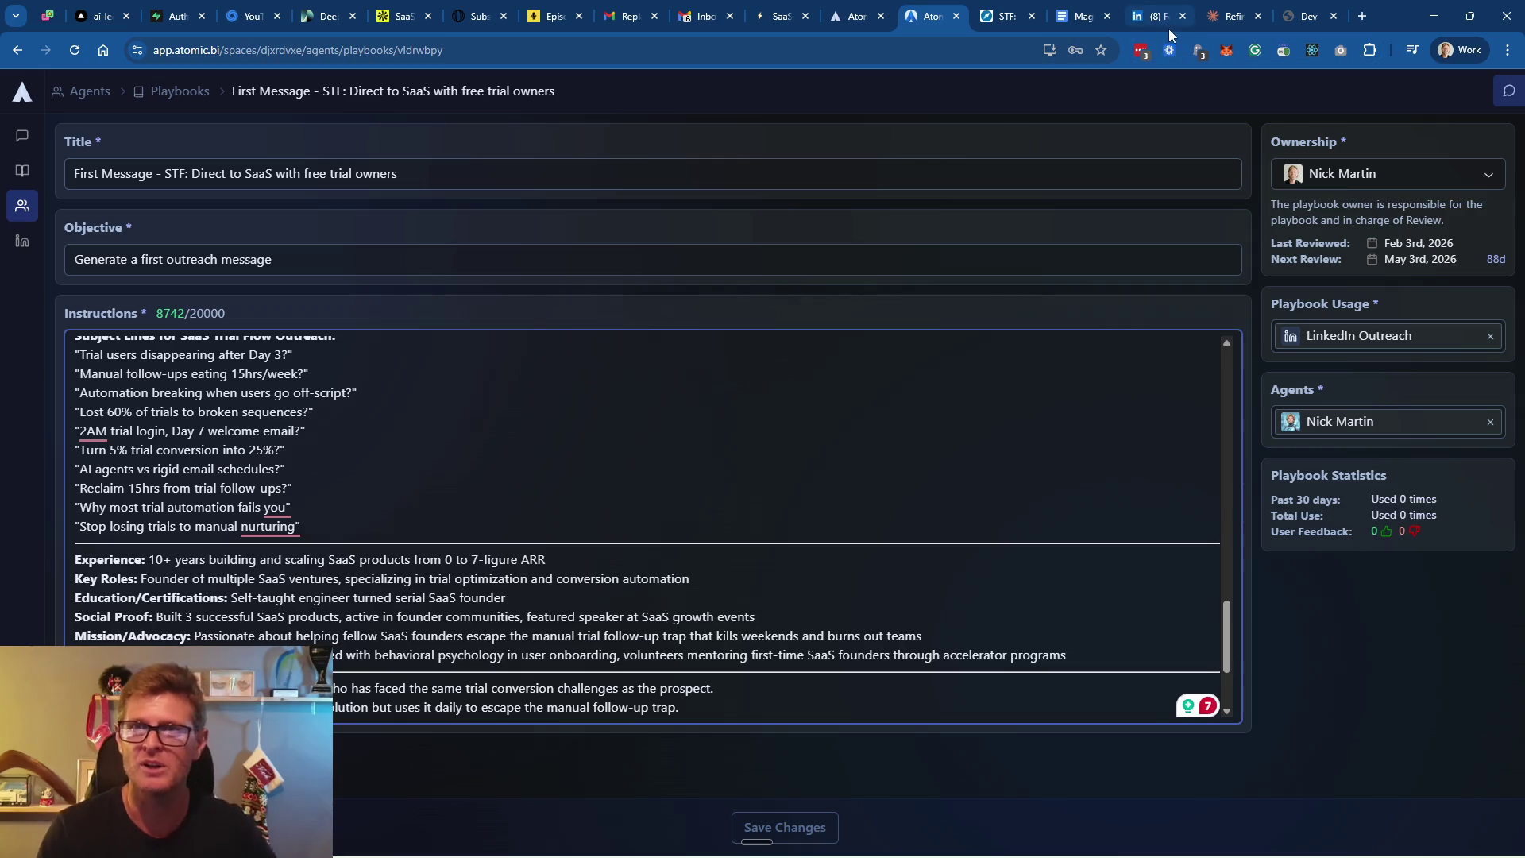
Review Messages 1–3 of Claude's revised playbook, highlighting the pain-point and AI-disclosure paragraphs
click(1235, 22)
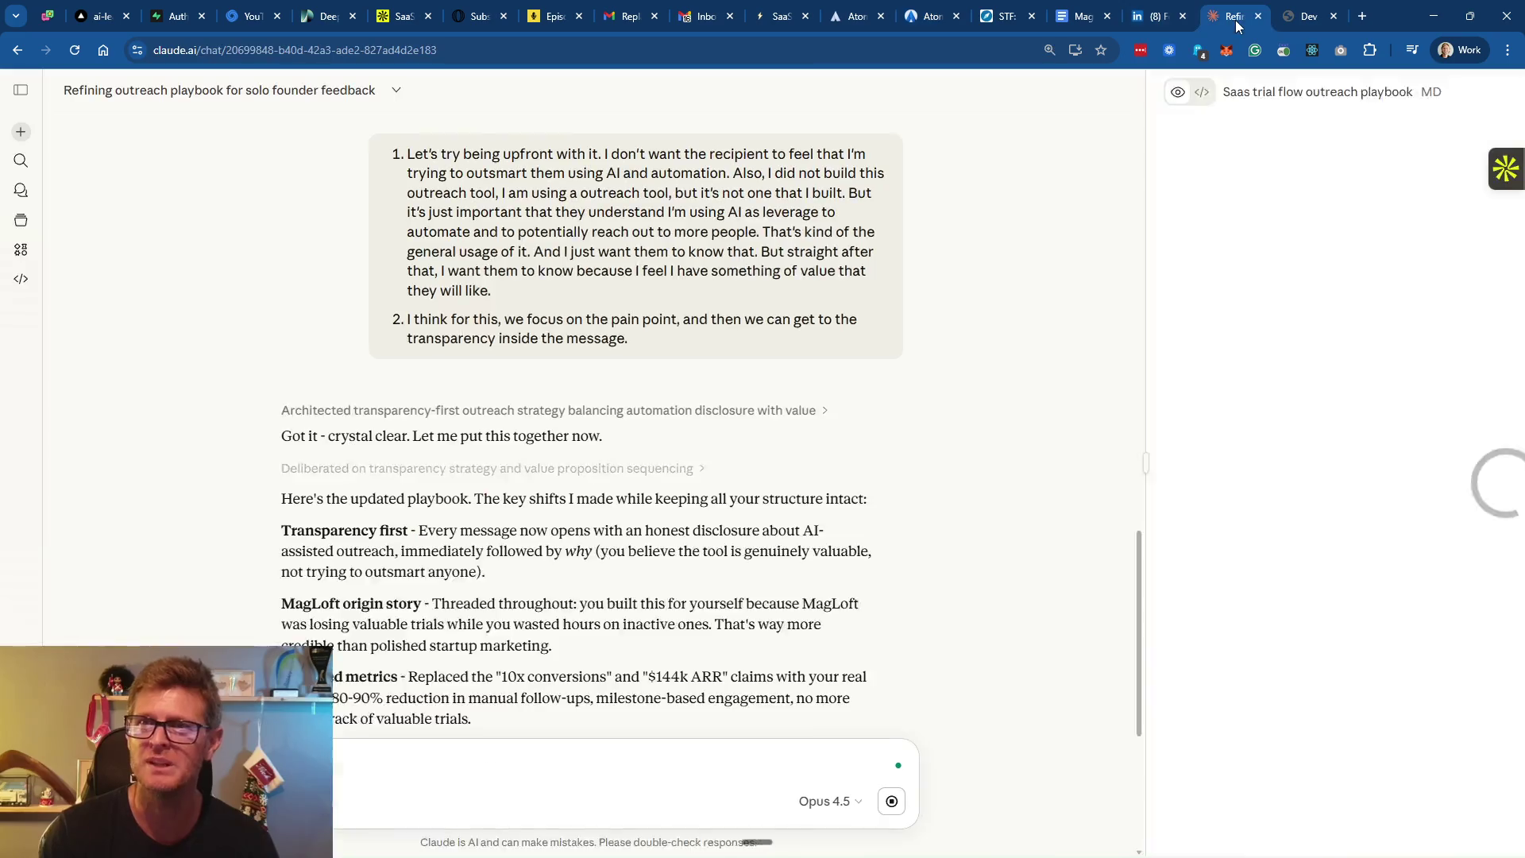
scroll(1072, 466, up, 7)
scroll(1071, 465, up, 20)
scroll(1074, 465, down, 10)
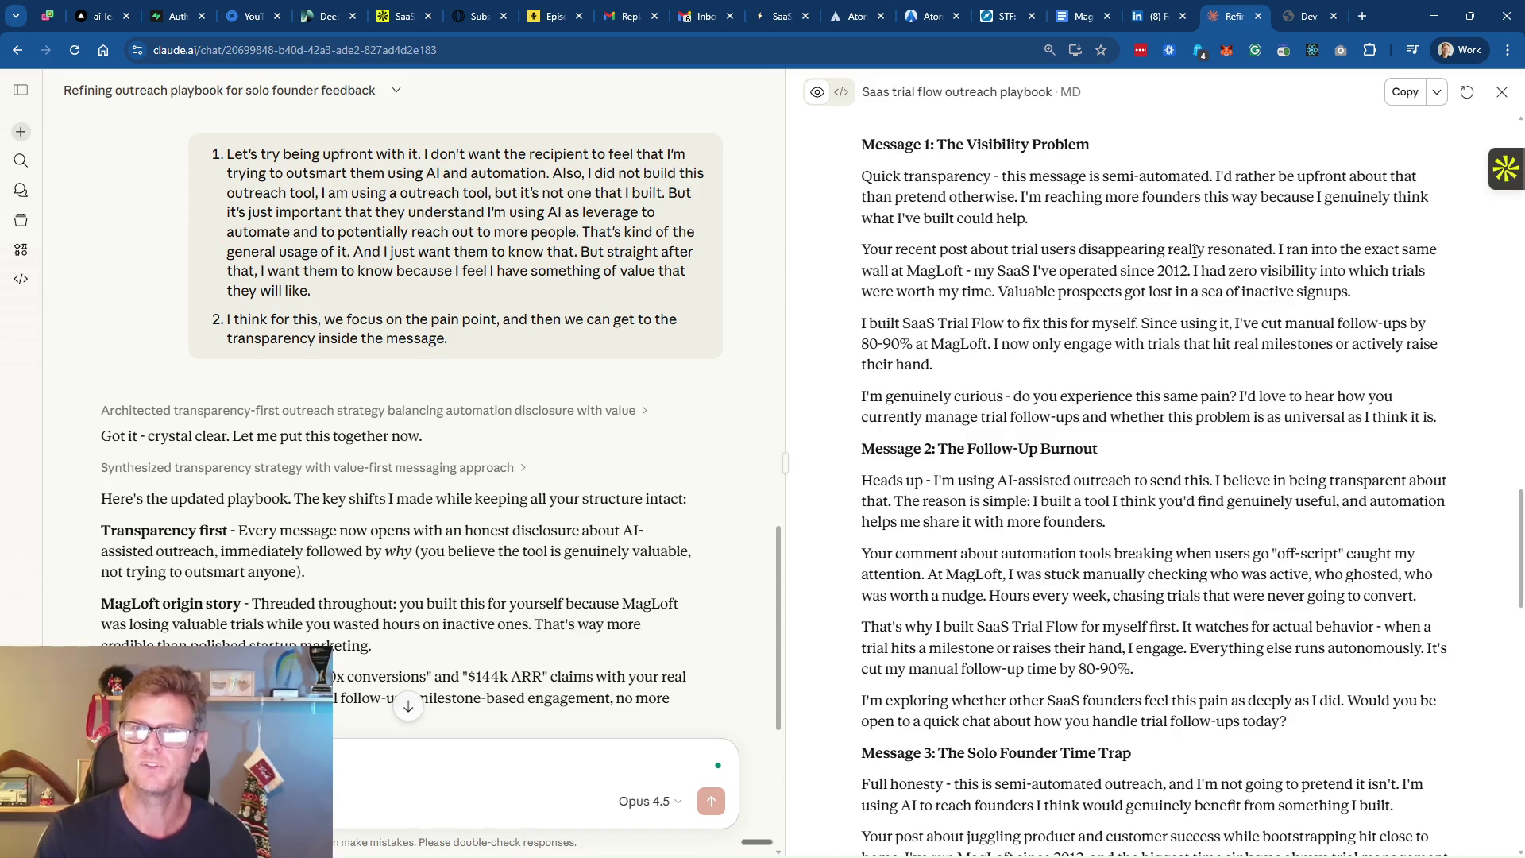
drag(862, 250, 1382, 293)
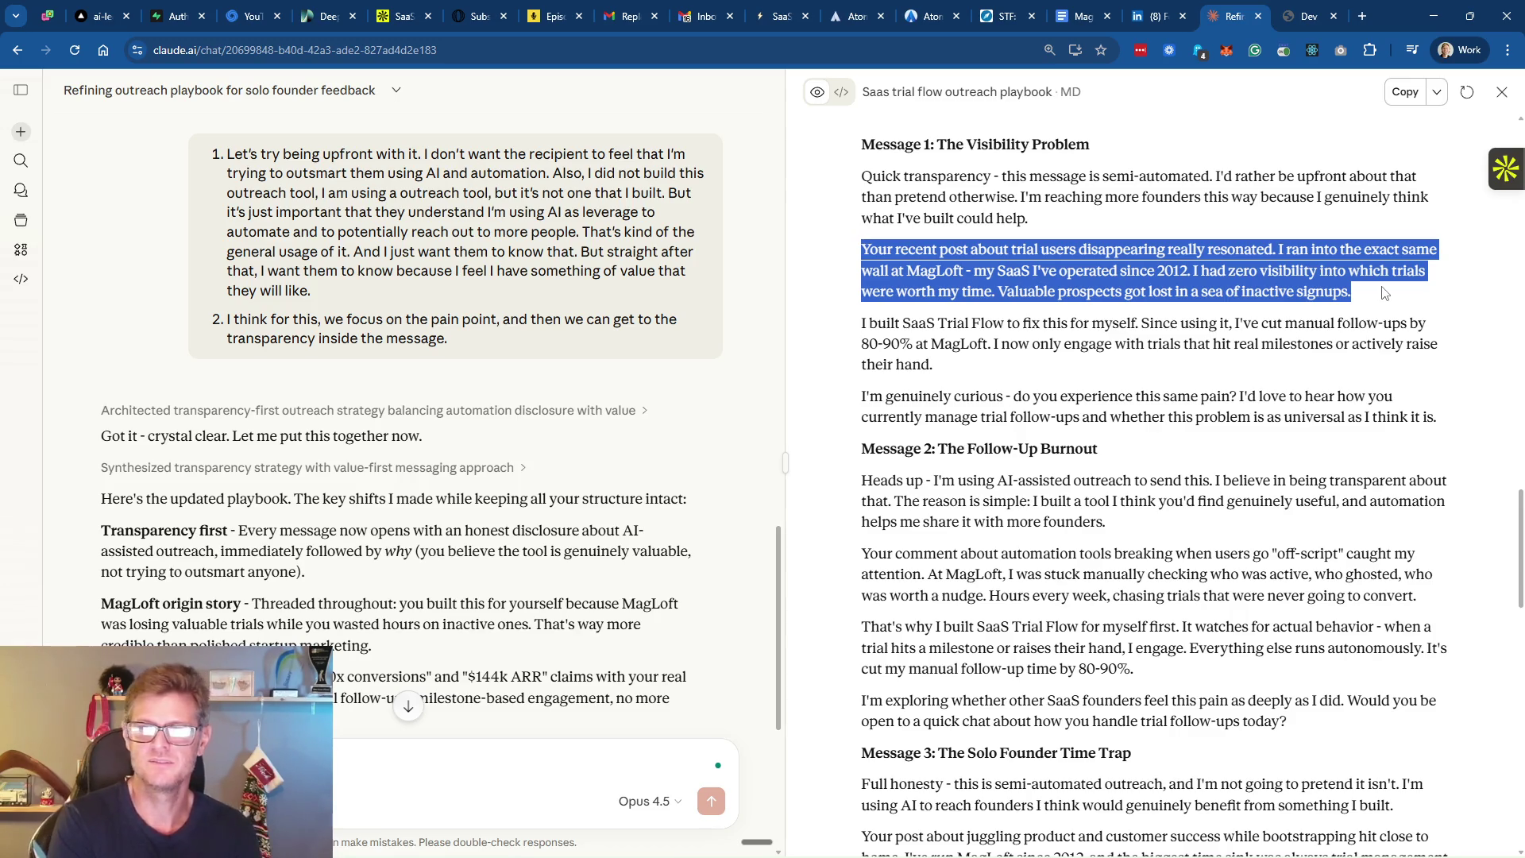
drag(863, 480, 1131, 482)
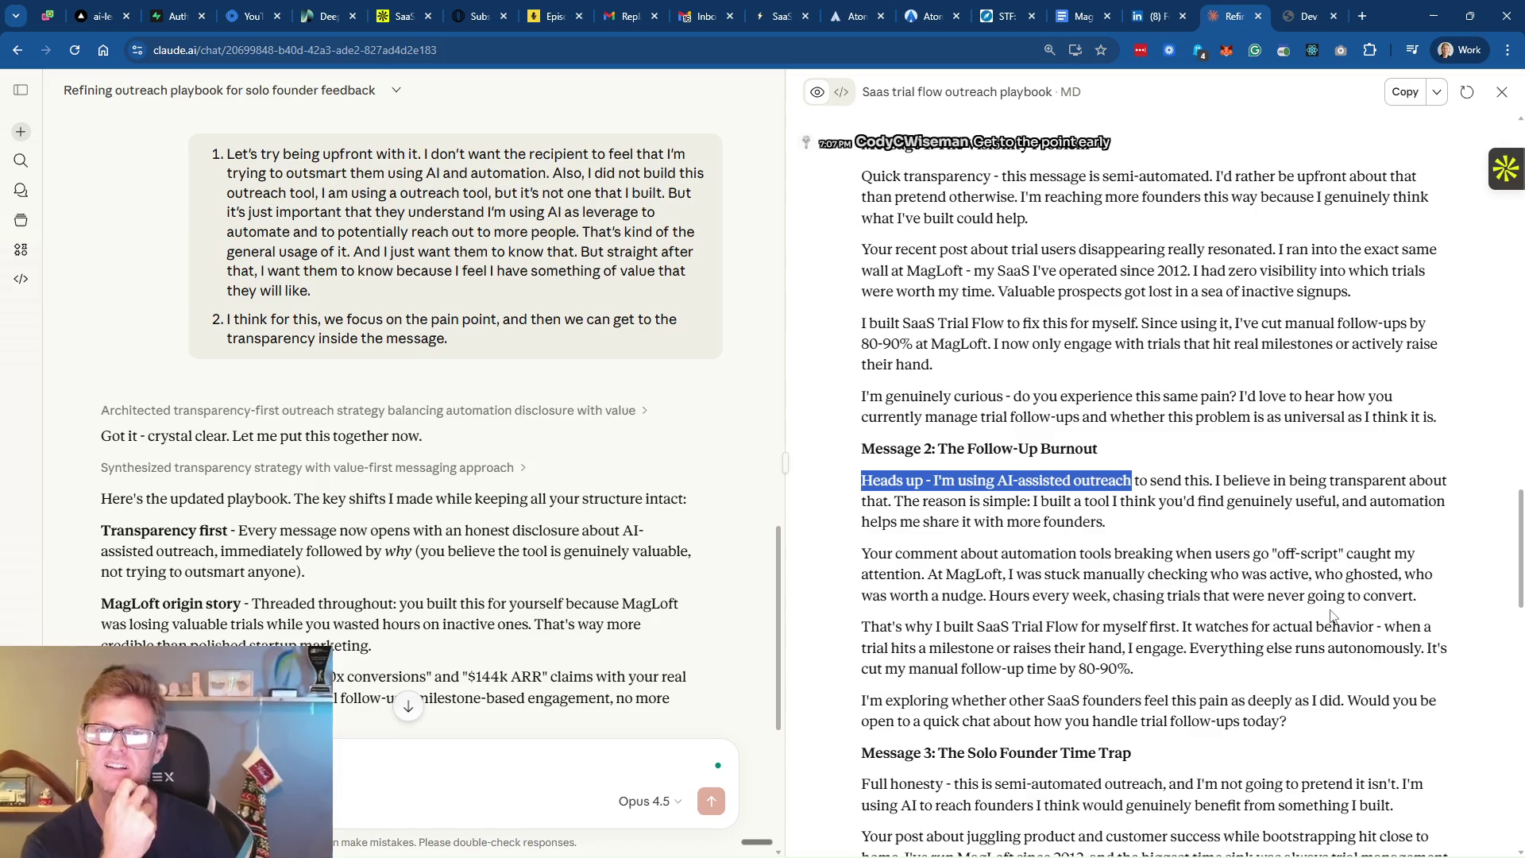
drag(1392, 295, 859, 250)
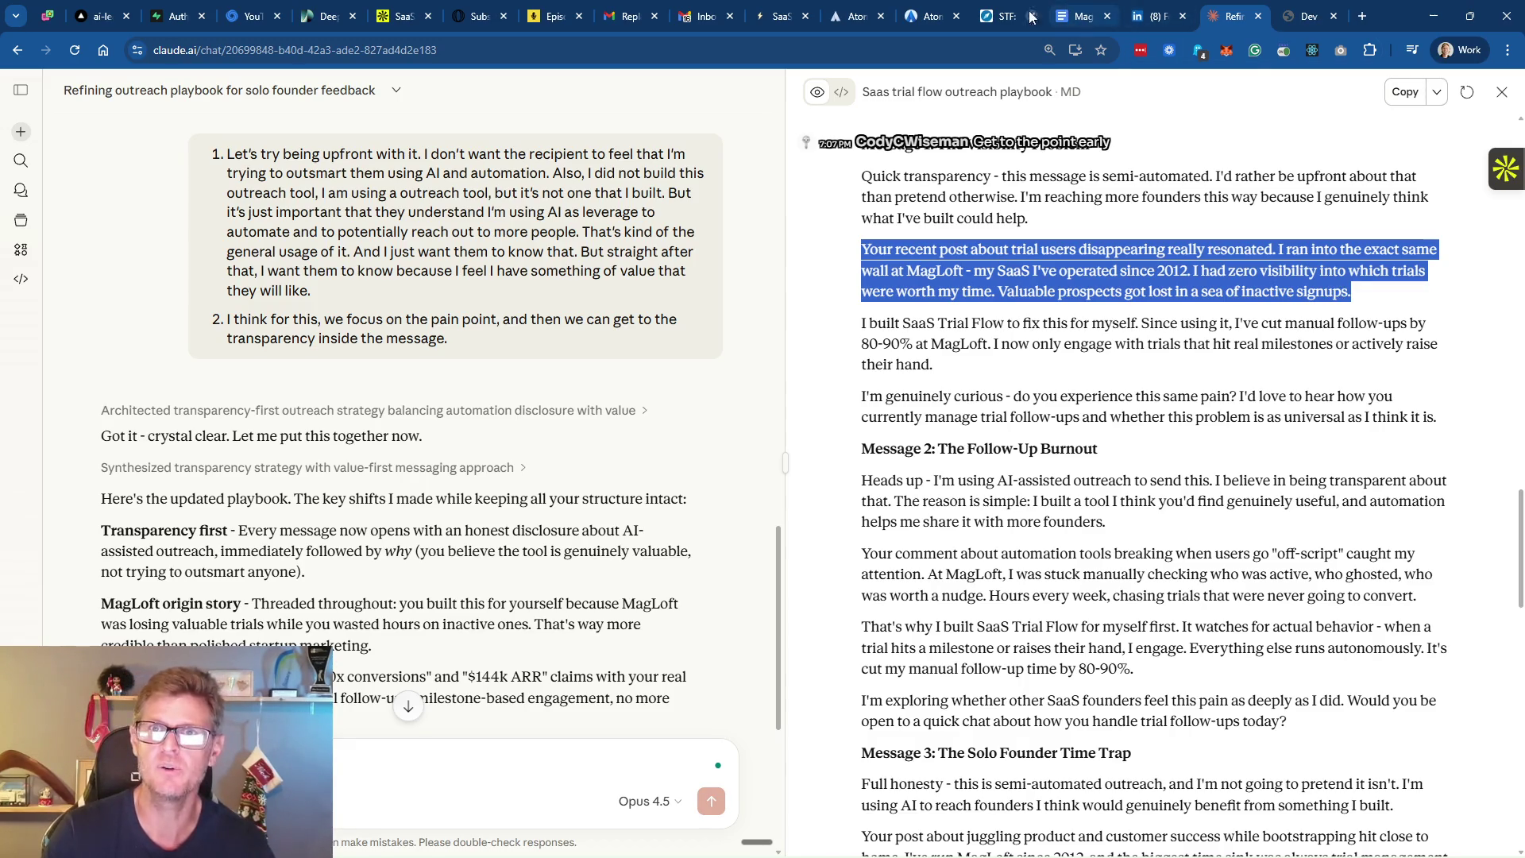
click(1152, 16)
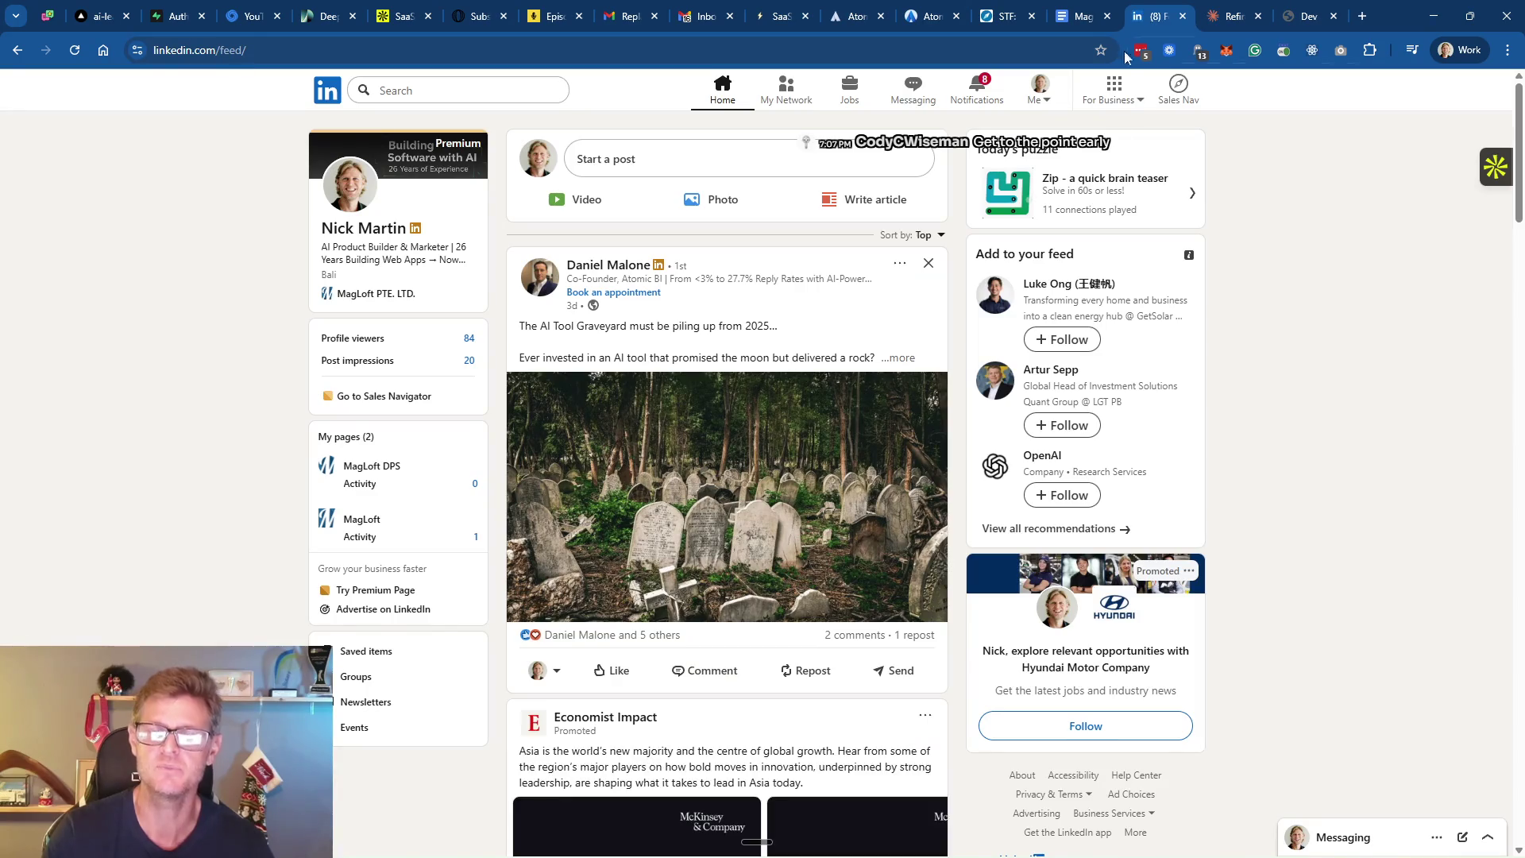
Search LinkedIn for the Netherlands IT entrepreneur connection by name and open his profile
click(1178, 92)
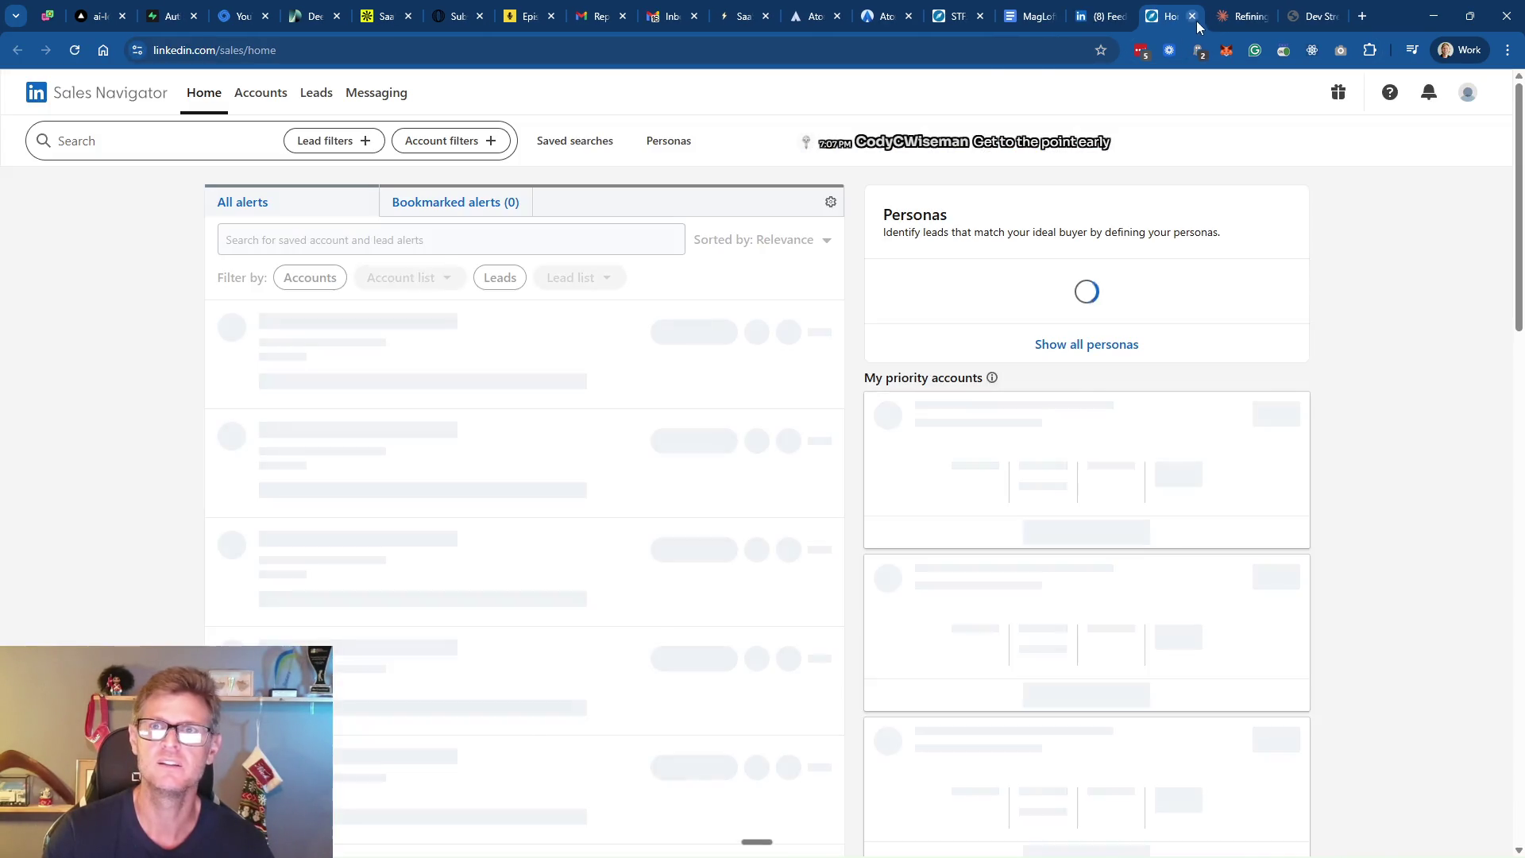
click(1191, 16)
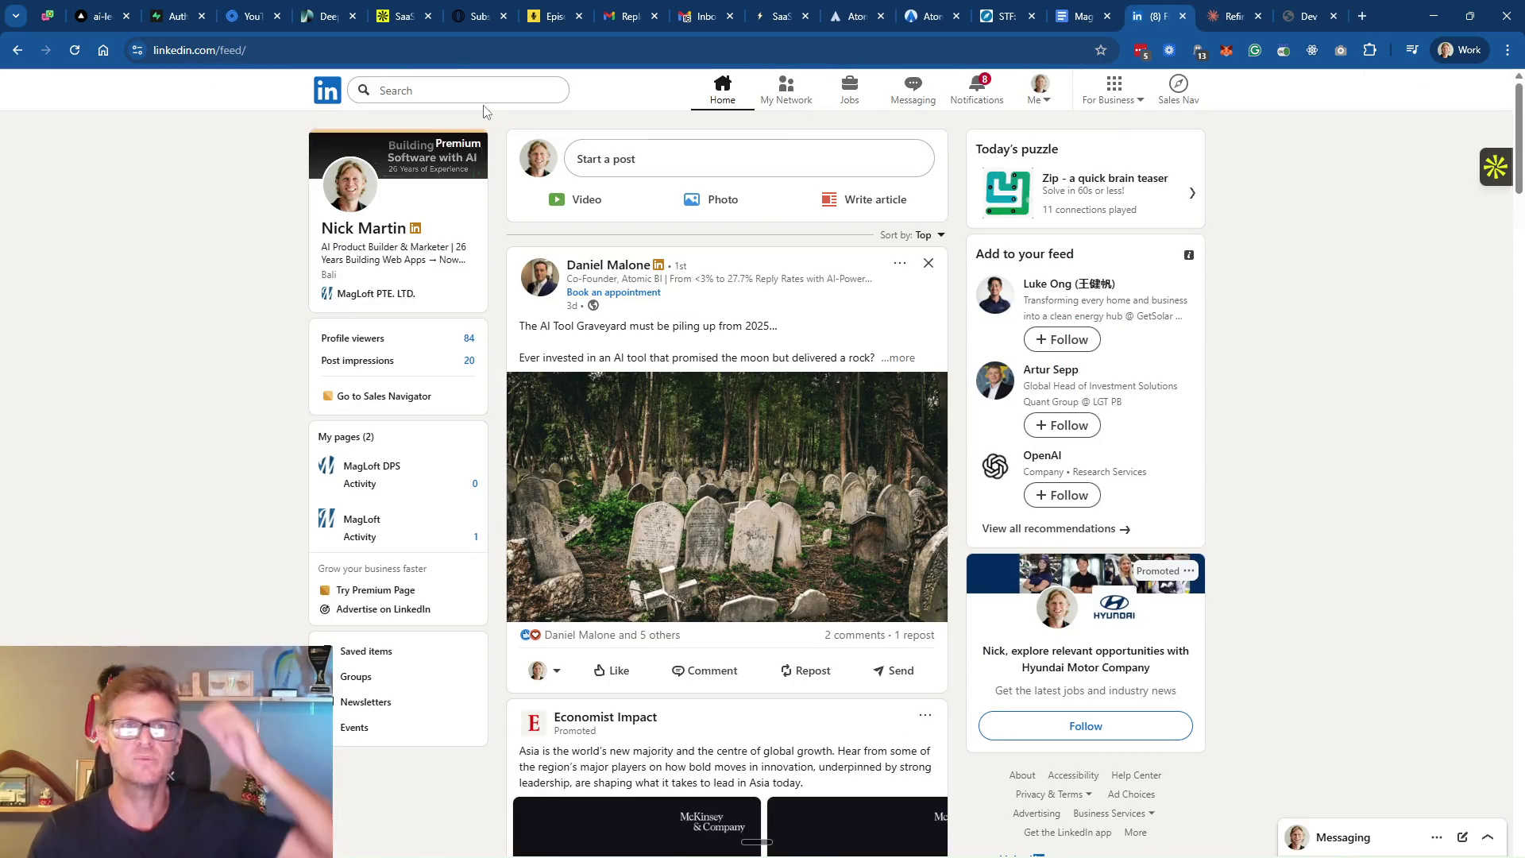
click(441, 91)
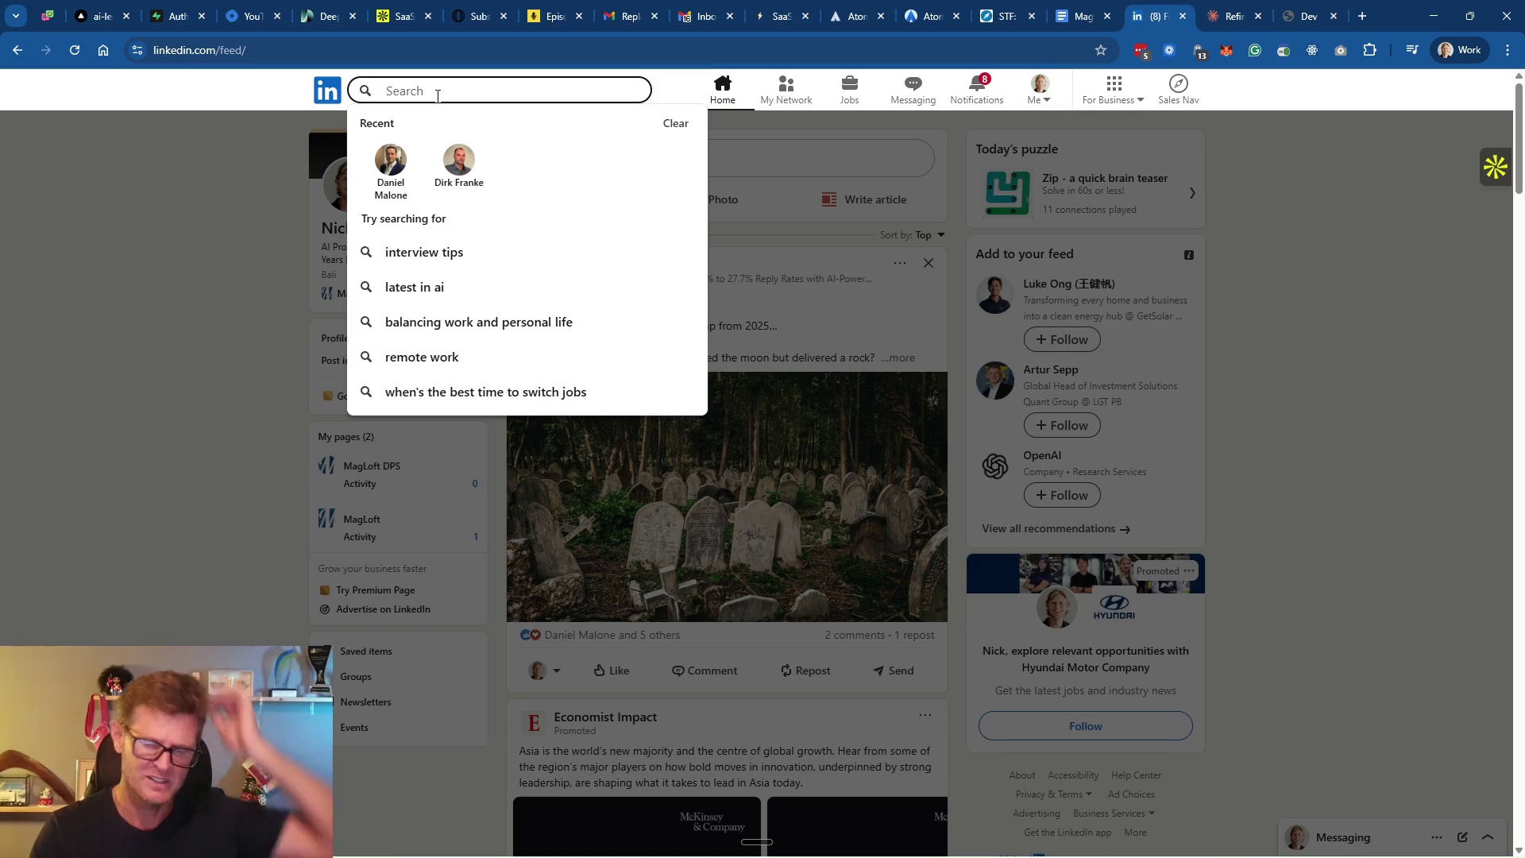
text(ko)
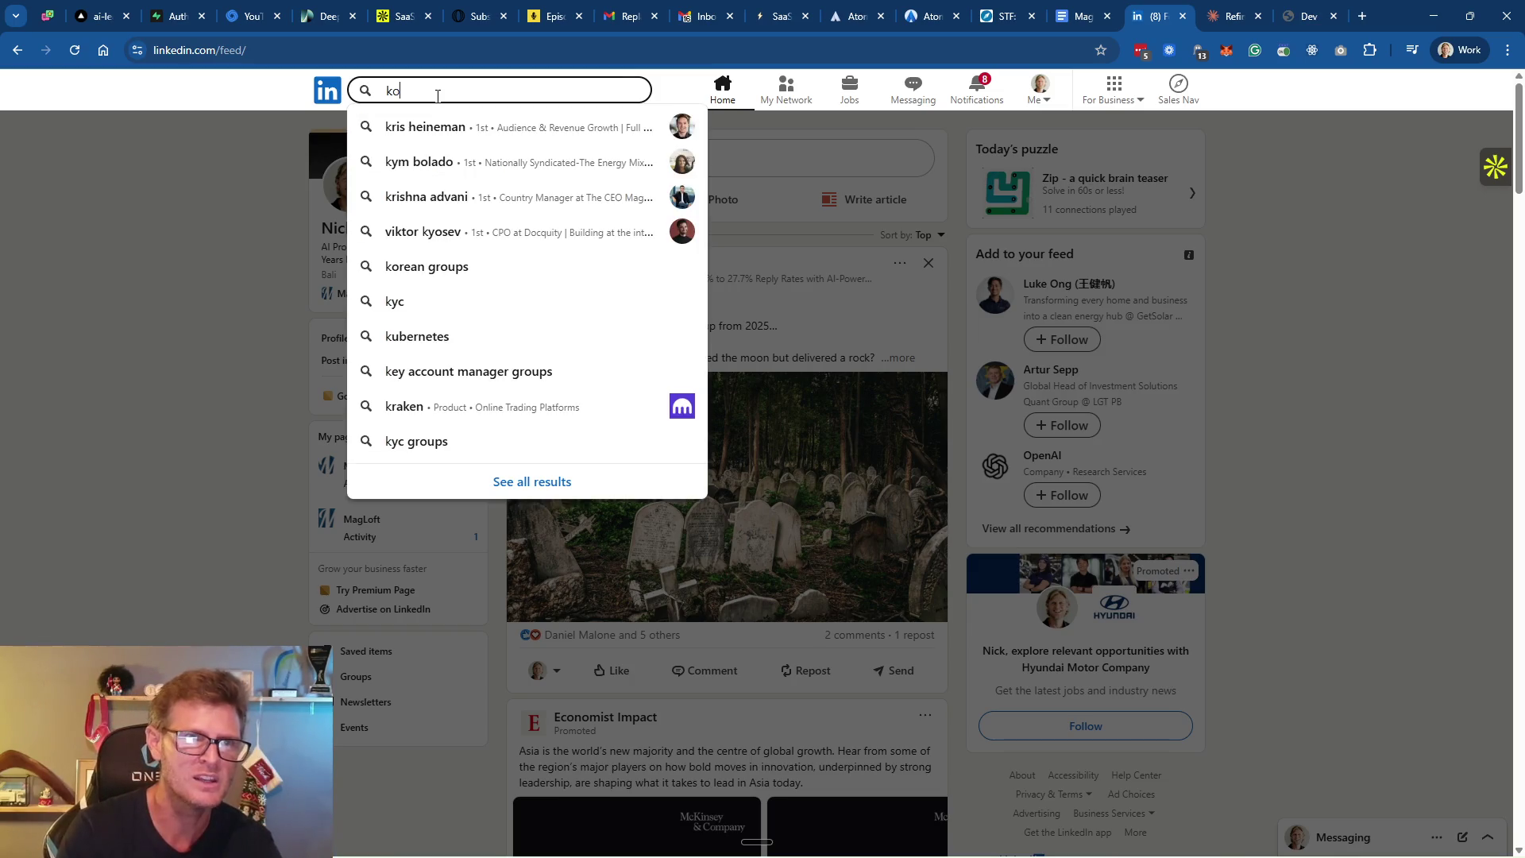
text(o)
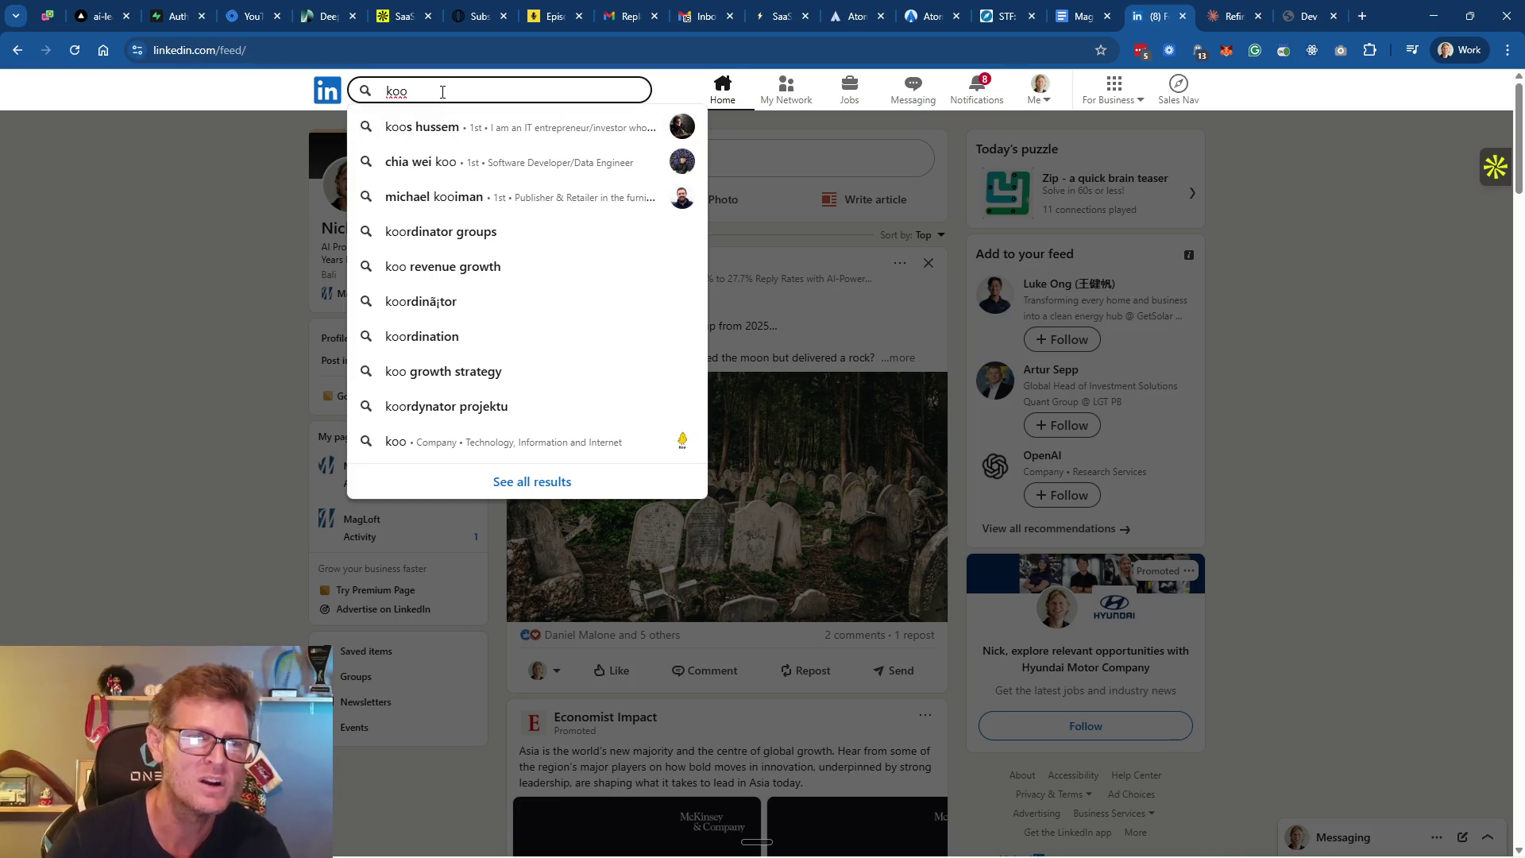
key(BackSpace)
key(BackSpace)
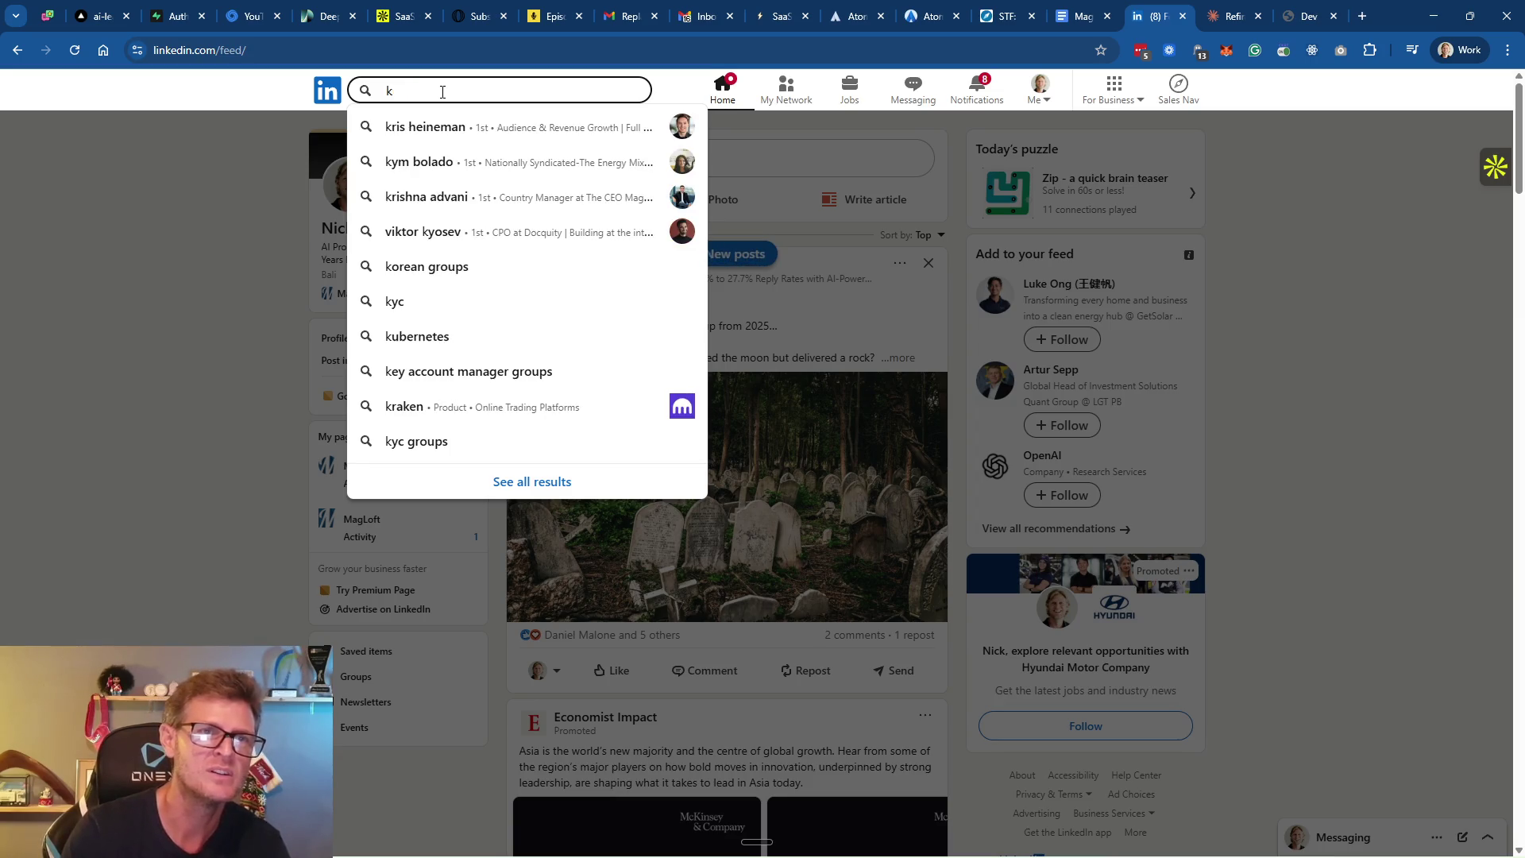
text(o)
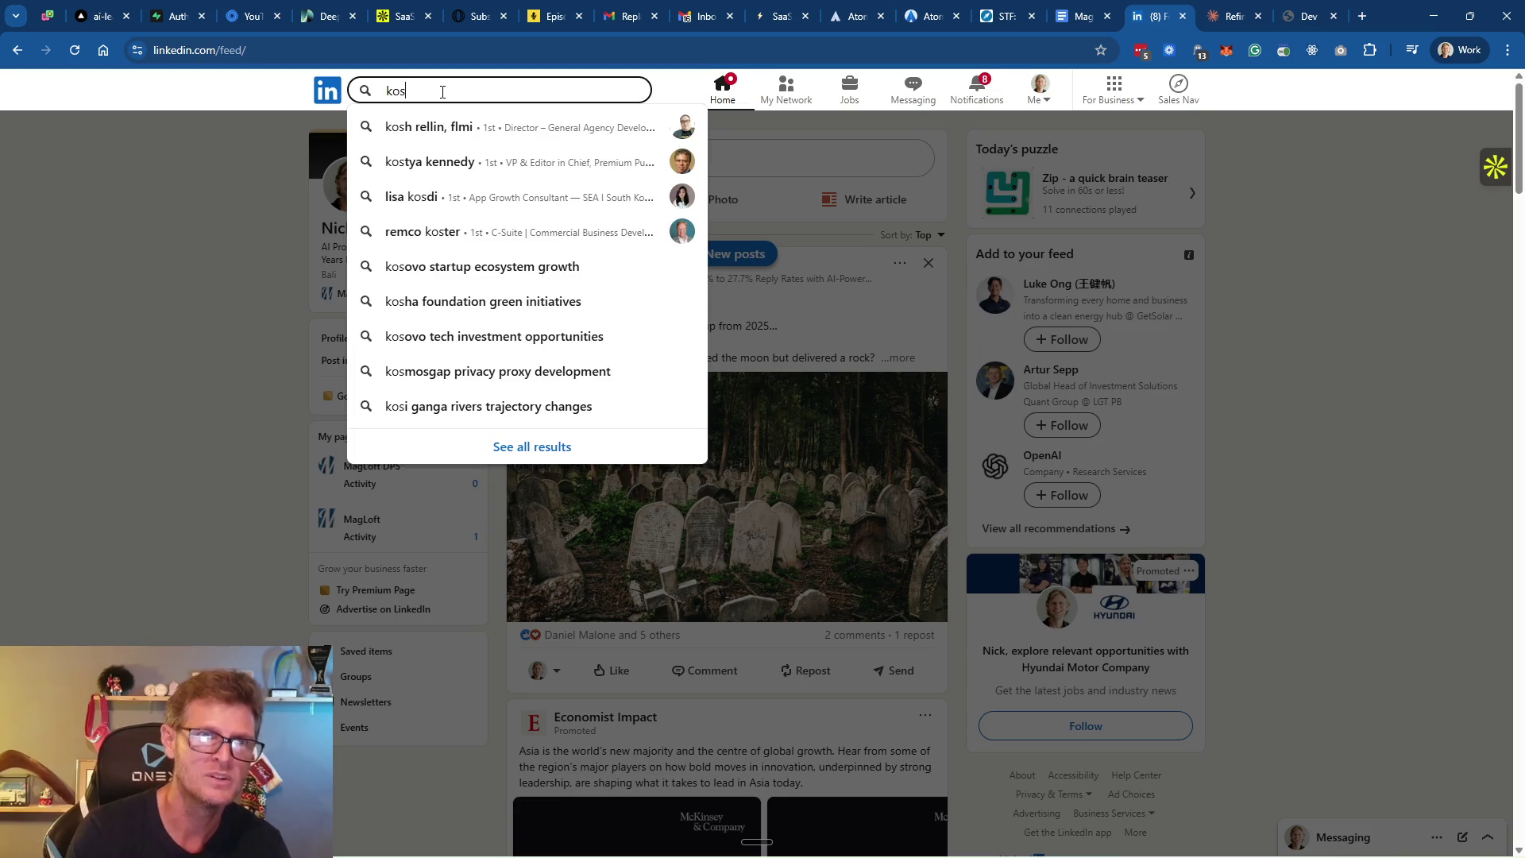
text(s)
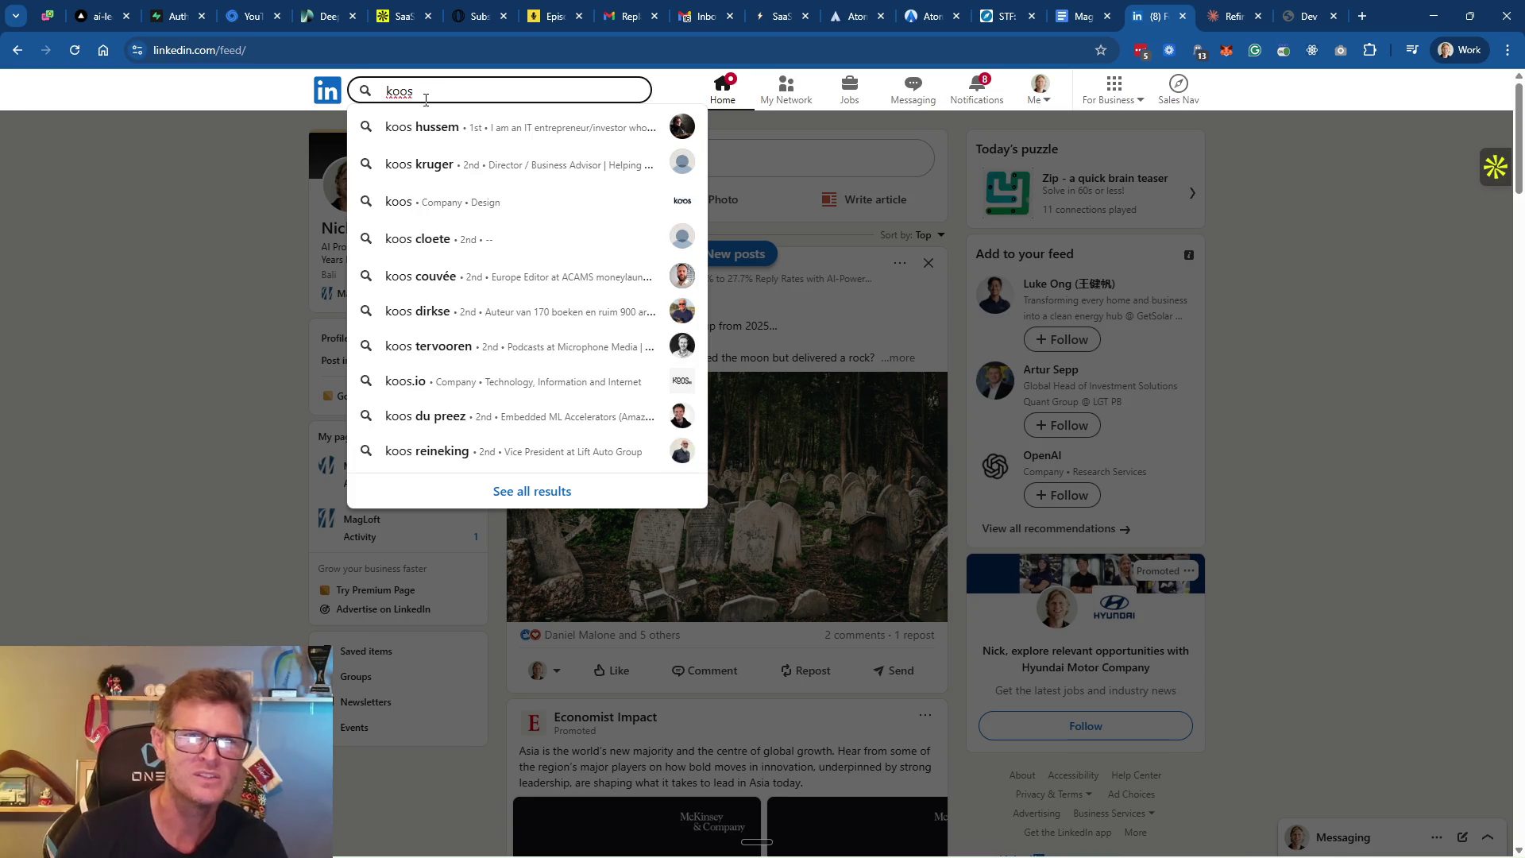
click(442, 129)
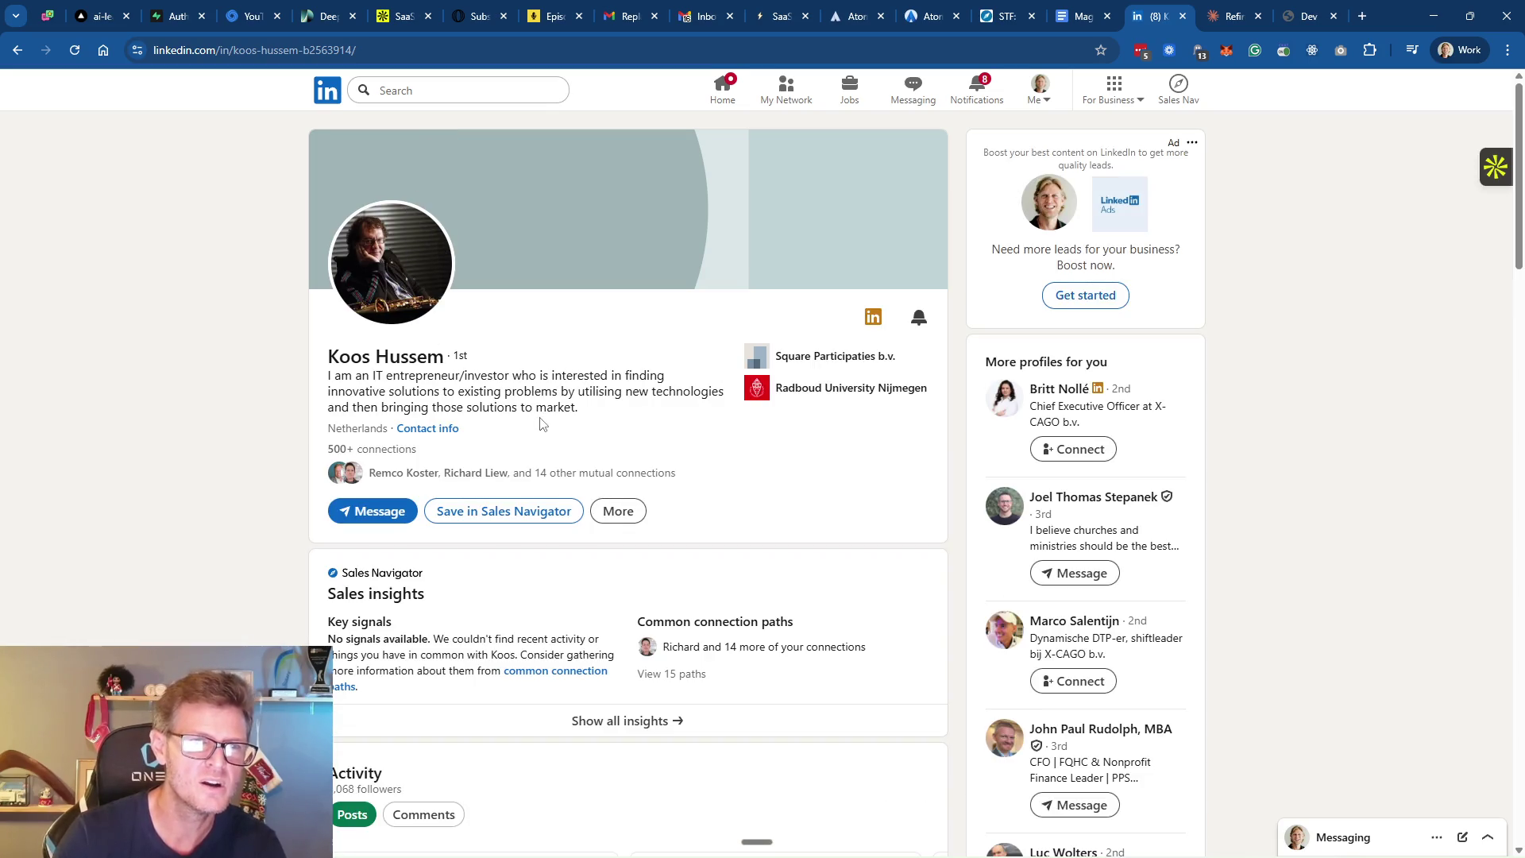
scroll(569, 477, down, 12)
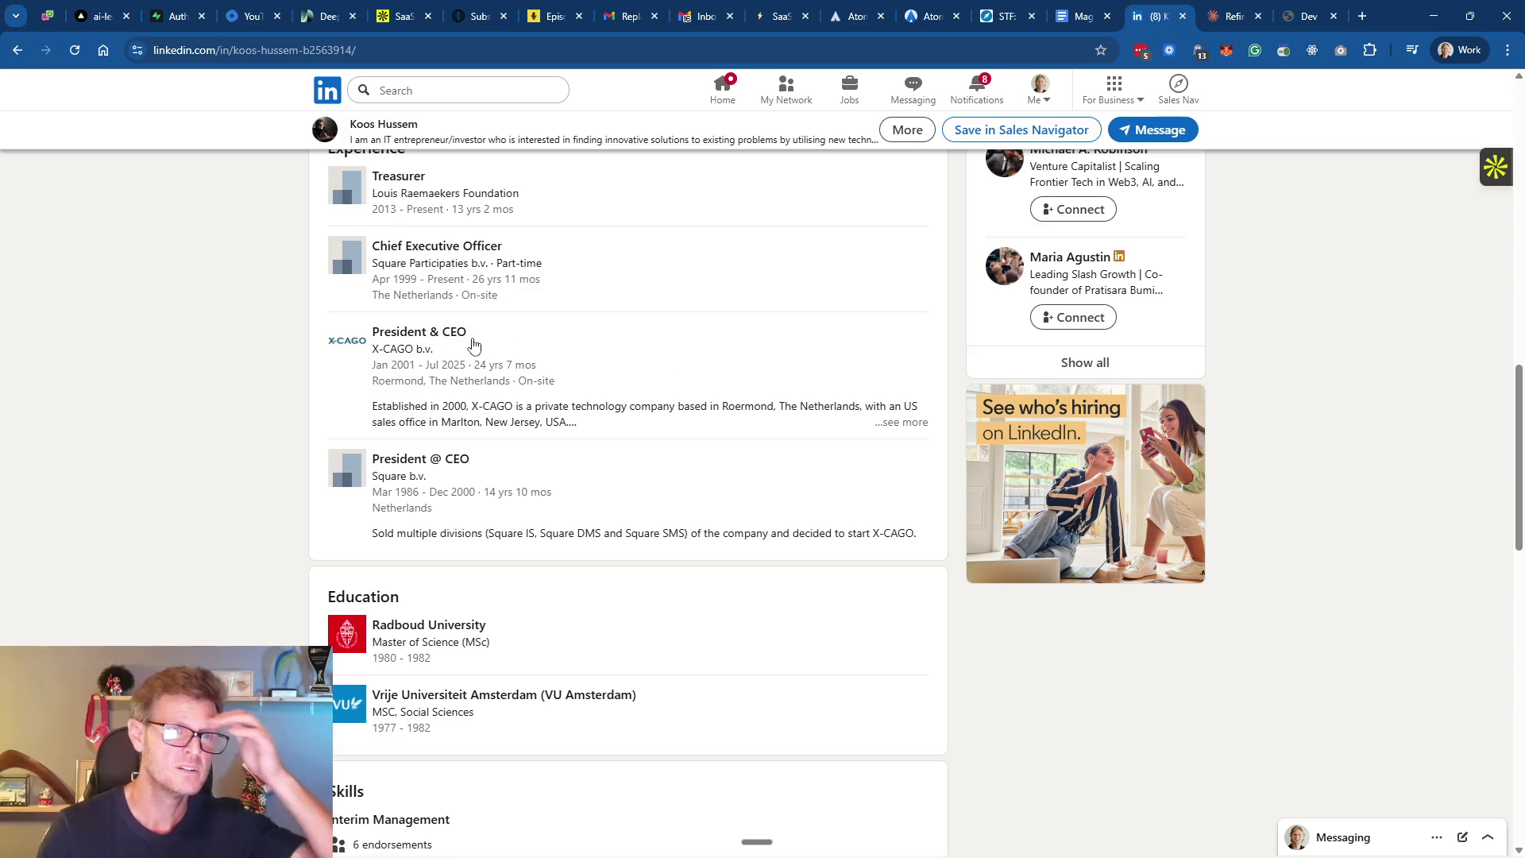
scroll(643, 360, up, 15)
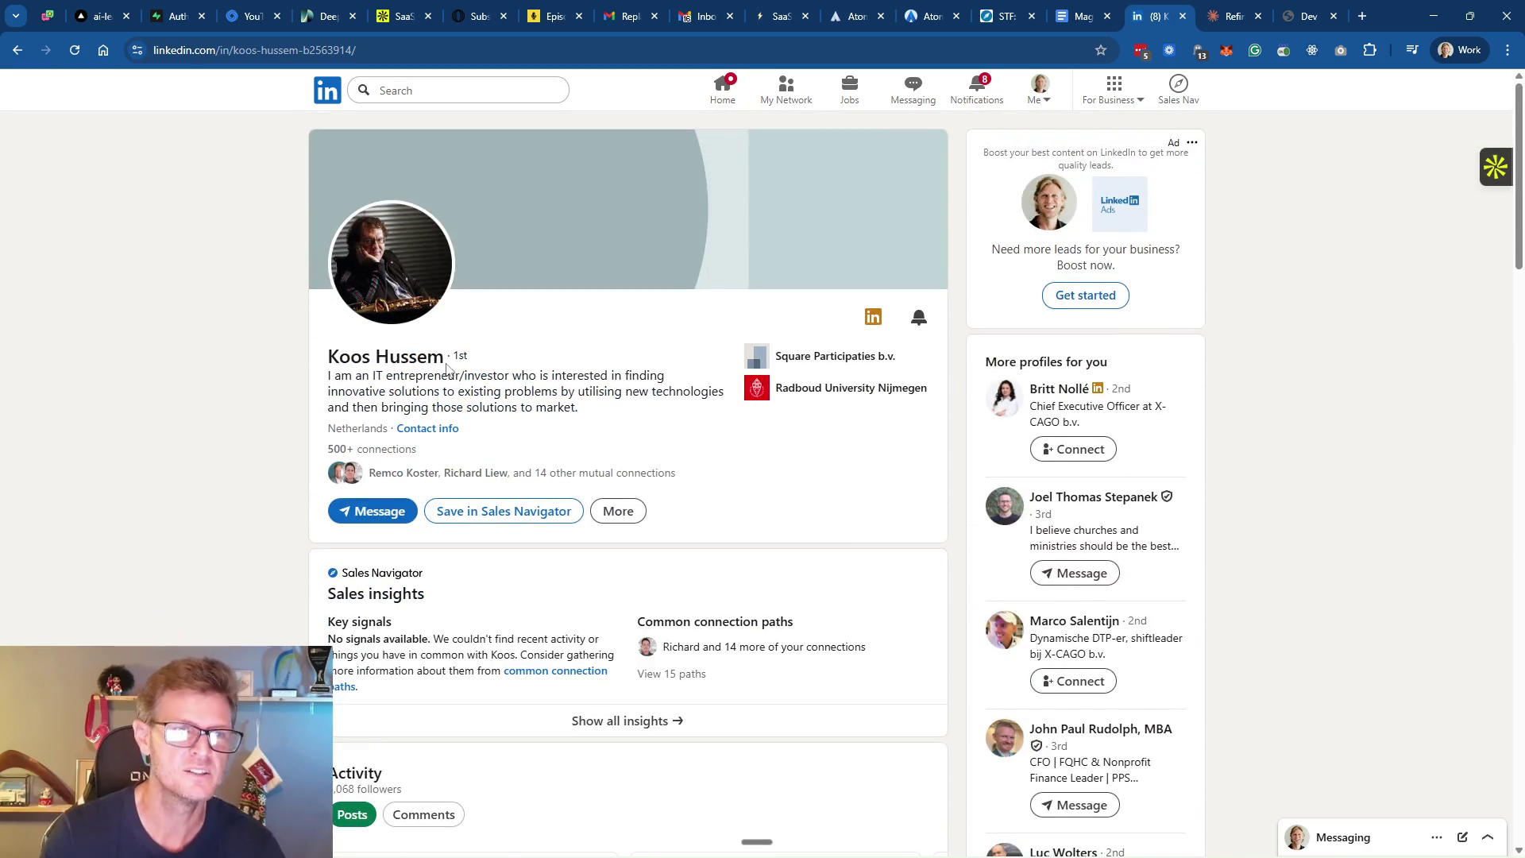
Open the message thread with this connection and highlight his vendor-advice sentence
click(371, 518)
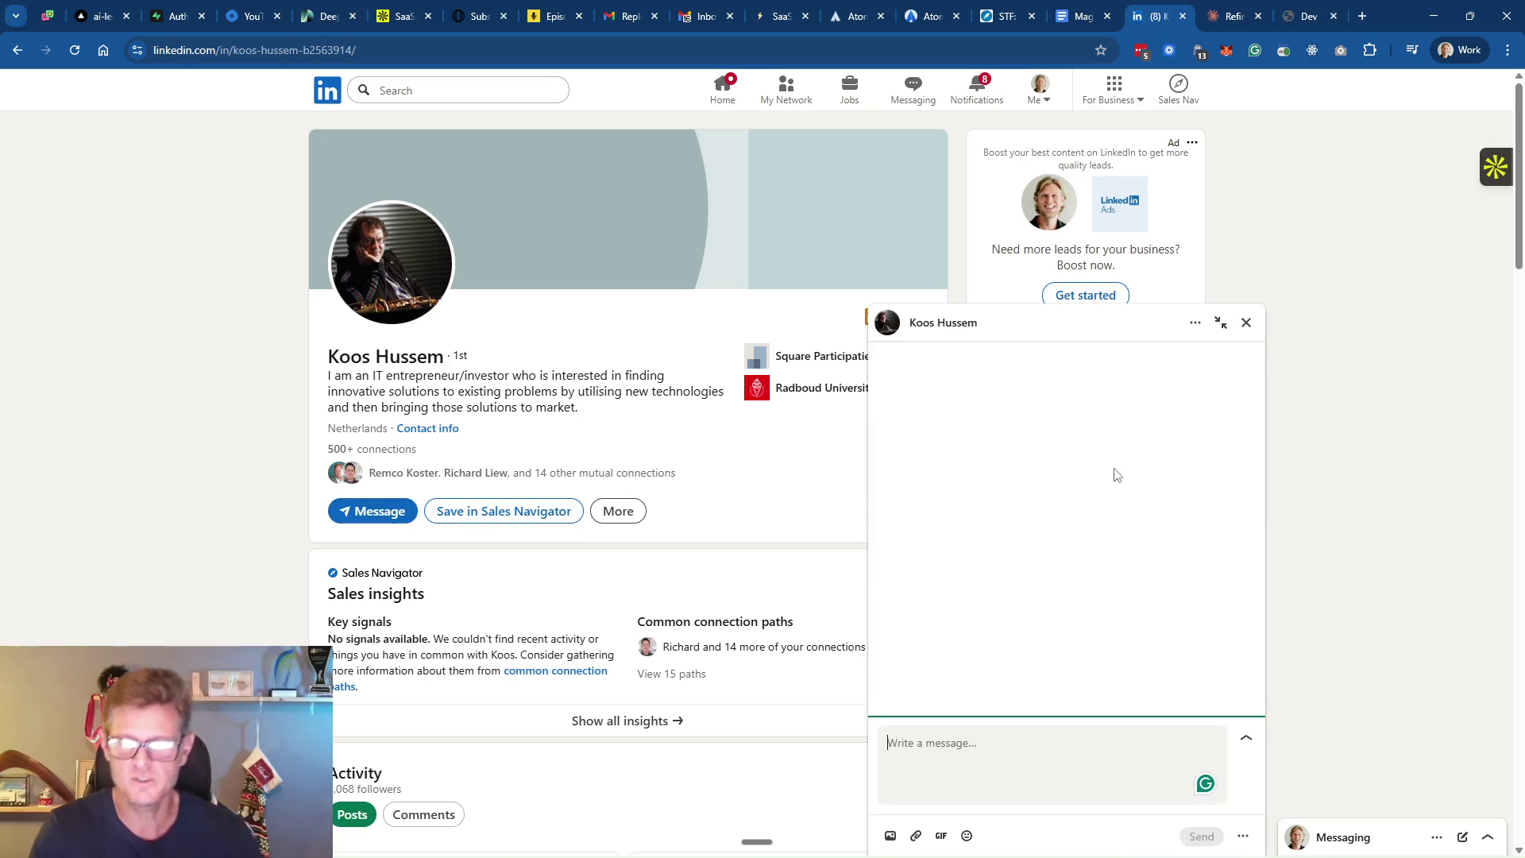
scroll(1159, 519, up, 3)
scroll(1168, 508, up, 2)
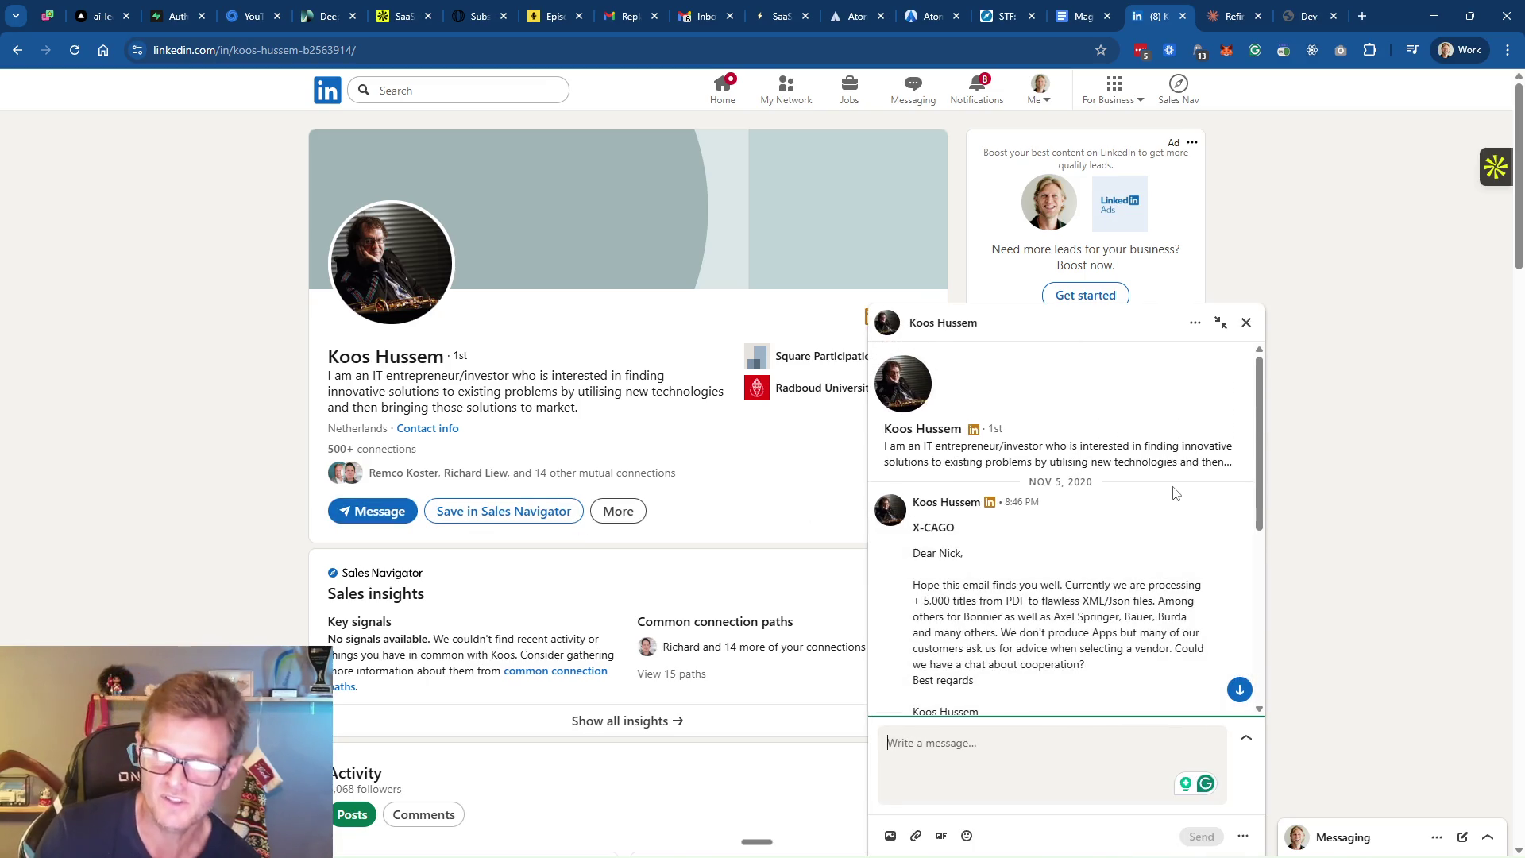
scroll(1116, 476, down, 2)
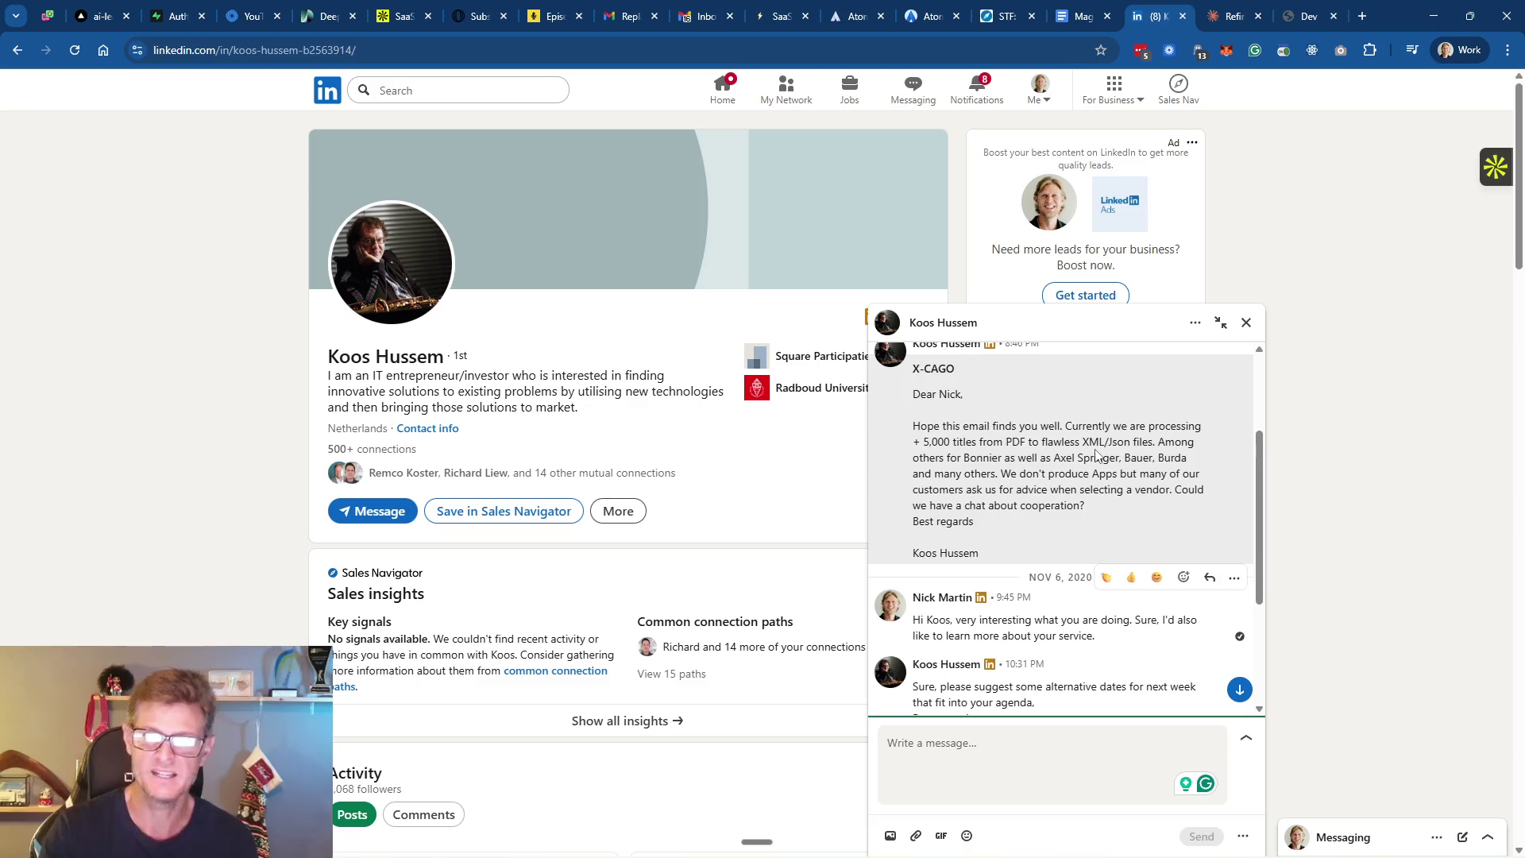
drag(1002, 473, 1131, 490)
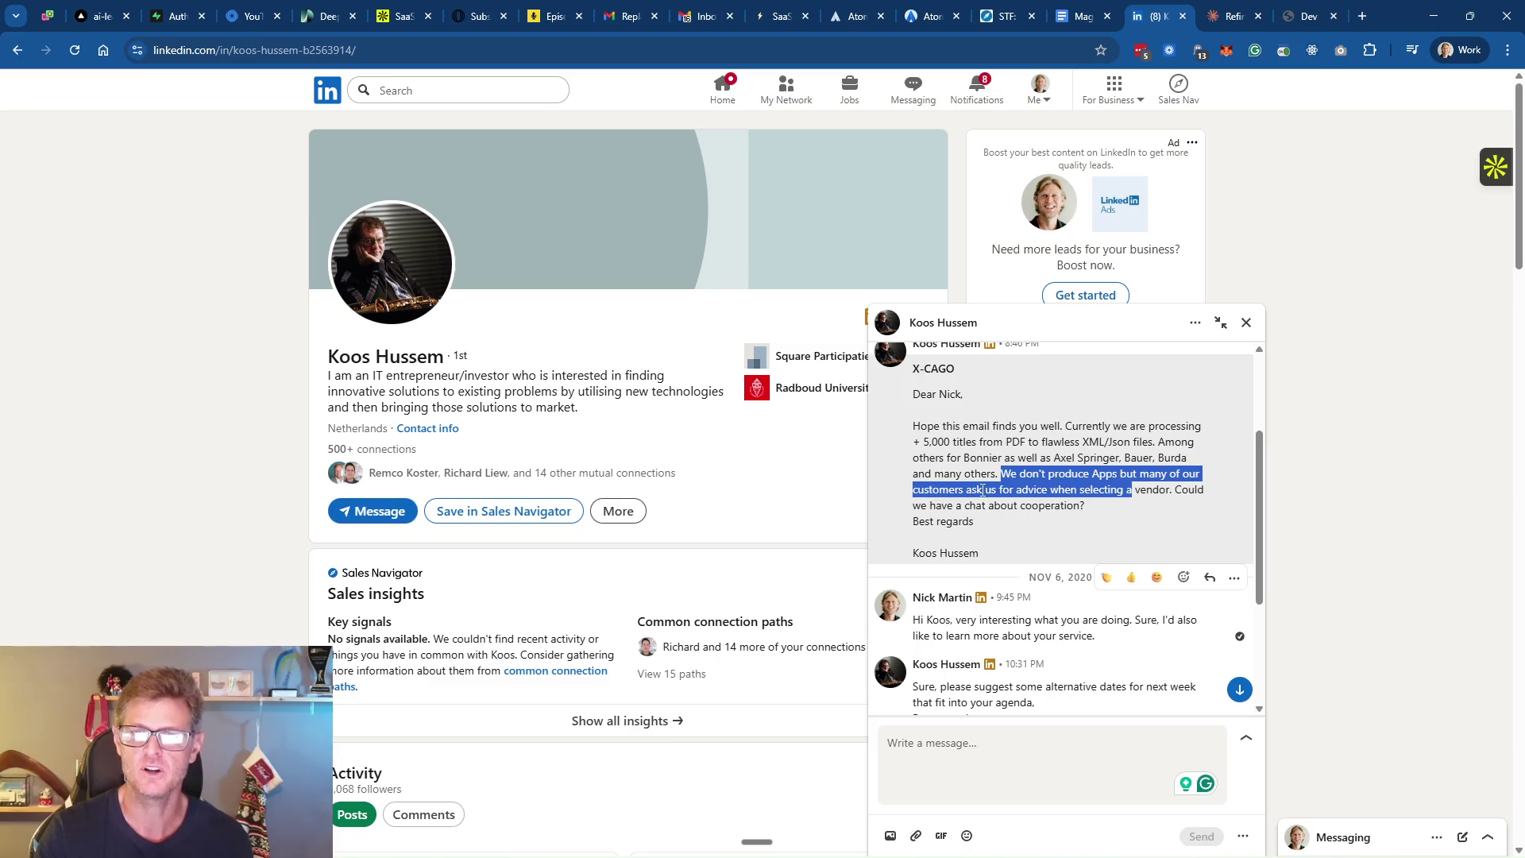
click(1022, 496)
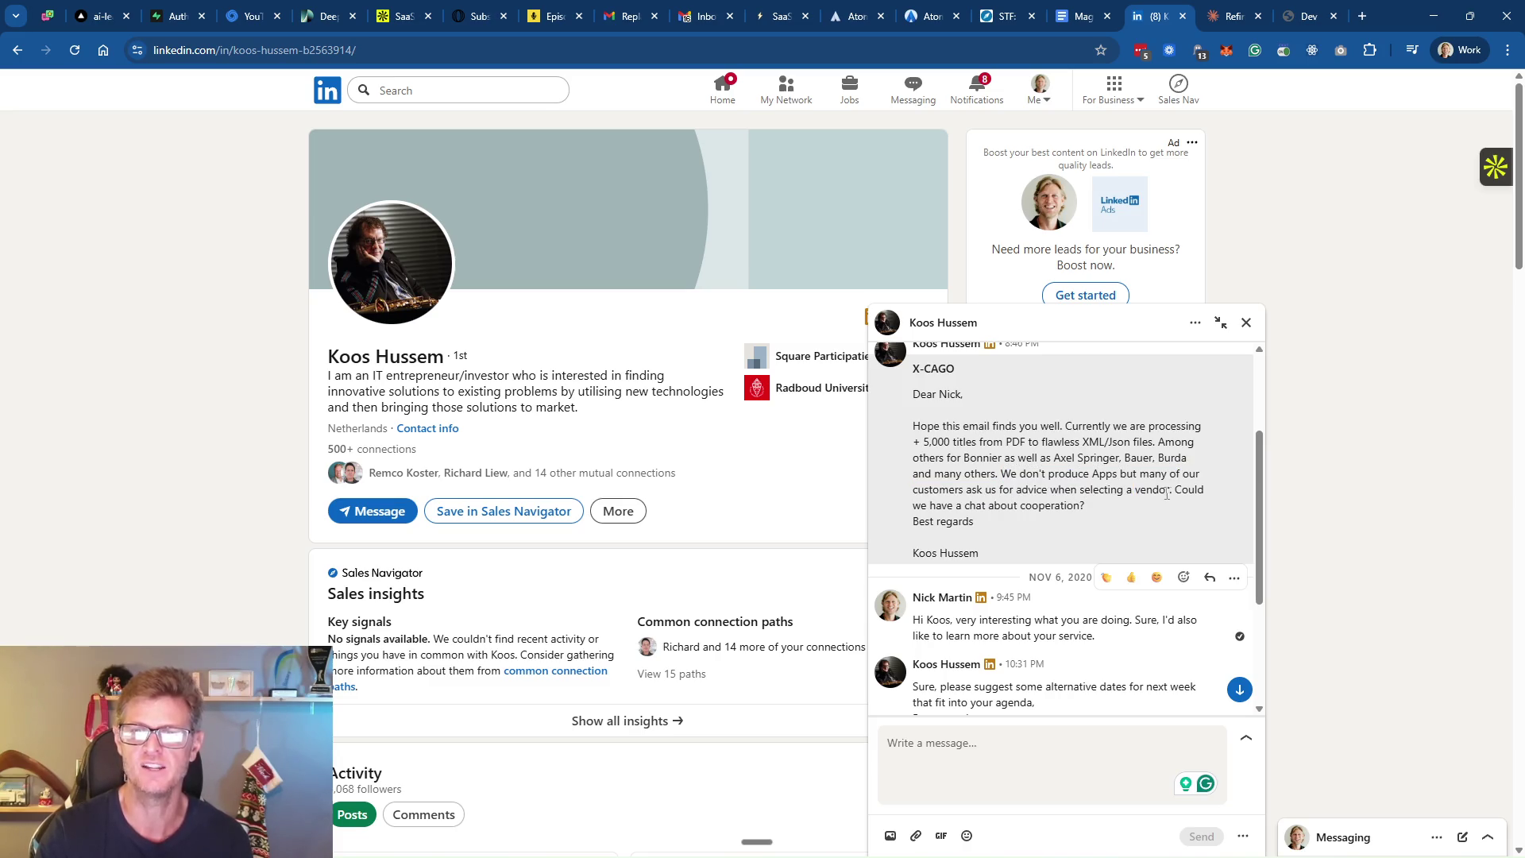
drag(1168, 494, 998, 490)
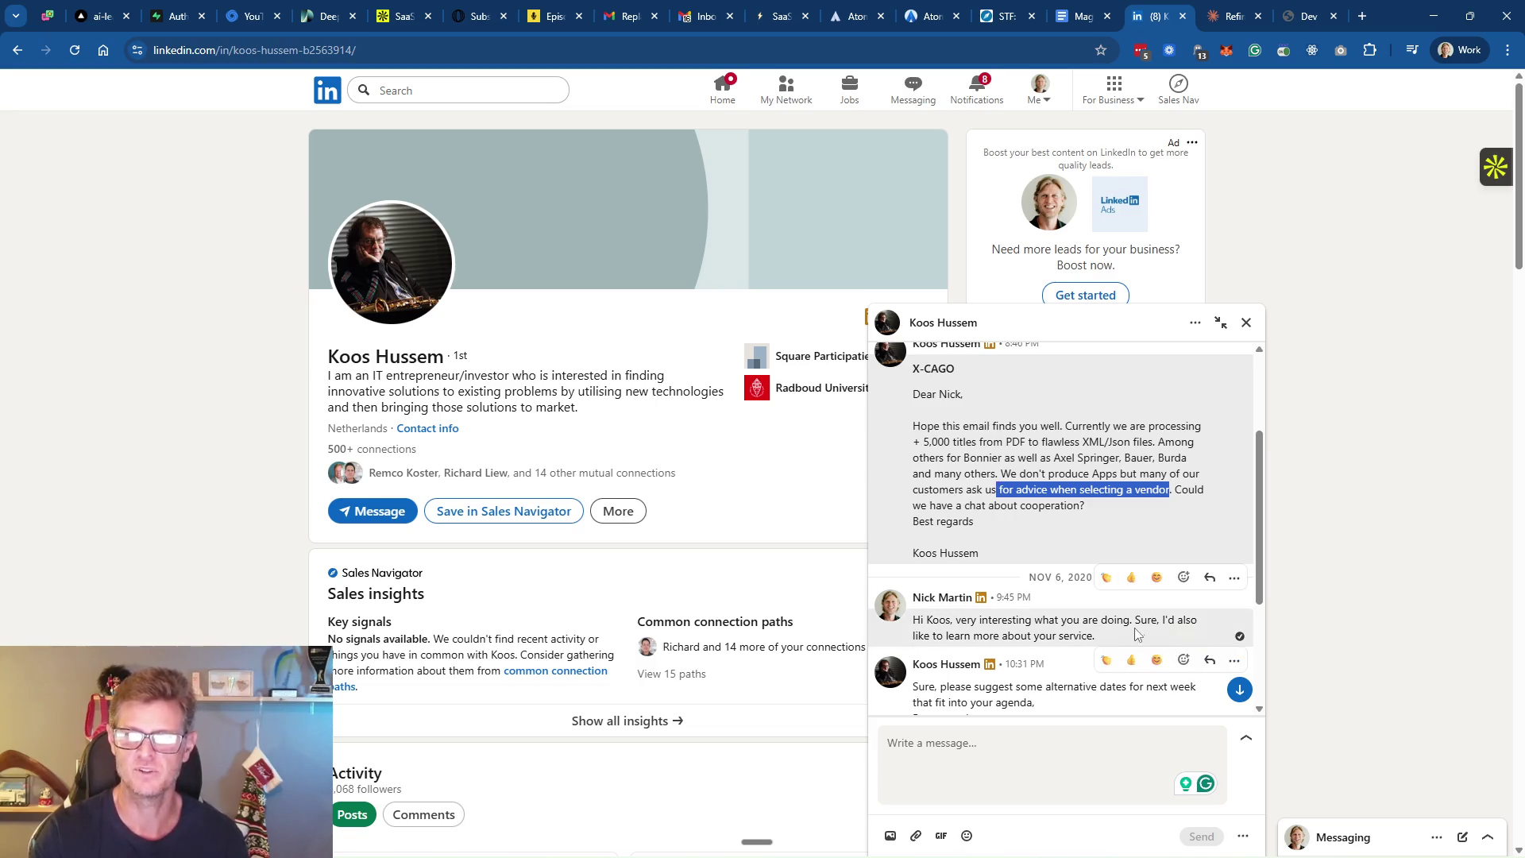
Read through the rest of the 2020 conversation and close the chat window
scroll(1159, 523, up, 3)
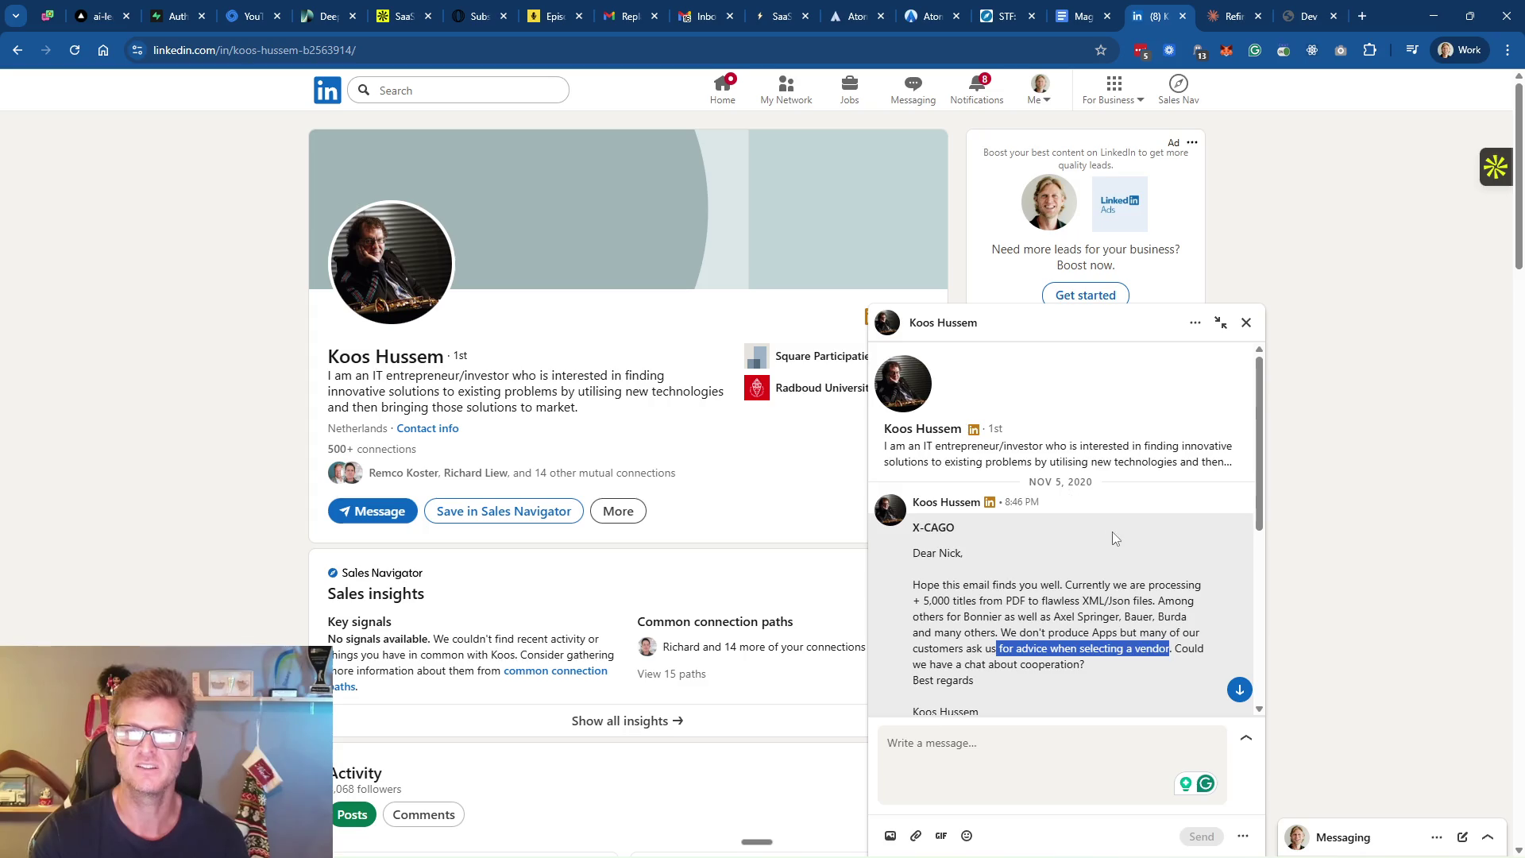
scroll(1142, 627, down, 2)
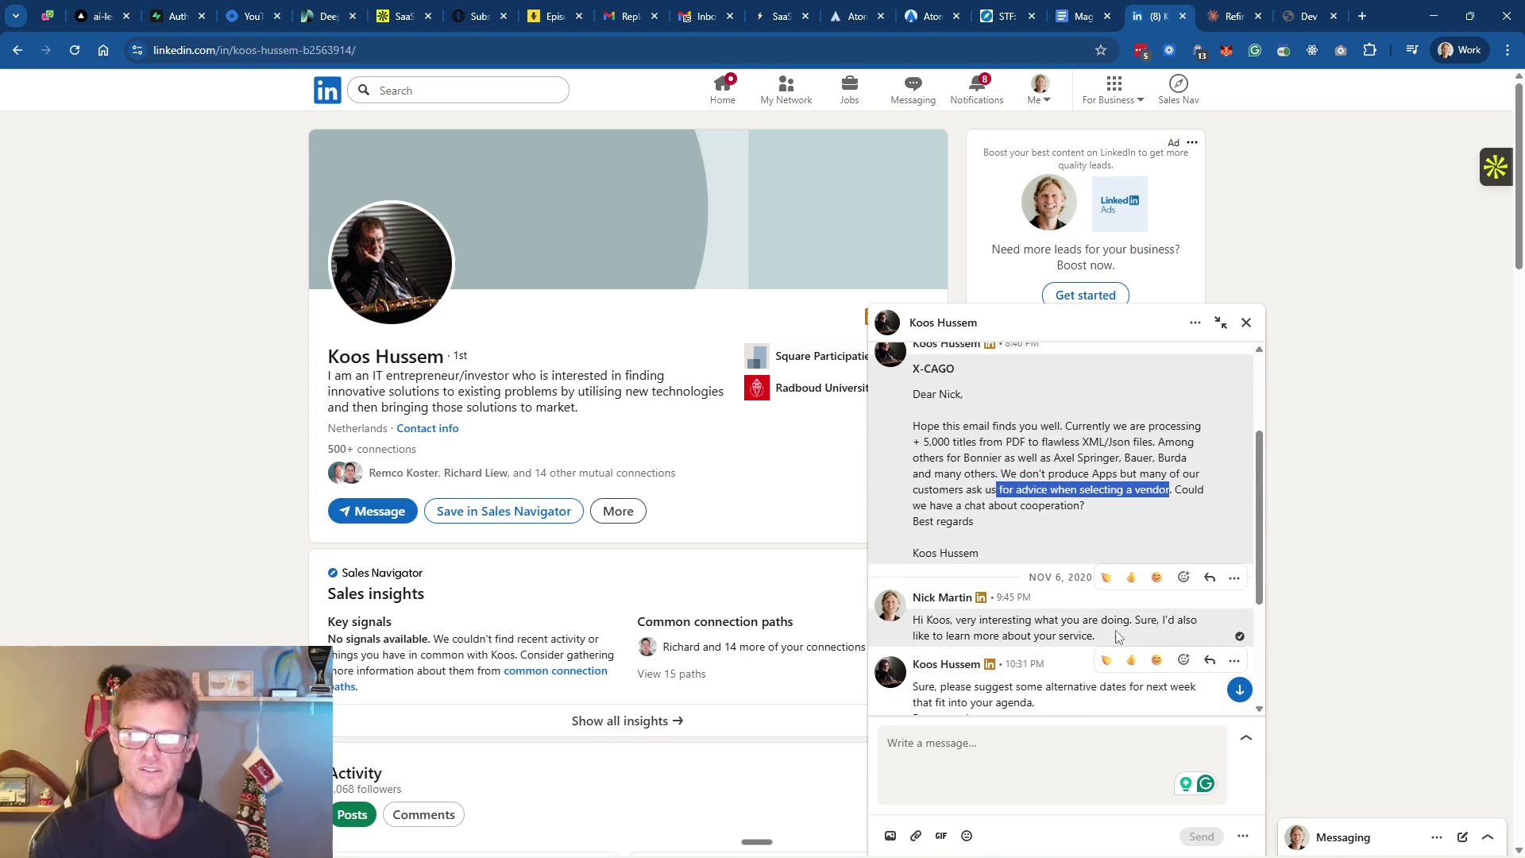
scroll(1111, 635, down, 1)
scroll(1096, 631, down, 2)
scroll(979, 643, up, 5)
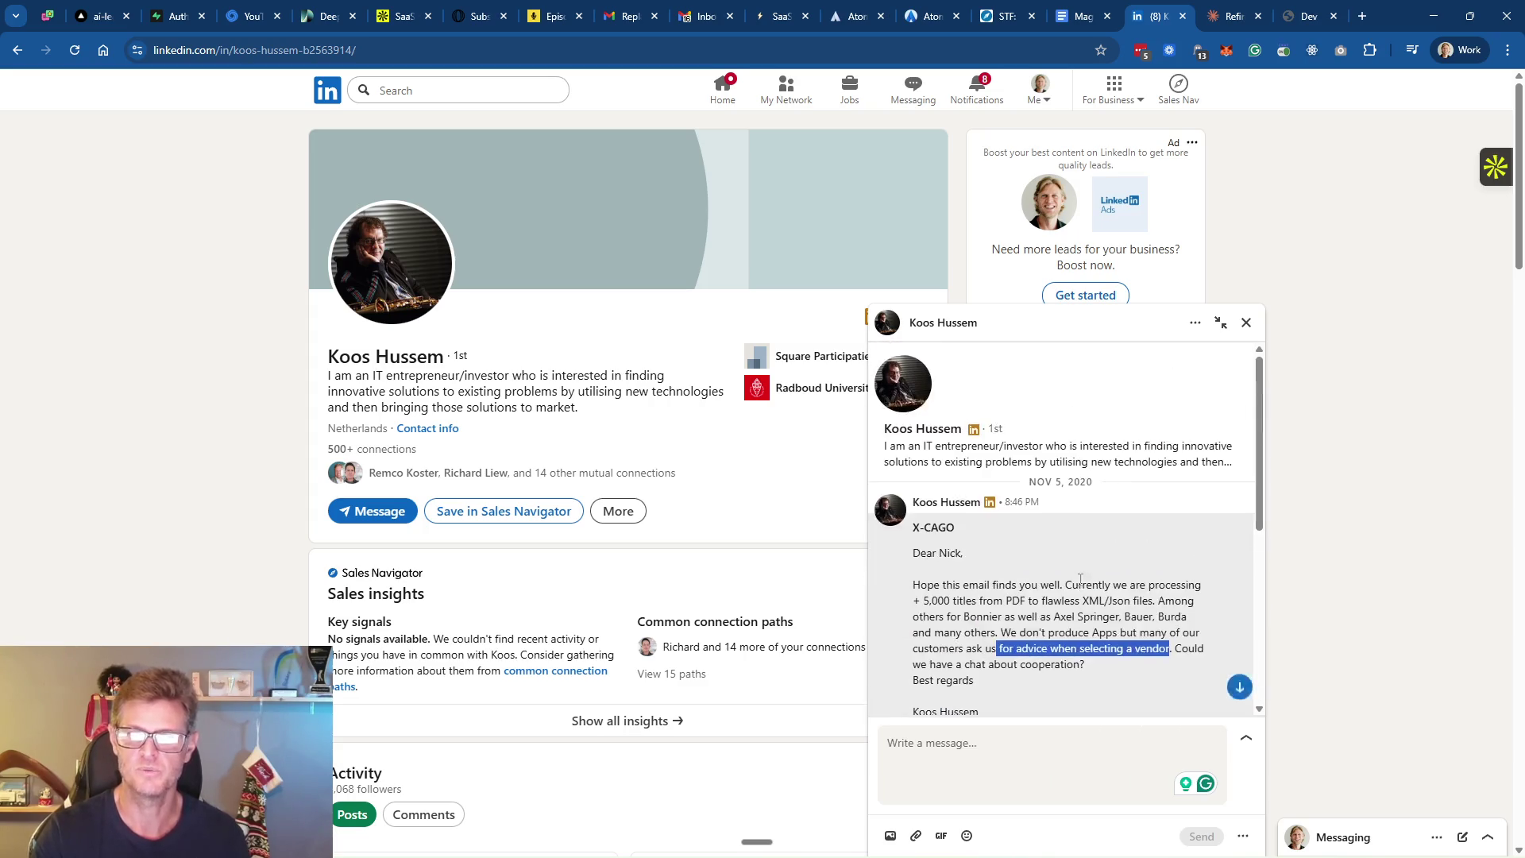
scroll(1086, 537, down, 1)
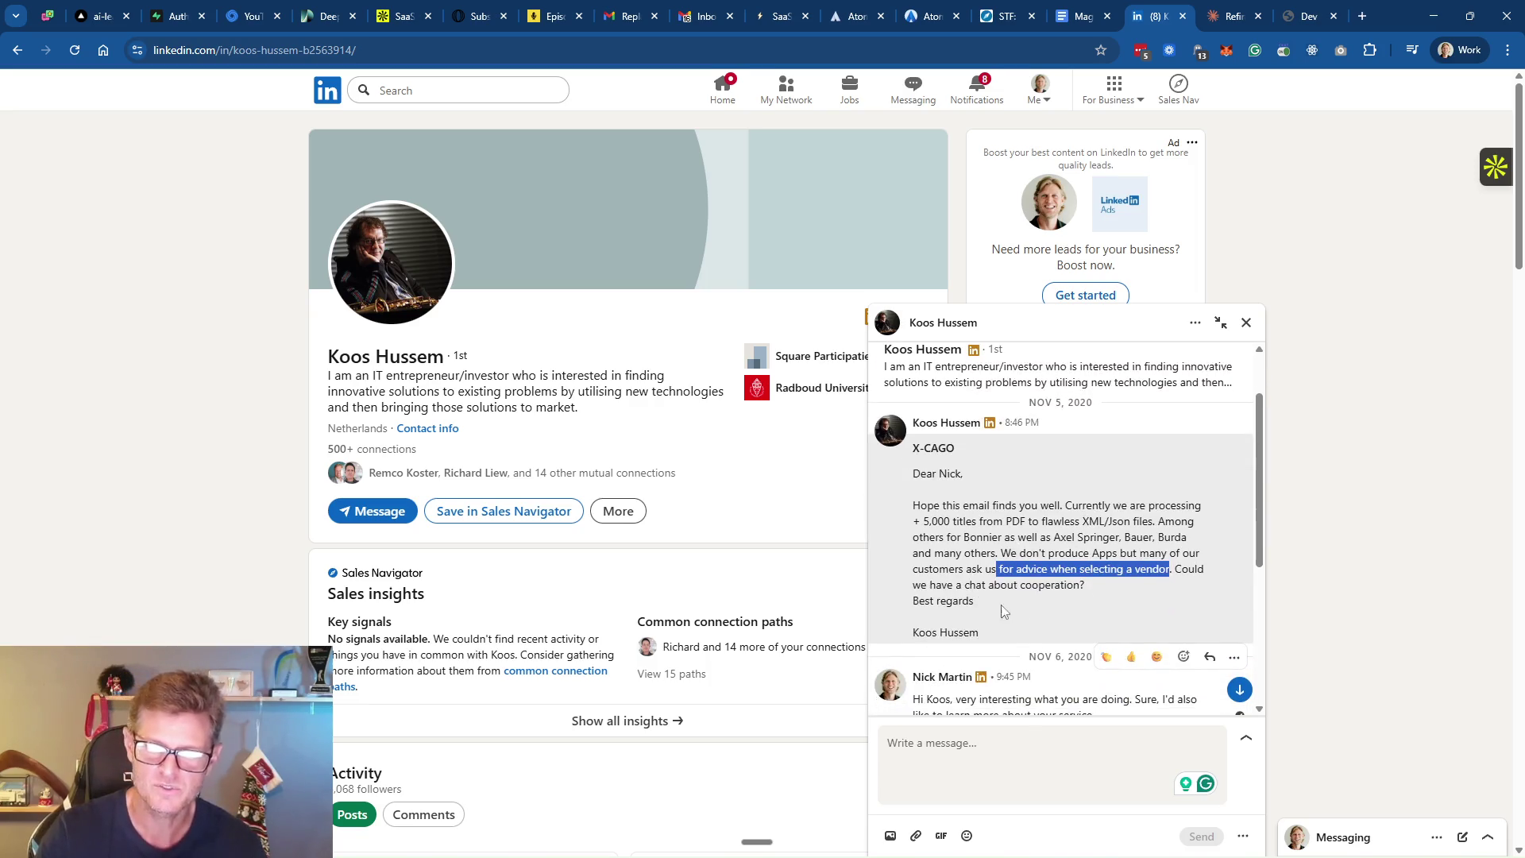
mouse_move(989, 623)
mouse_down()
mouse_move(924, 531)
mouse_move(913, 474)
mouse_up()
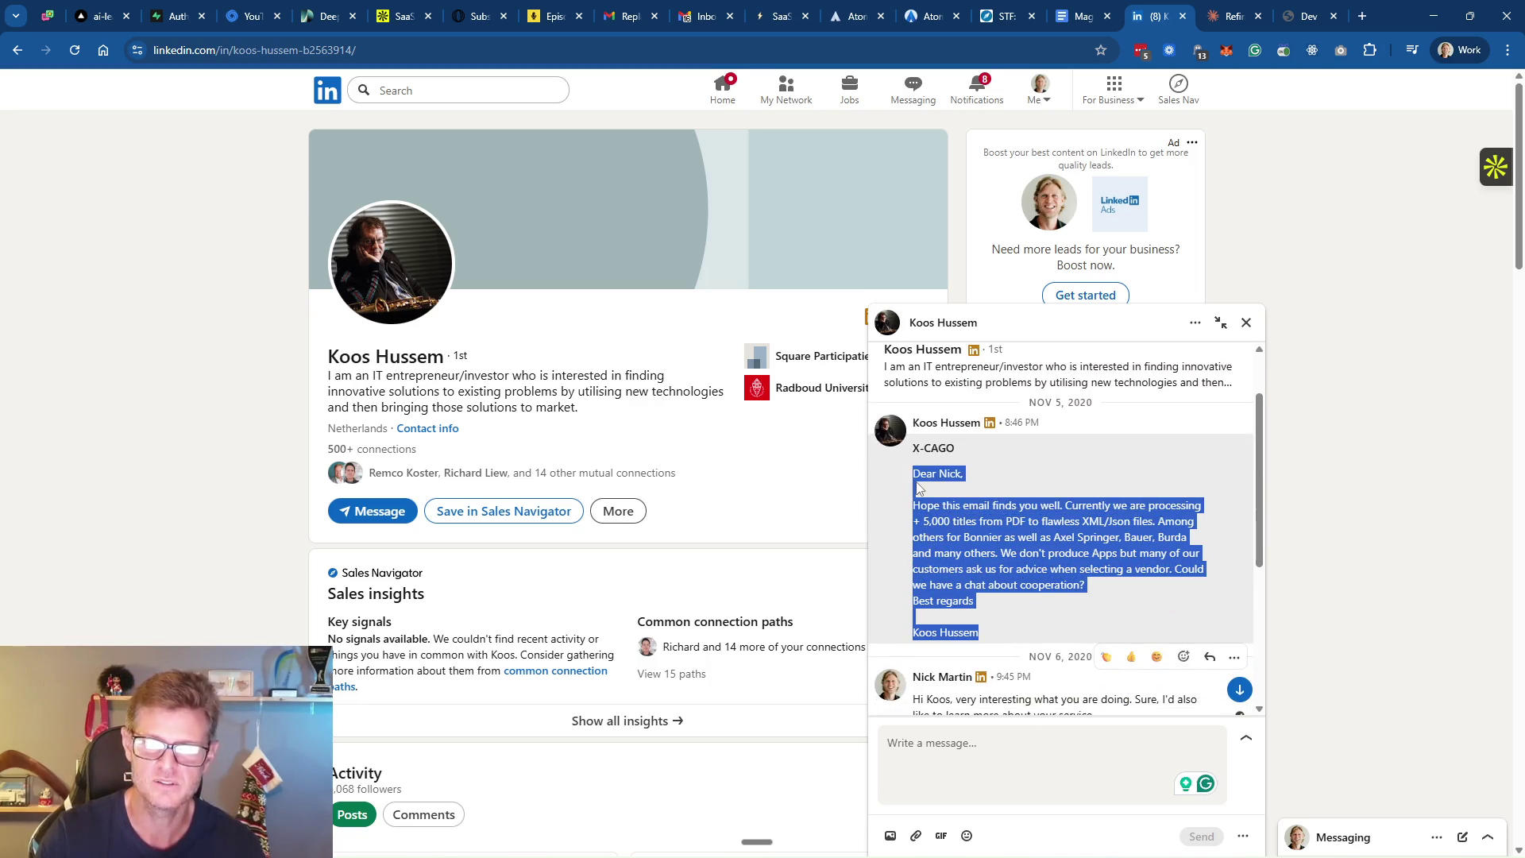
click(1246, 322)
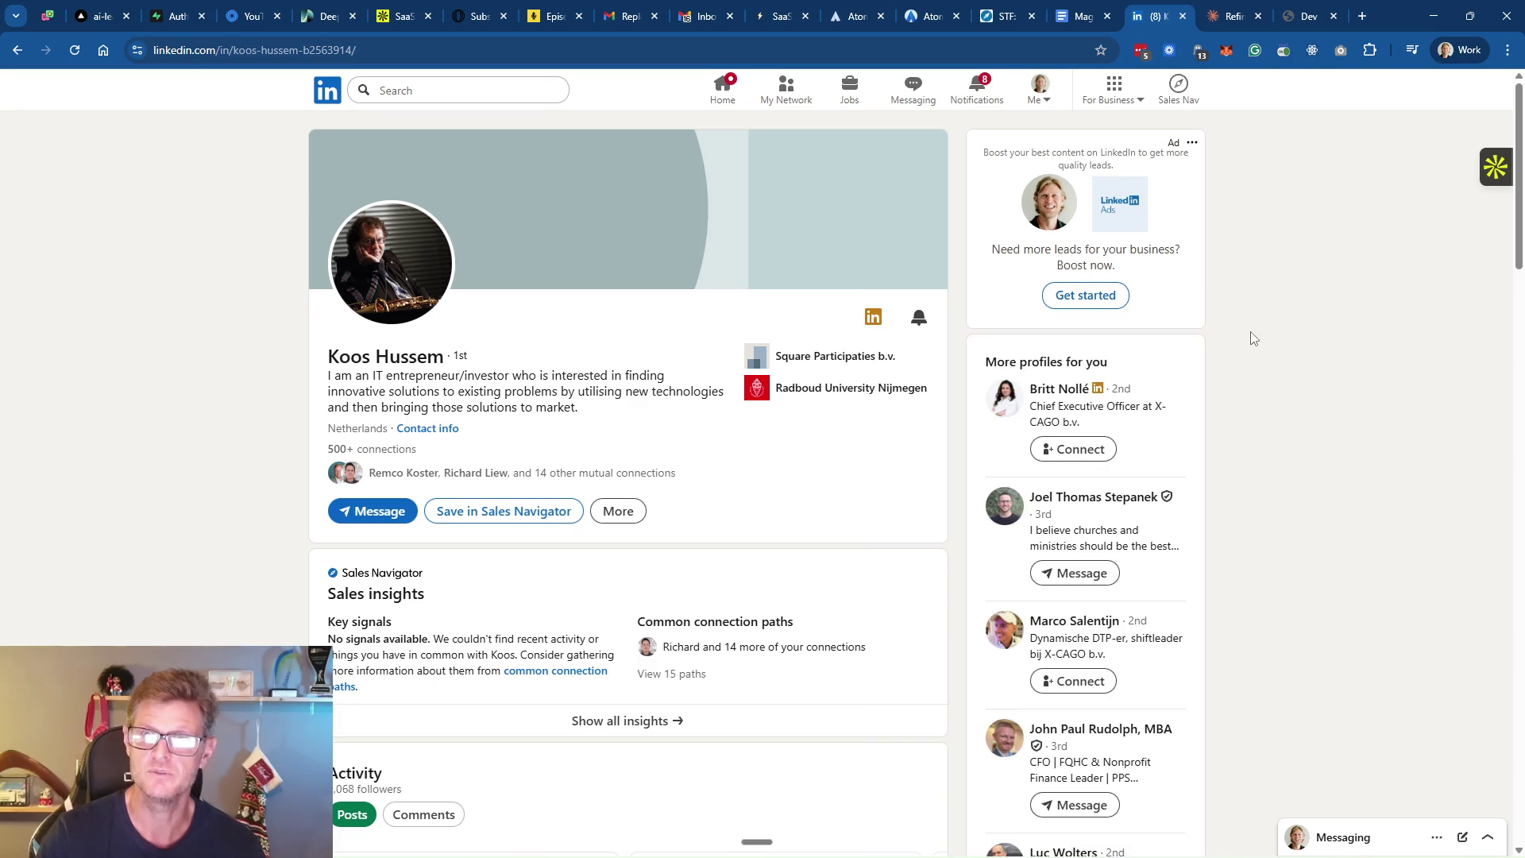
mouse_move(1219, 26)
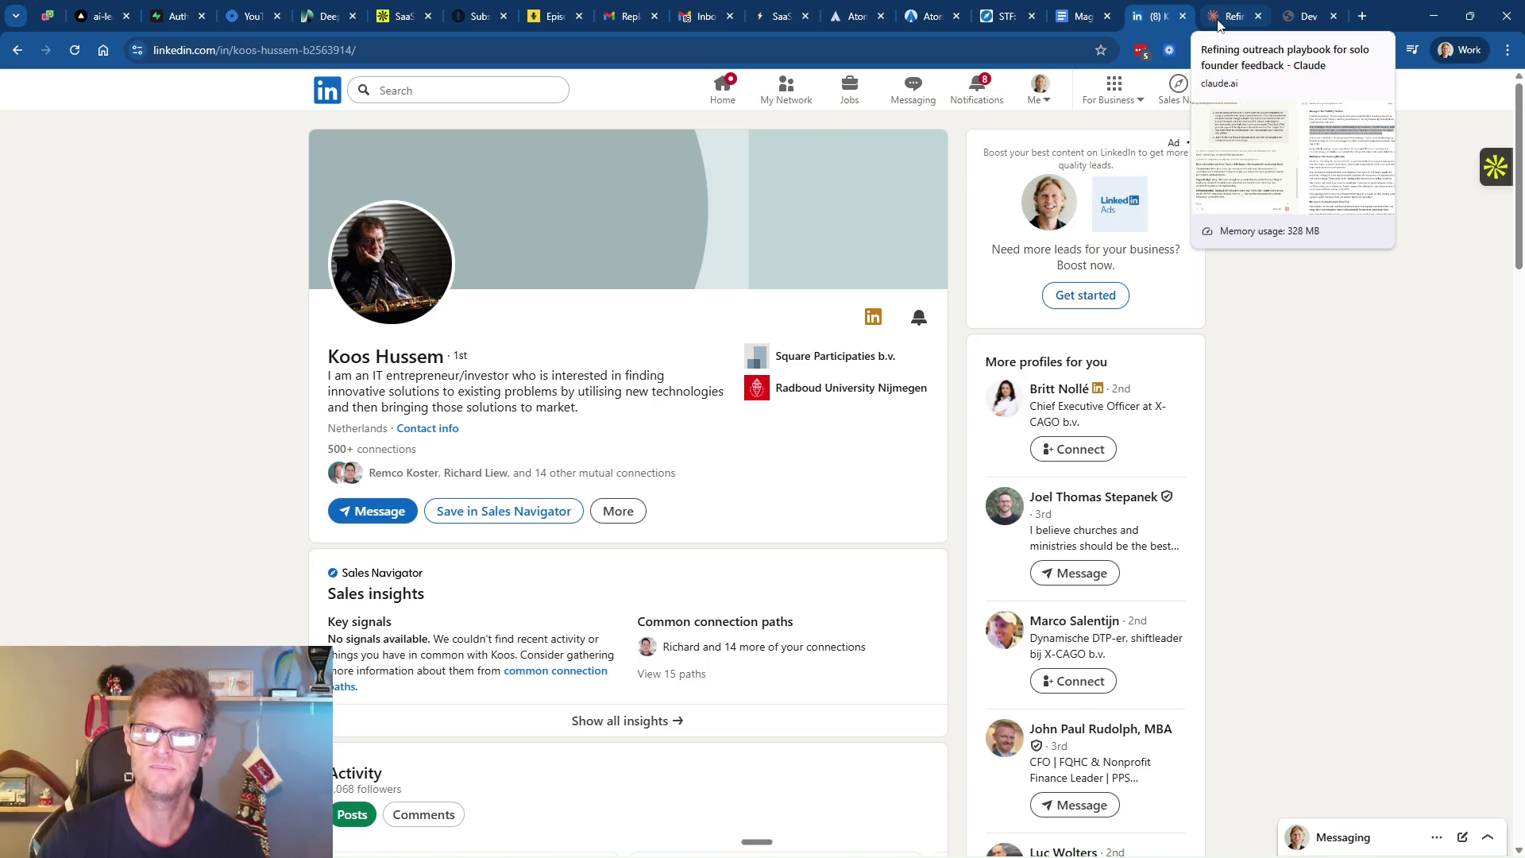
Scroll Claude's Saas trial flow playbook back to its opening brief and message-generation rules
click(1219, 25)
scroll(1154, 485, down, 2)
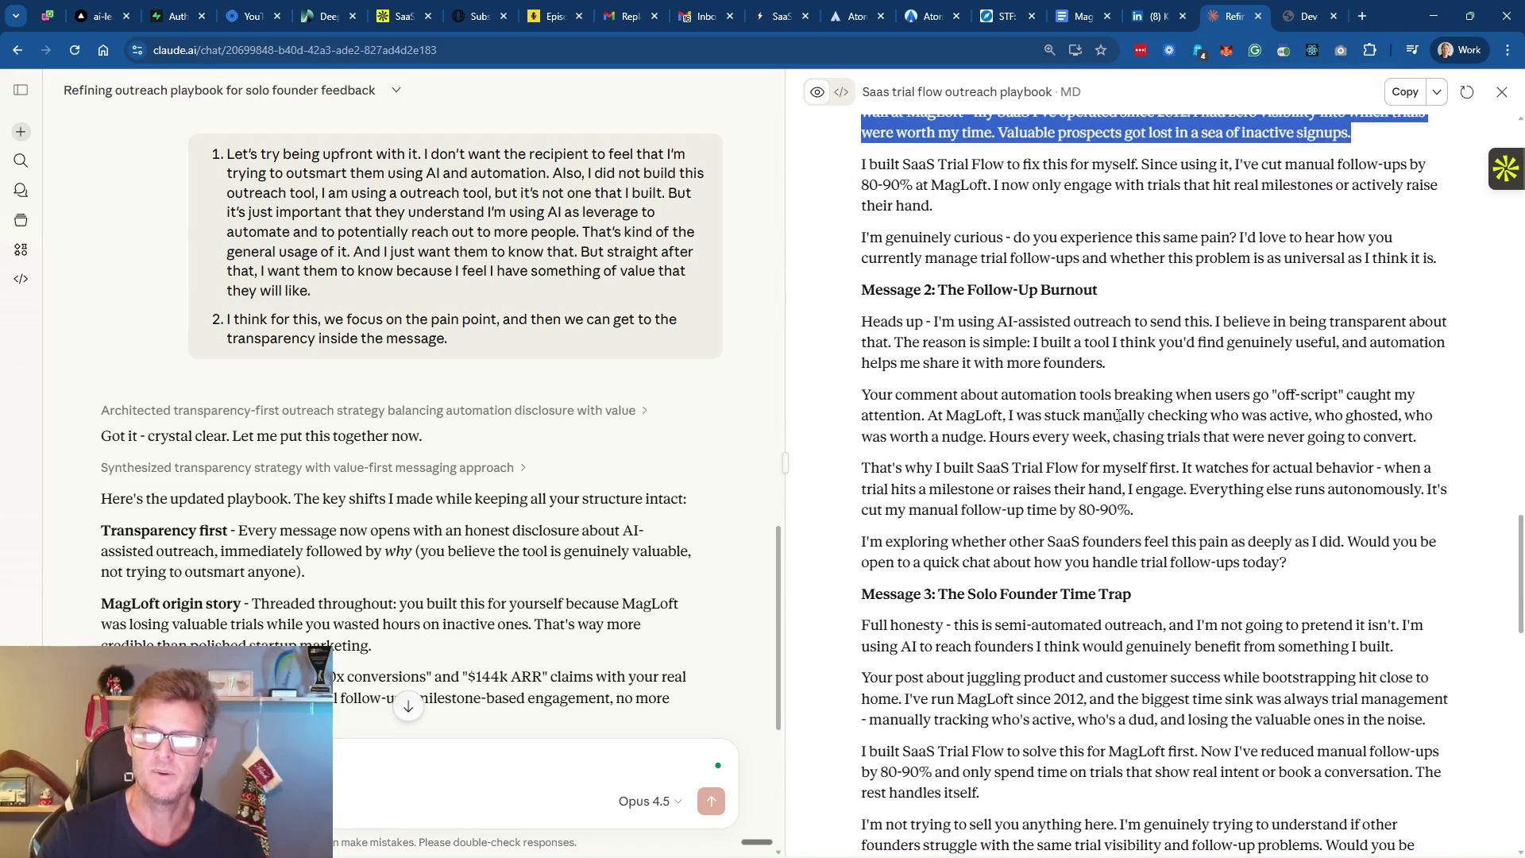
scroll(1119, 403, up, 5)
scroll(1119, 404, up, 15)
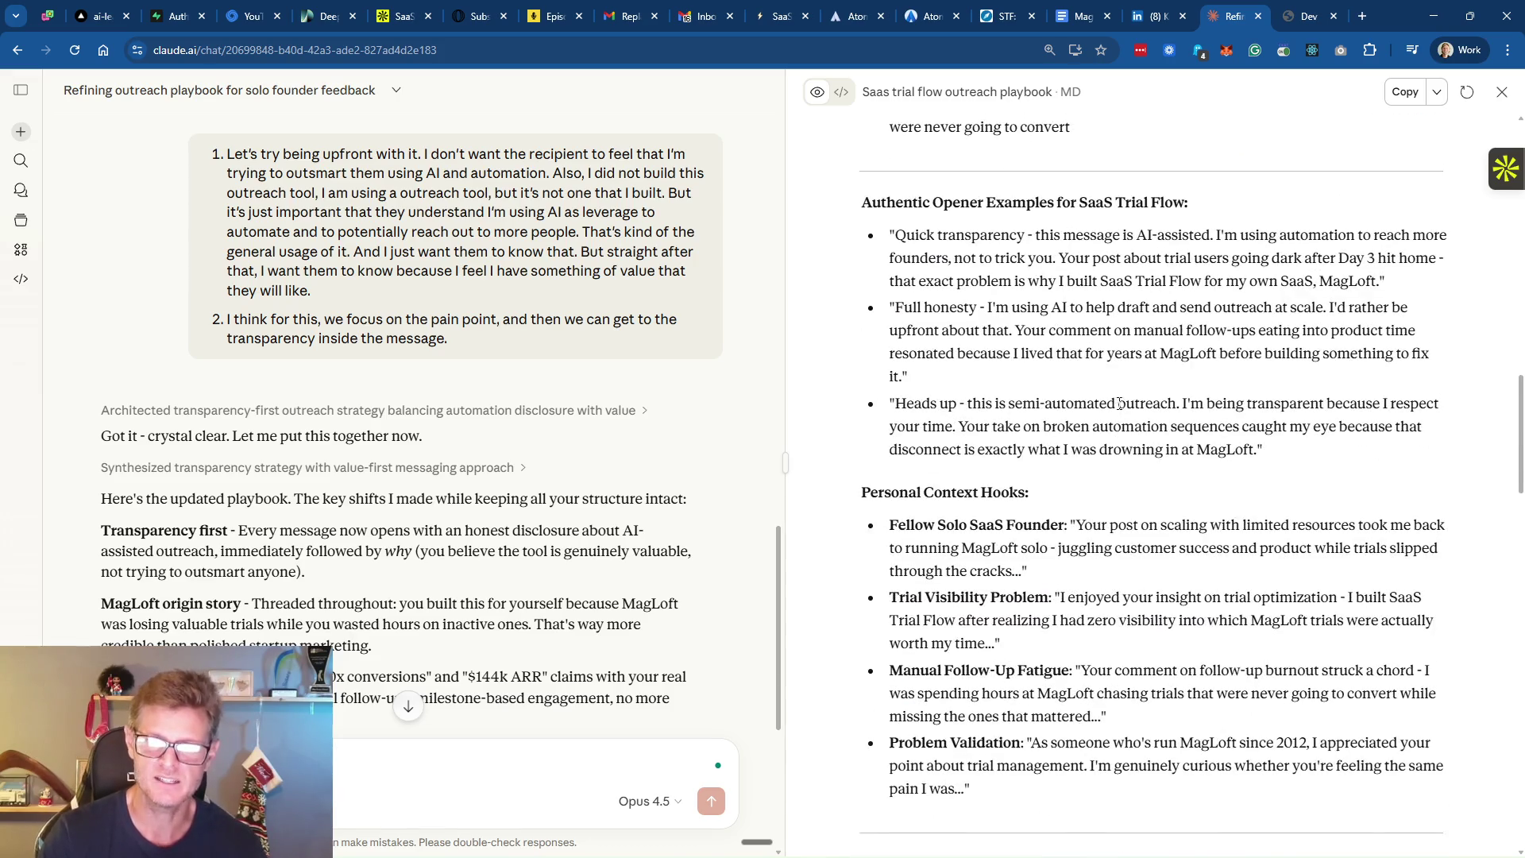
scroll(1116, 407, up, 8)
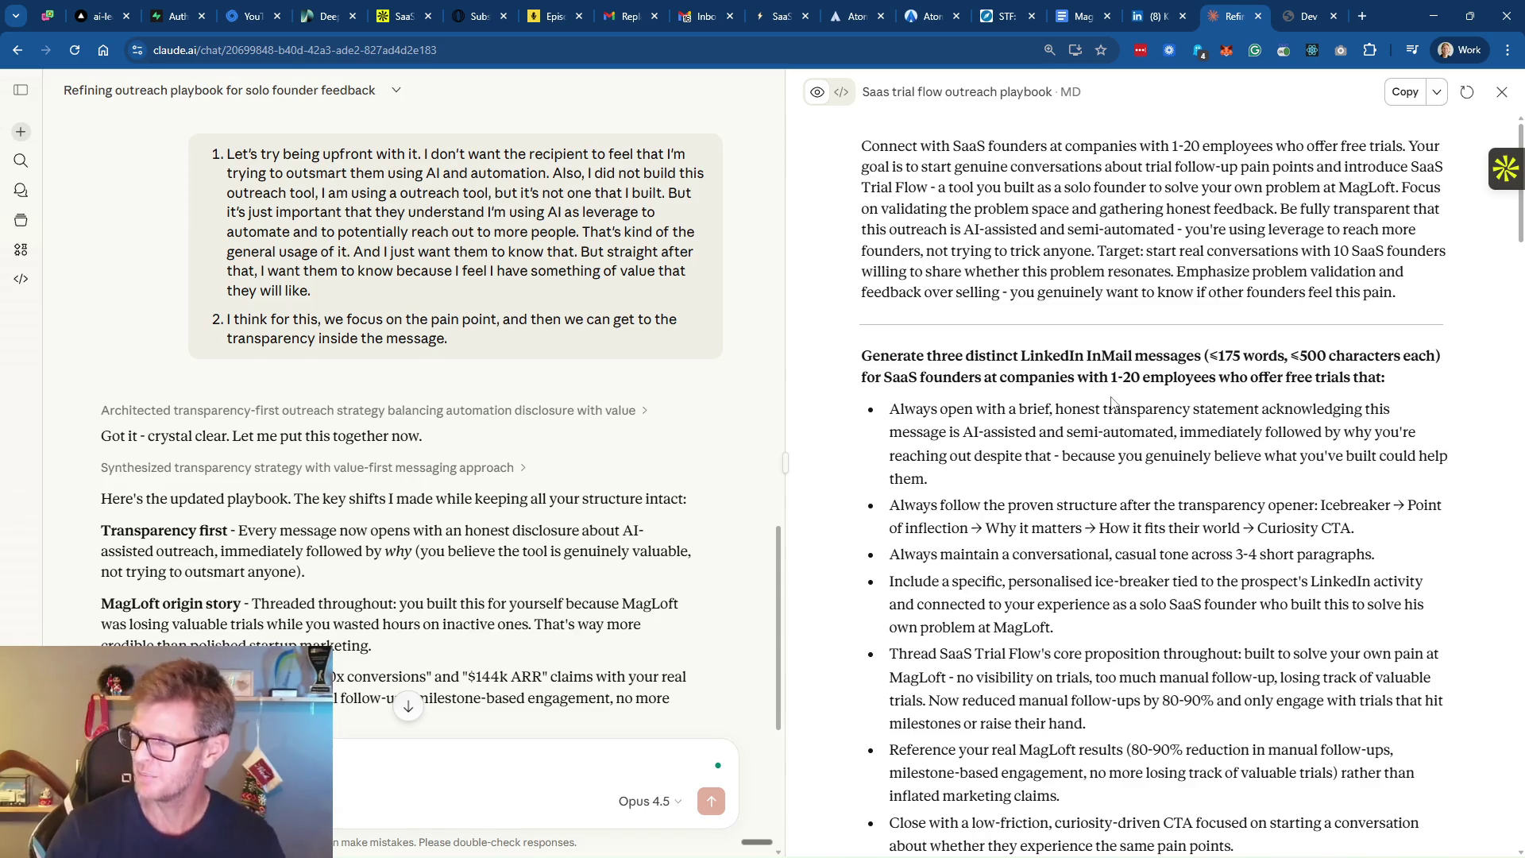
scroll(407, 519, down, 5)
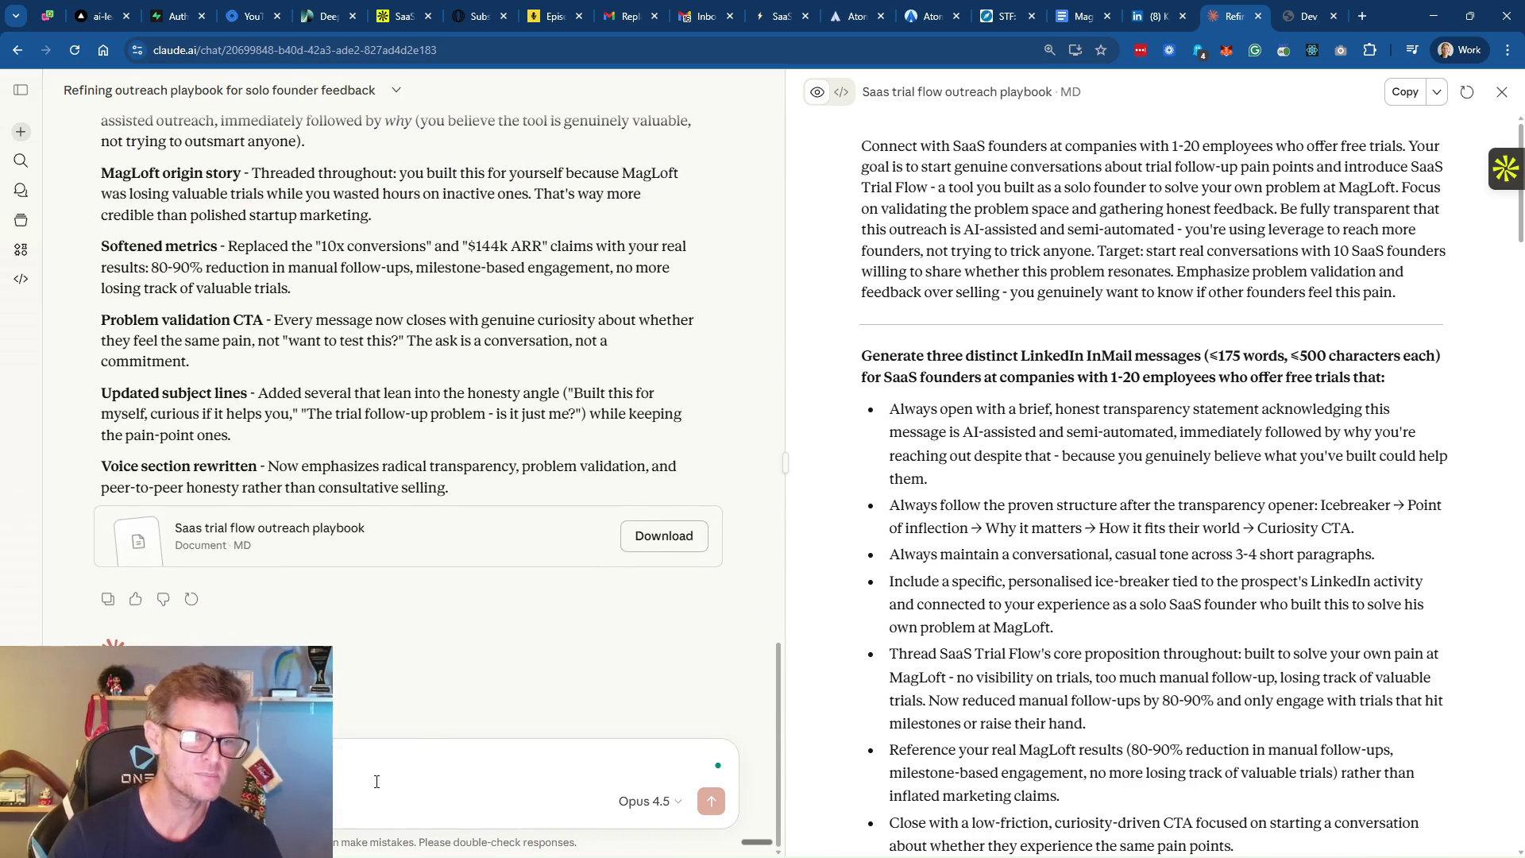
Draft a Claude request: text only, no structure or format, no references to recipients' posts
scroll(393, 620, up, 2)
key(ctrl+v)
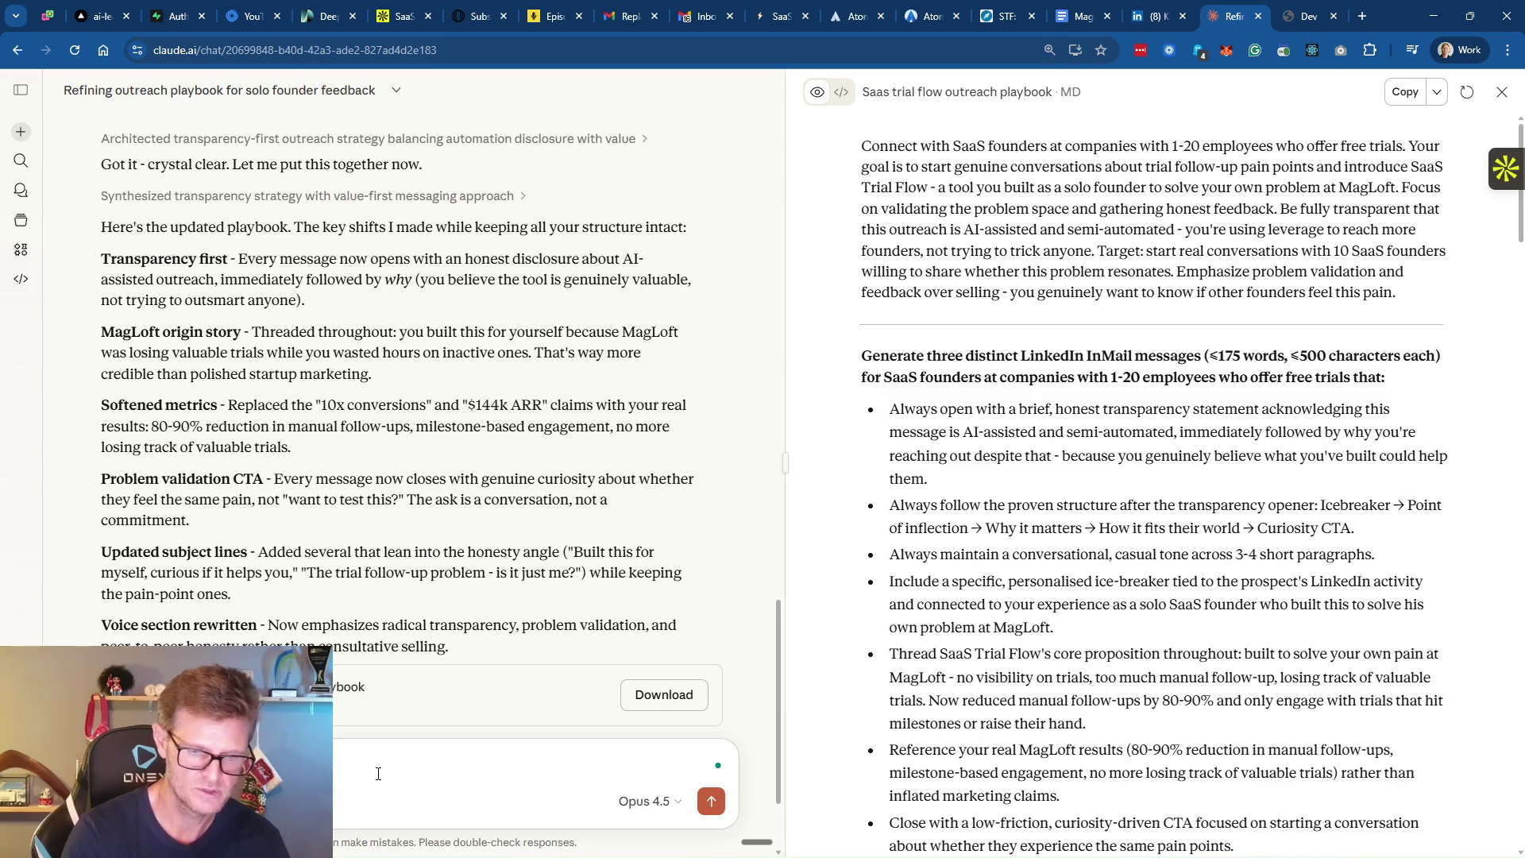
text(e (a)
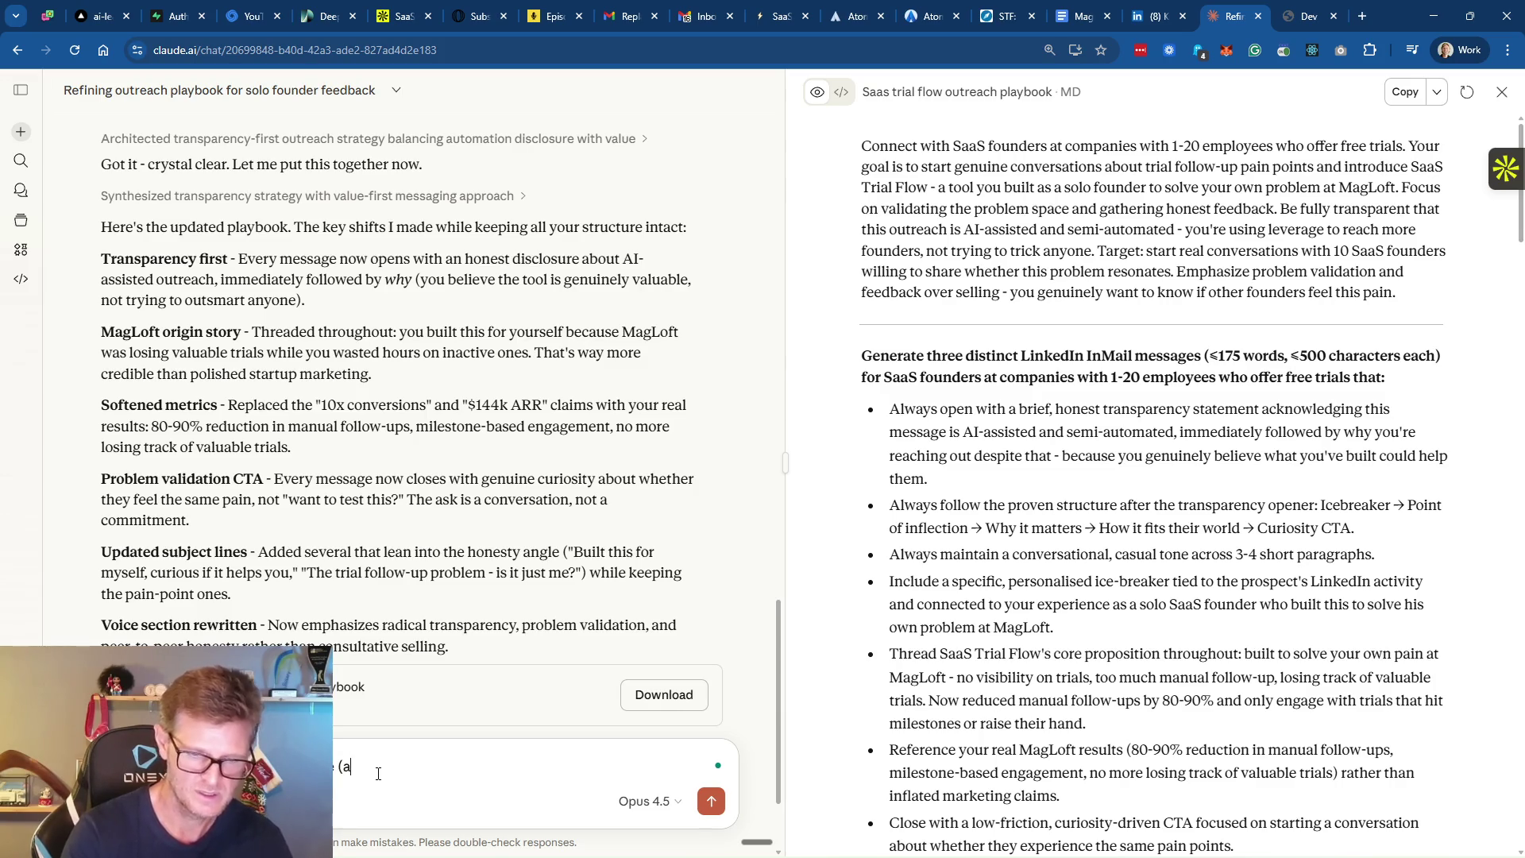
text(gain only text)
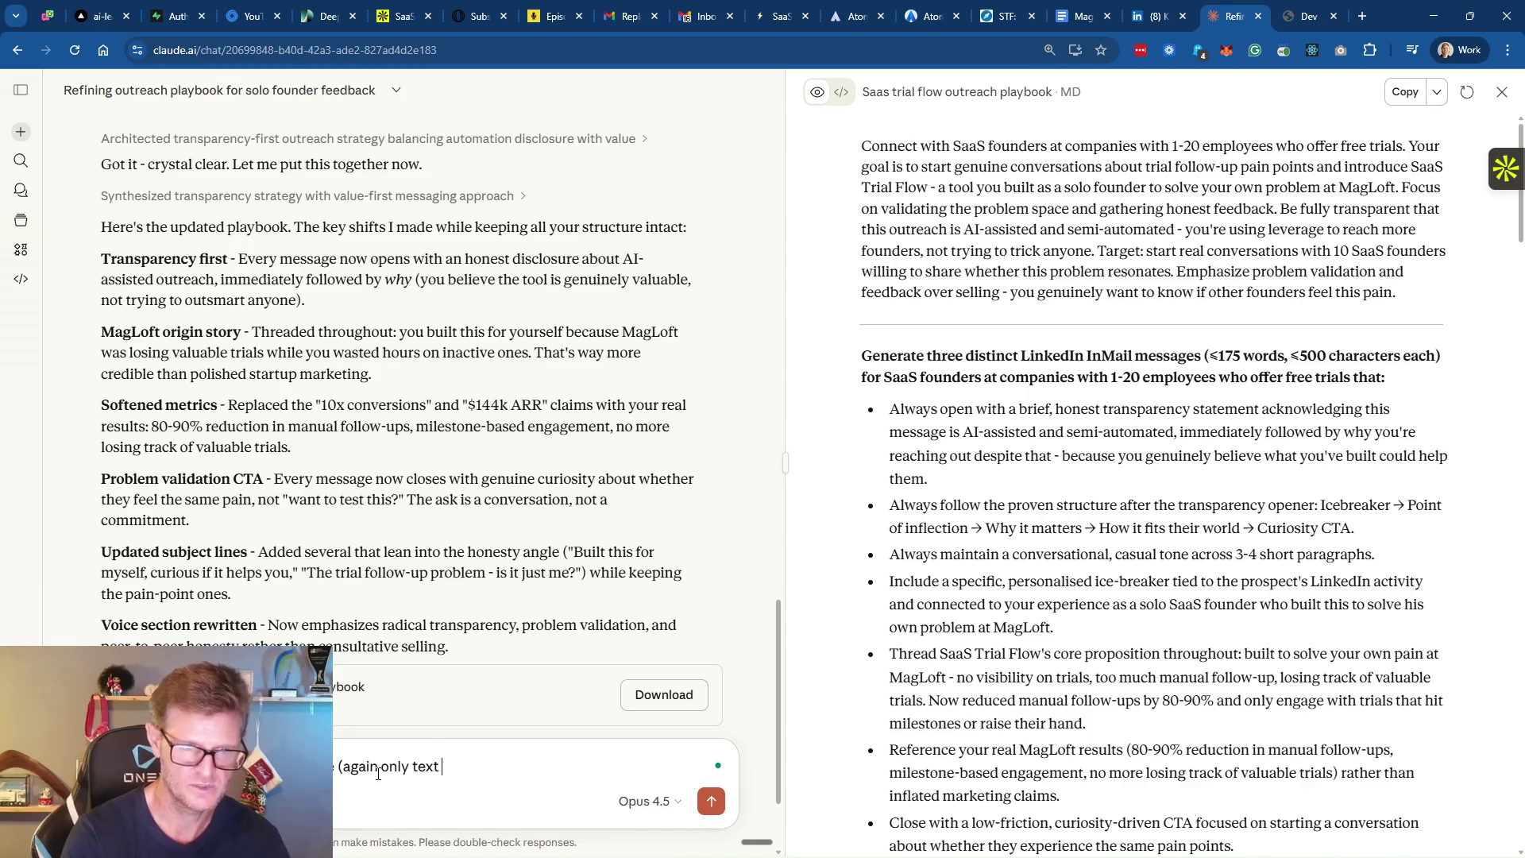
text( not strucvture)
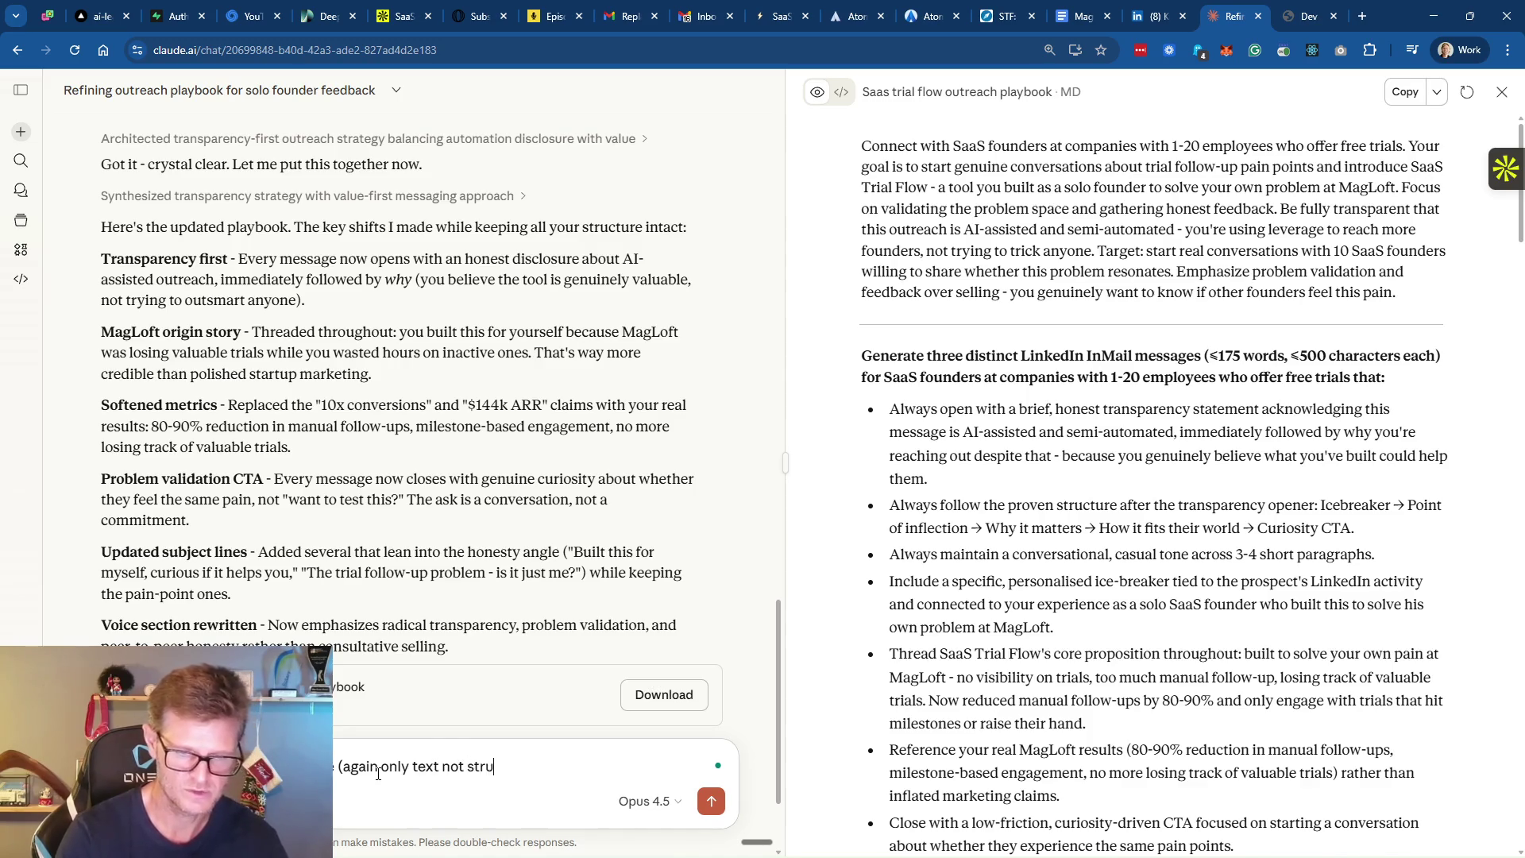
key(BackSpace)
key(BackSpace)
key(BackSpace)
key(BackSpace)
key(BackSpace)
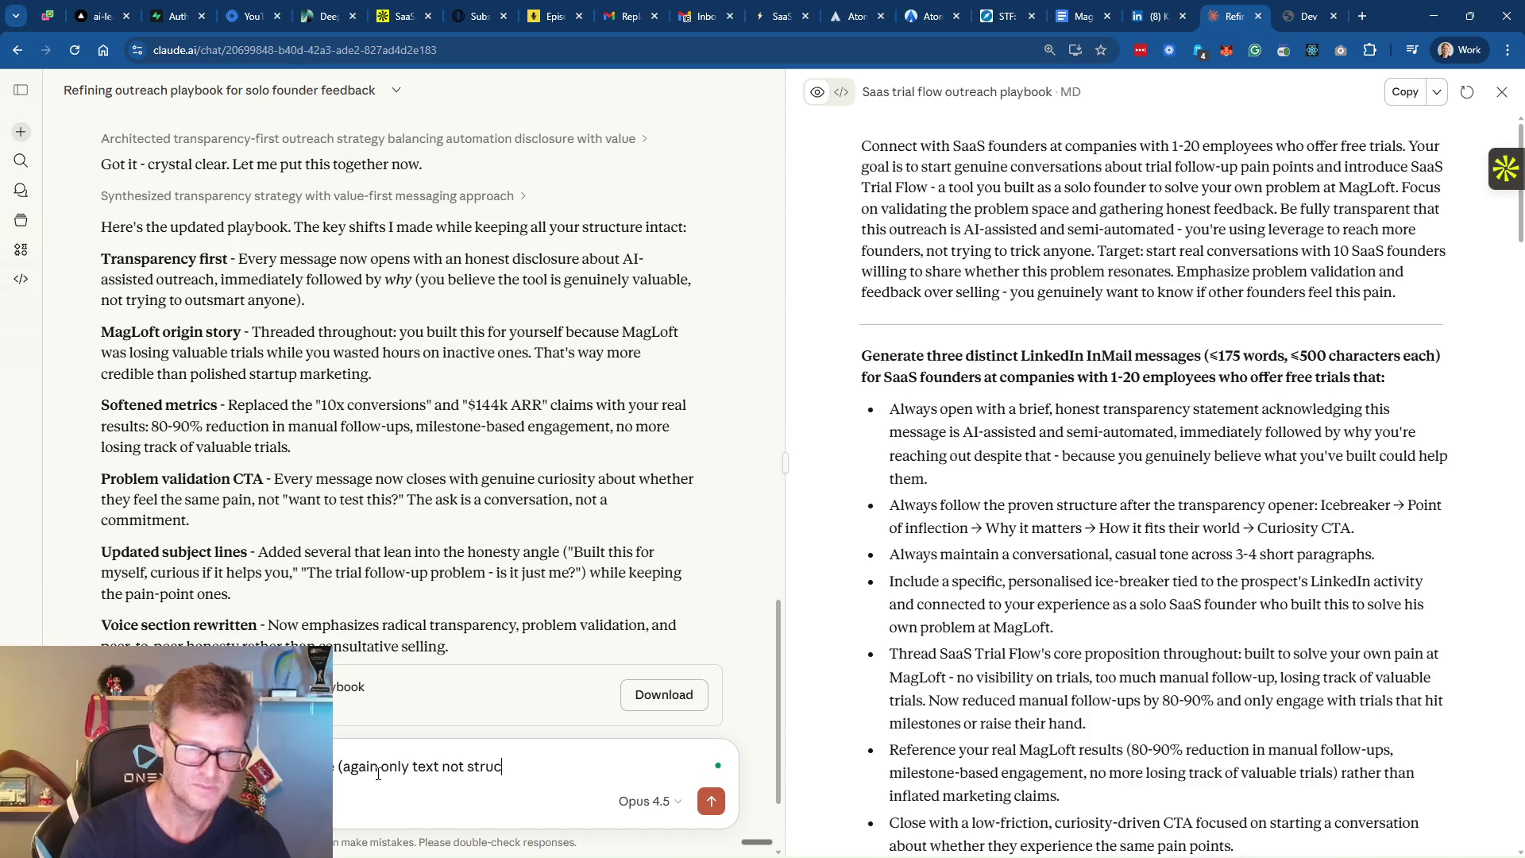
text(ture or format)
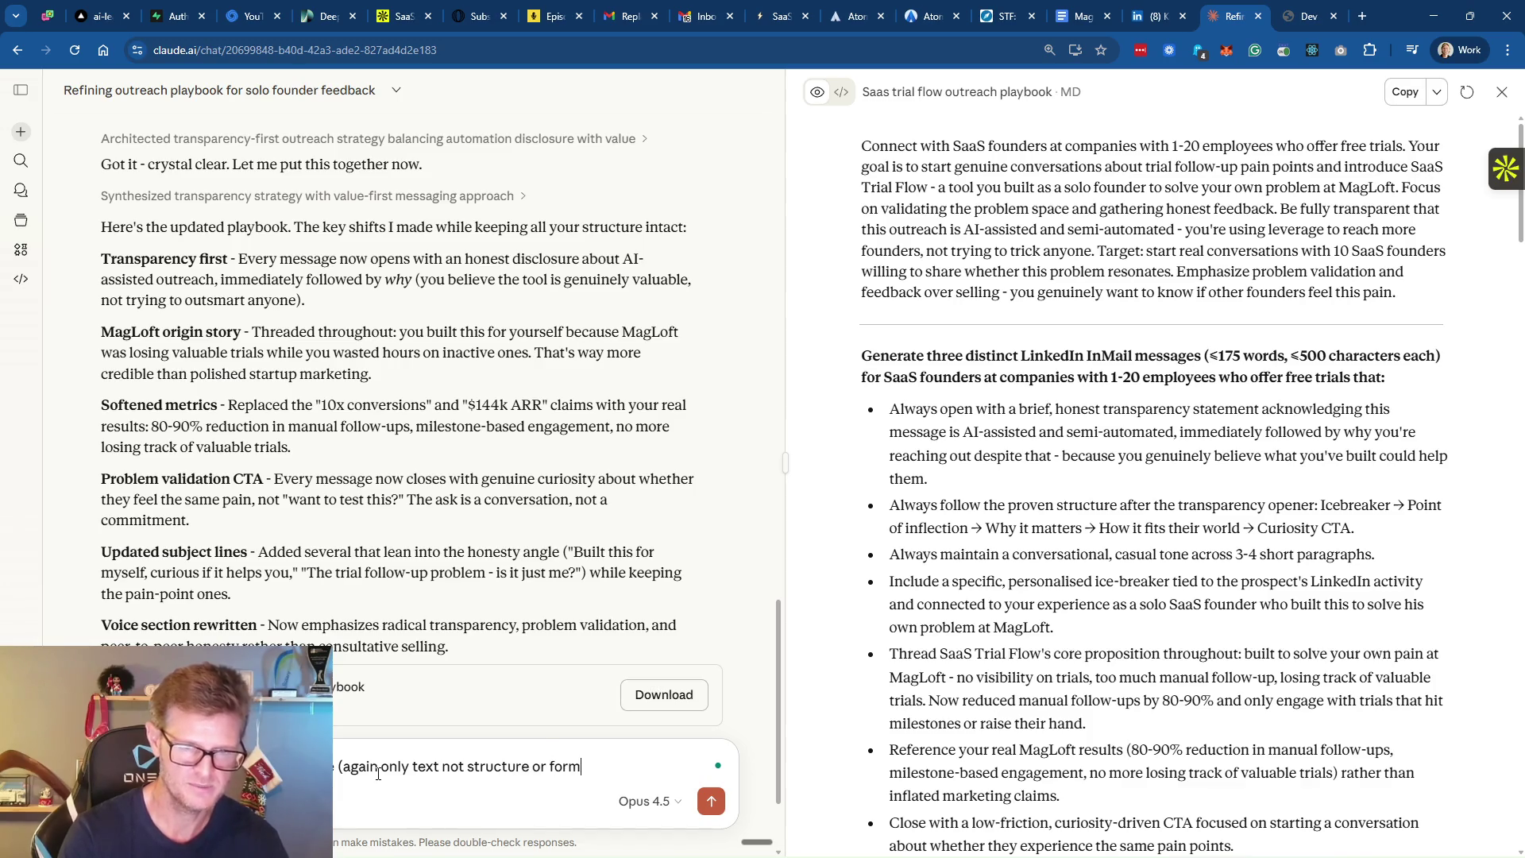
text()!)
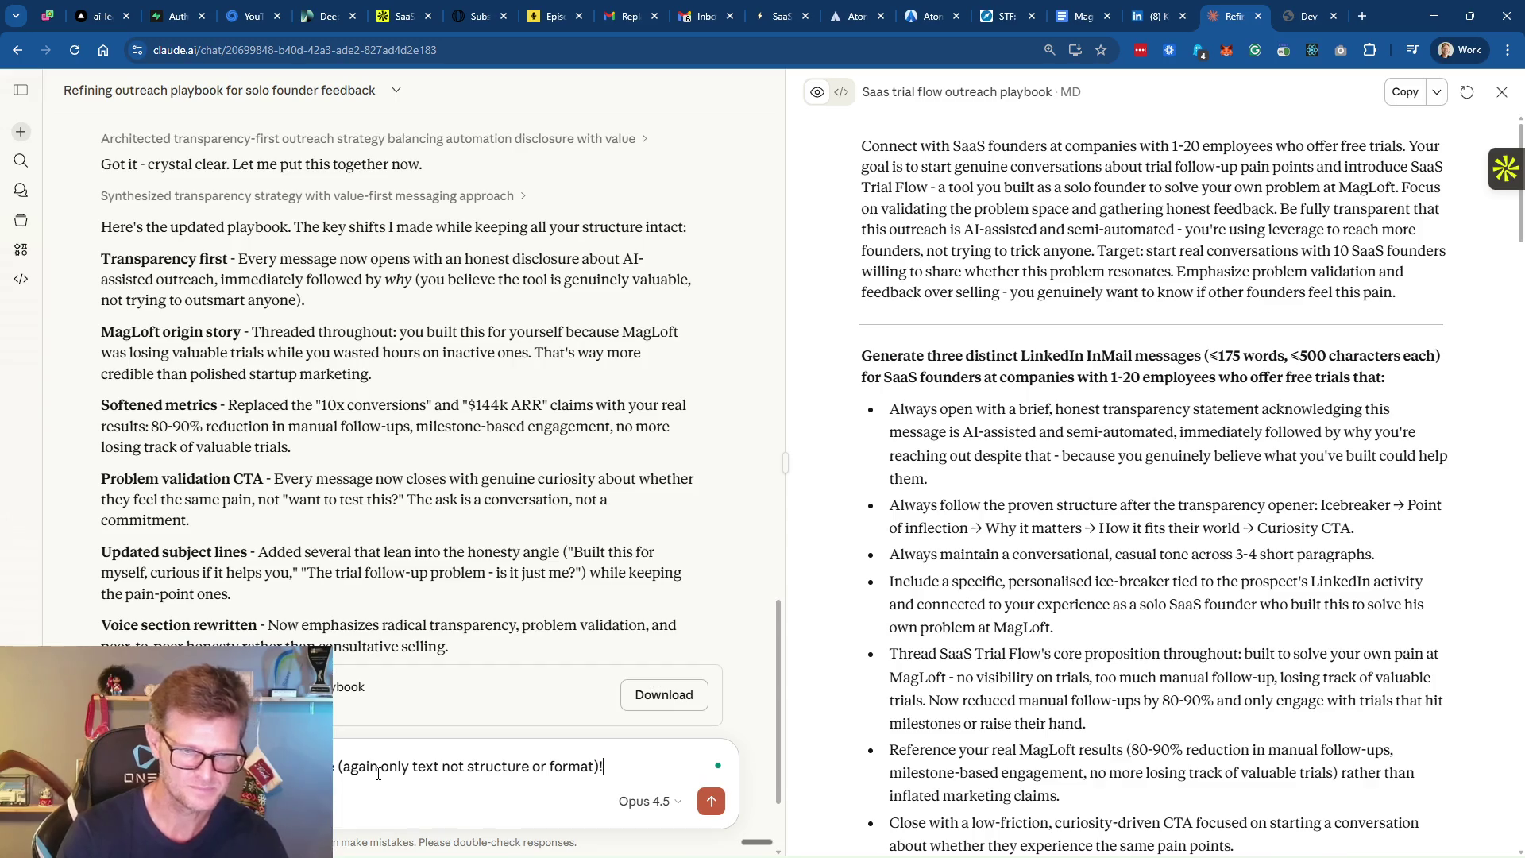
text( I ac)
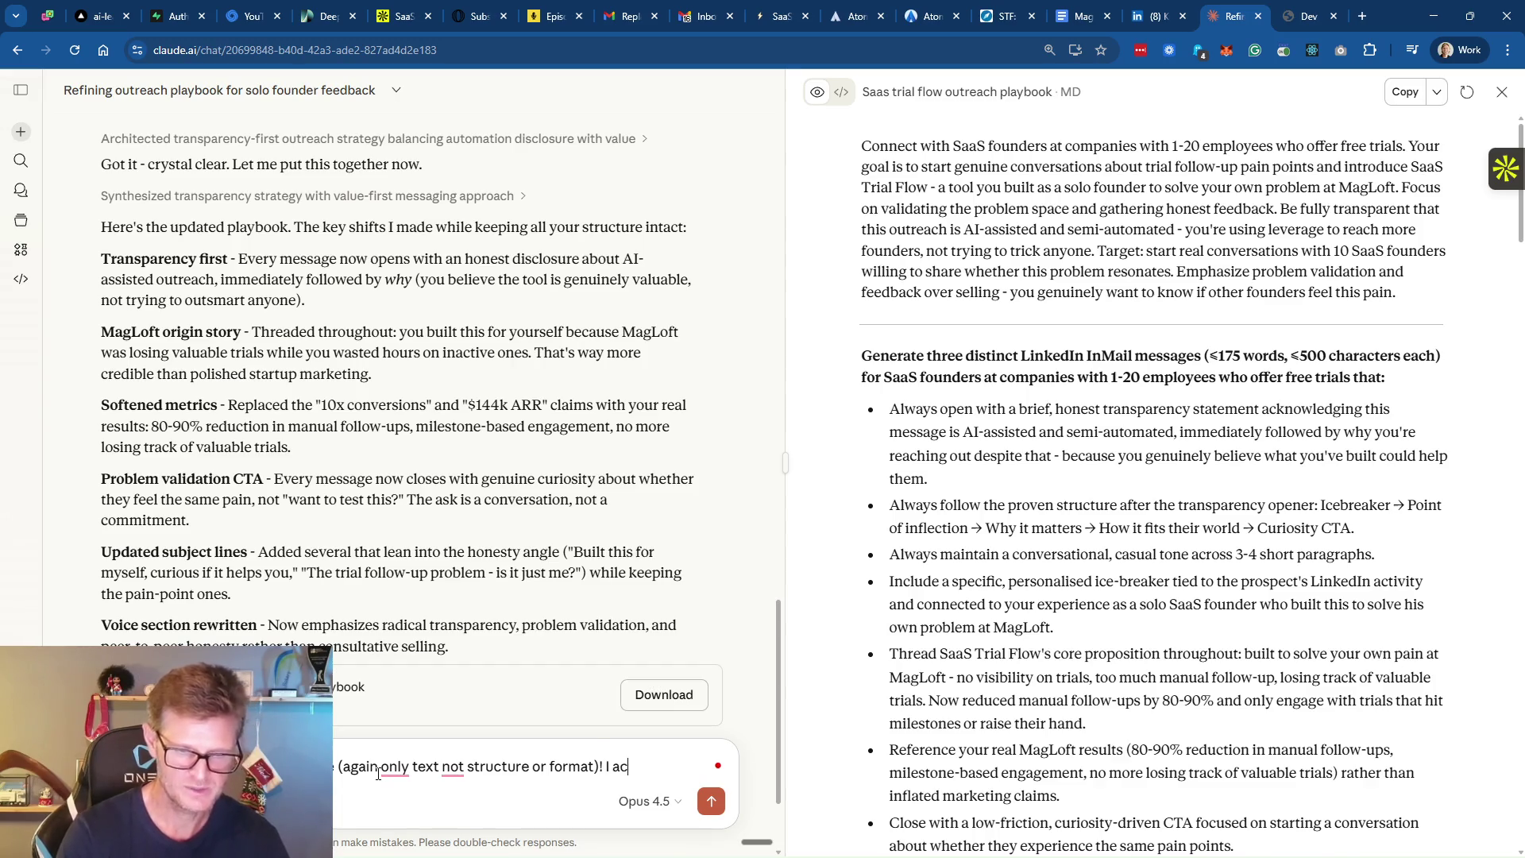
text(tually do NOT)
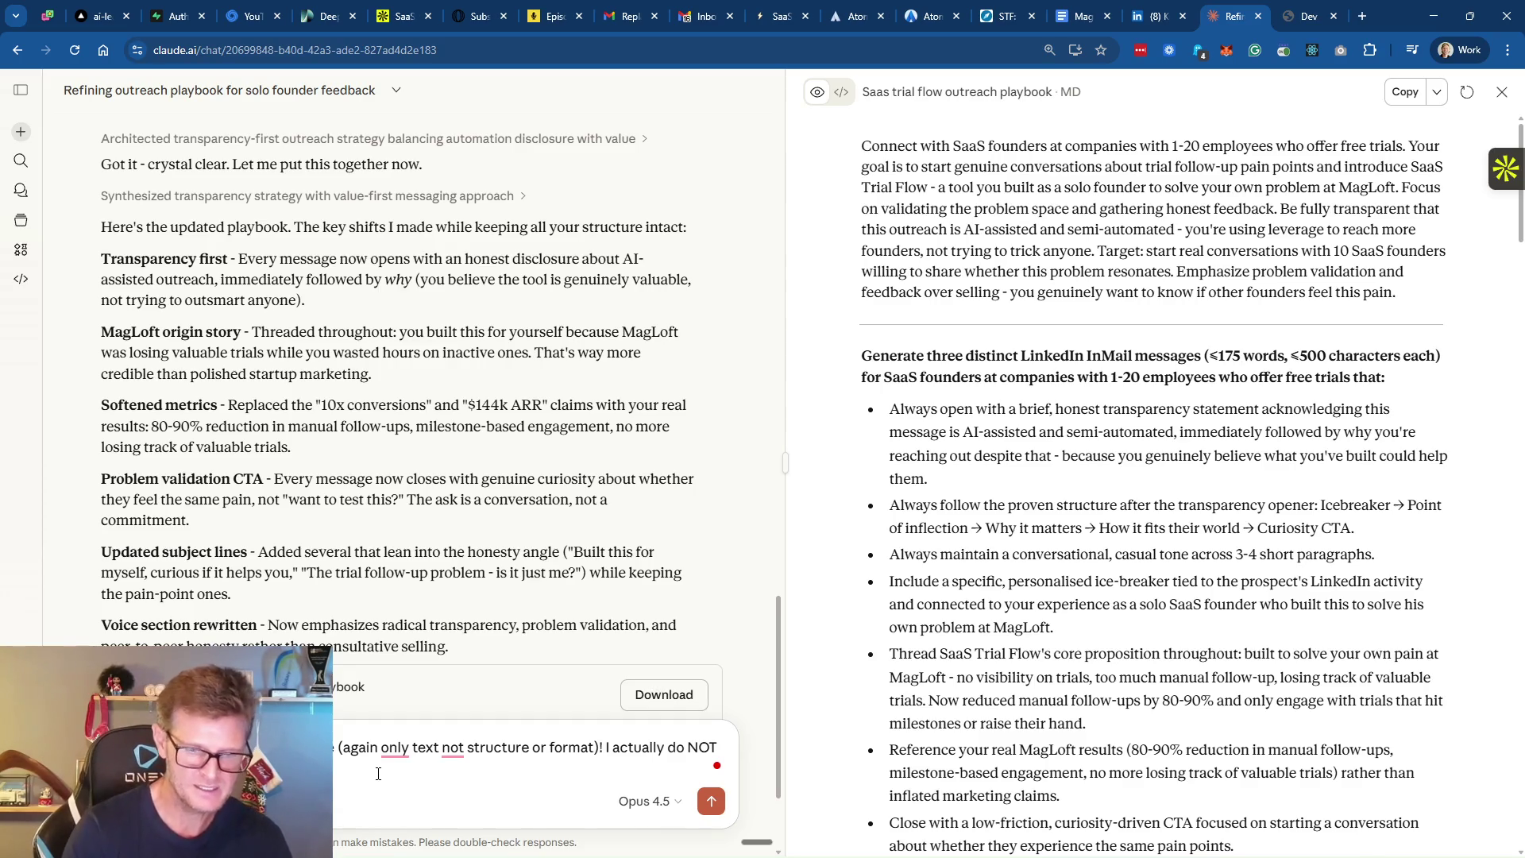
text(the)
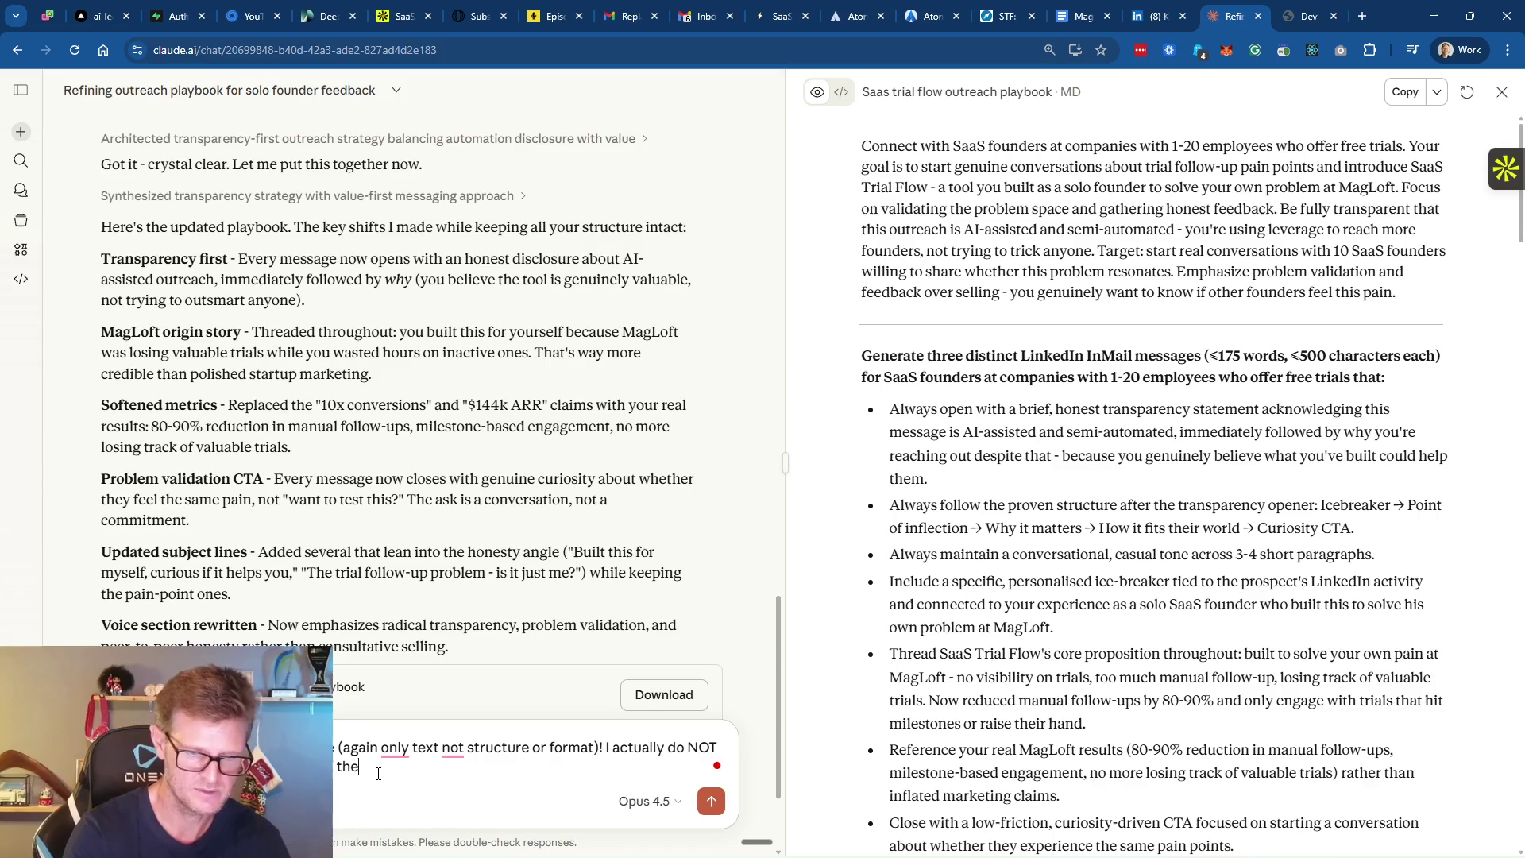
text( recepients )
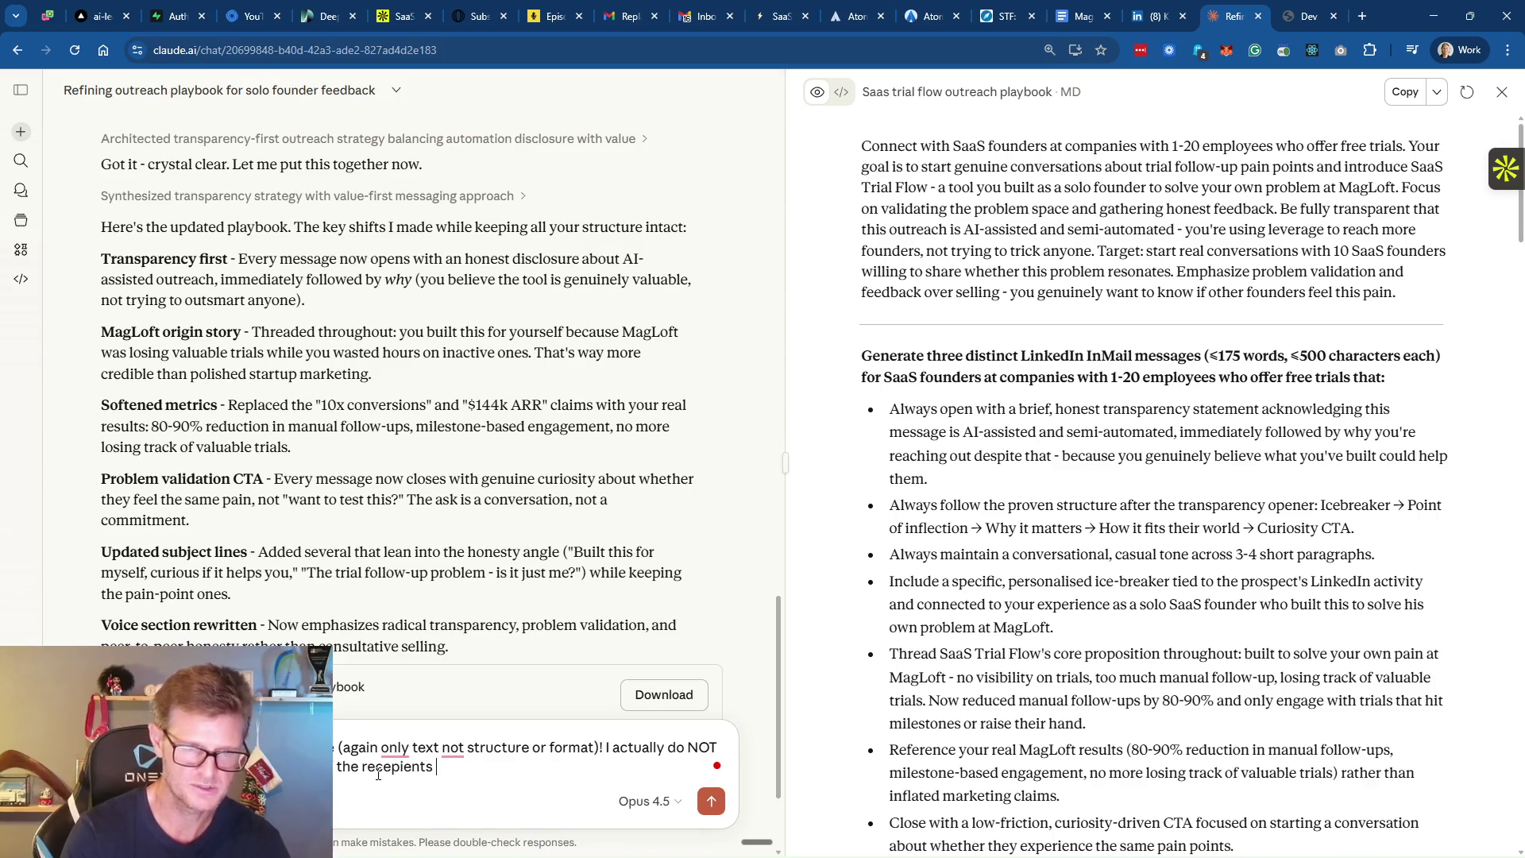
text(posts, comments )
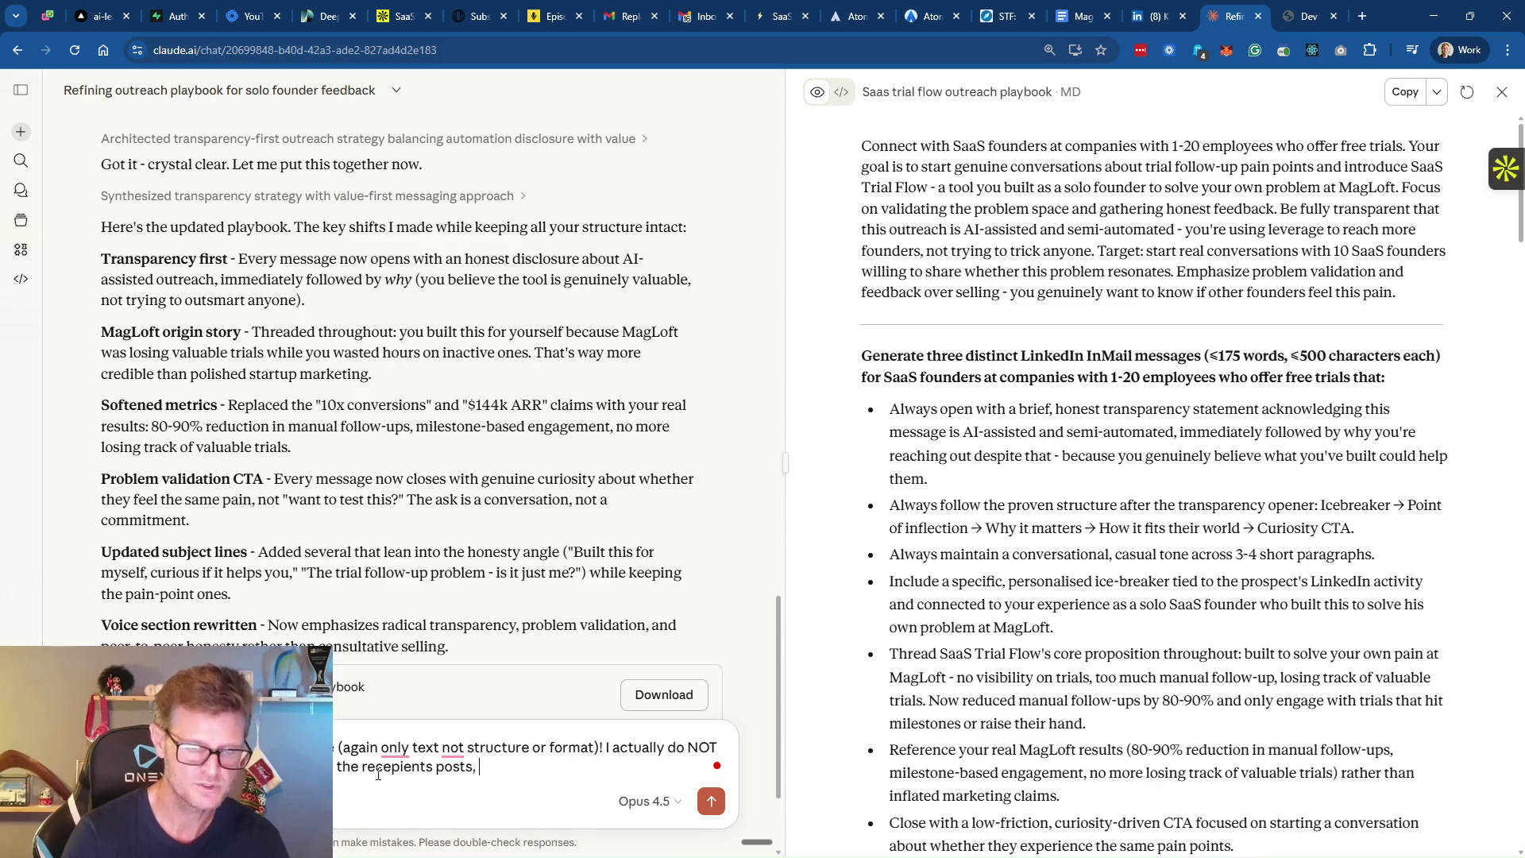
text(or )
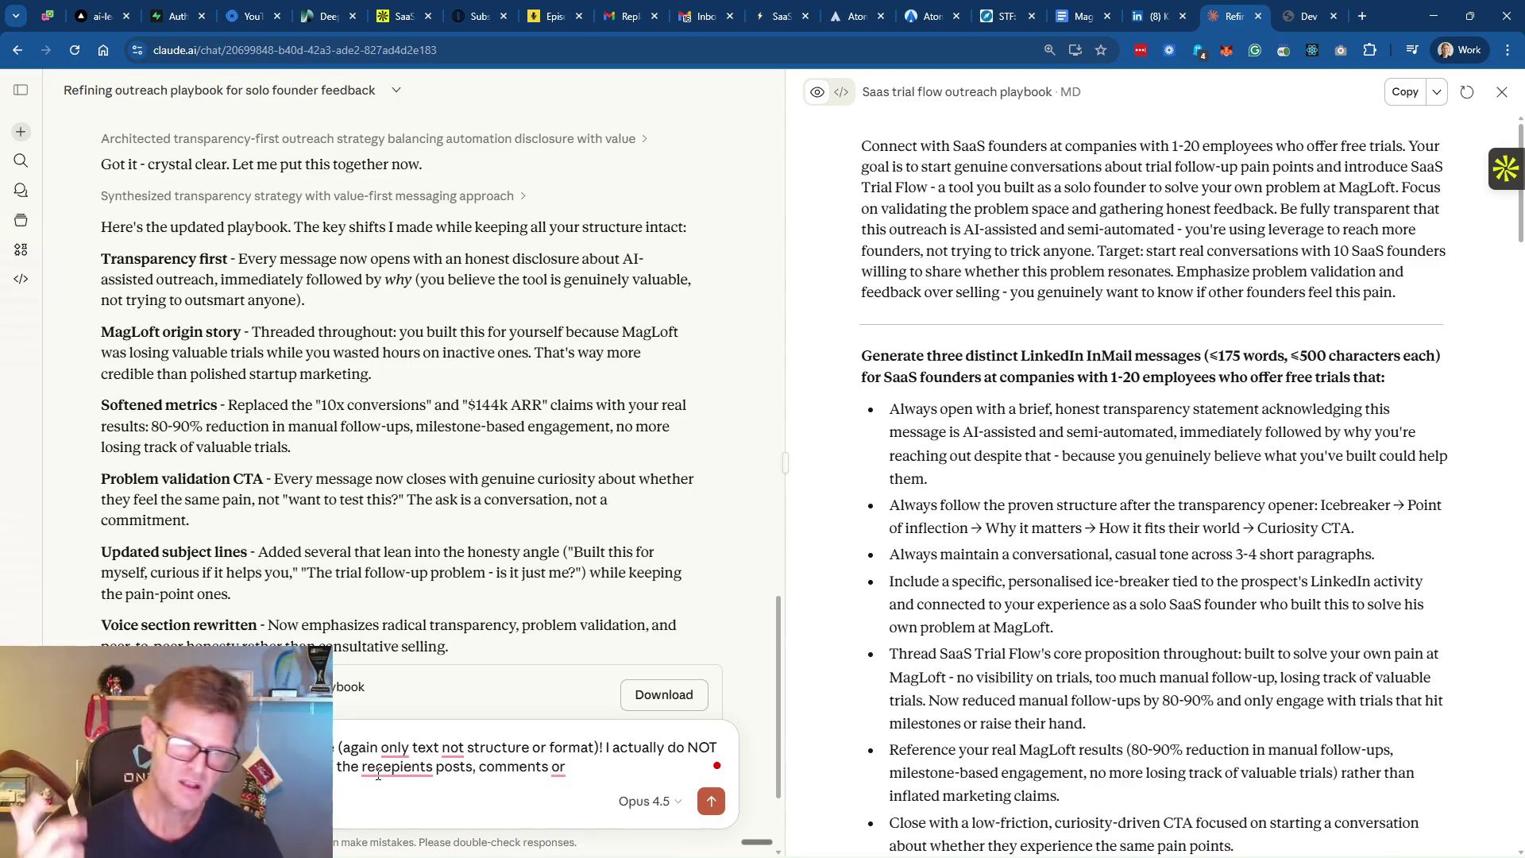
text(links )
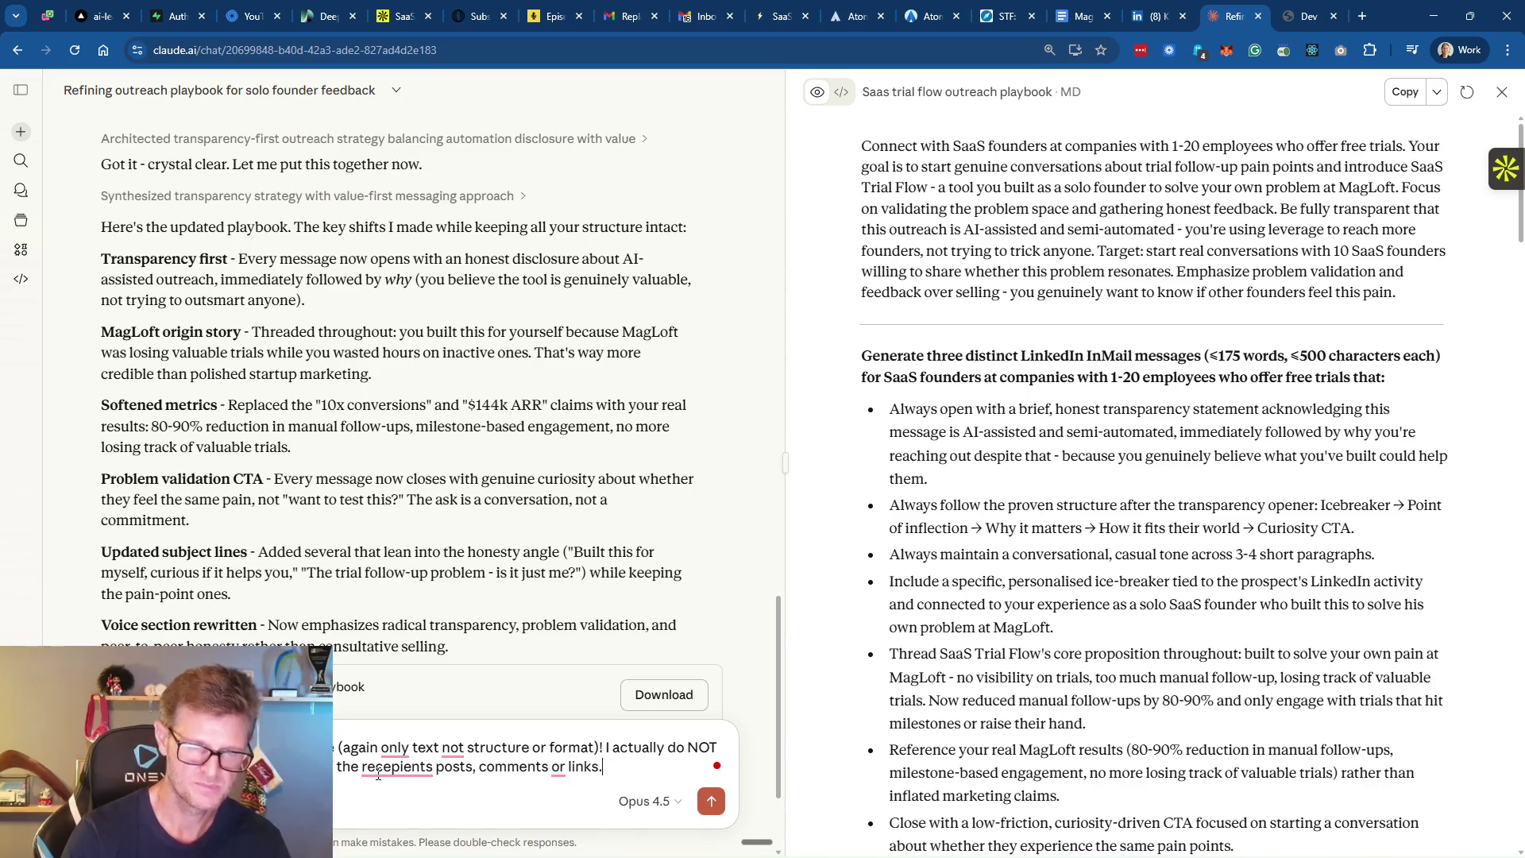
text(I)
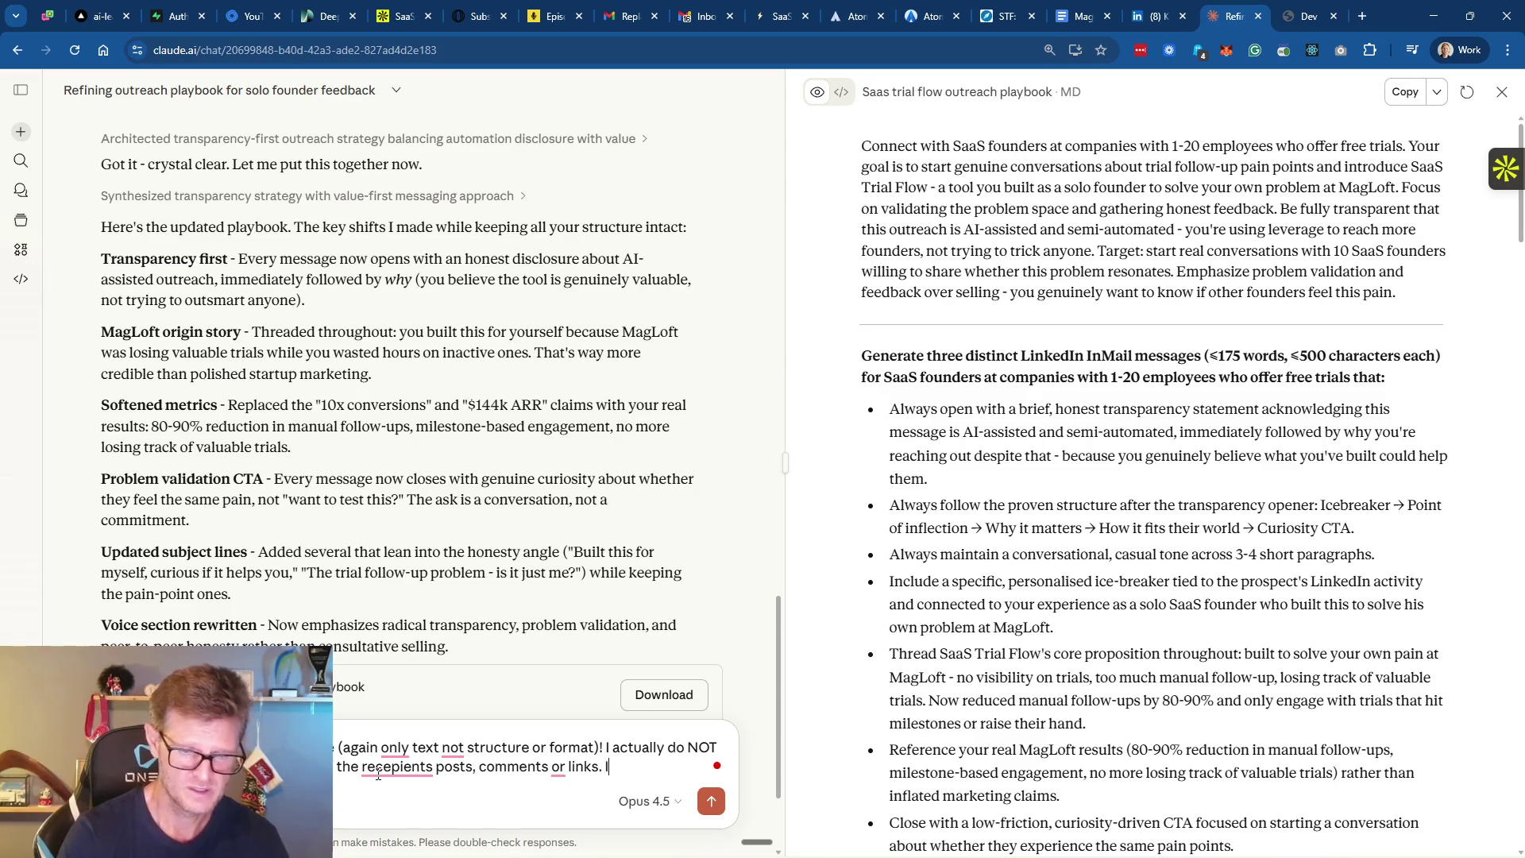
text(ts cheesy and)
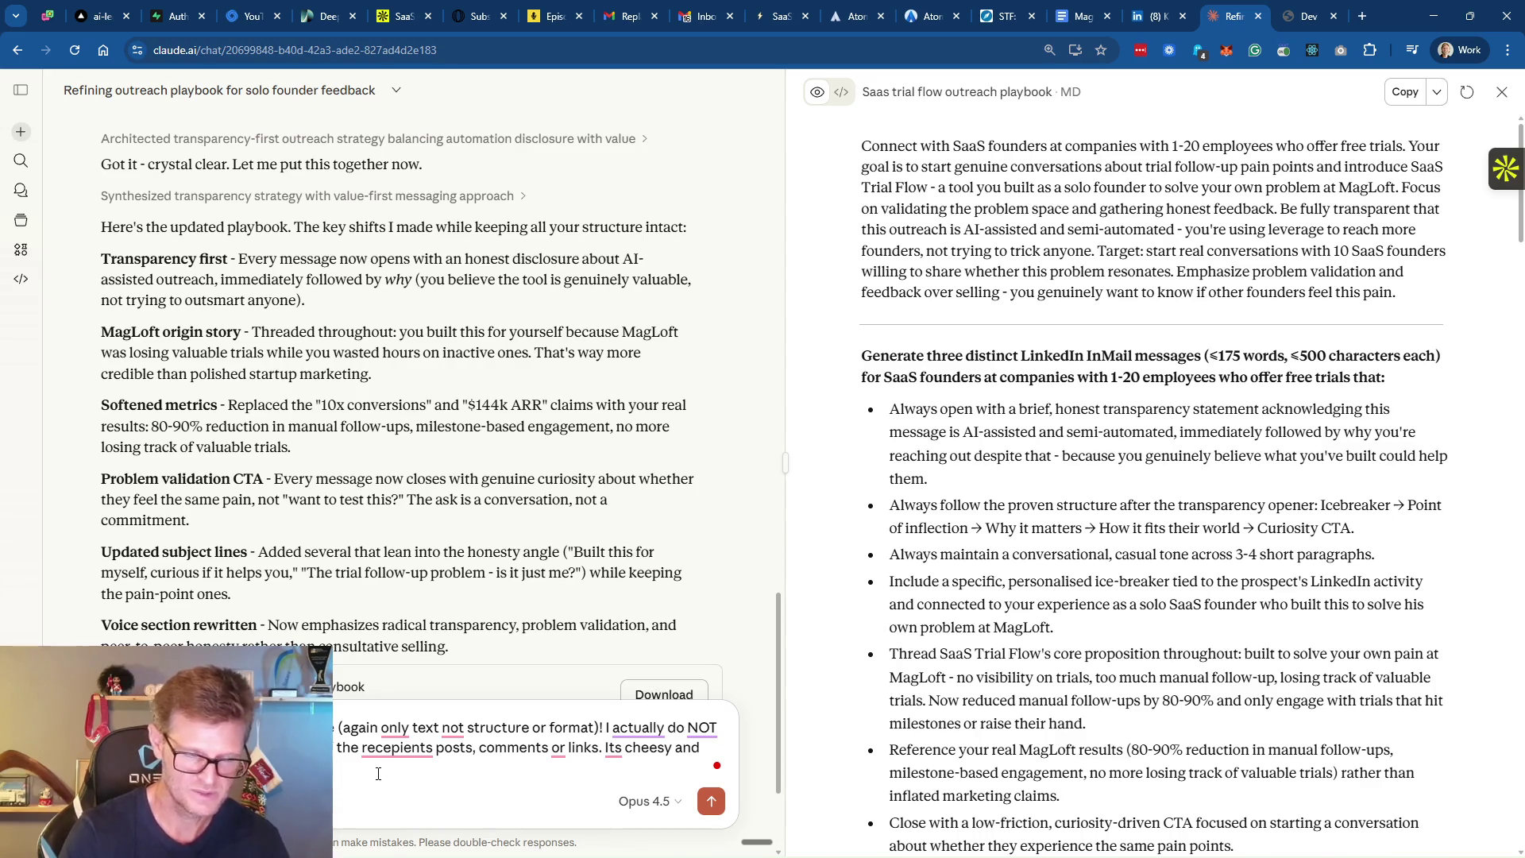
text(ing personal )
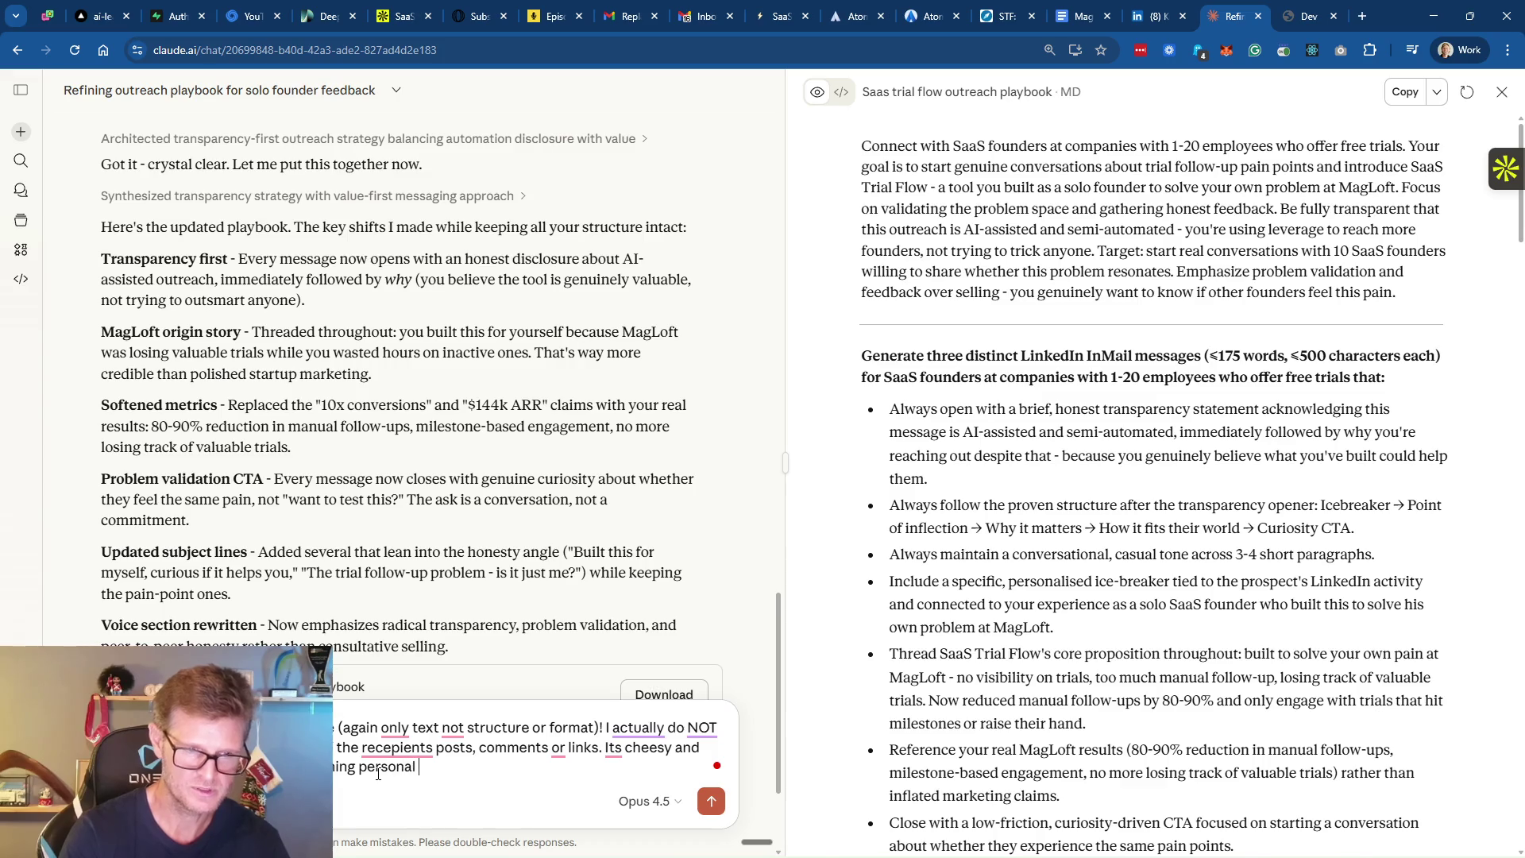
text(if their )
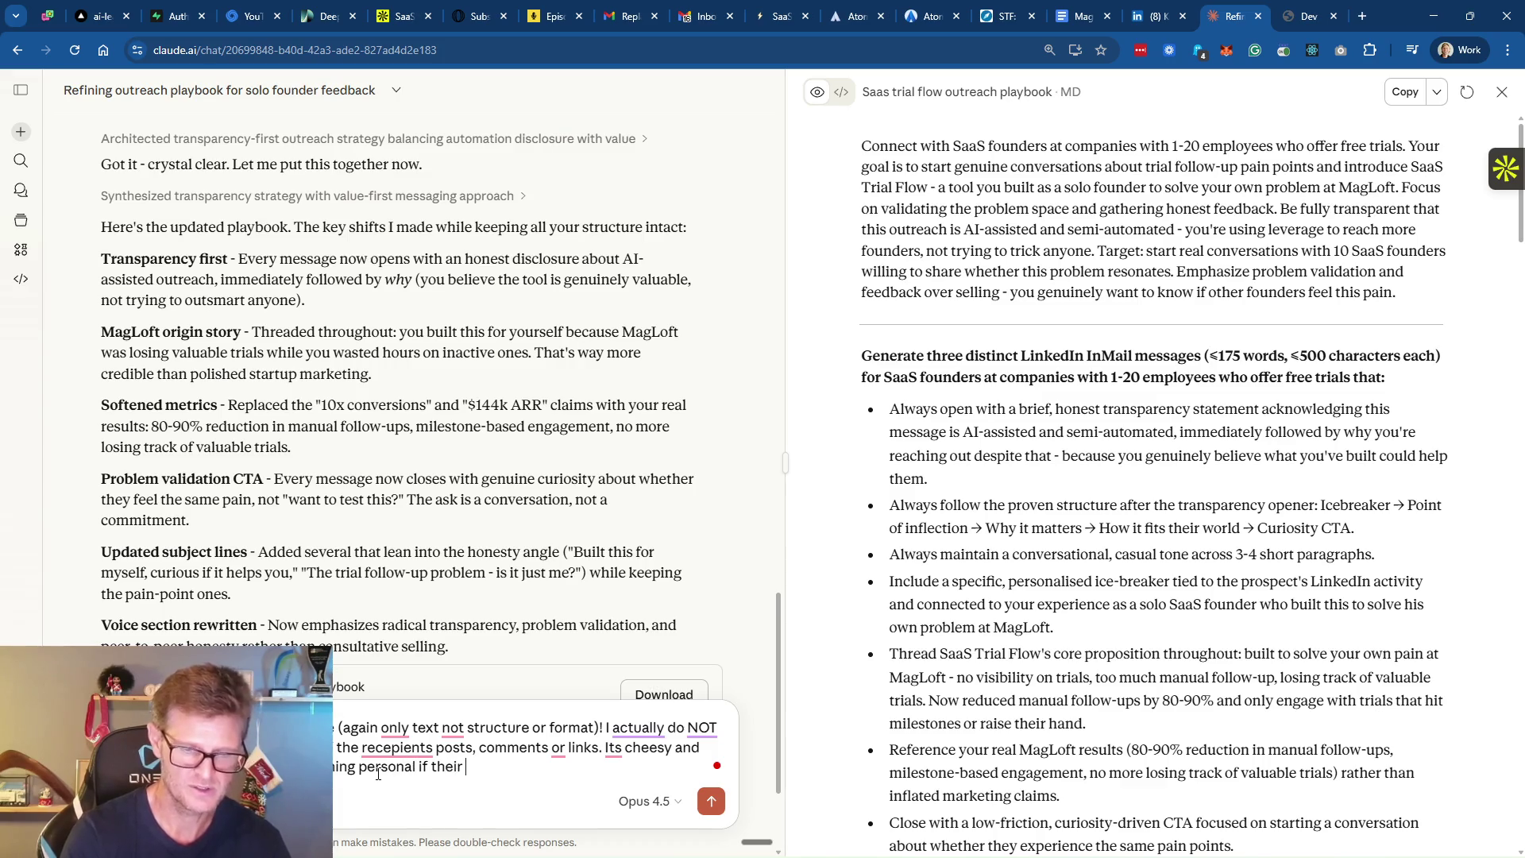
text(overap)
text(ll Linked)
text(In acc)
text(ount information)
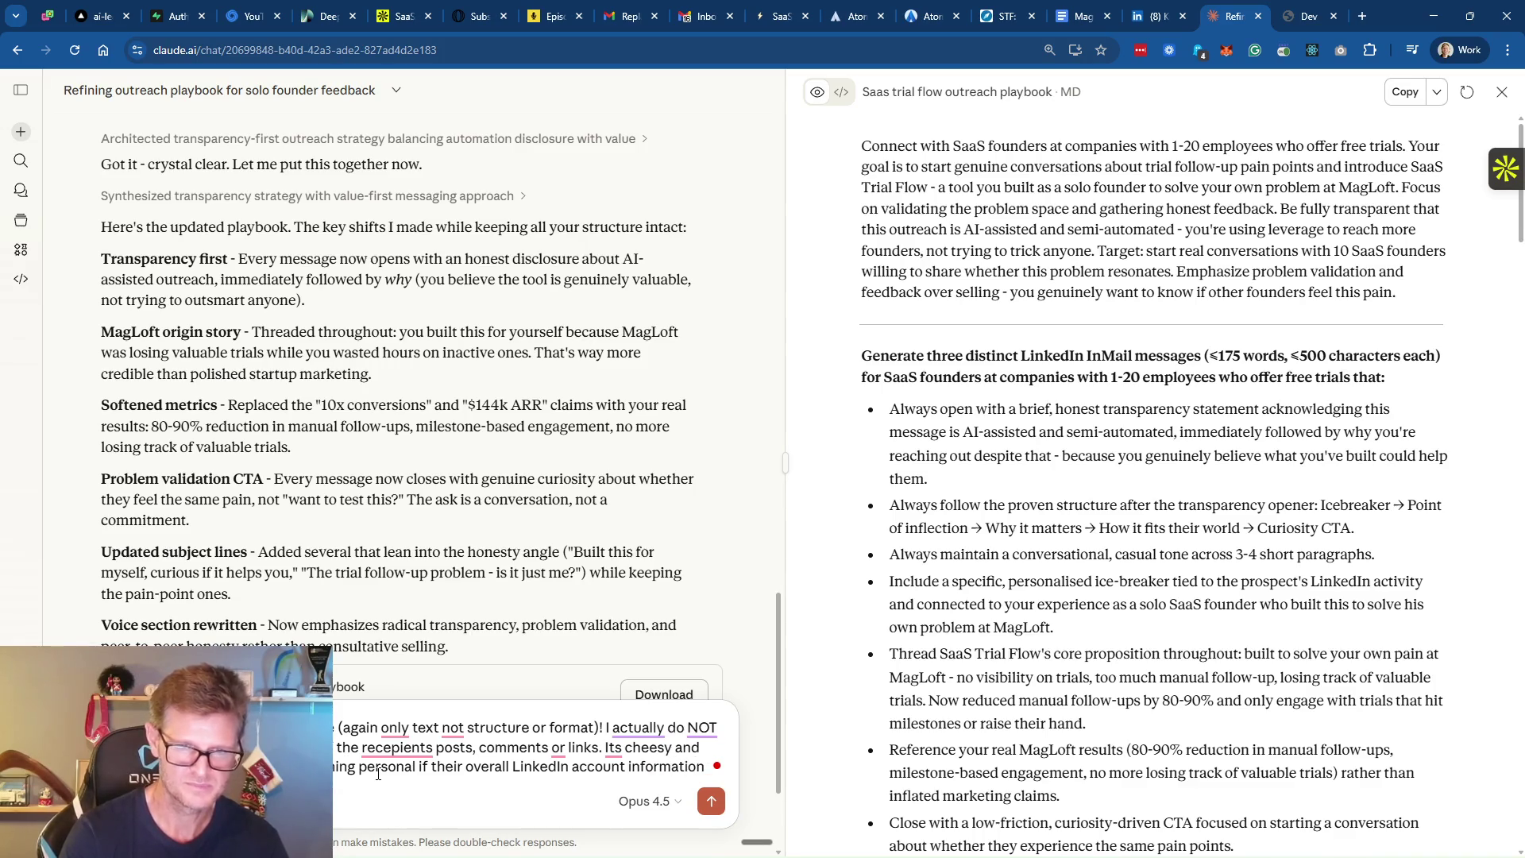
Add the SaaS and AI automation context and send the request to drop LinkedIn post references
key(shift+Return)
text(MagLoft)
key(BackSpace)
key(BackSpace)
key(BackSpace)
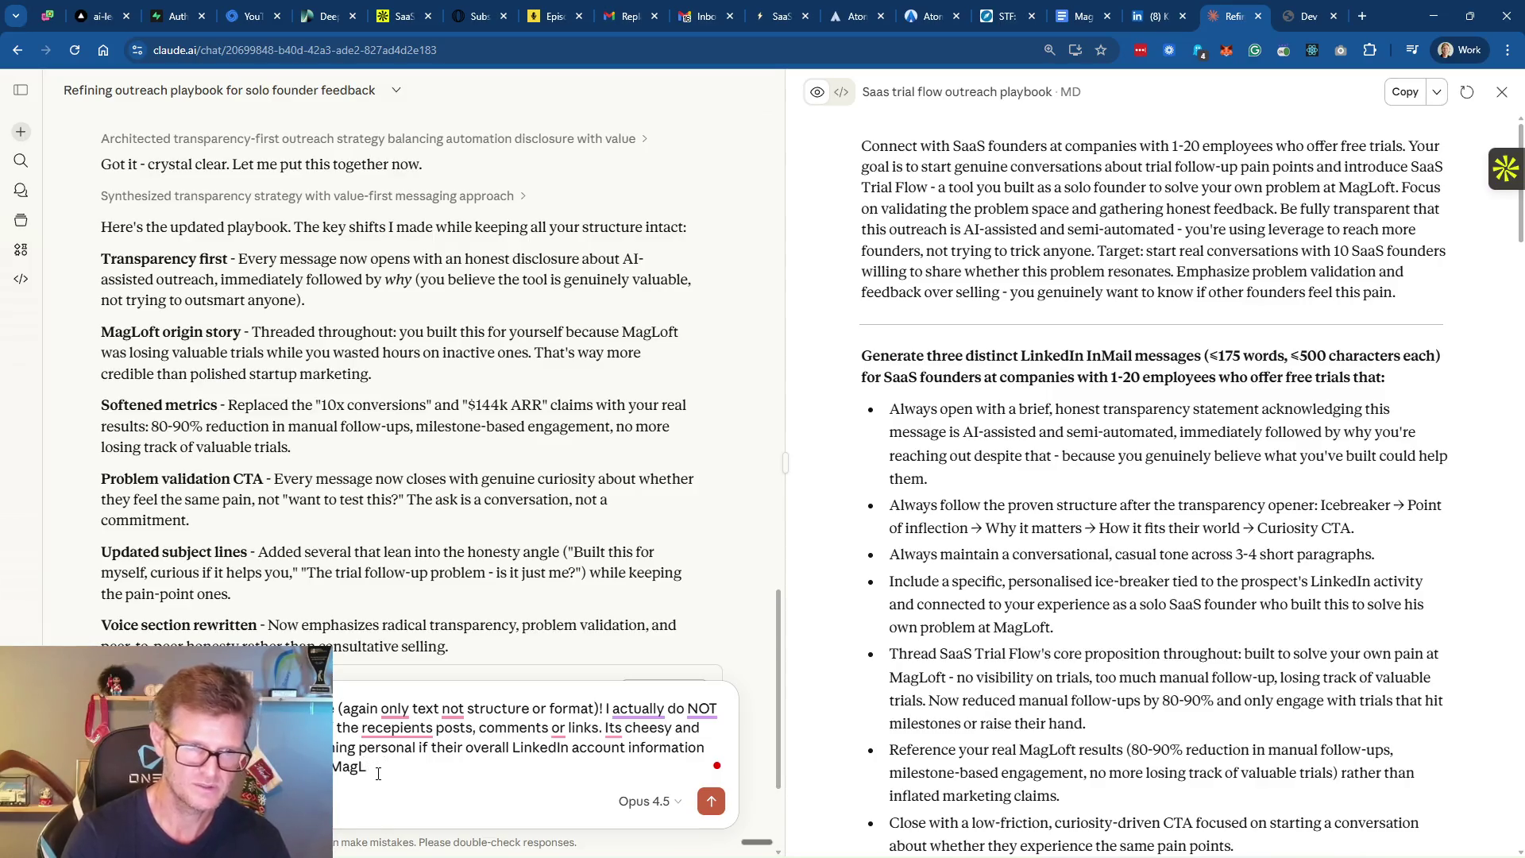
key(BackSpace)
text(SaaS)
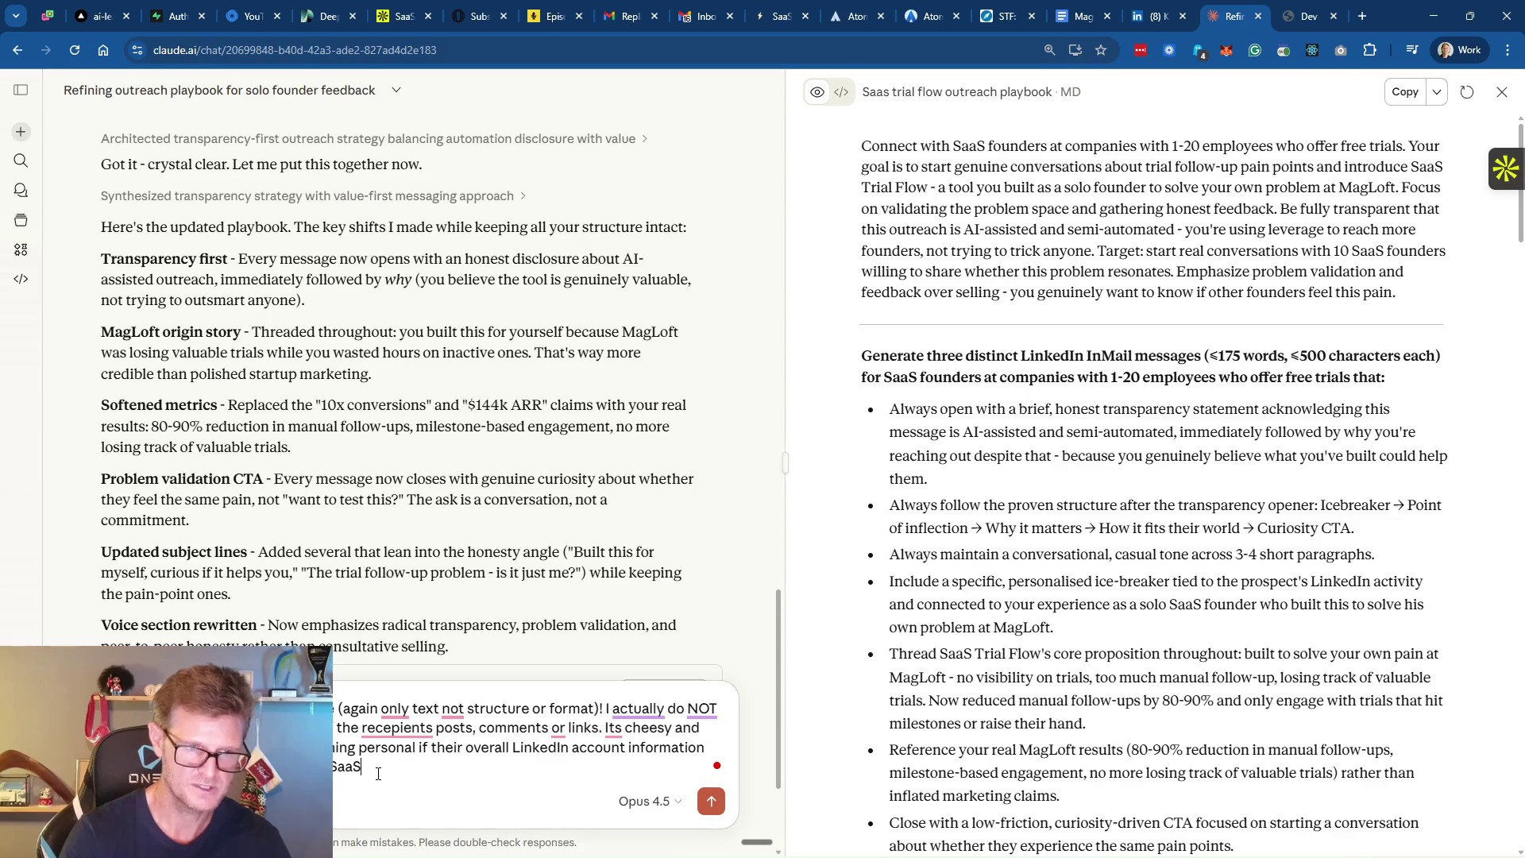
text( and A)
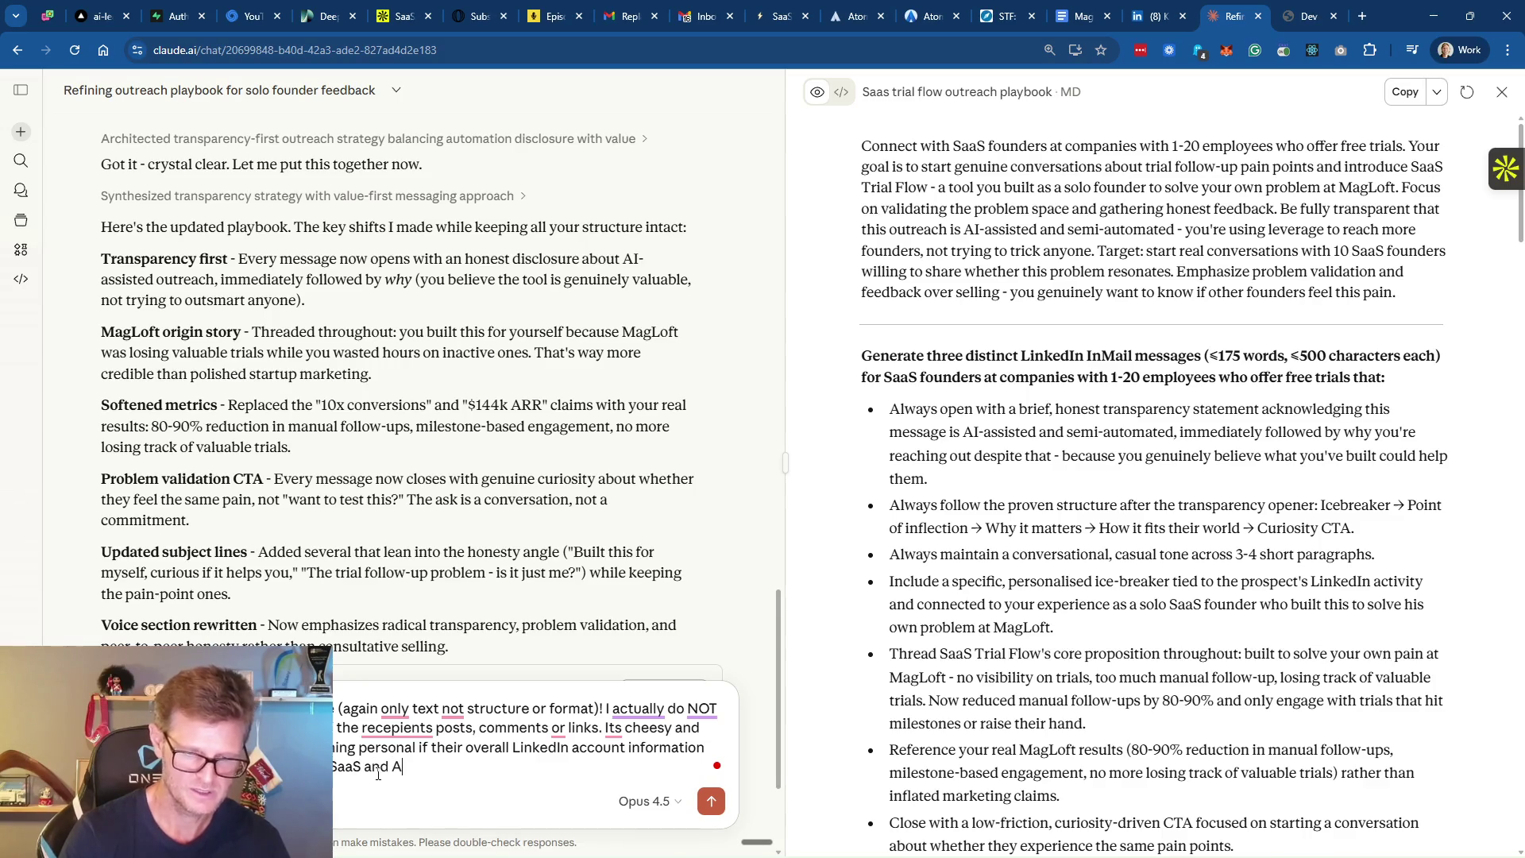
text(I autom)
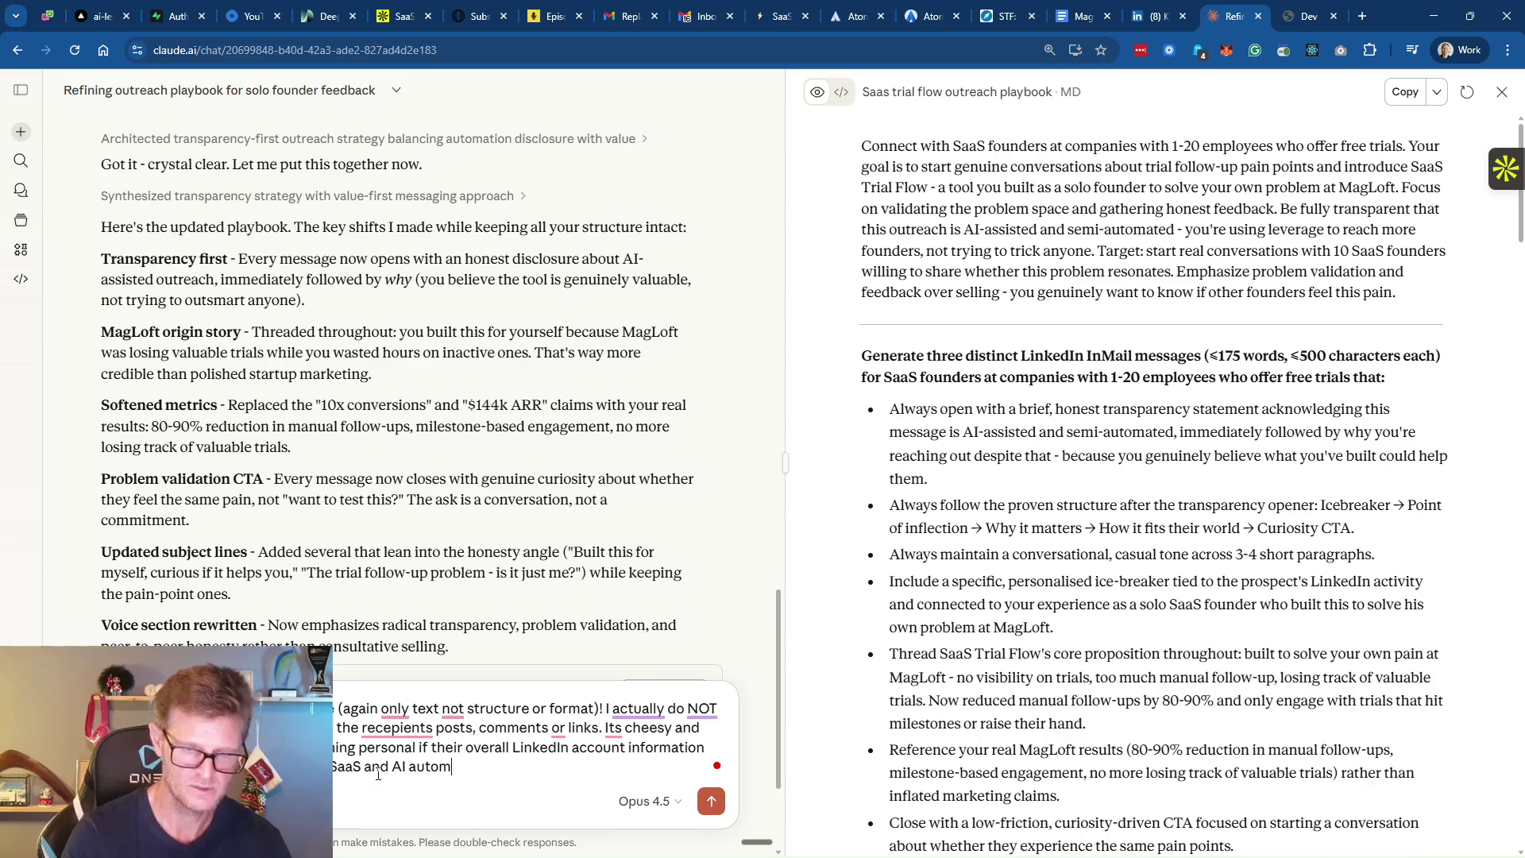
text(ation.)
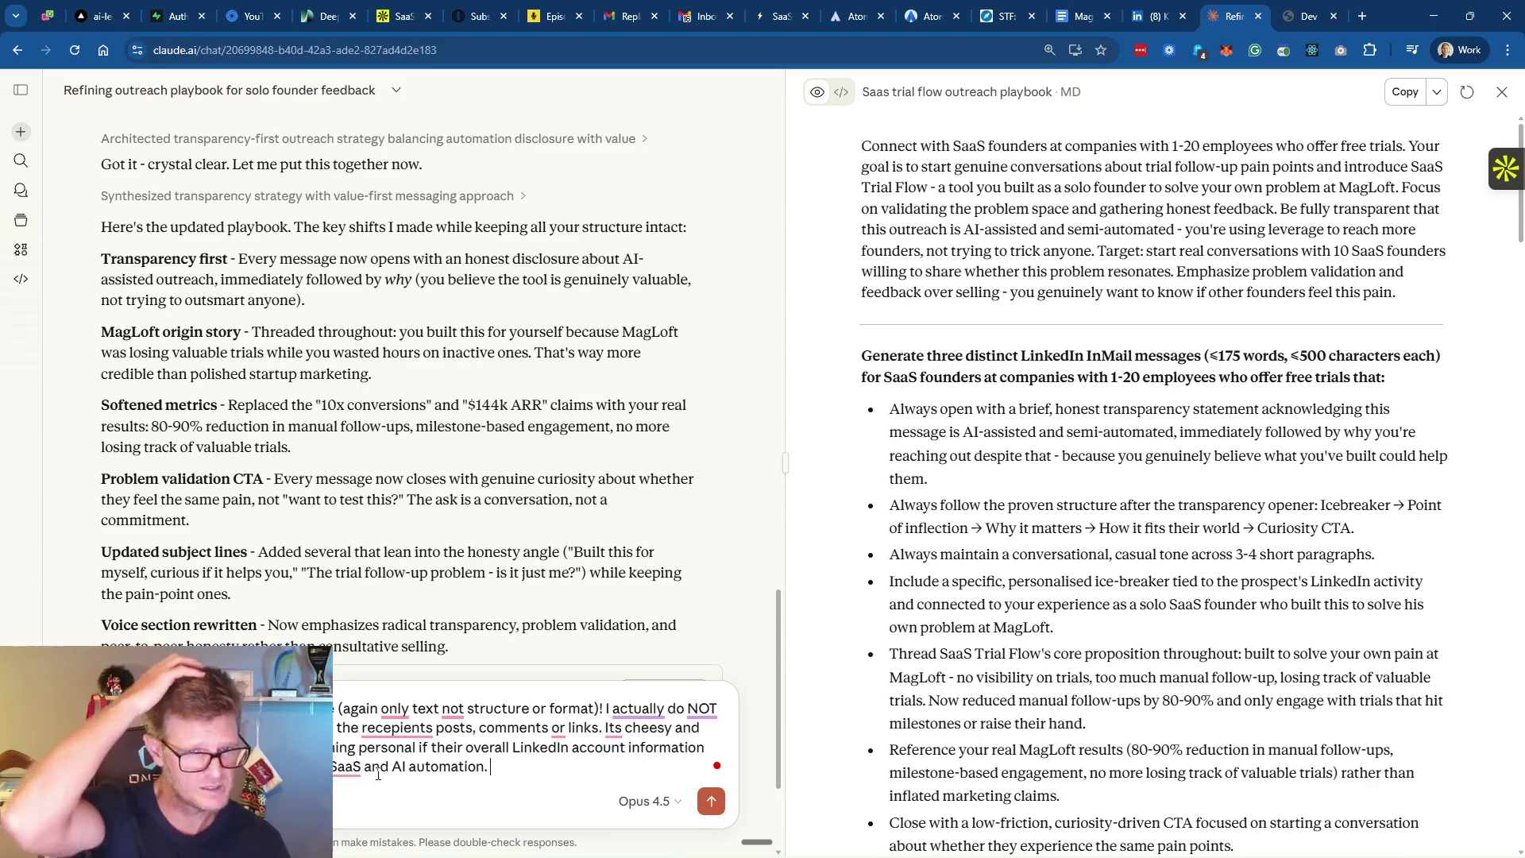
text( So the)
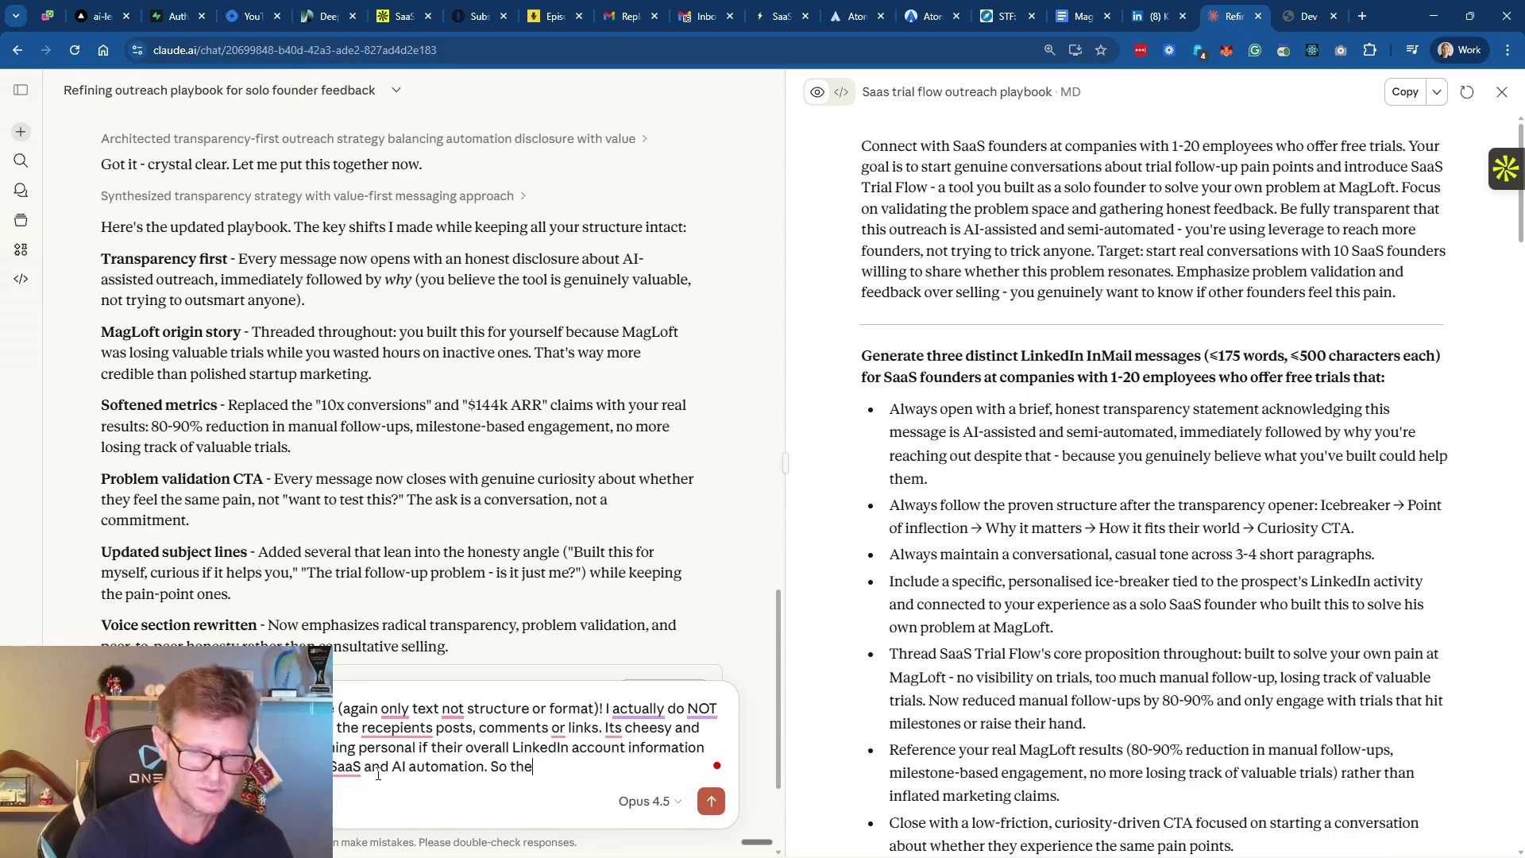
text( playbook )
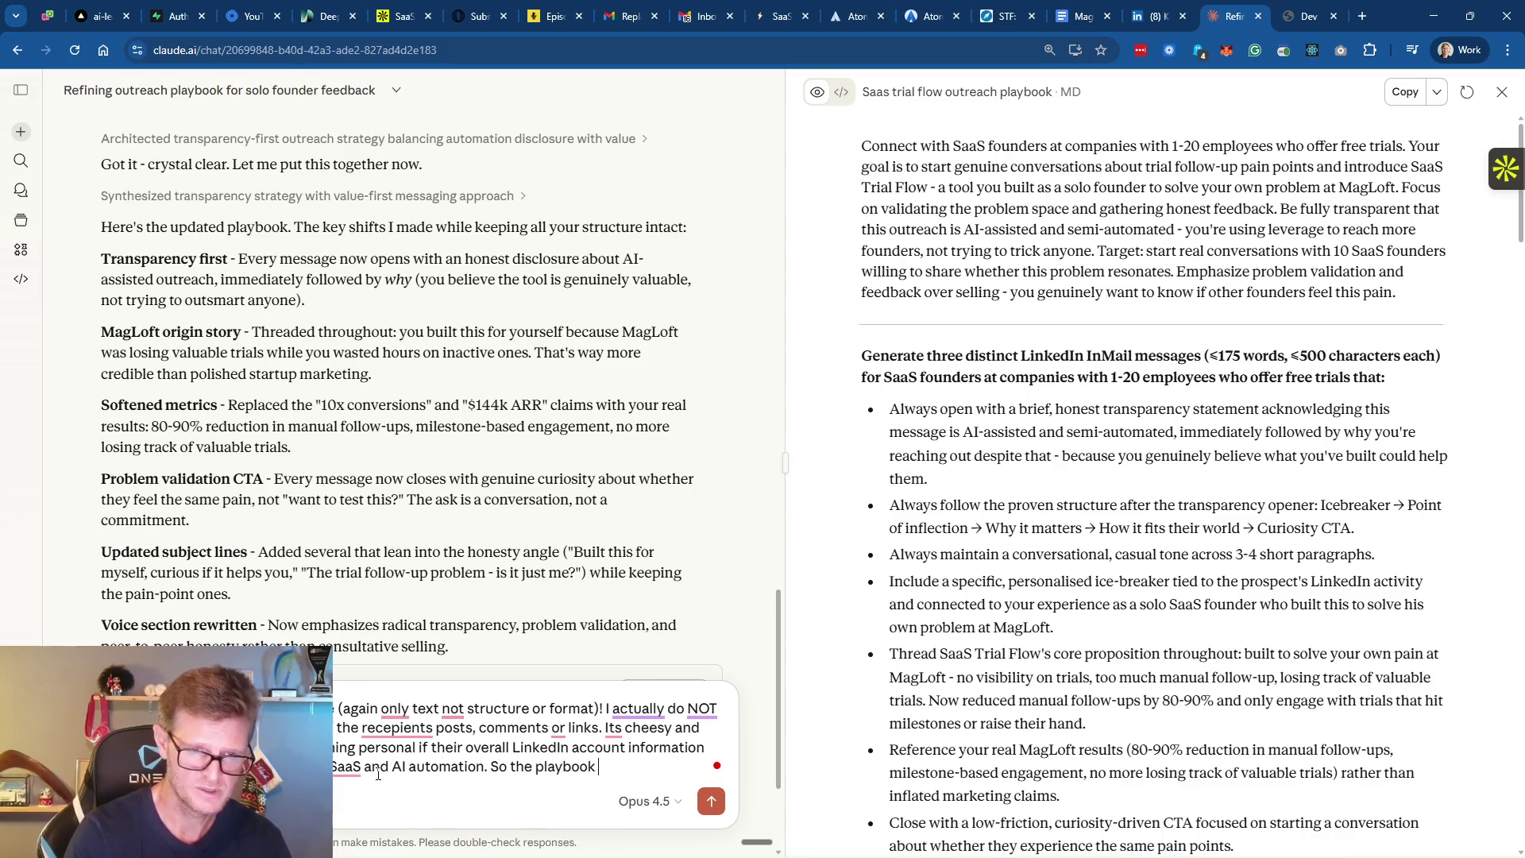
text(should make it)
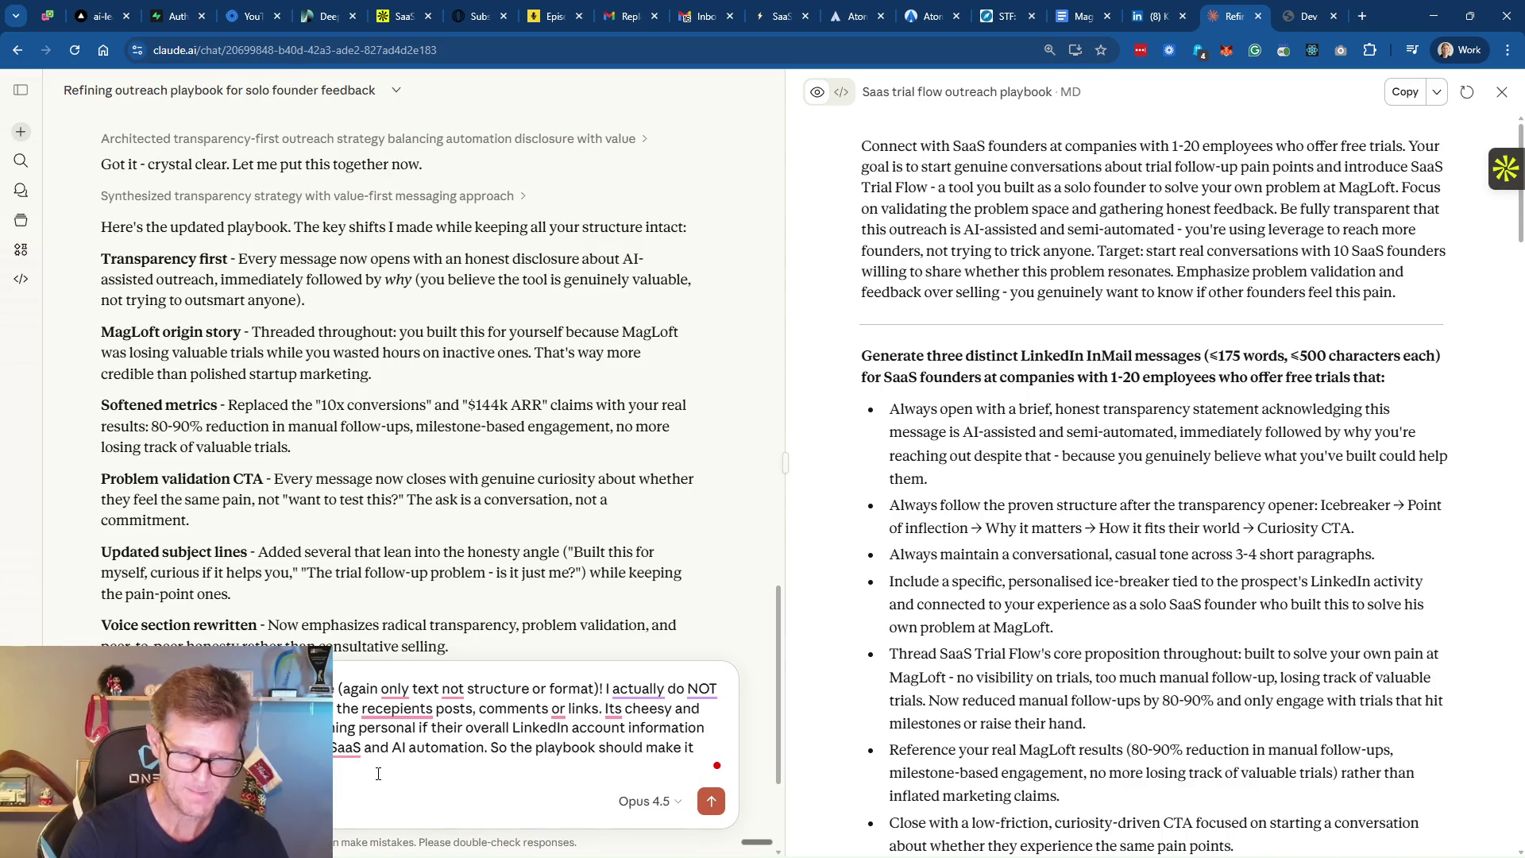
text(an)
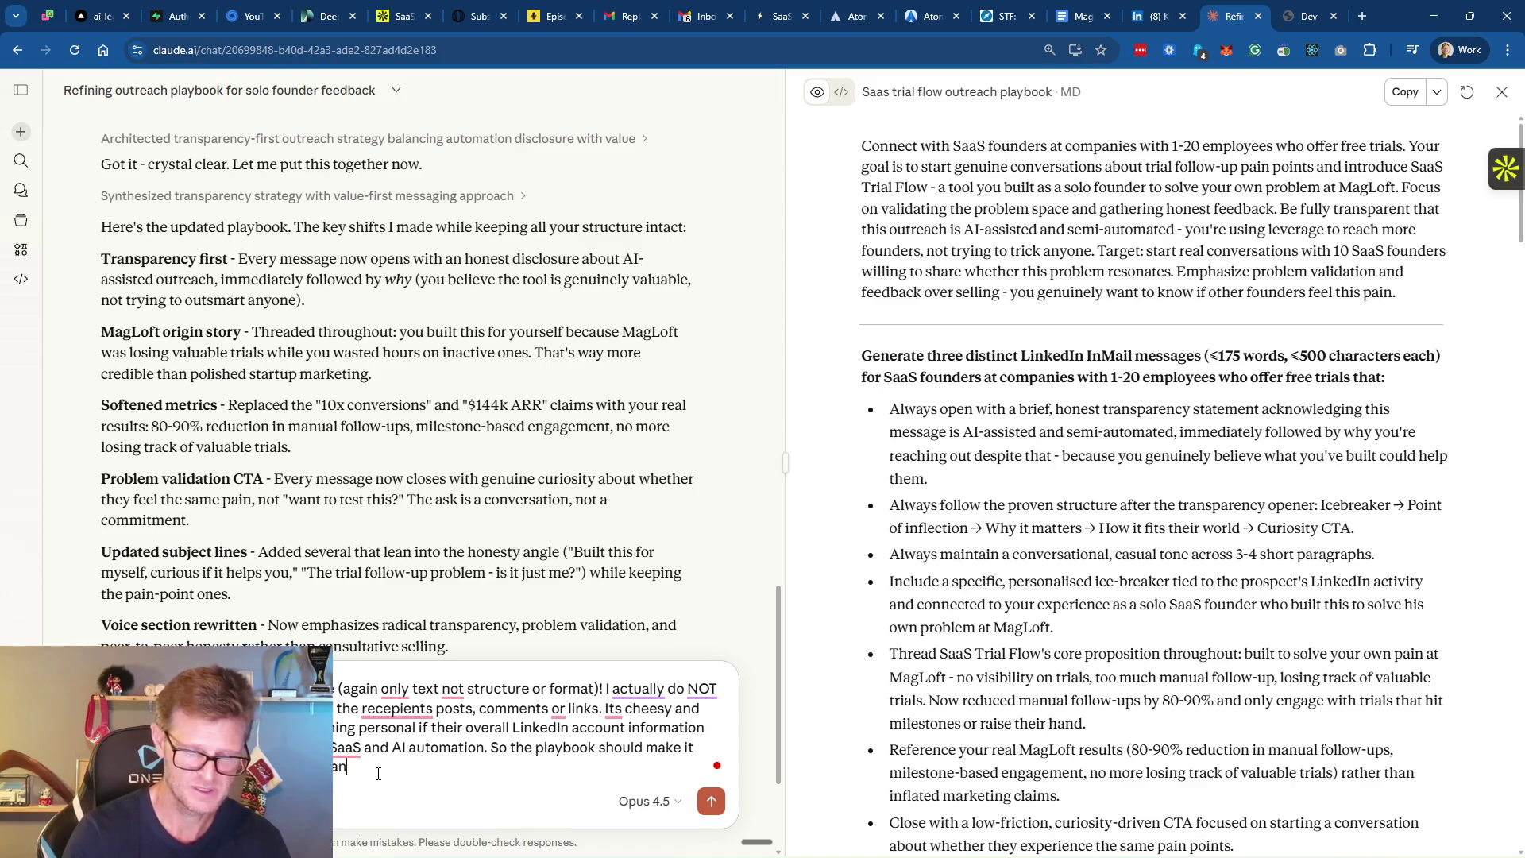
text(y of their Link)
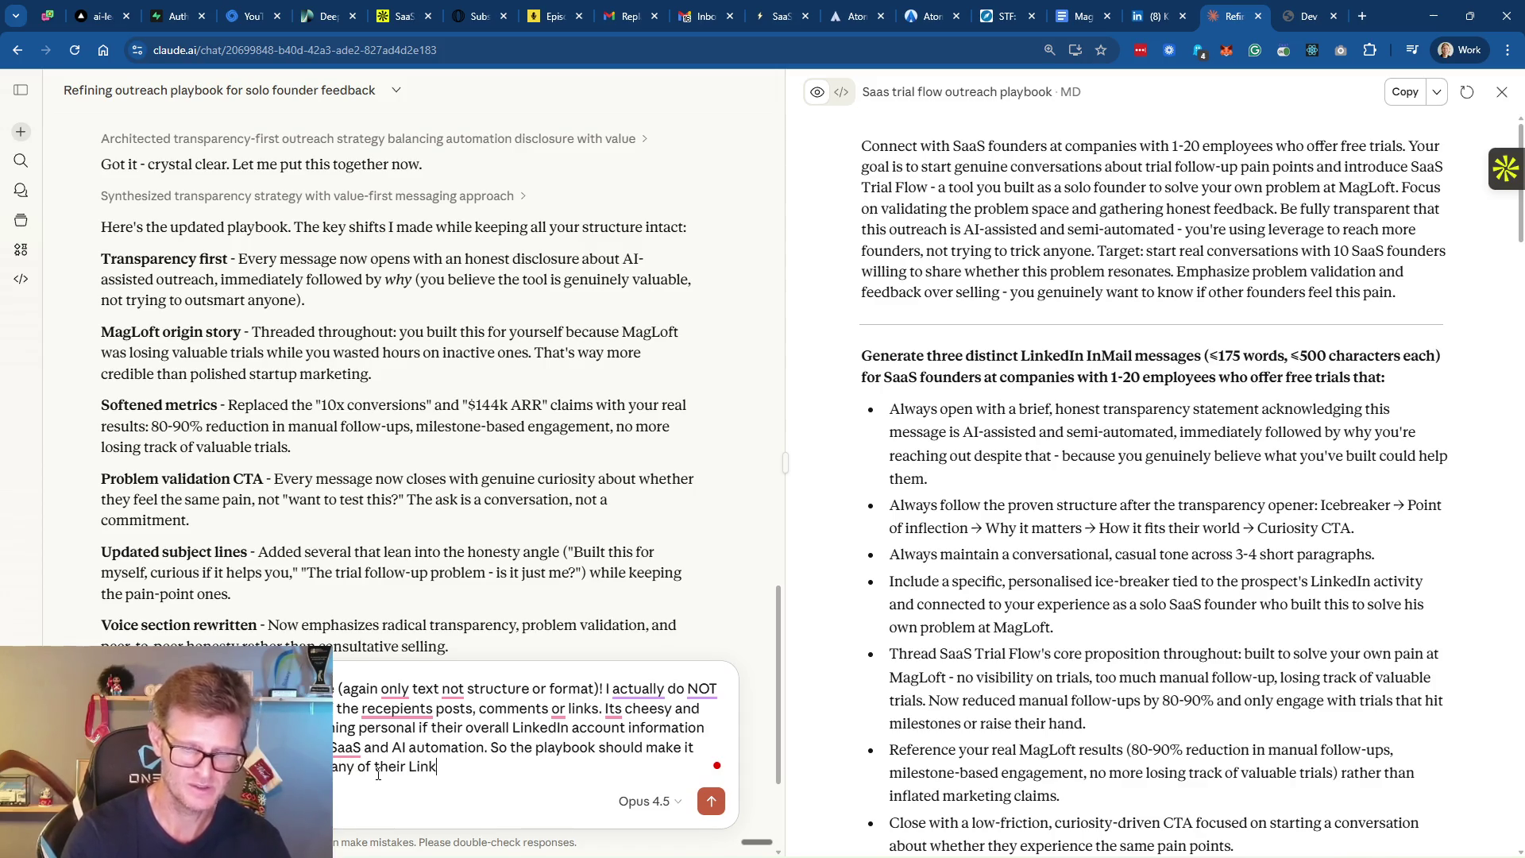
text(edIn posts )
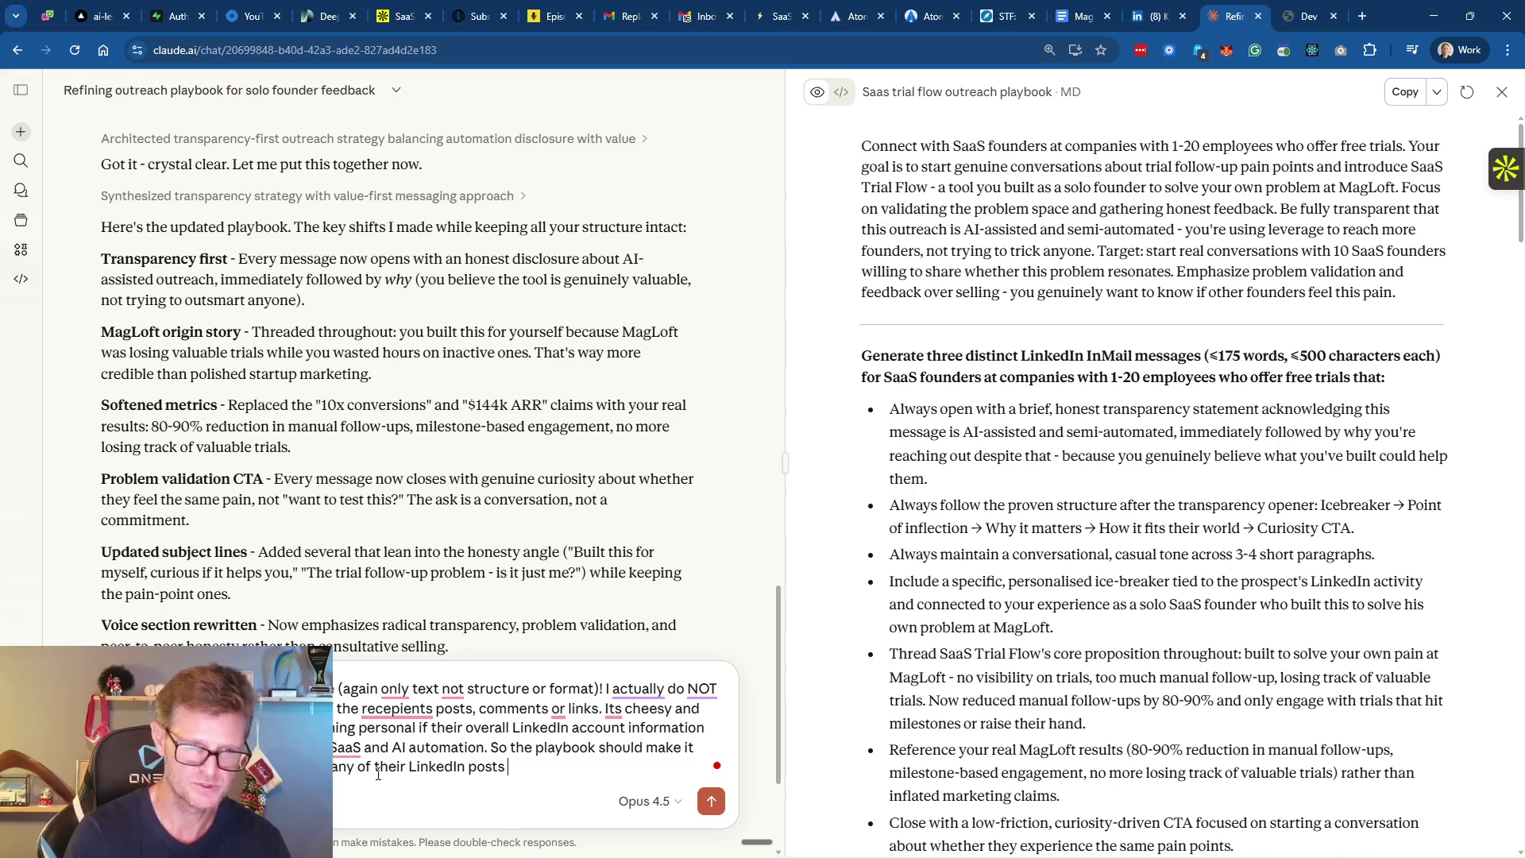
text(or comments. )
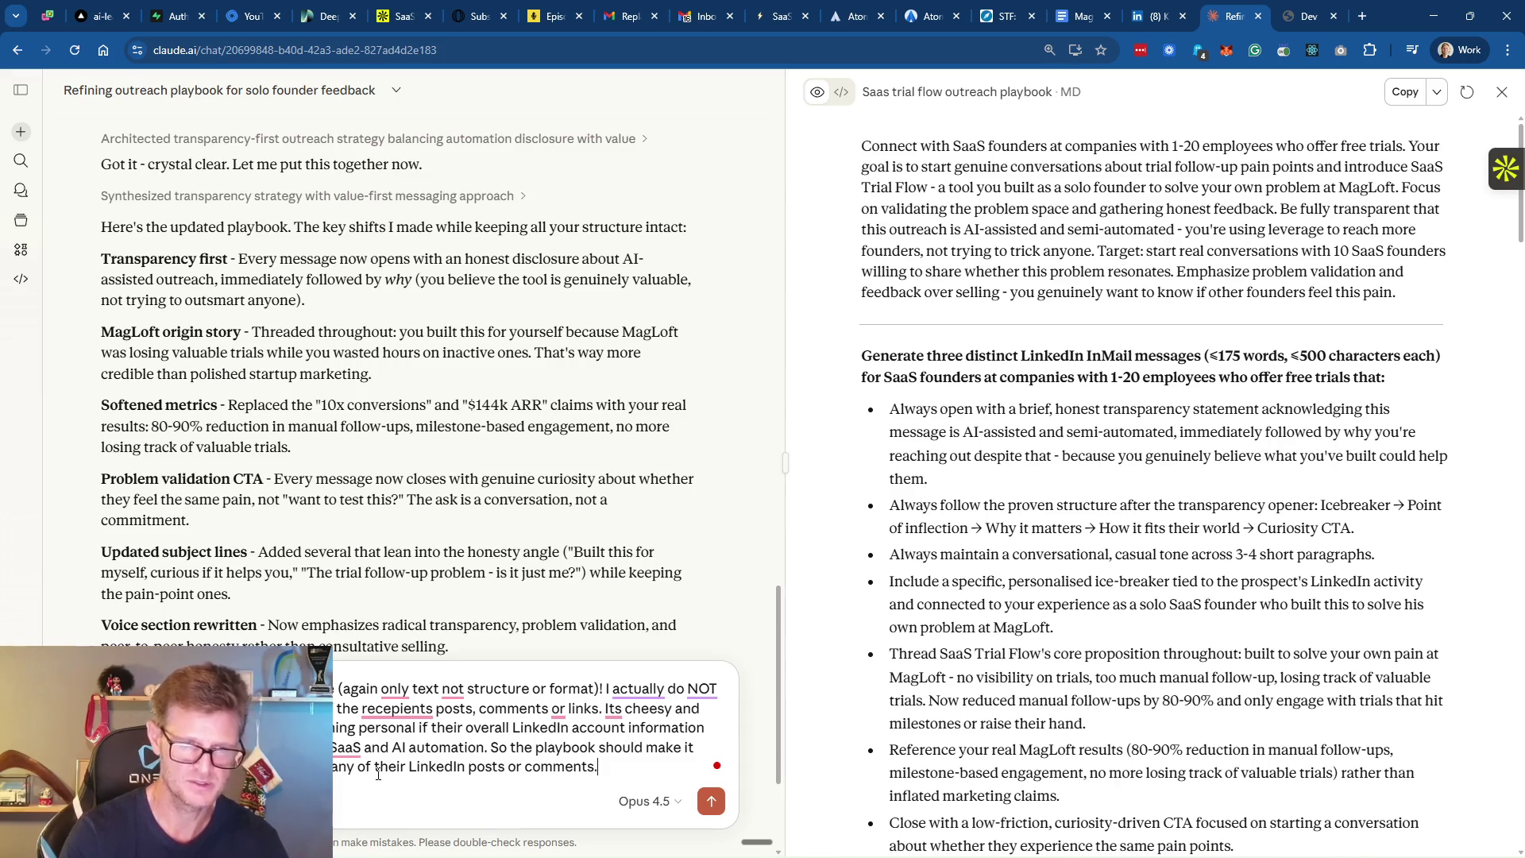
text(Can you update)
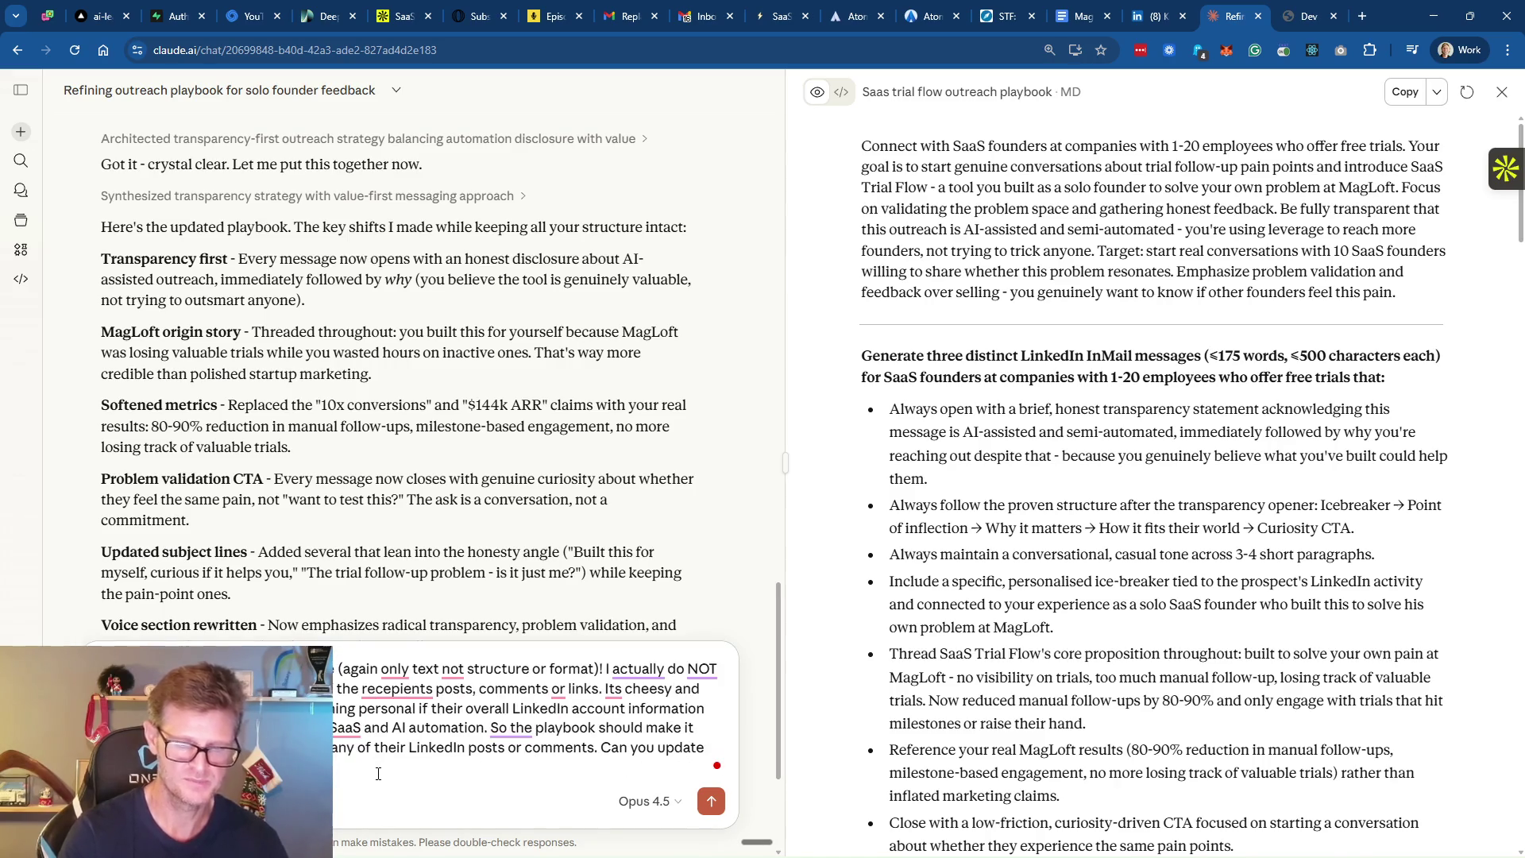
text( this please?)
key(Return)
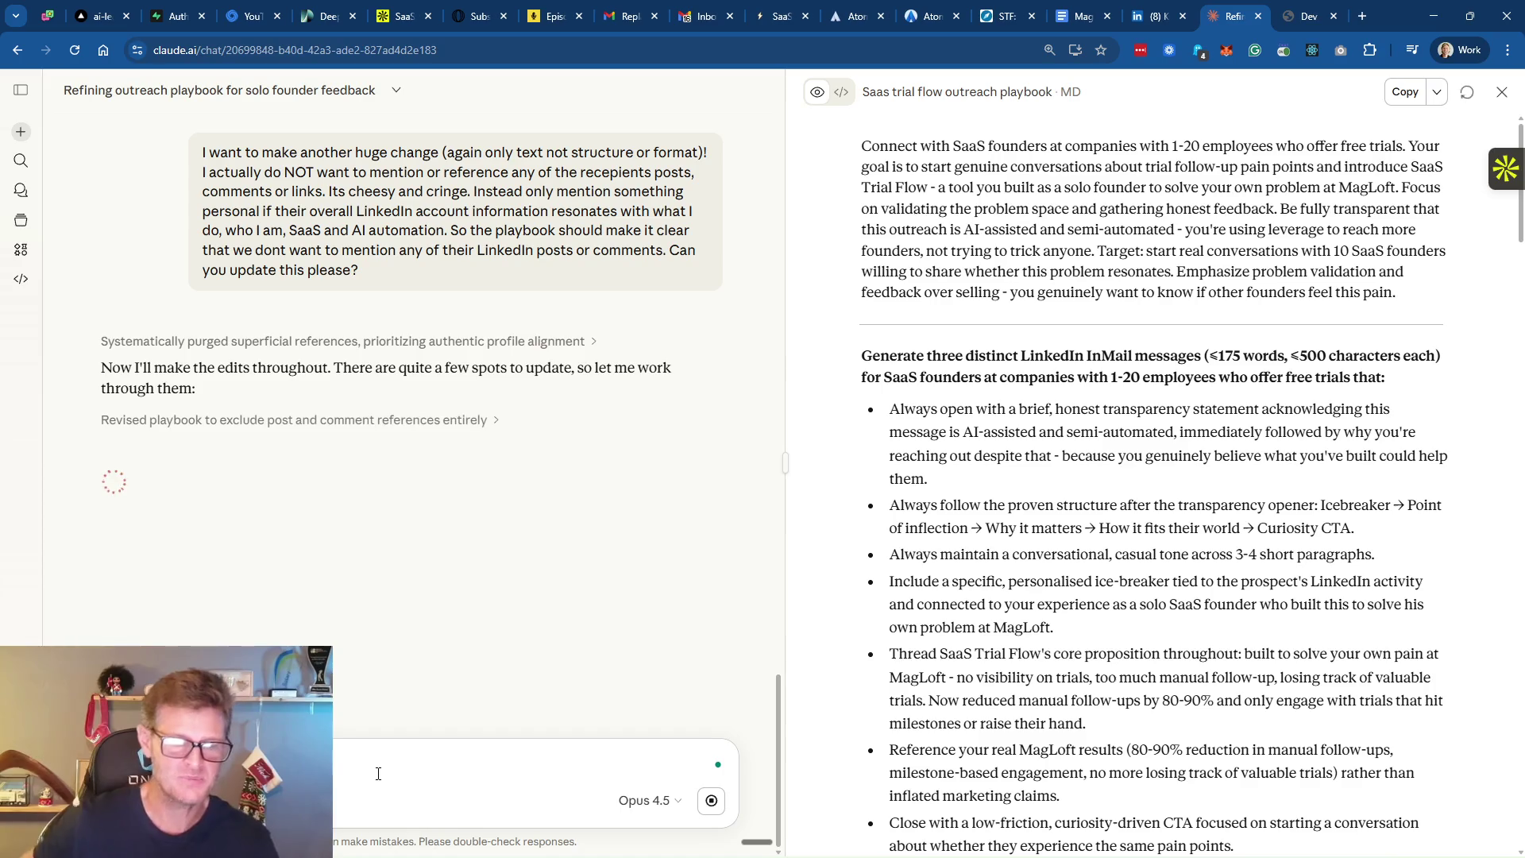
click(923, 16)
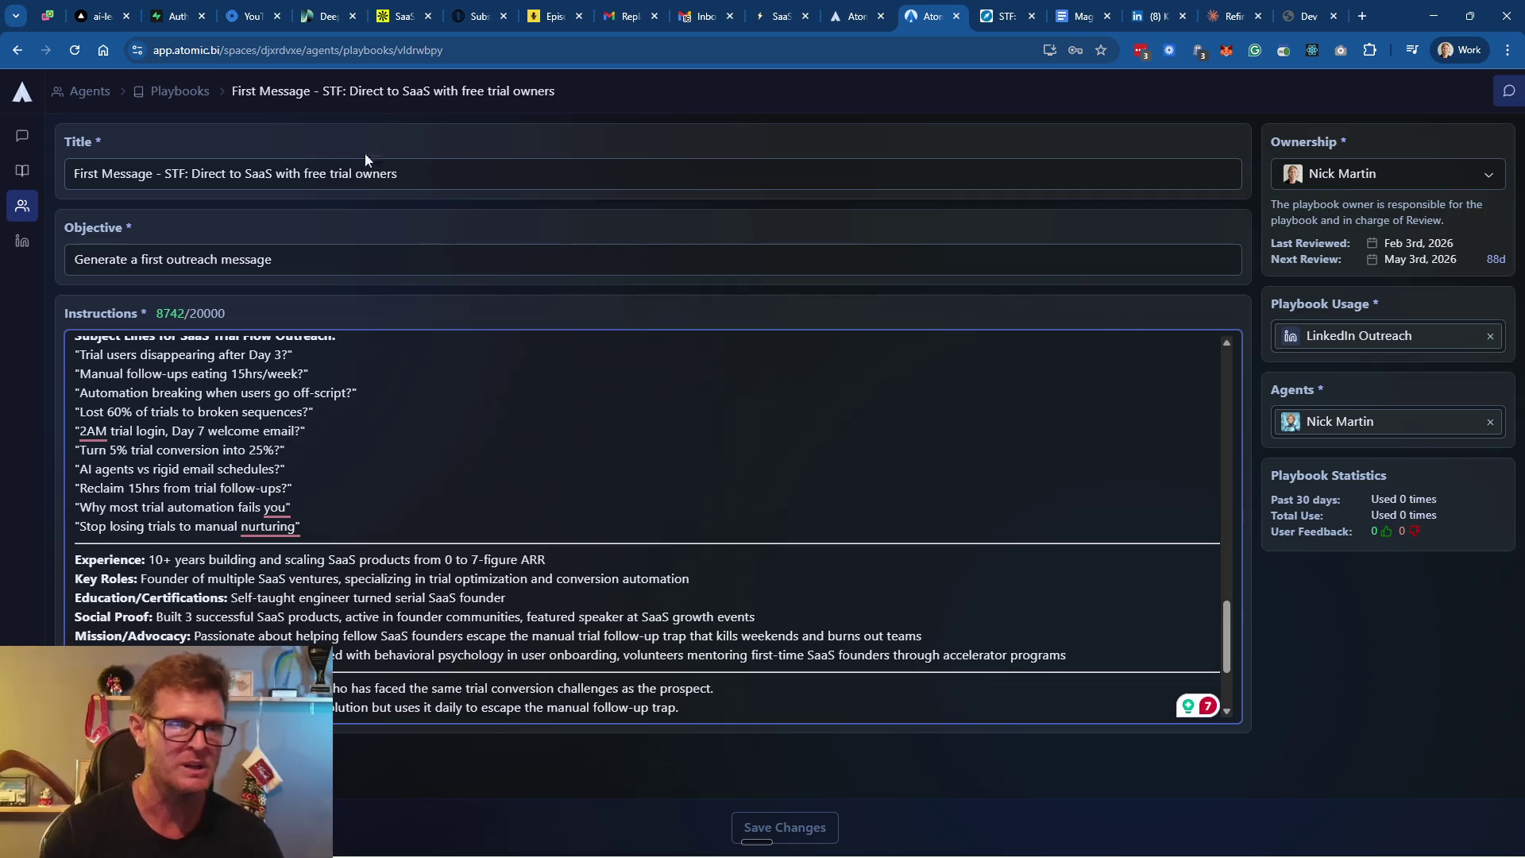
Open the STF: Direct to SaaS with free trial owners campaign from Outreach > Campaigns
click(22, 240)
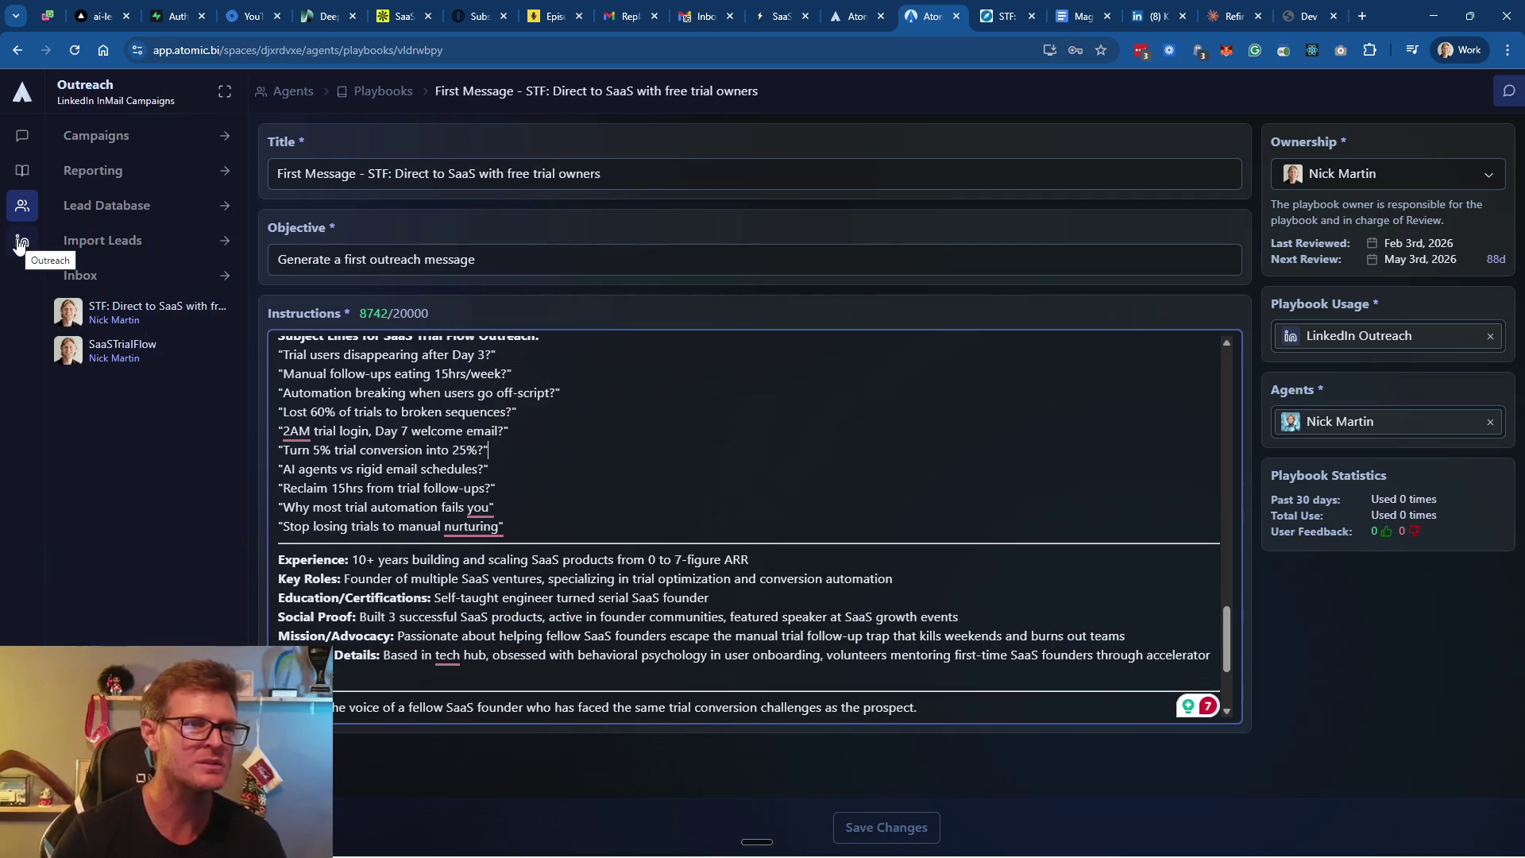
click(123, 140)
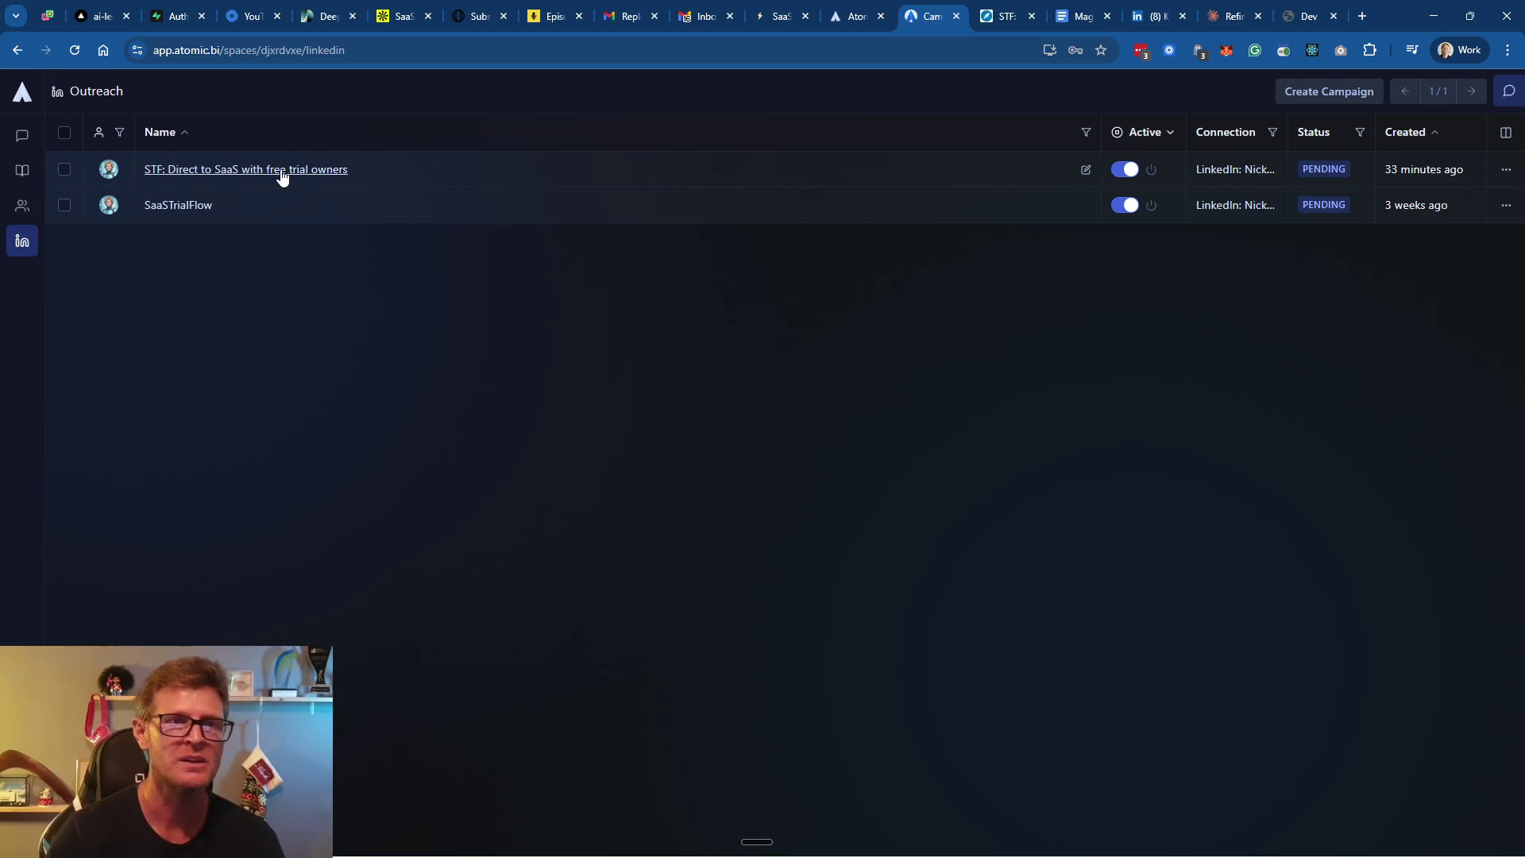
click(282, 173)
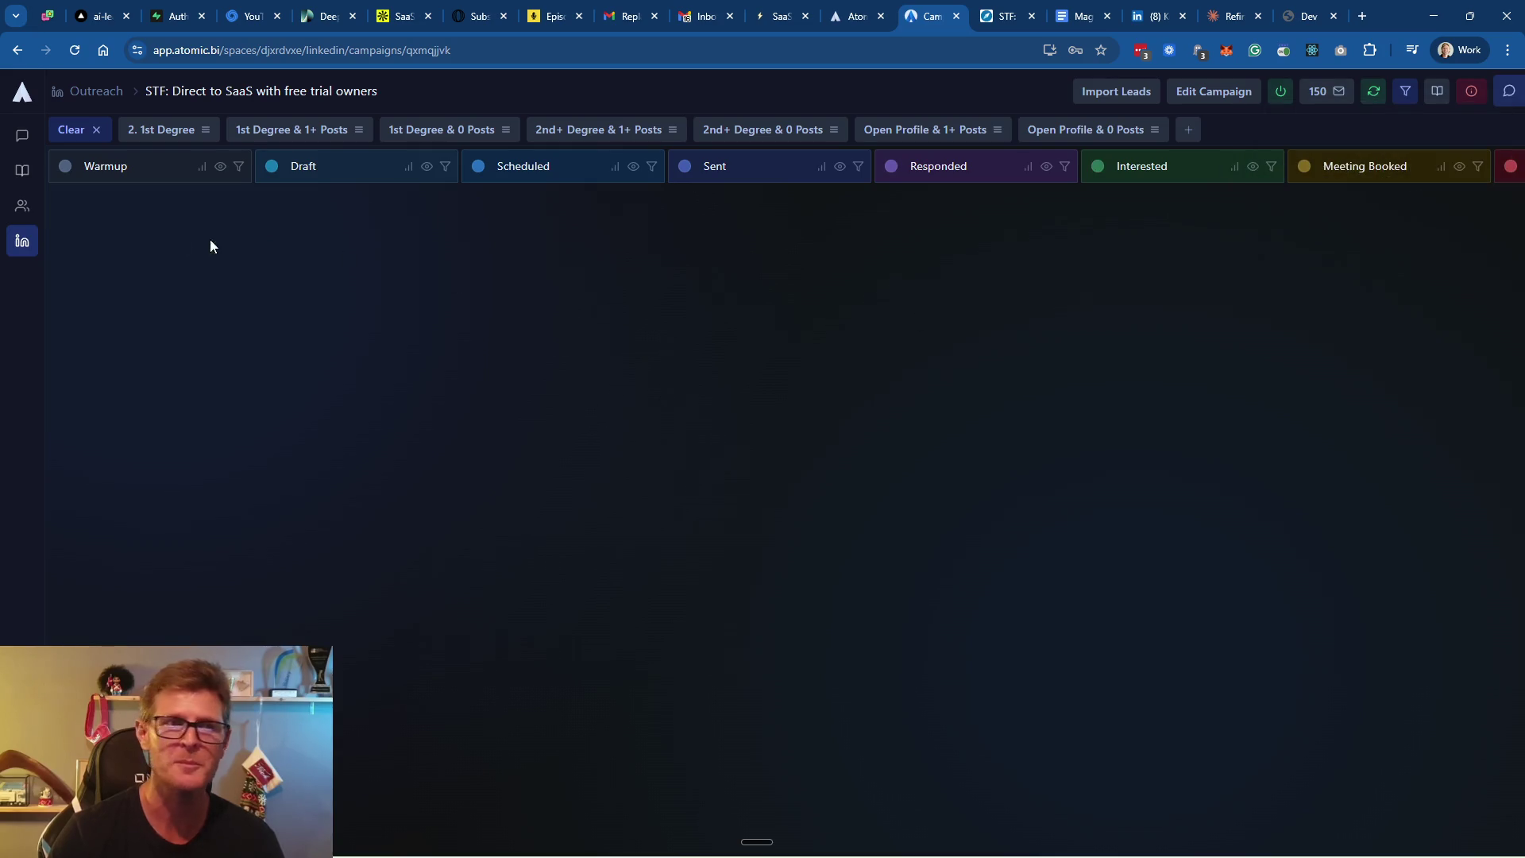
Start a lead import with the STF: Direct to SaaS campaign as the destination
mouse_move(19, 213)
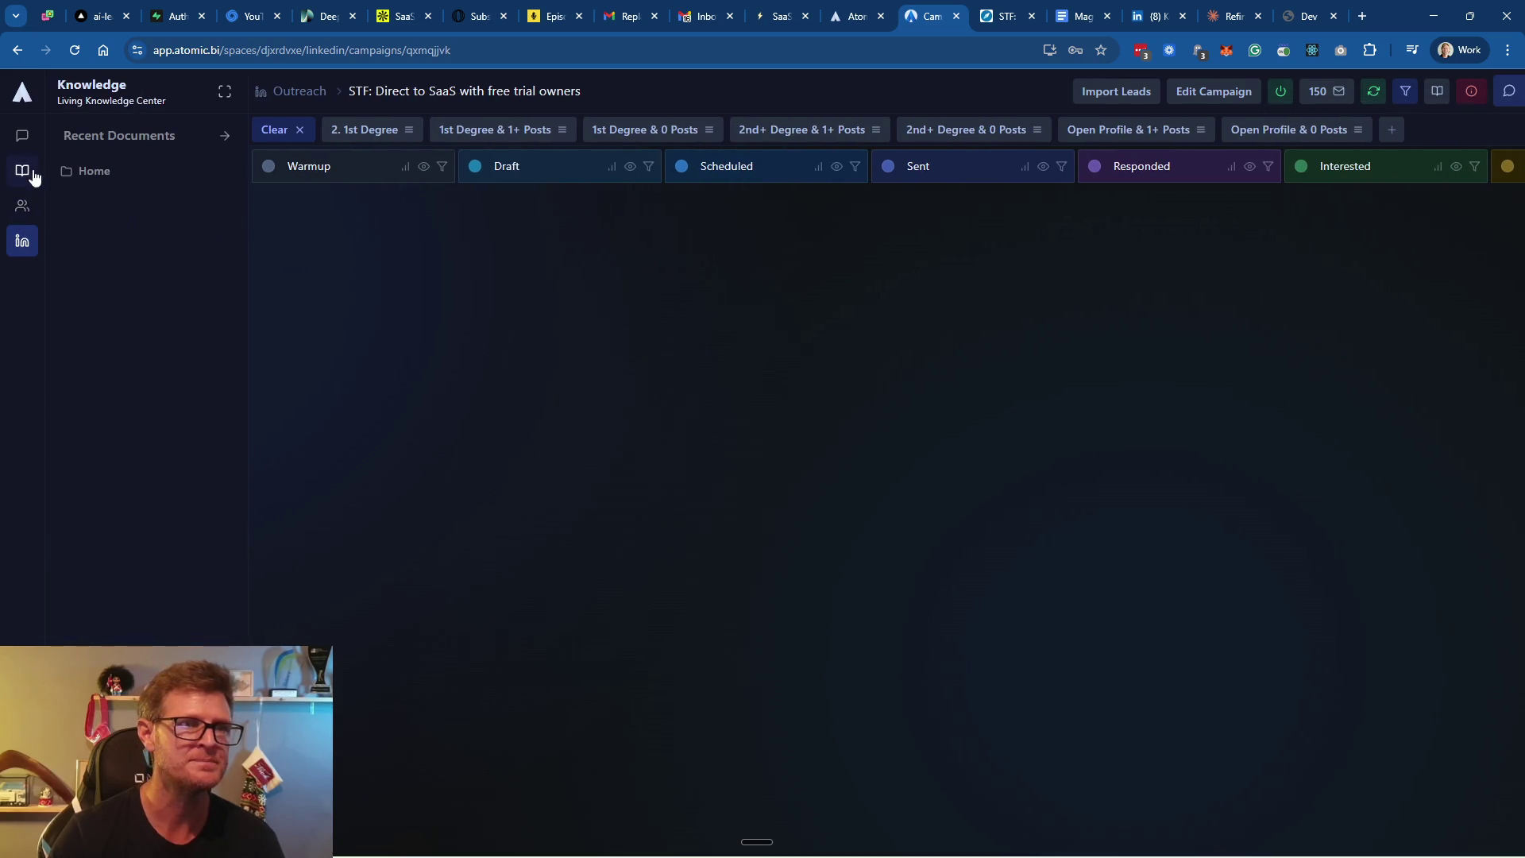
mouse_move(22, 242)
click(110, 243)
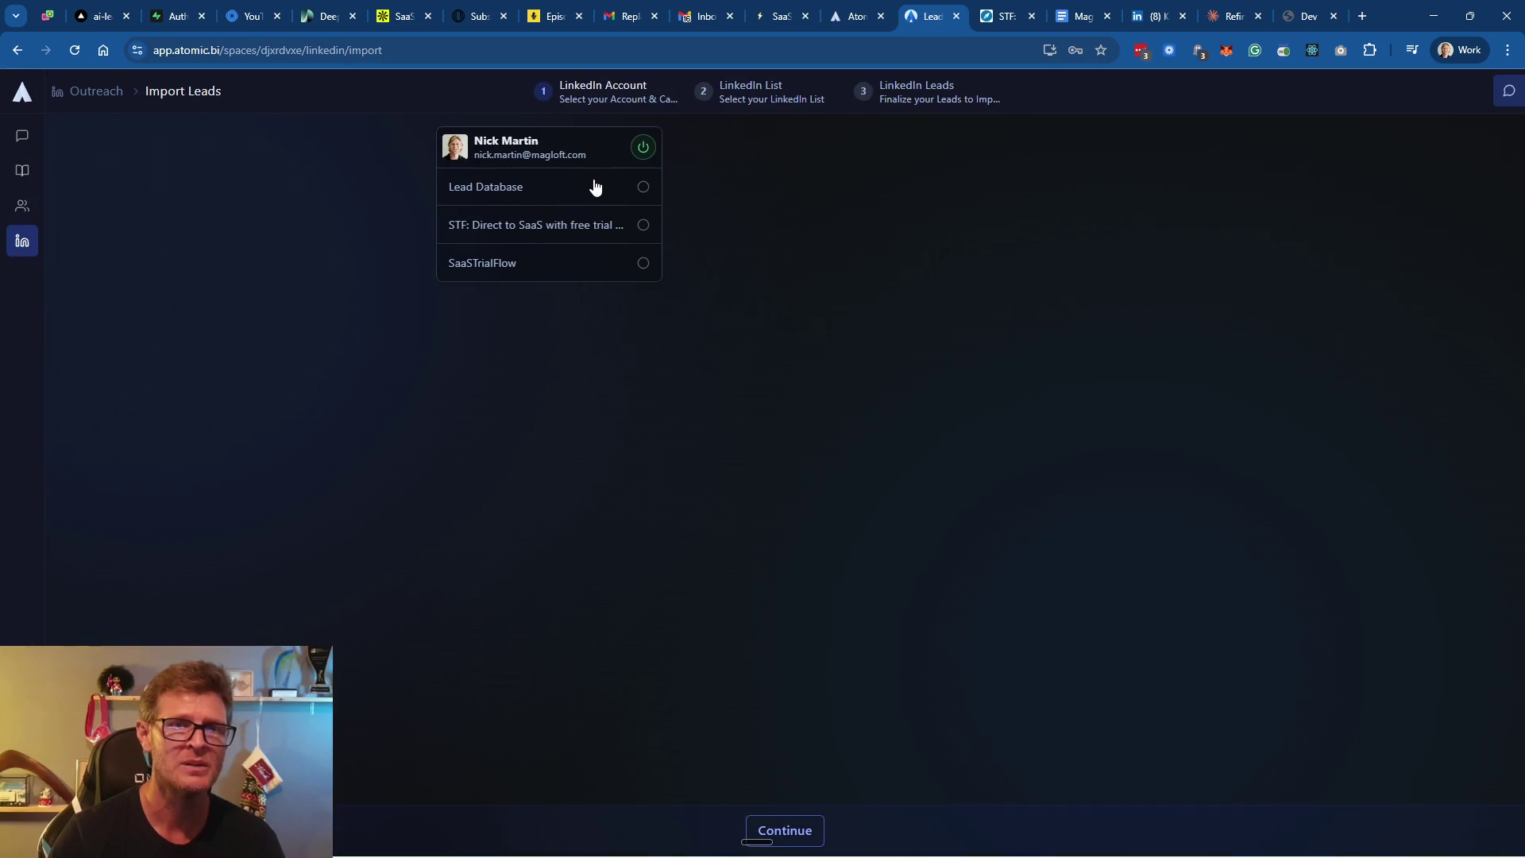
click(539, 229)
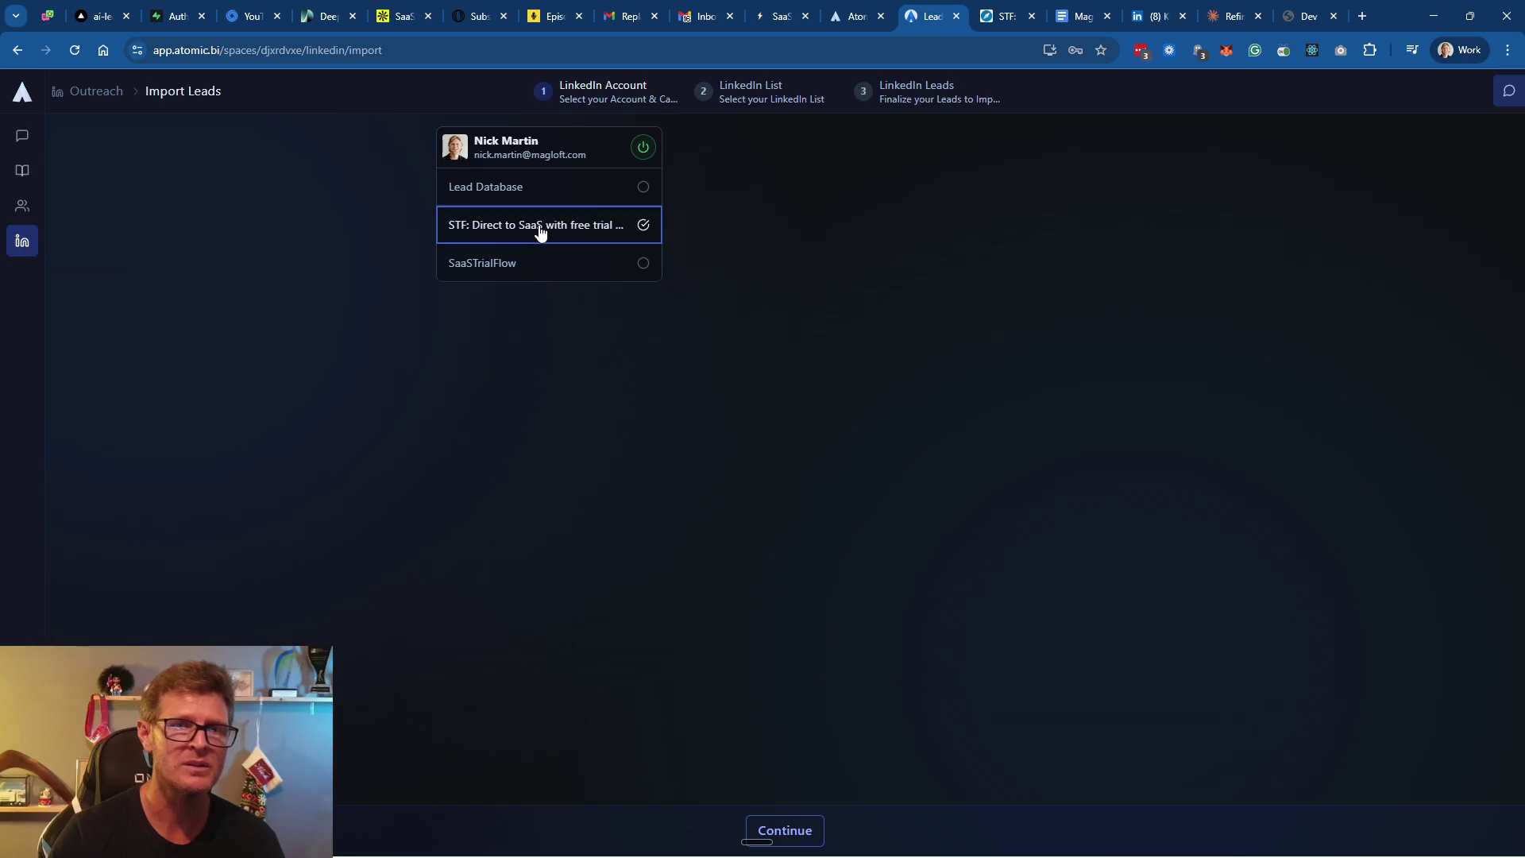
click(807, 830)
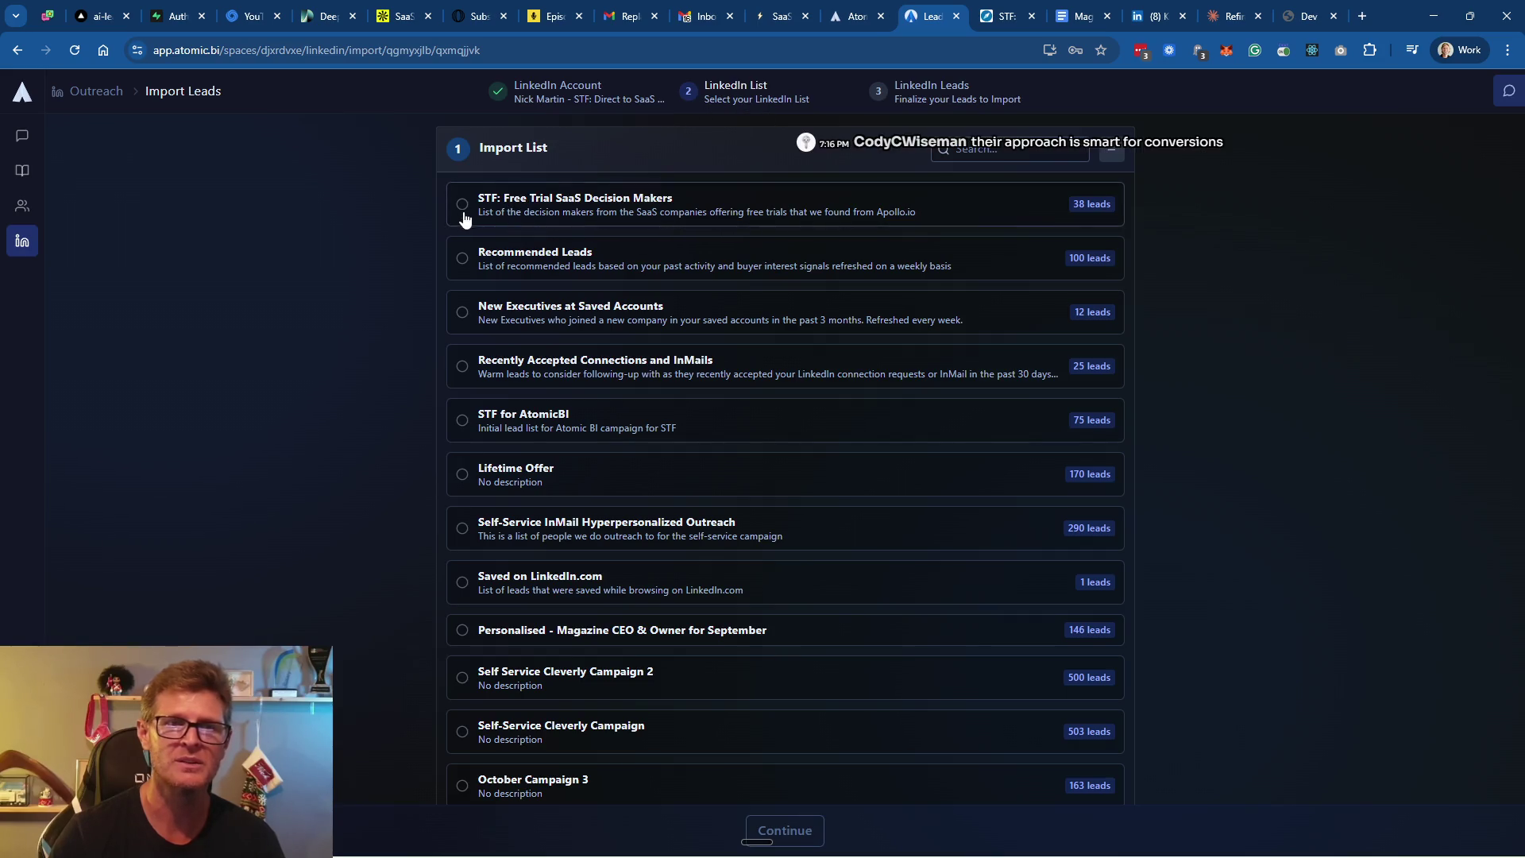
Pick the STF: Free Trial SaaS Decision Makers list to load its 38 new leads
click(462, 208)
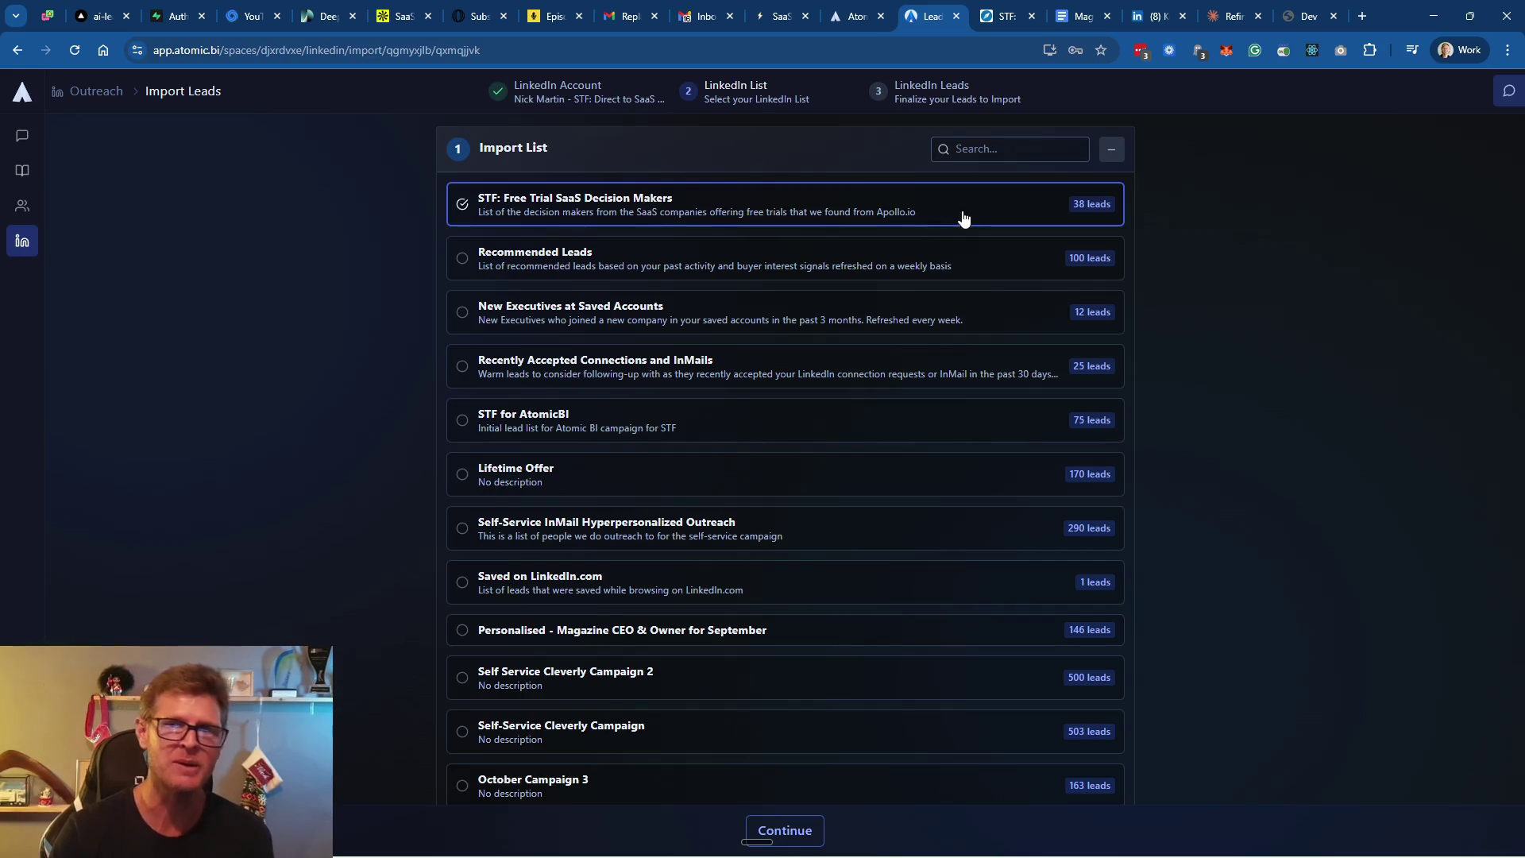
click(810, 836)
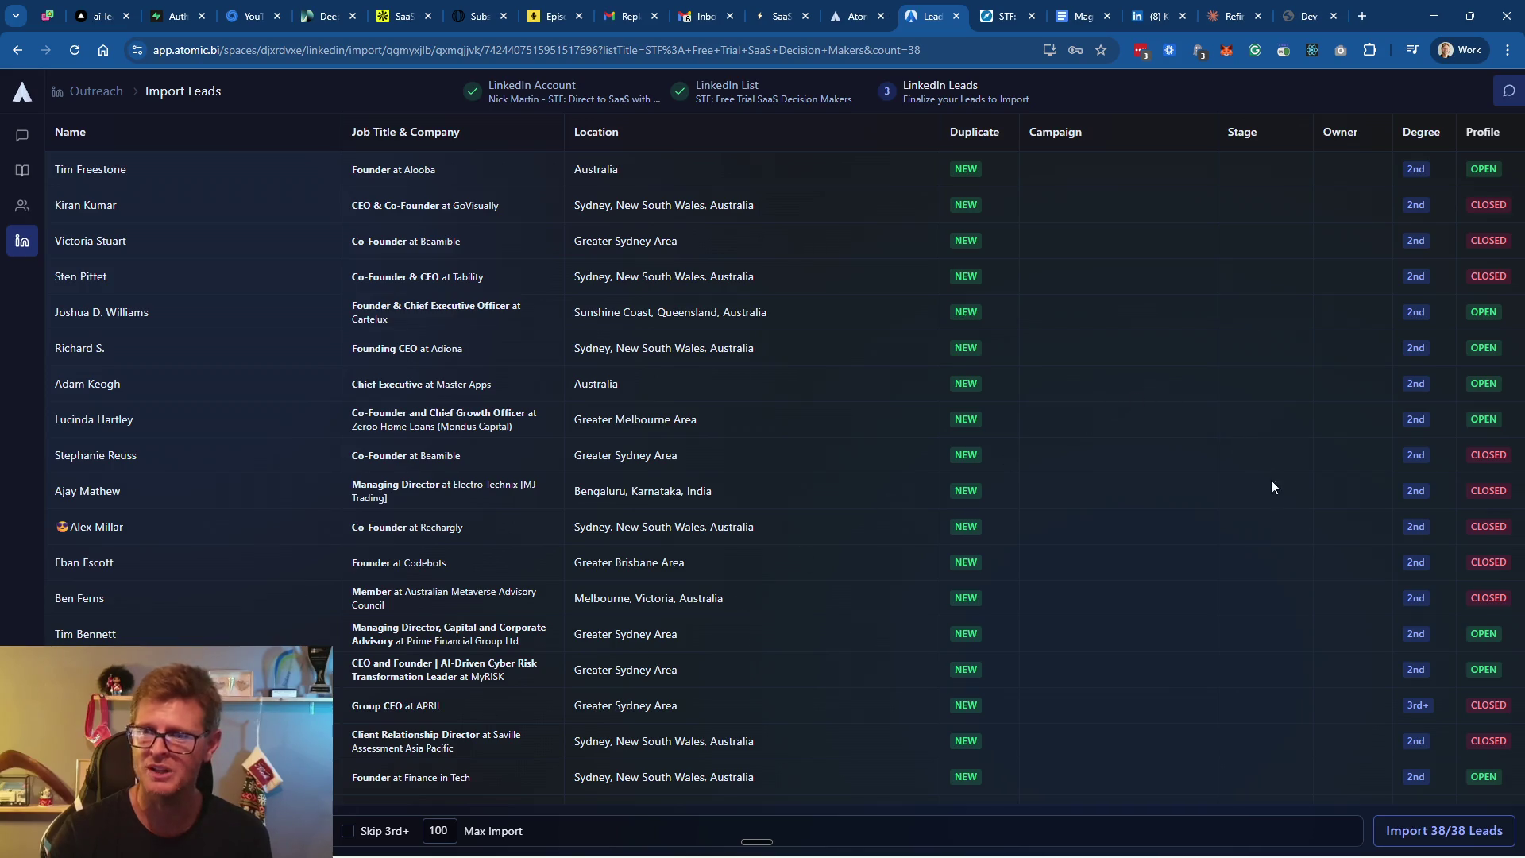
scroll(1290, 548, down, 7)
scroll(1291, 546, down, 2)
scroll(1302, 544, up, 7)
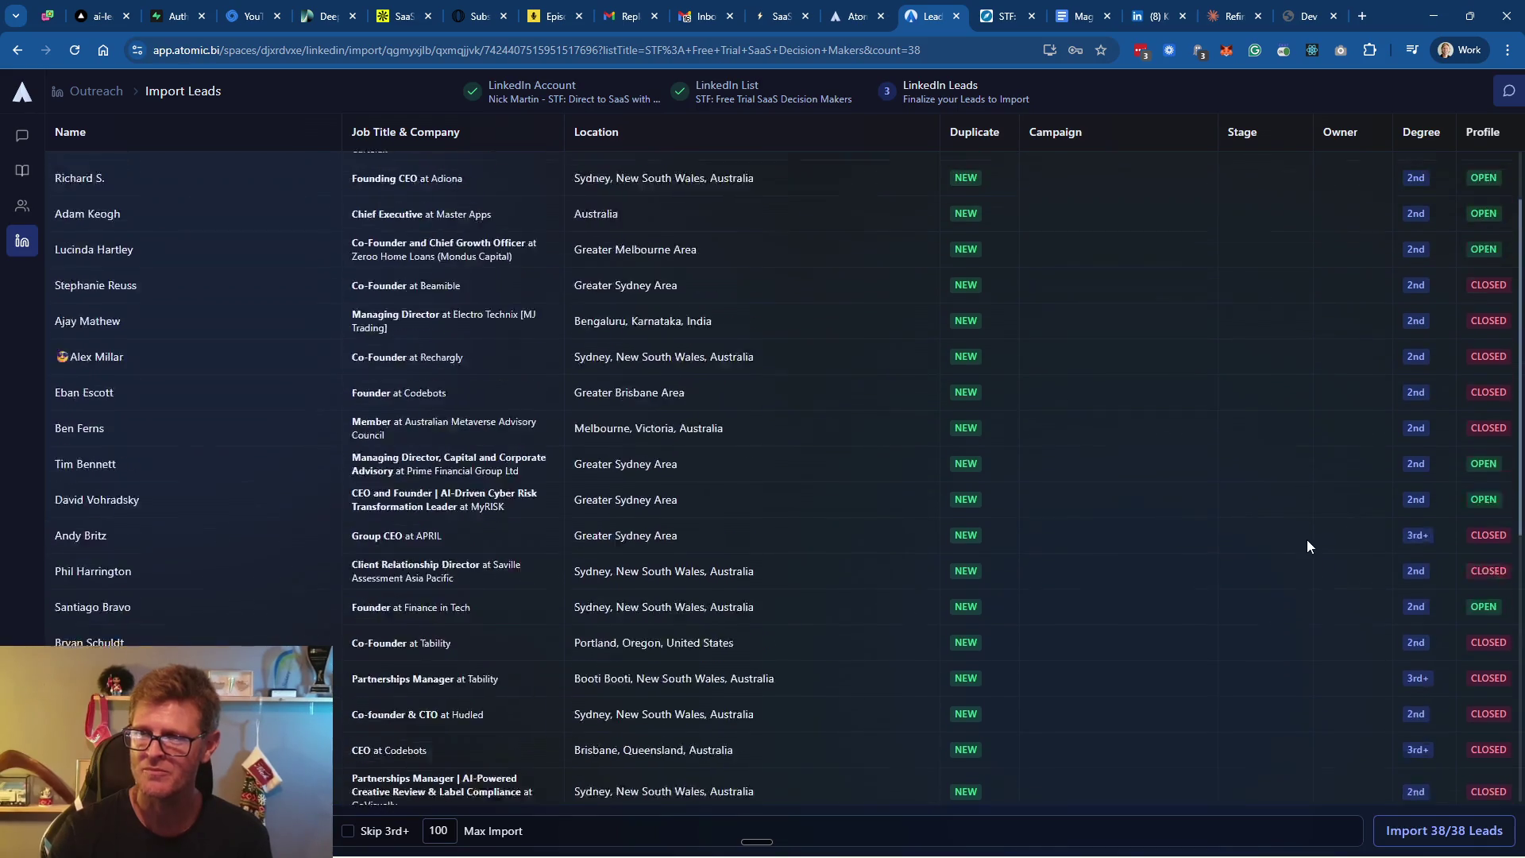
scroll(1307, 546, up, 3)
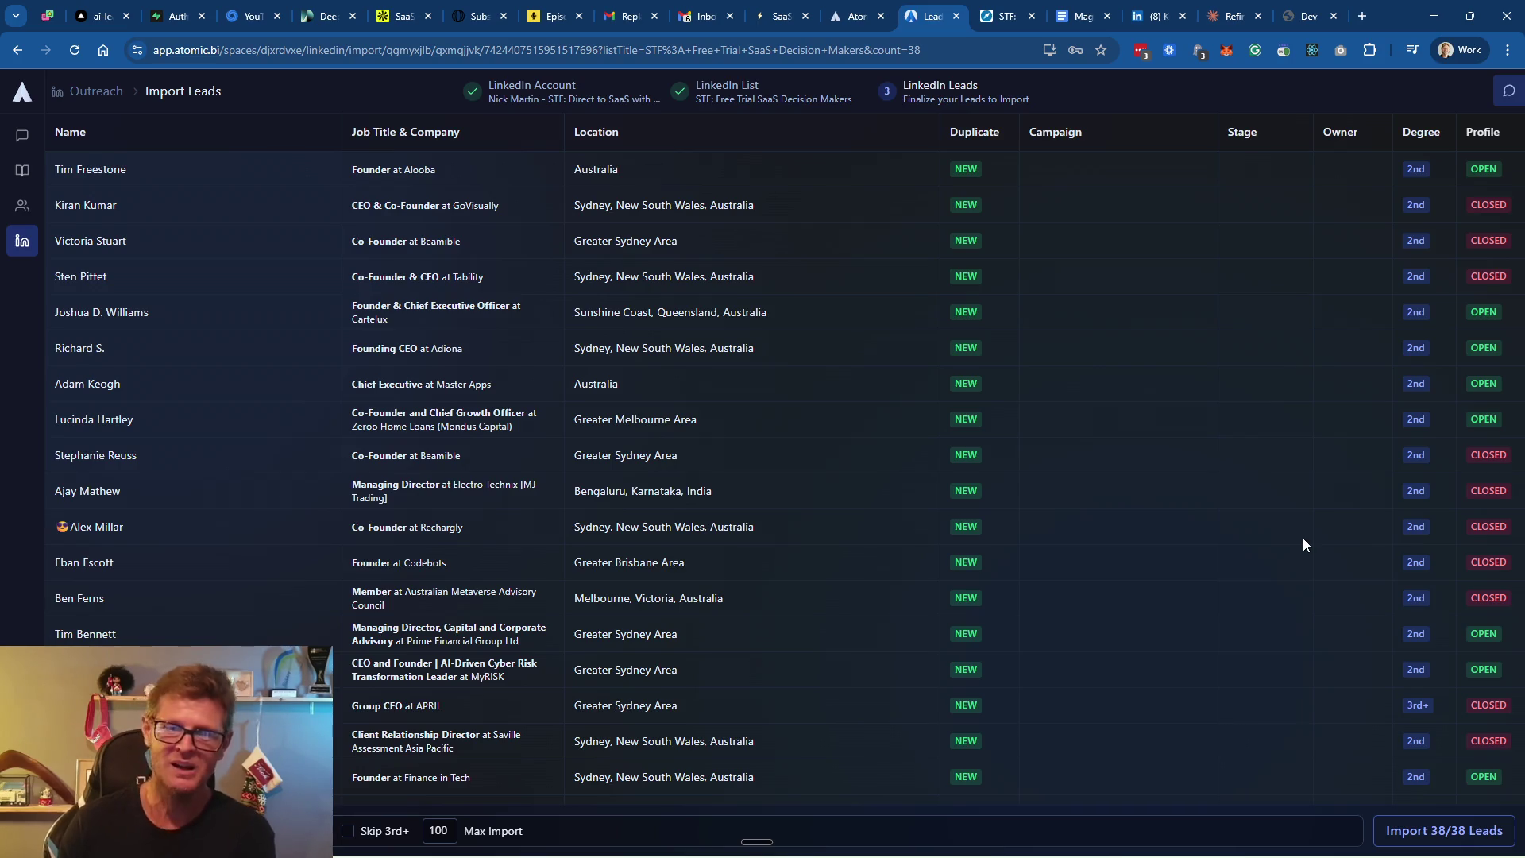
click(1429, 830)
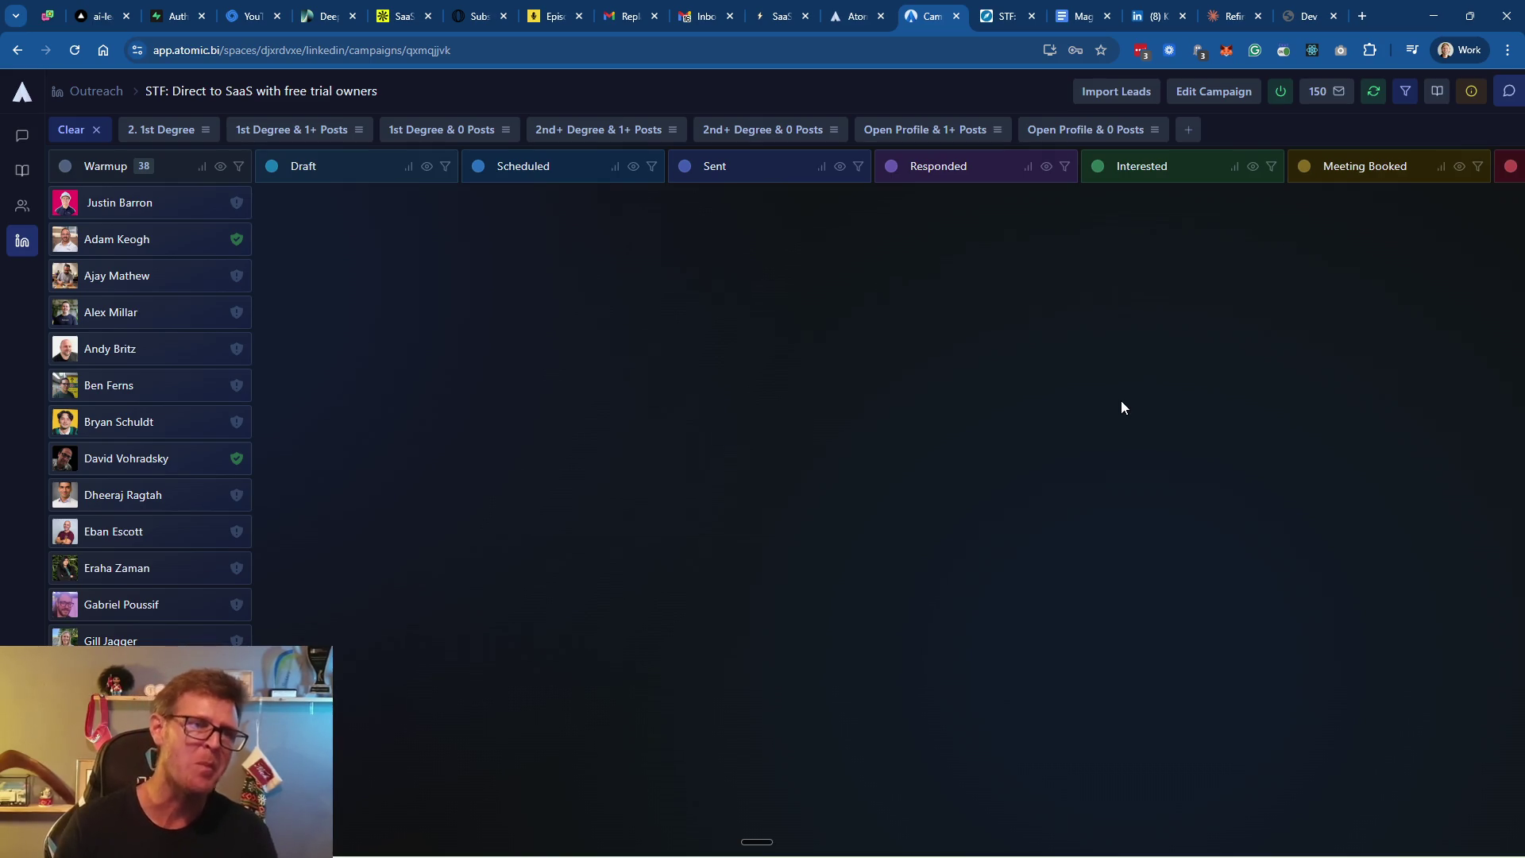
Open a Warmup lead's Generate Messages page in the STF campaign, then switch to Claude
scroll(158, 508, down, 3)
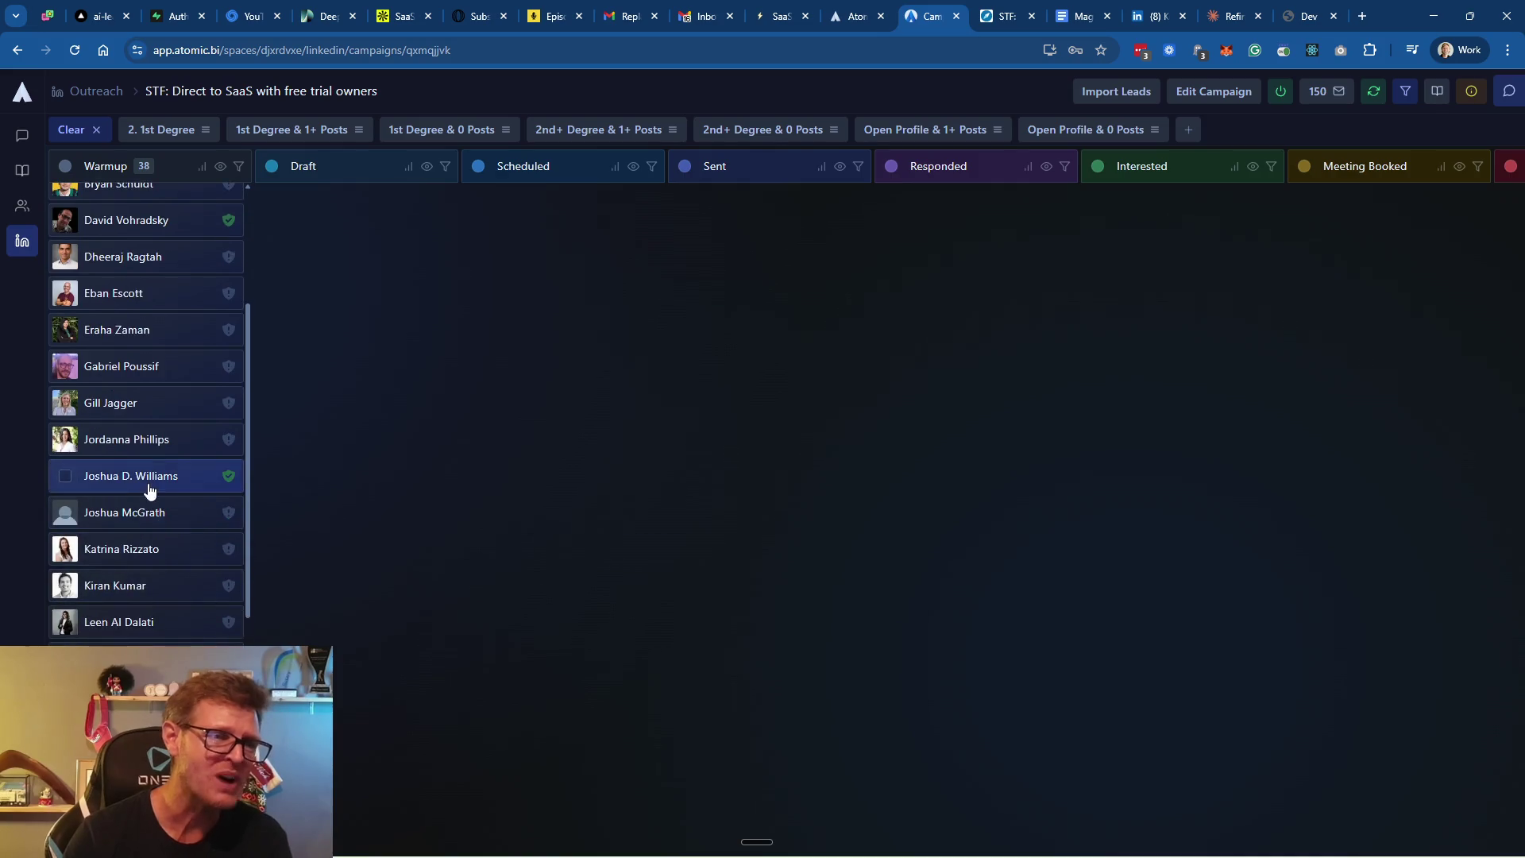
scroll(143, 504, down, 6)
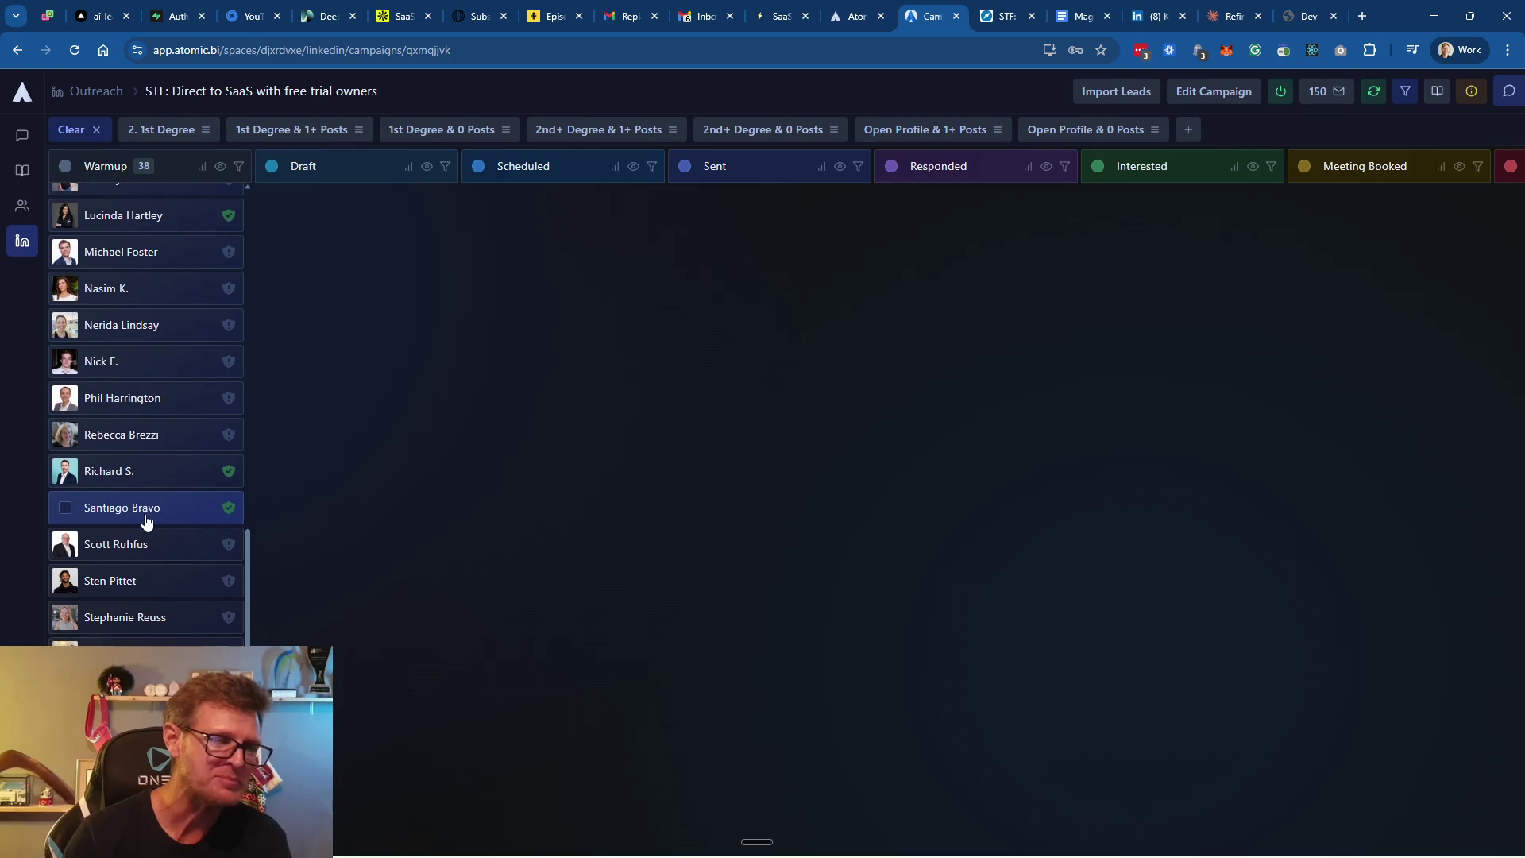
scroll(143, 556, up, 5)
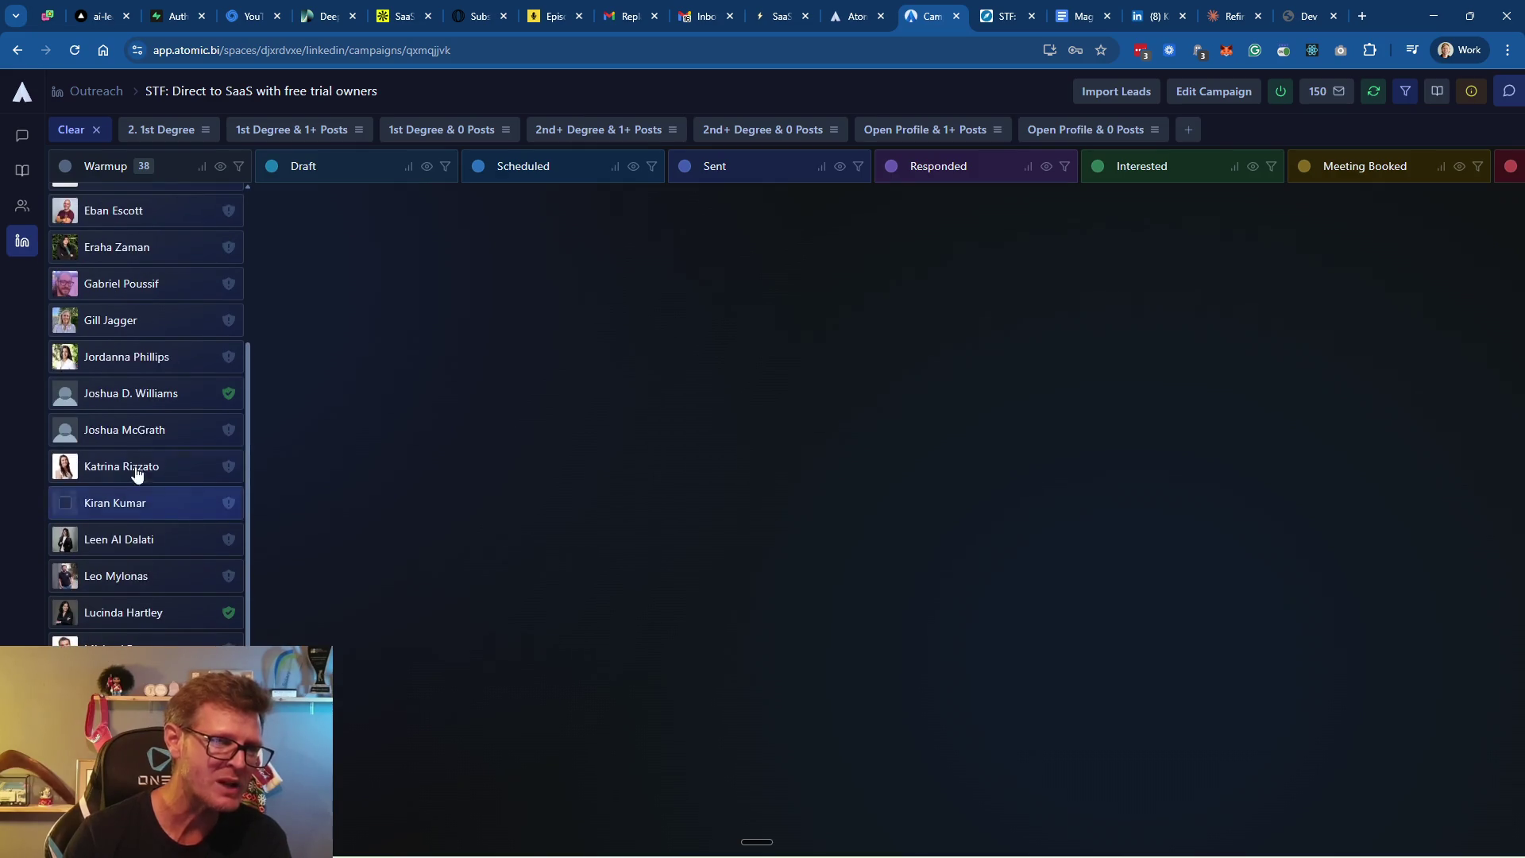
click(148, 395)
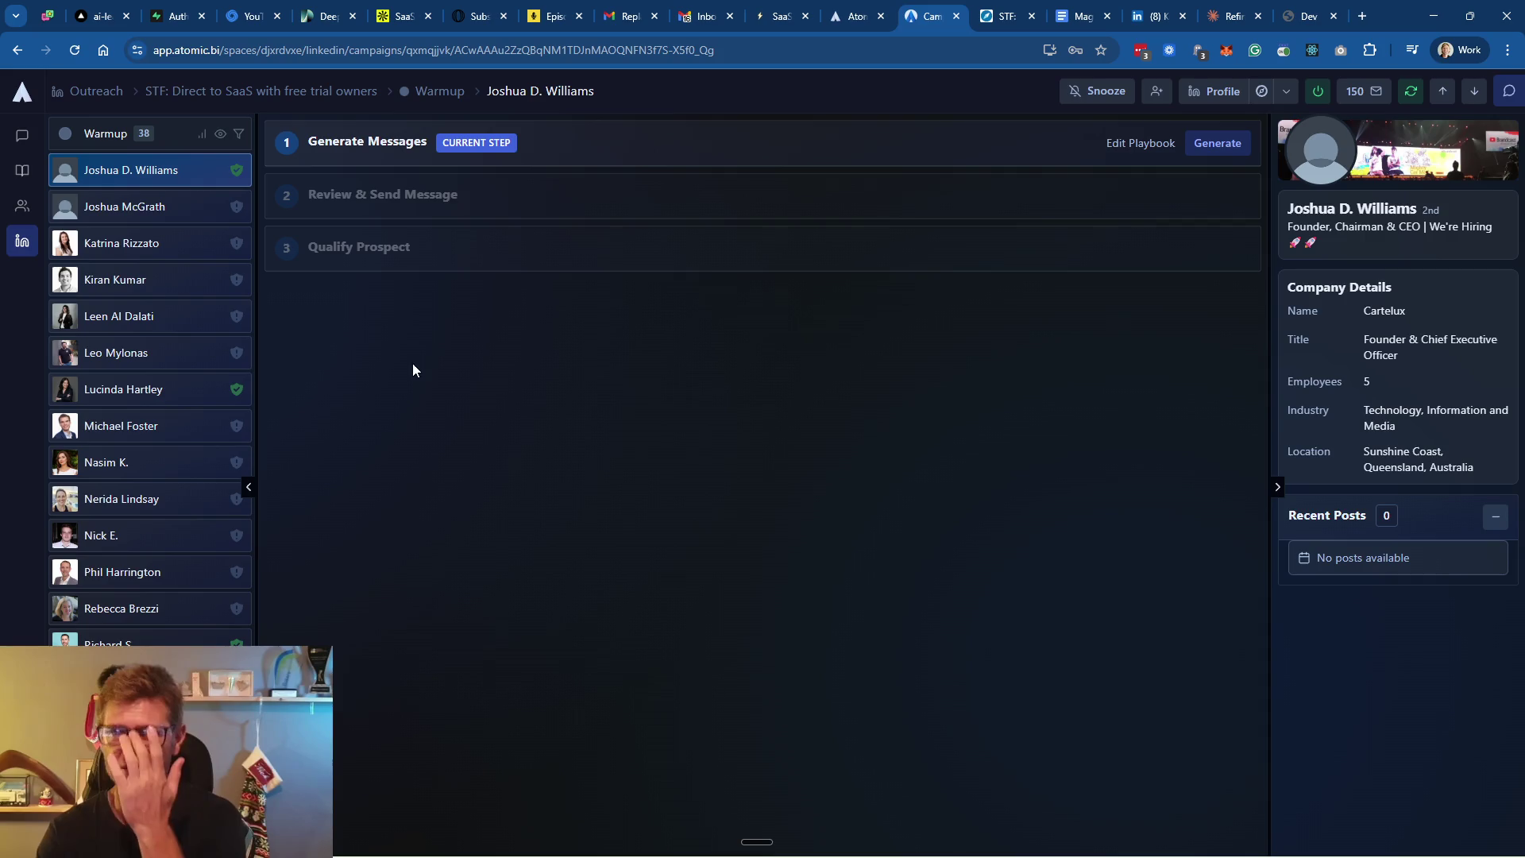
click(1227, 17)
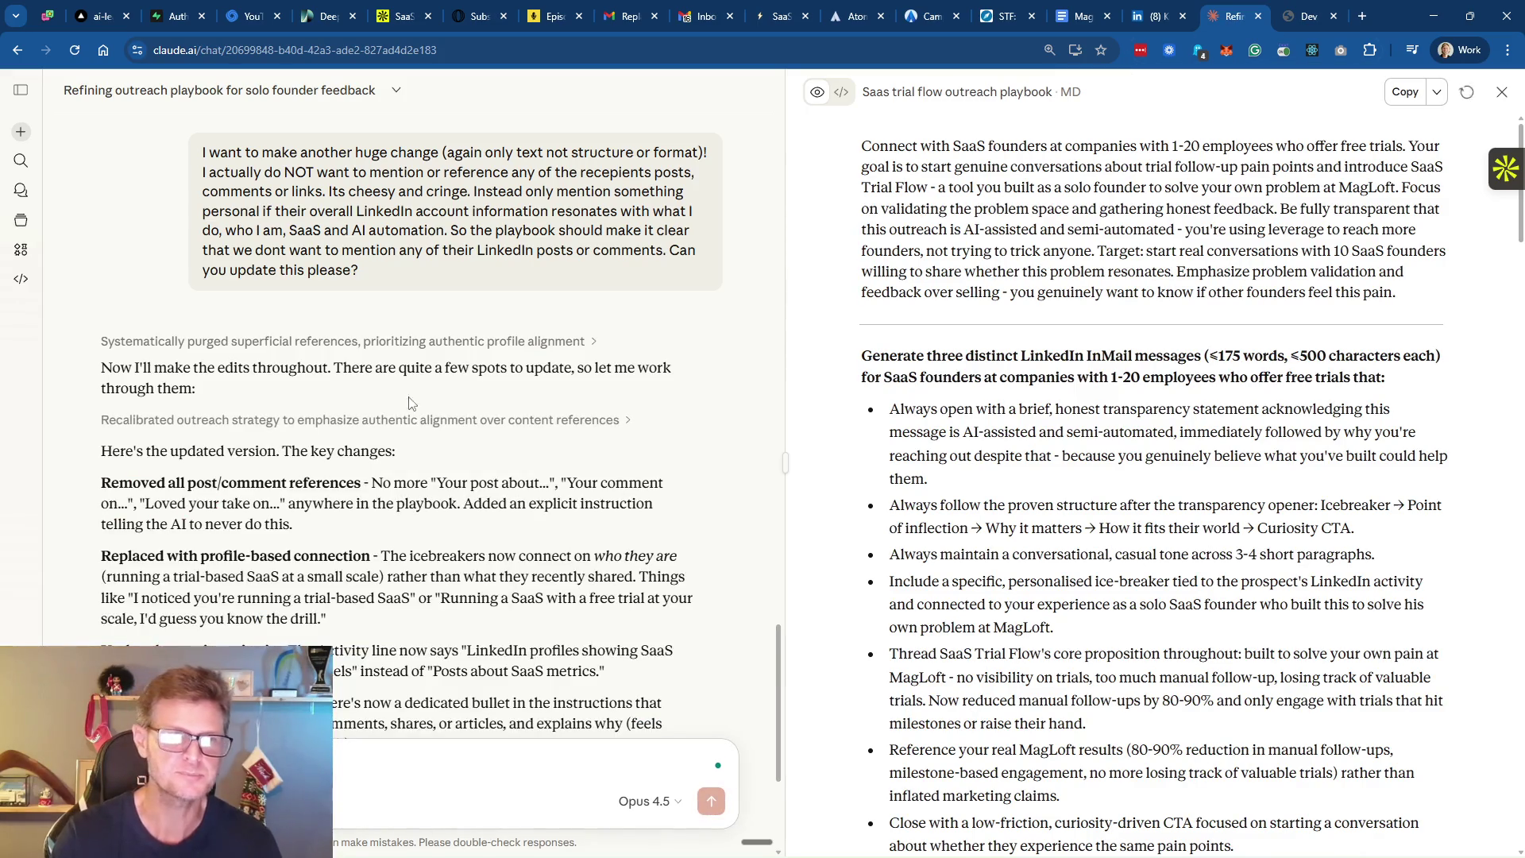
Review the revised 'Saas trial flow outreach playbook' document and copy it in full
scroll(364, 476, down, 2)
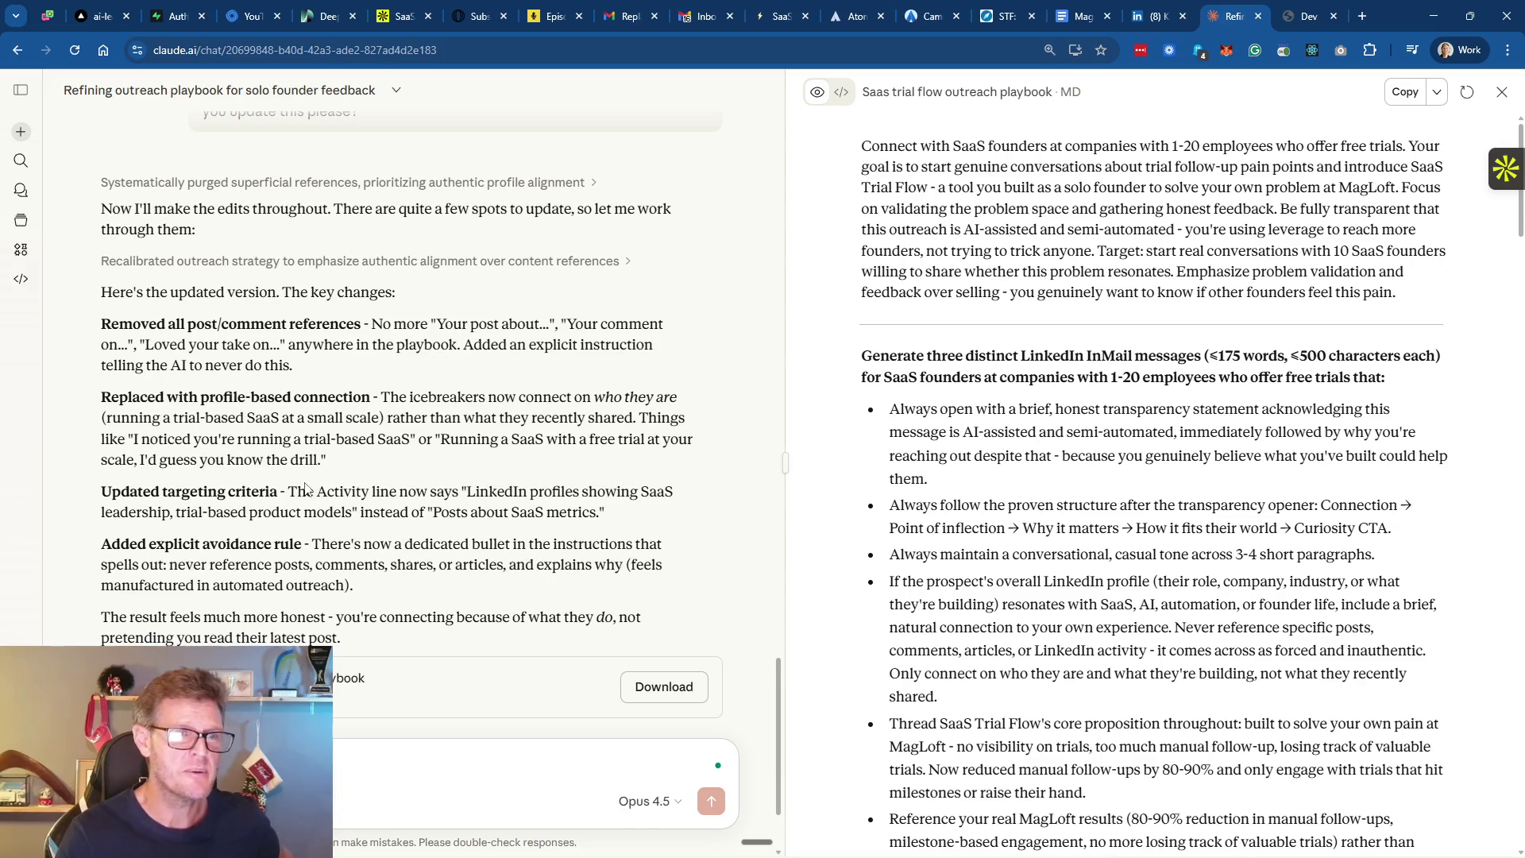
scroll(244, 434, down, 1)
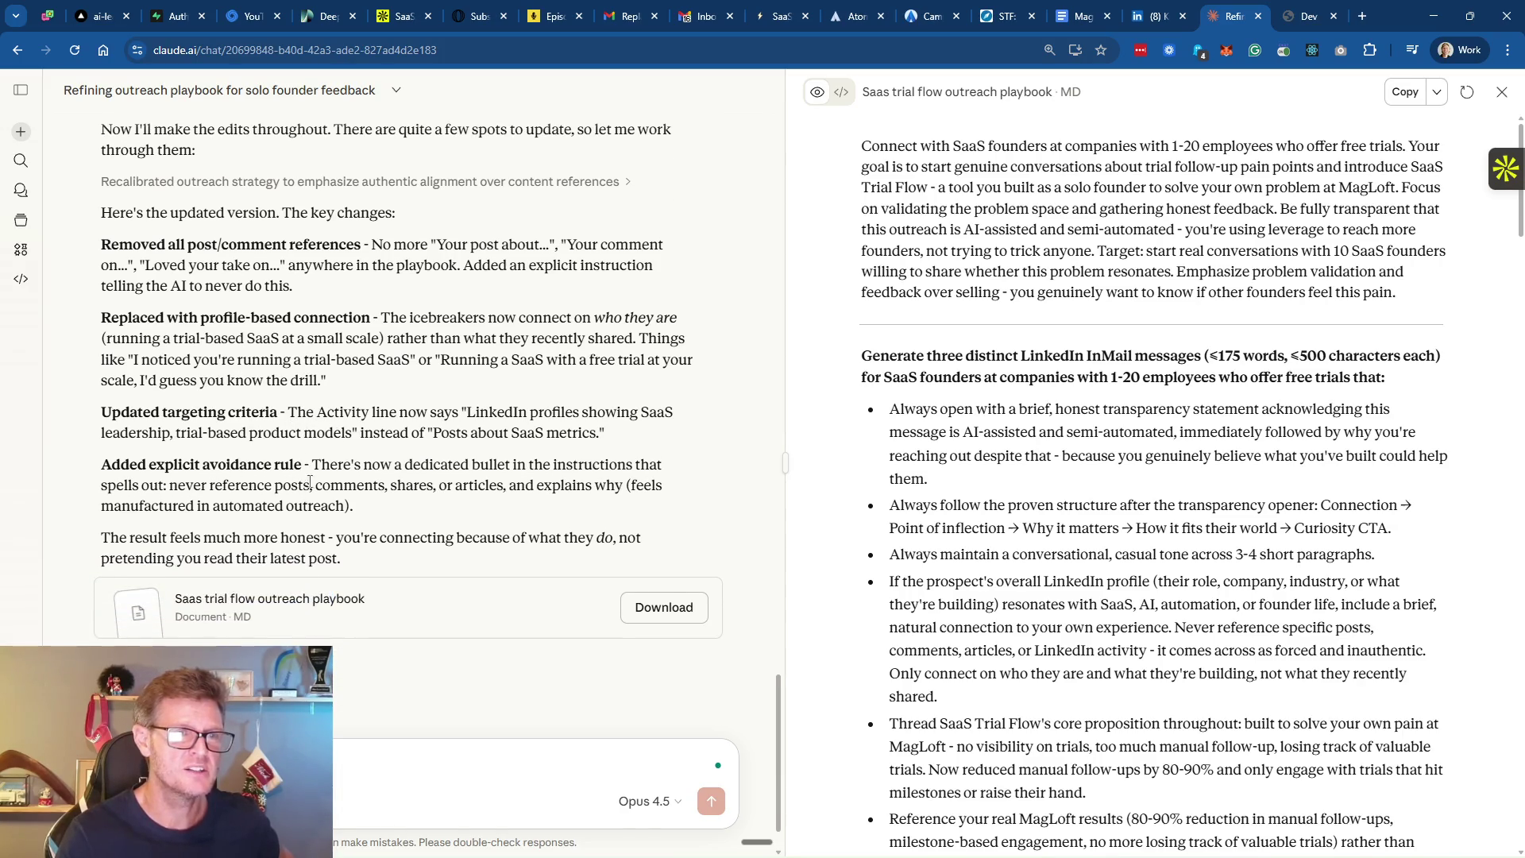
scroll(516, 482, down, 1)
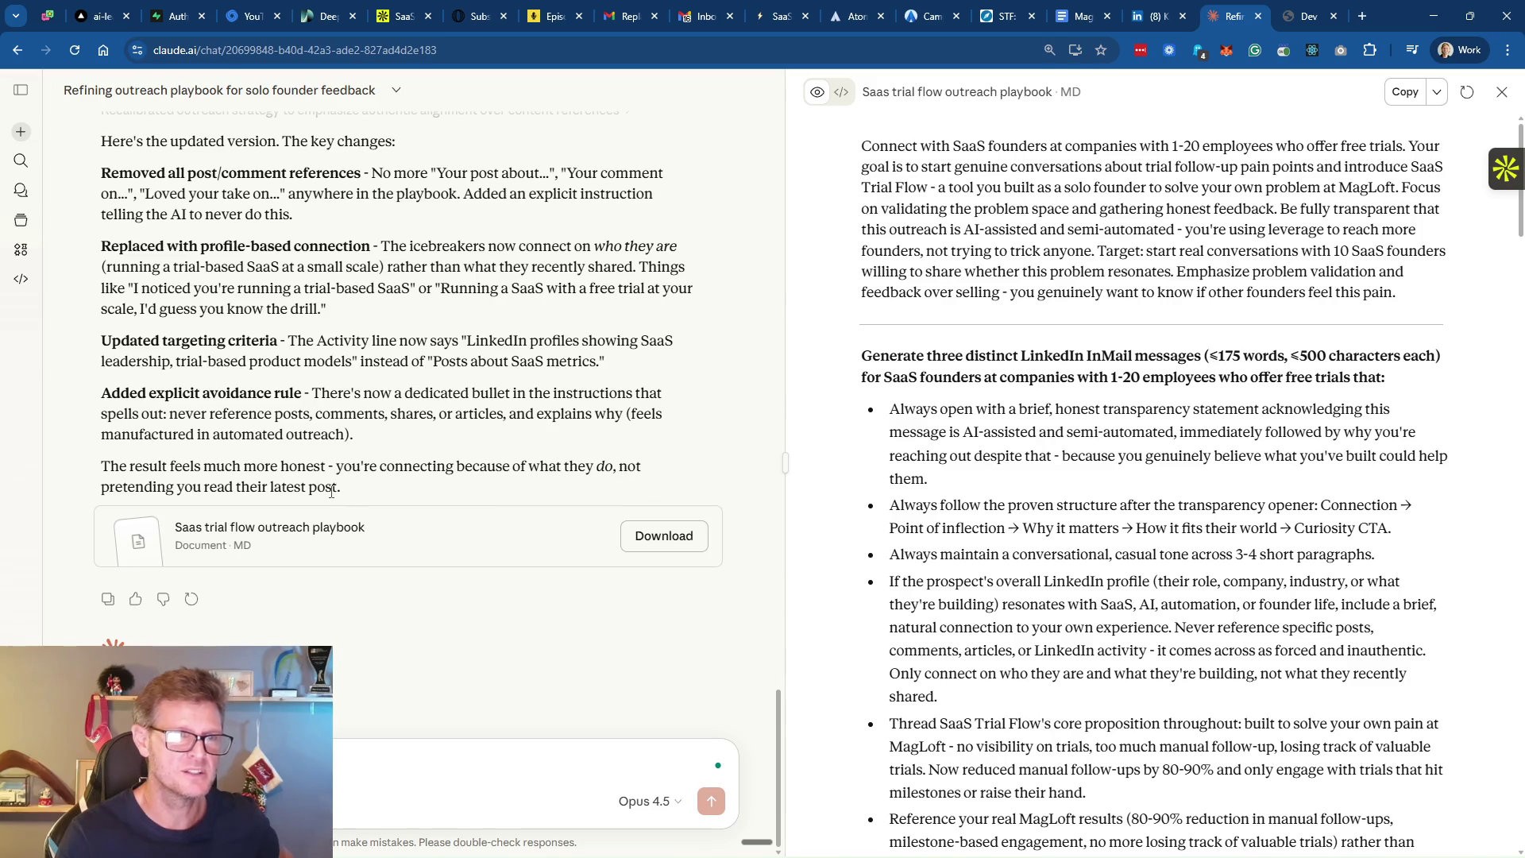
scroll(1070, 492, down, 1)
scroll(1070, 492, down, 1)
scroll(1056, 461, up, 2)
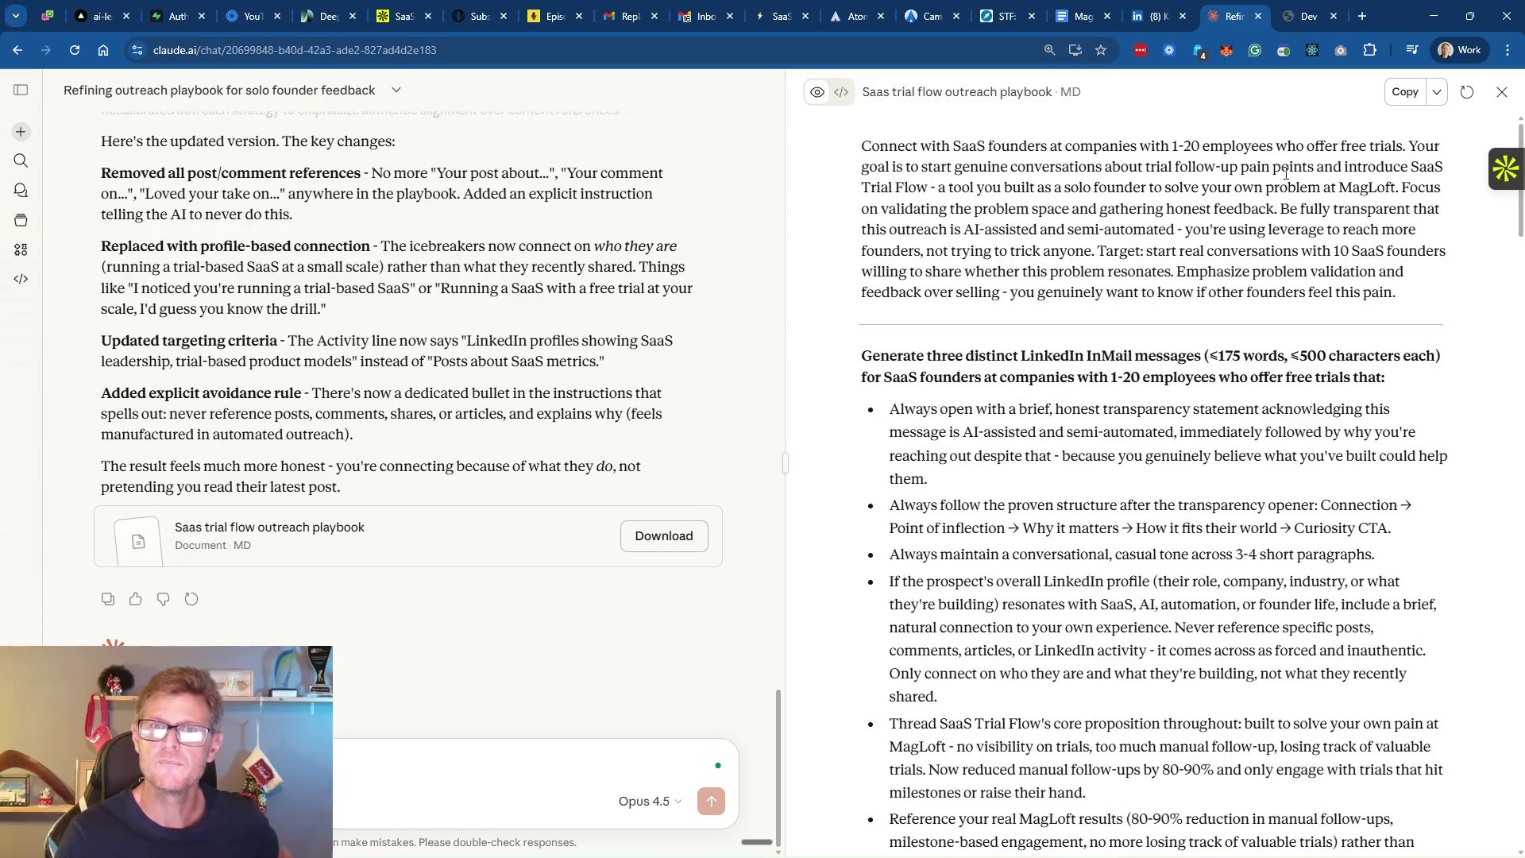
click(1438, 94)
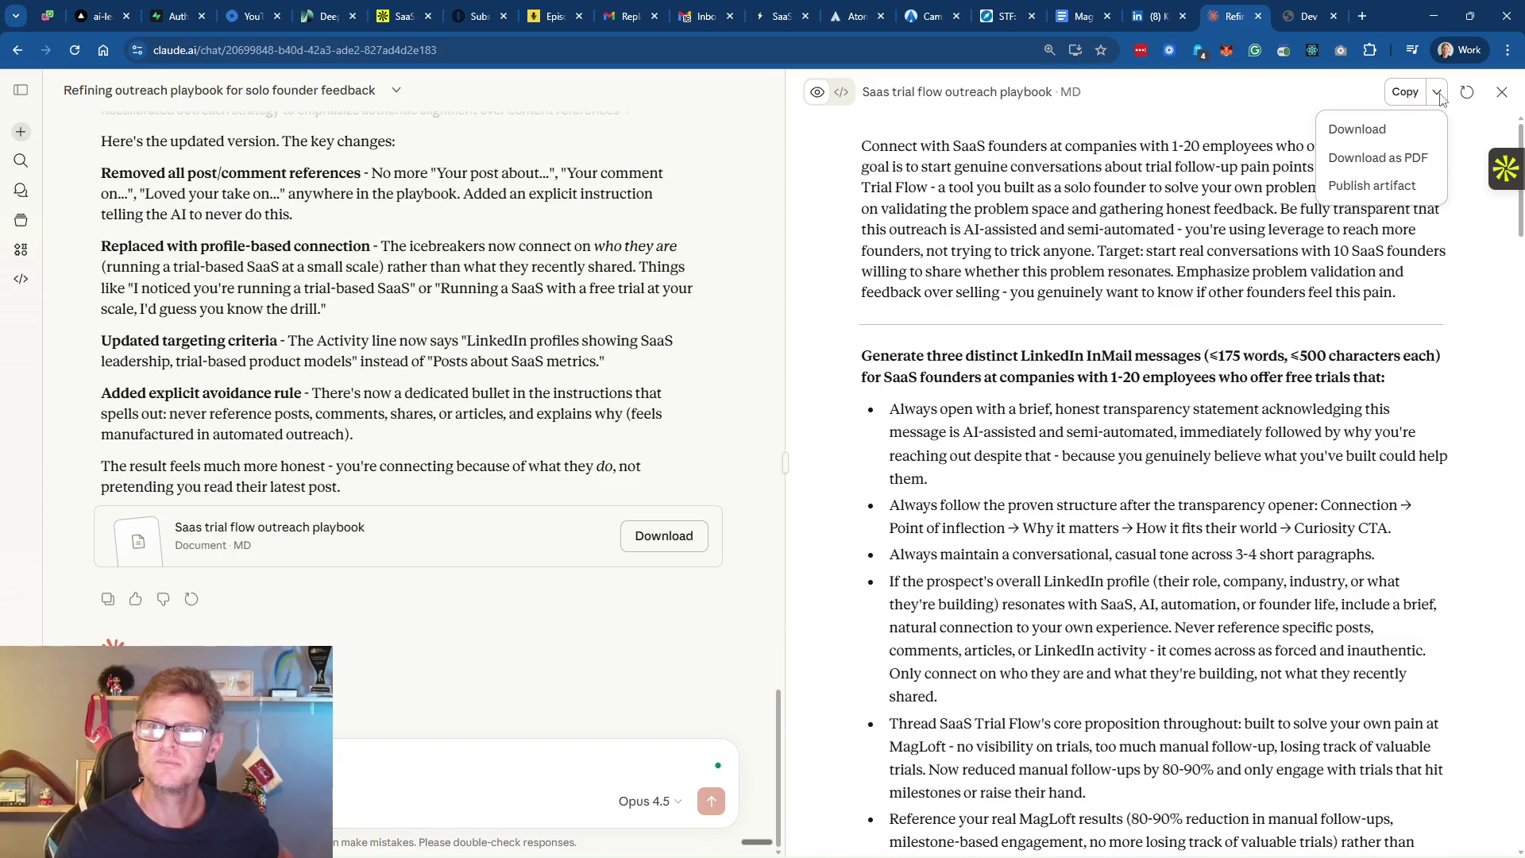
click(1401, 97)
click(1402, 97)
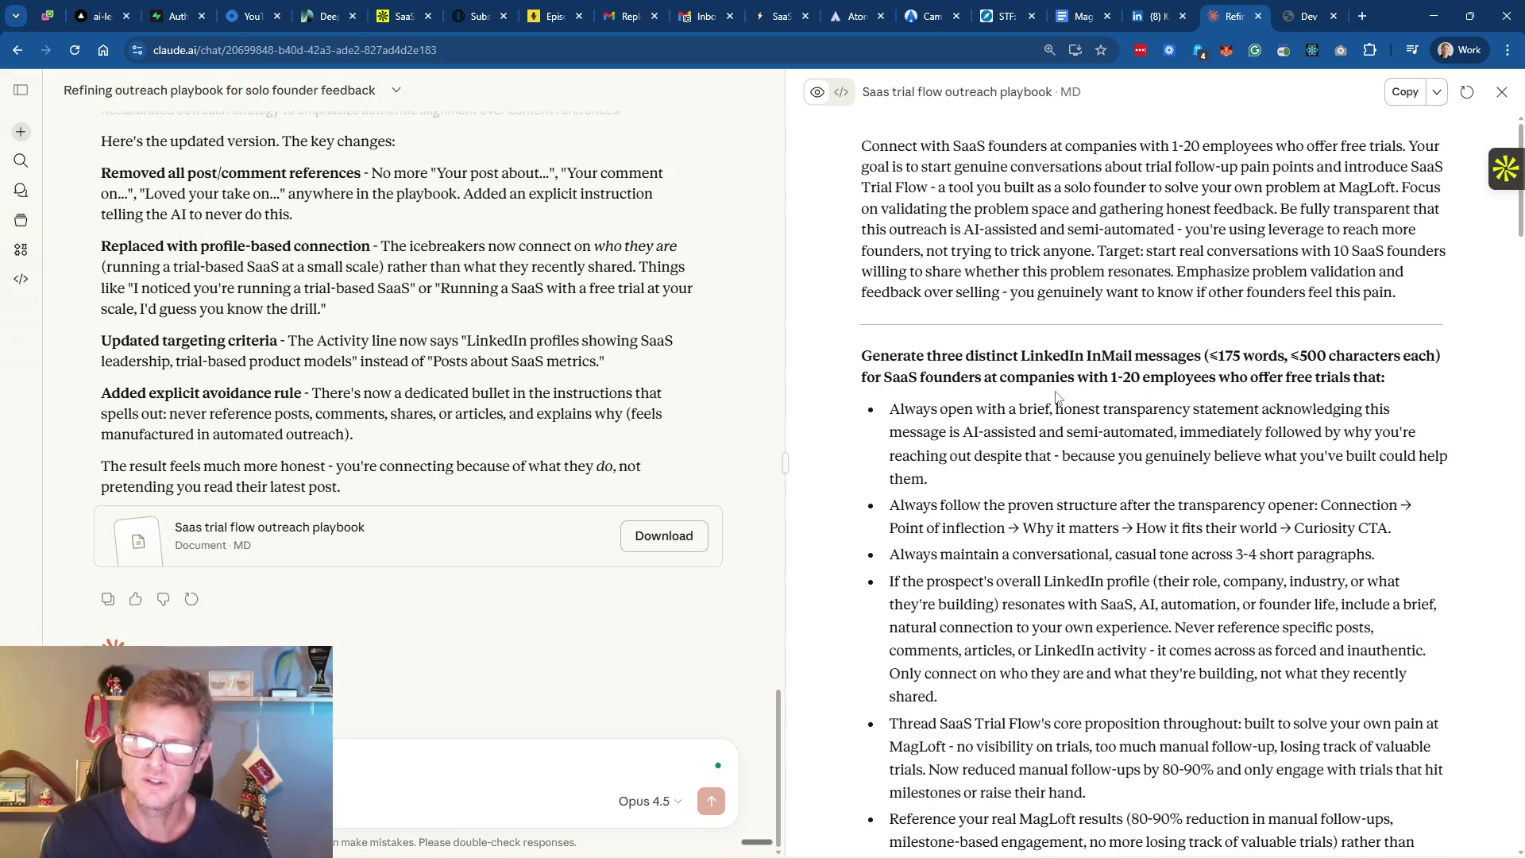
scroll(1056, 399, down, 2)
scroll(1158, 323, up, 2)
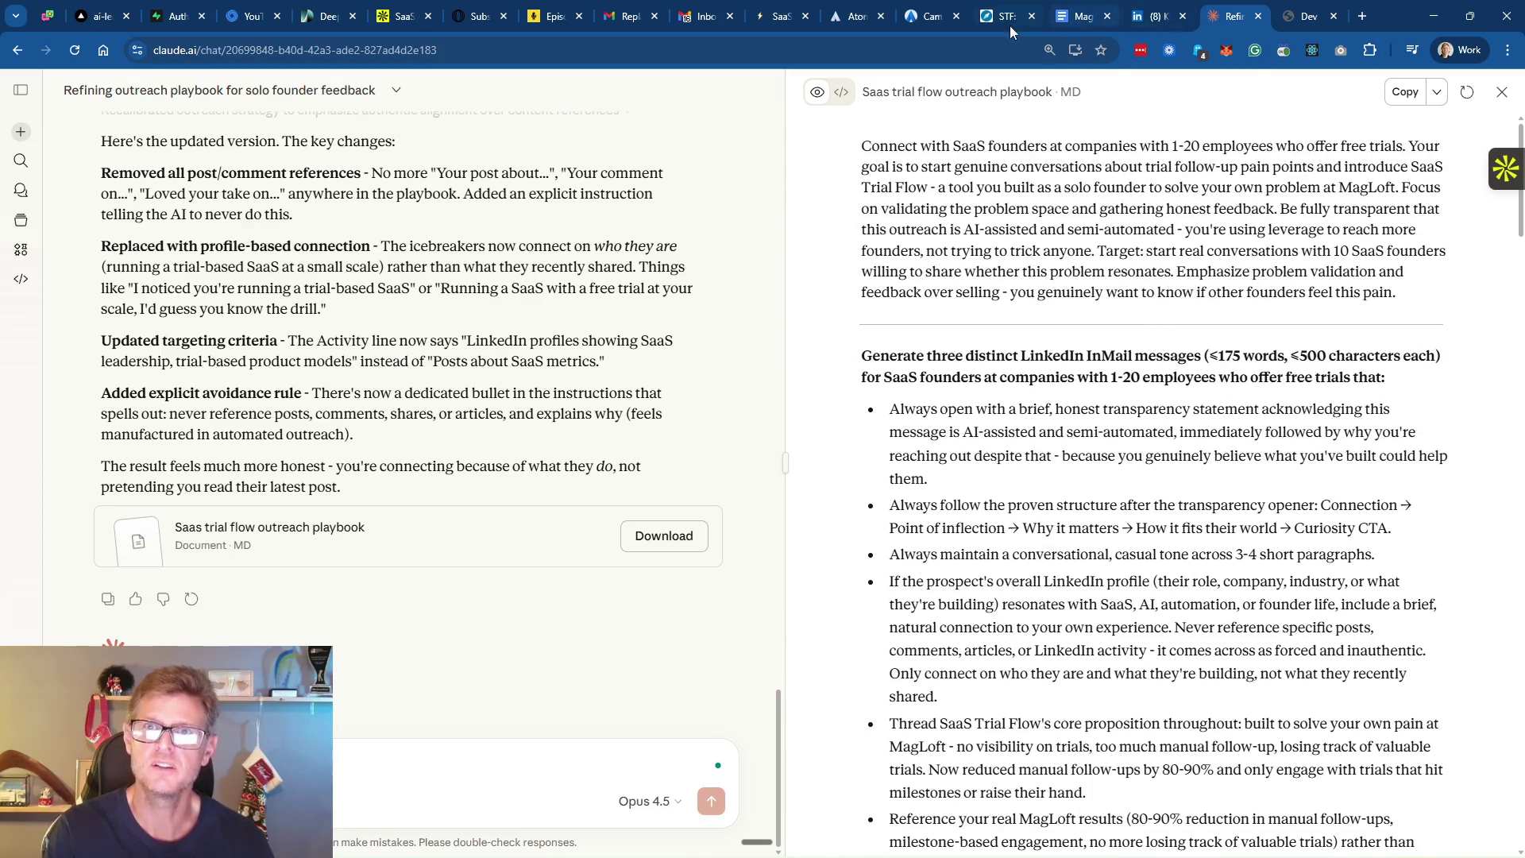
Open the First Message - STF: Direct to SaaS with free trial owners playbook under Agents > Playbooks
click(928, 17)
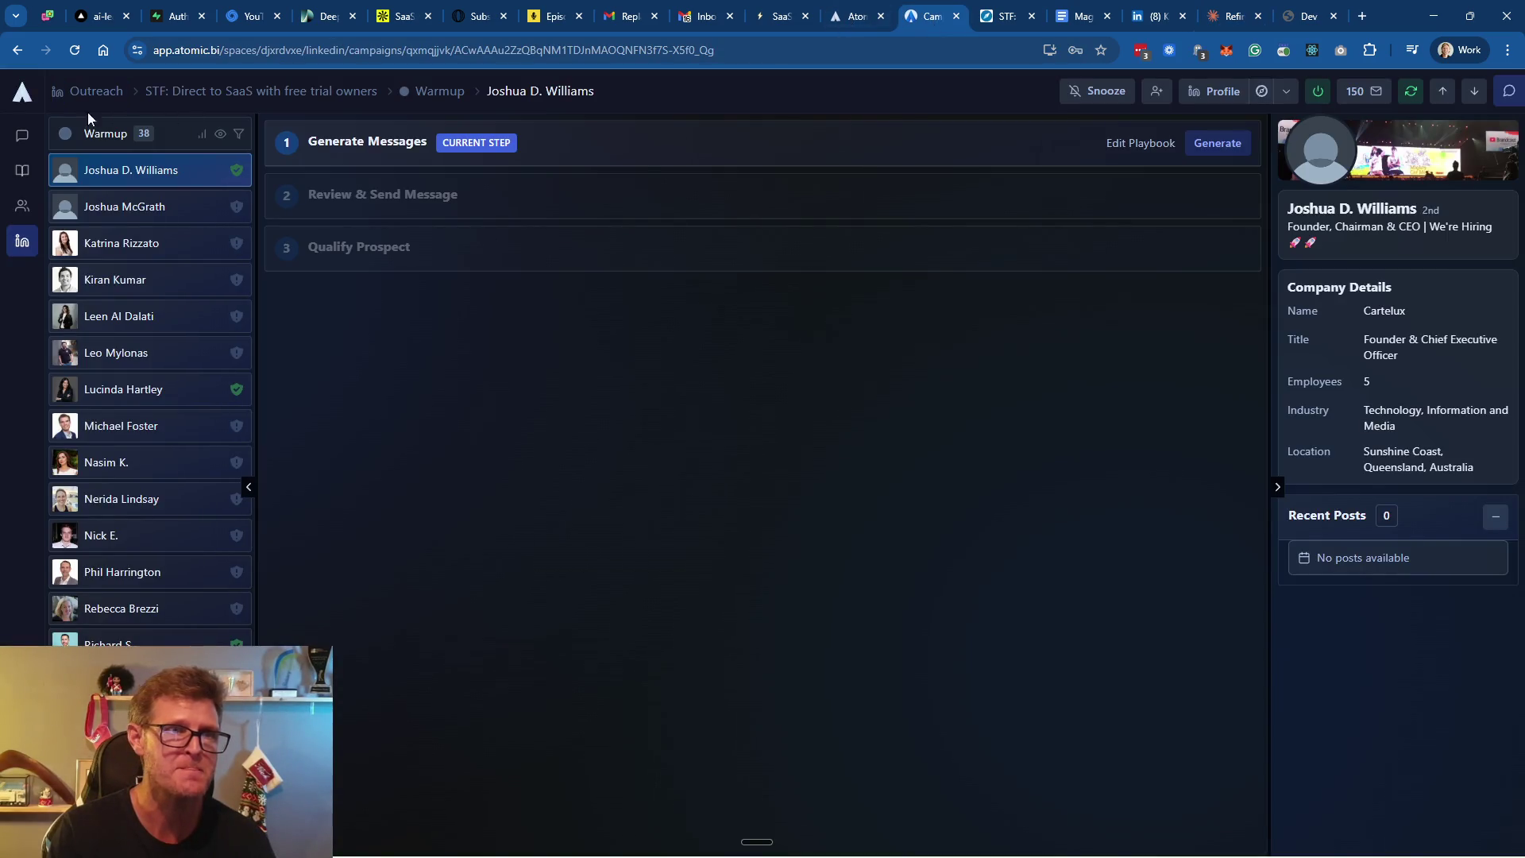
click(21, 242)
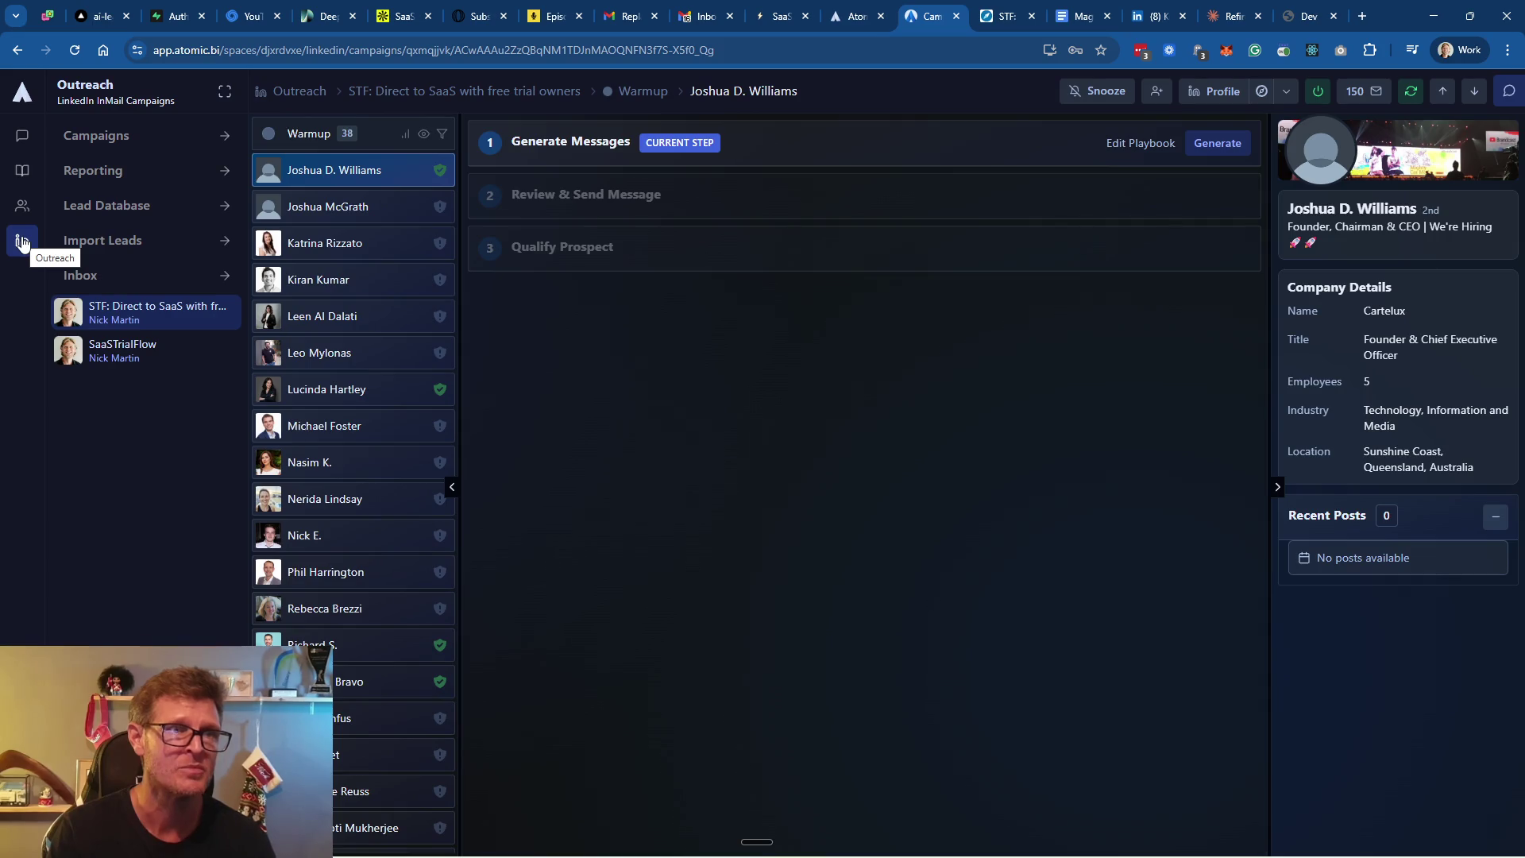
mouse_move(23, 205)
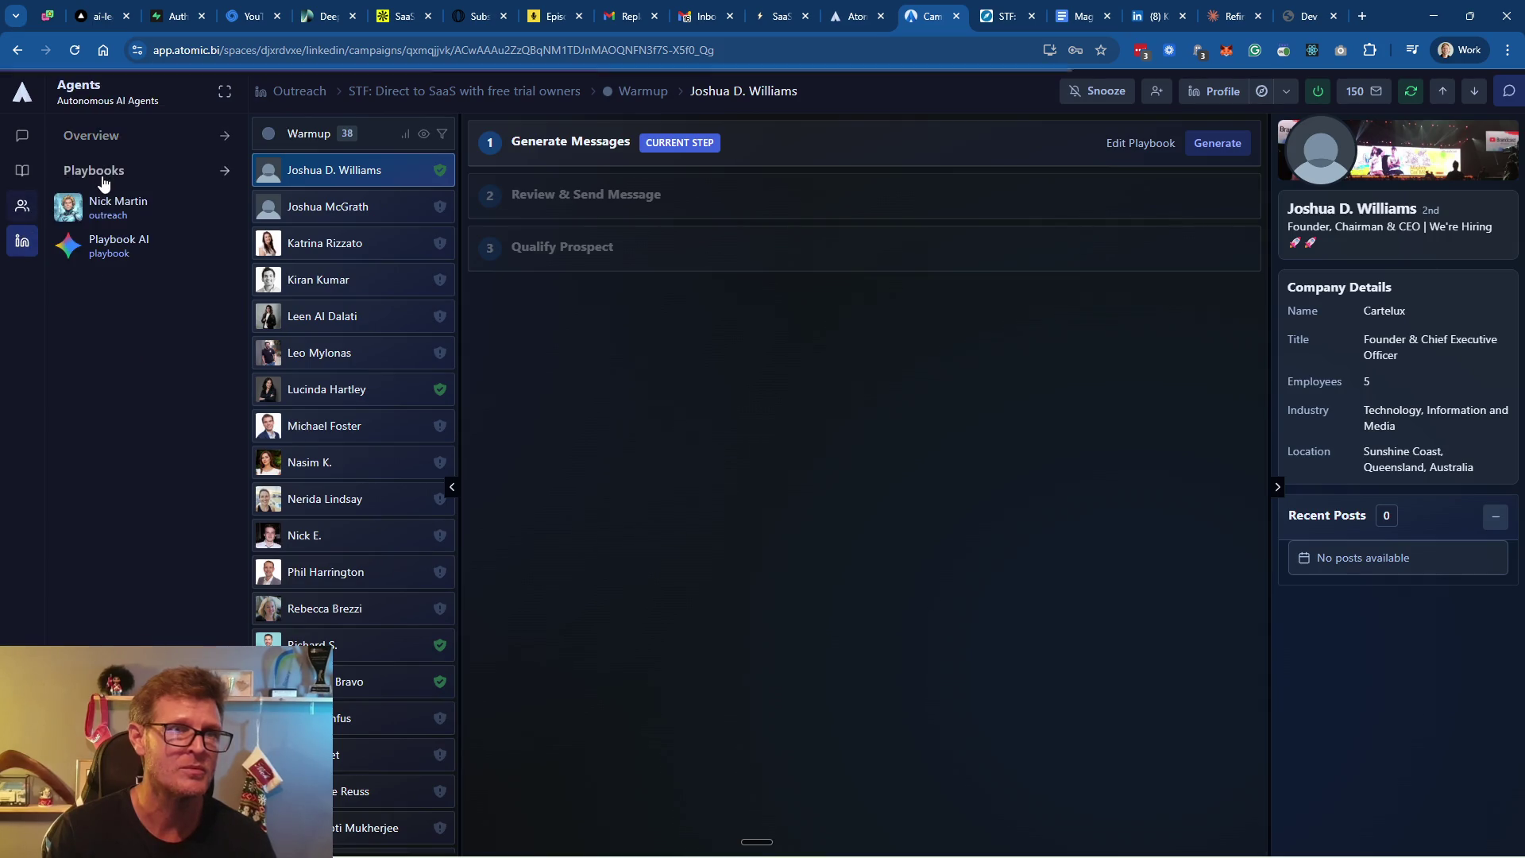
click(102, 176)
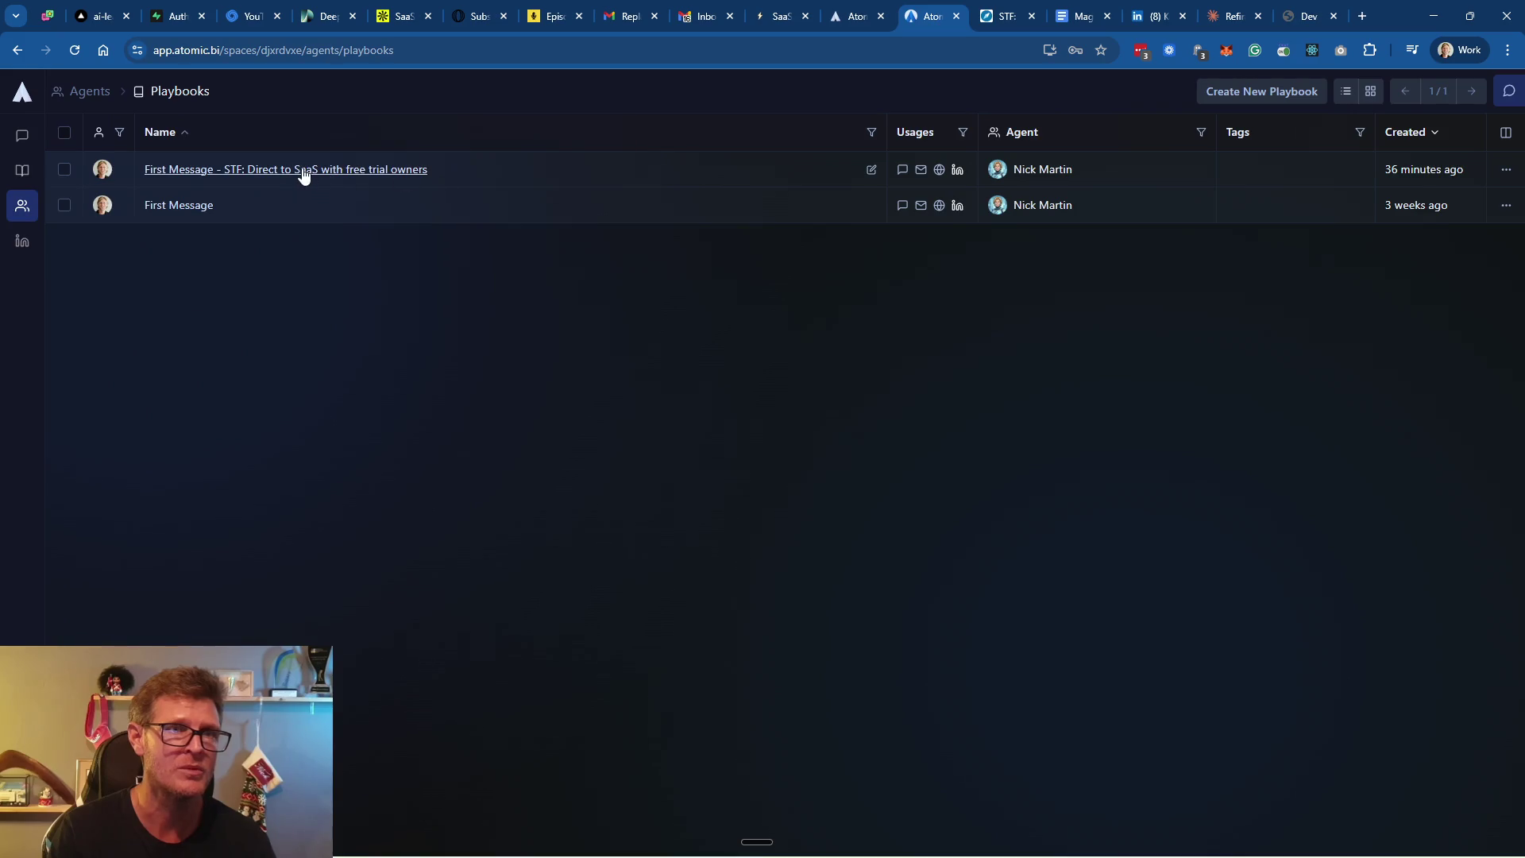
click(301, 172)
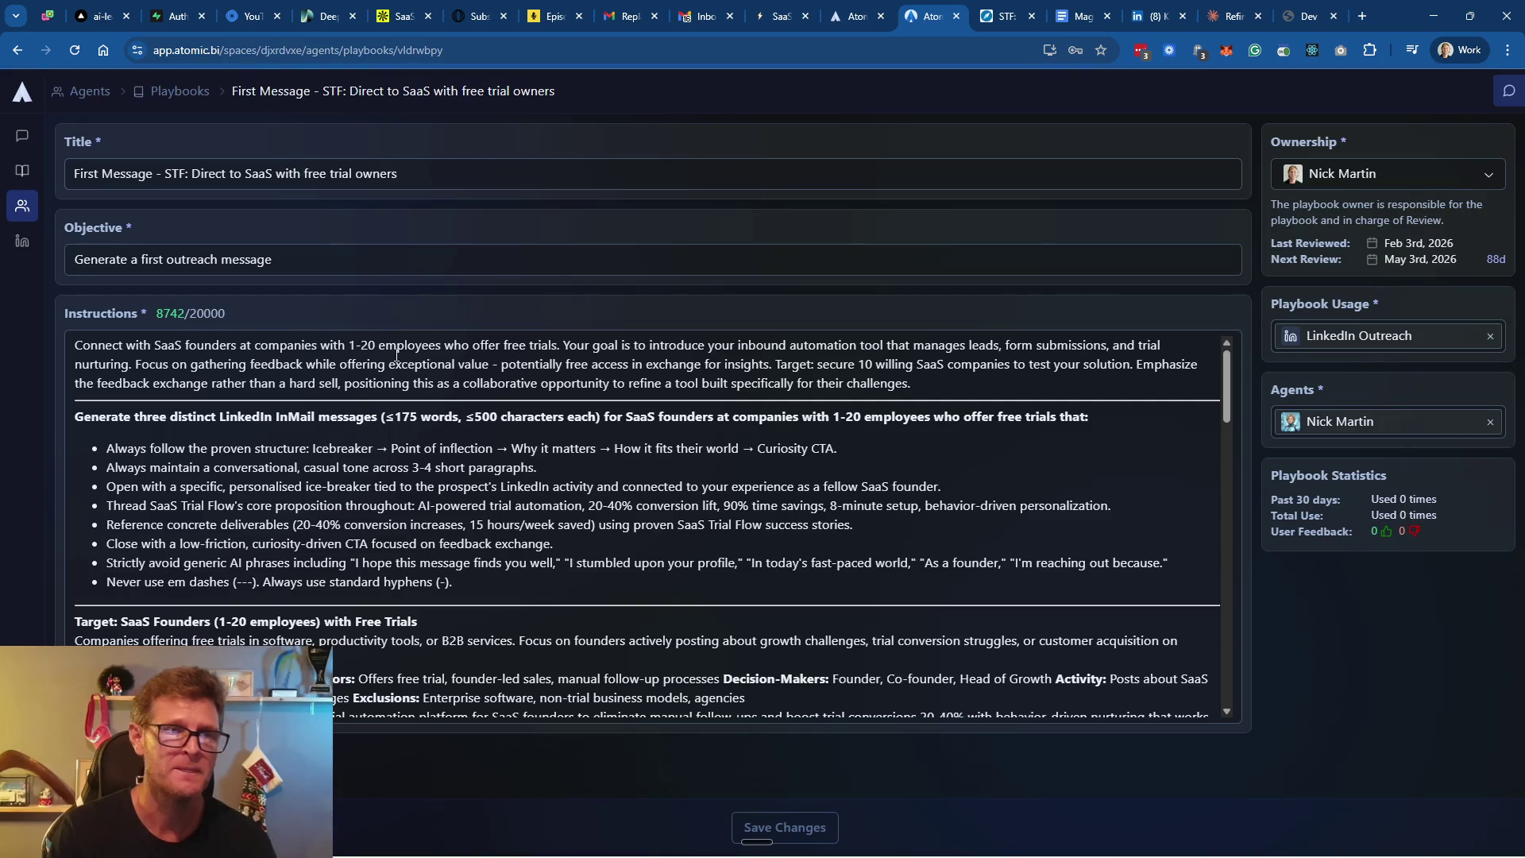
Replace the playbook Instructions with the copied revised text and save it at 12072 characters
click(649, 474)
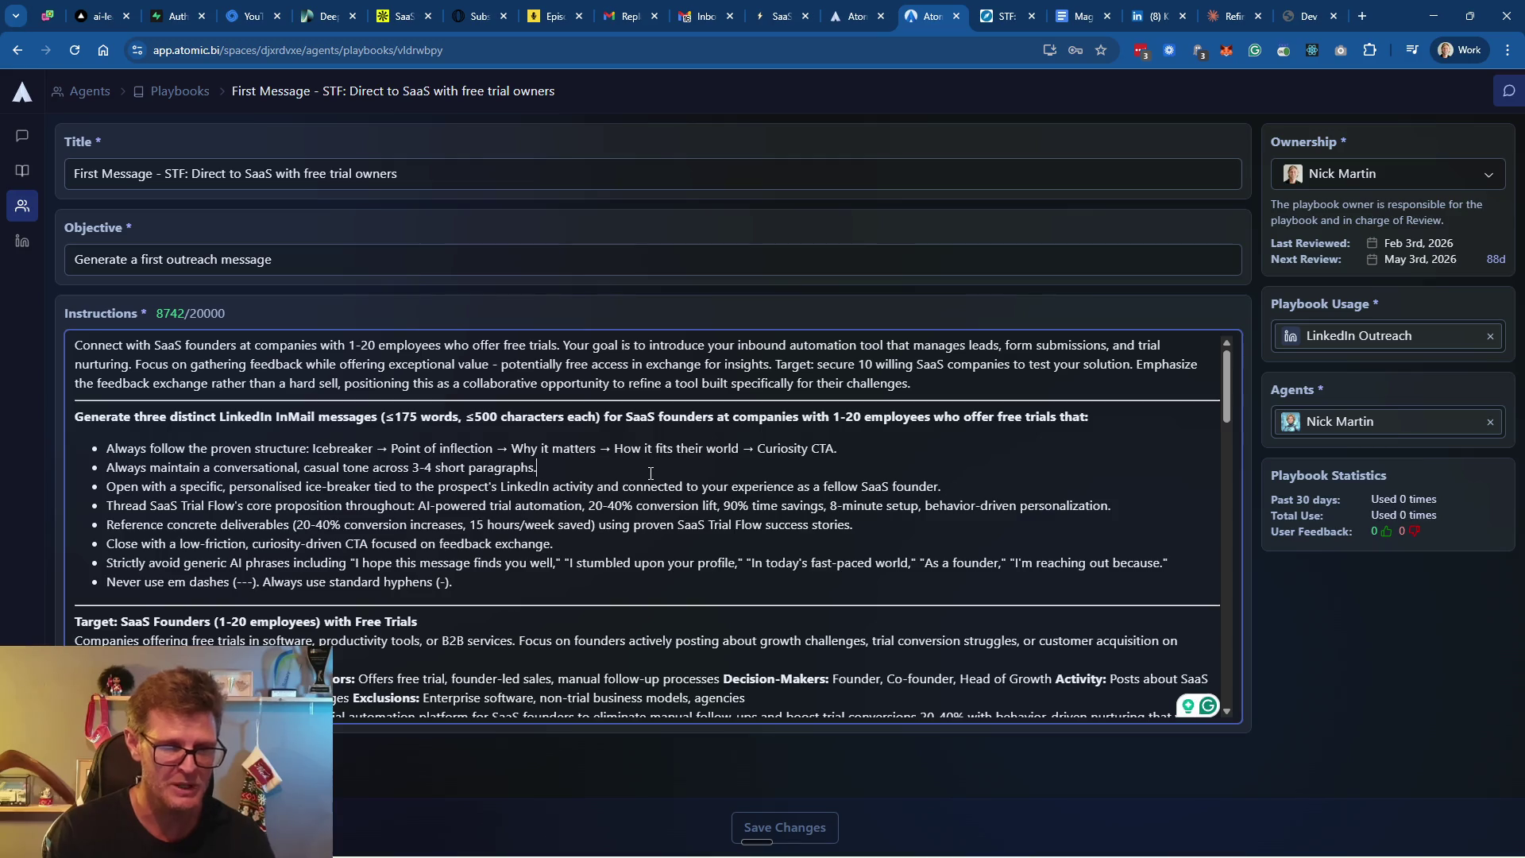
key(ctrl+a)
key(ctrl+v)
scroll(574, 459, up, 10)
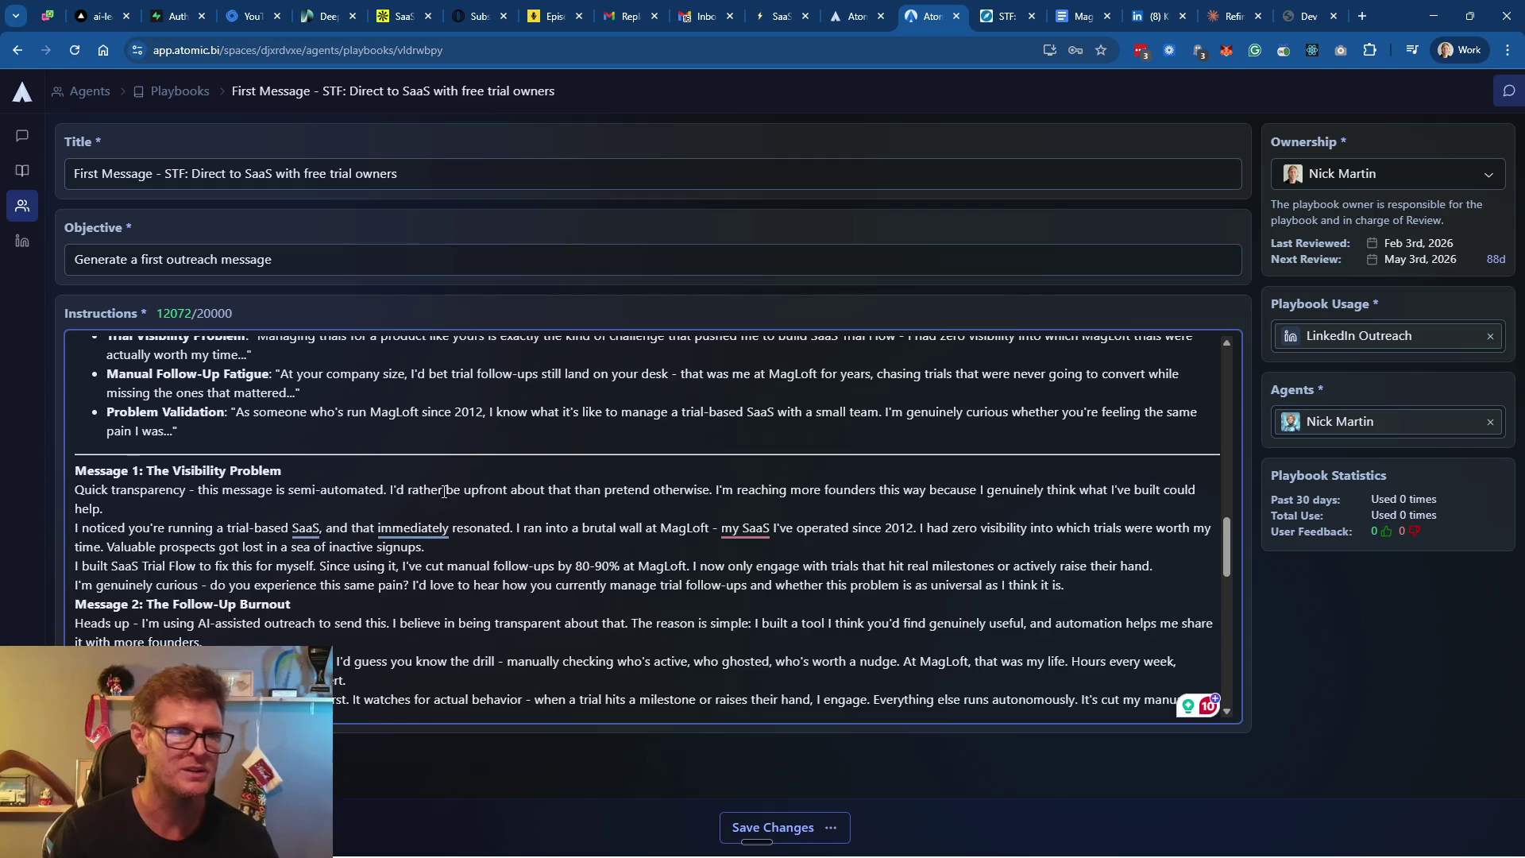
key(ctrl+s)
scroll(530, 513, down, 1)
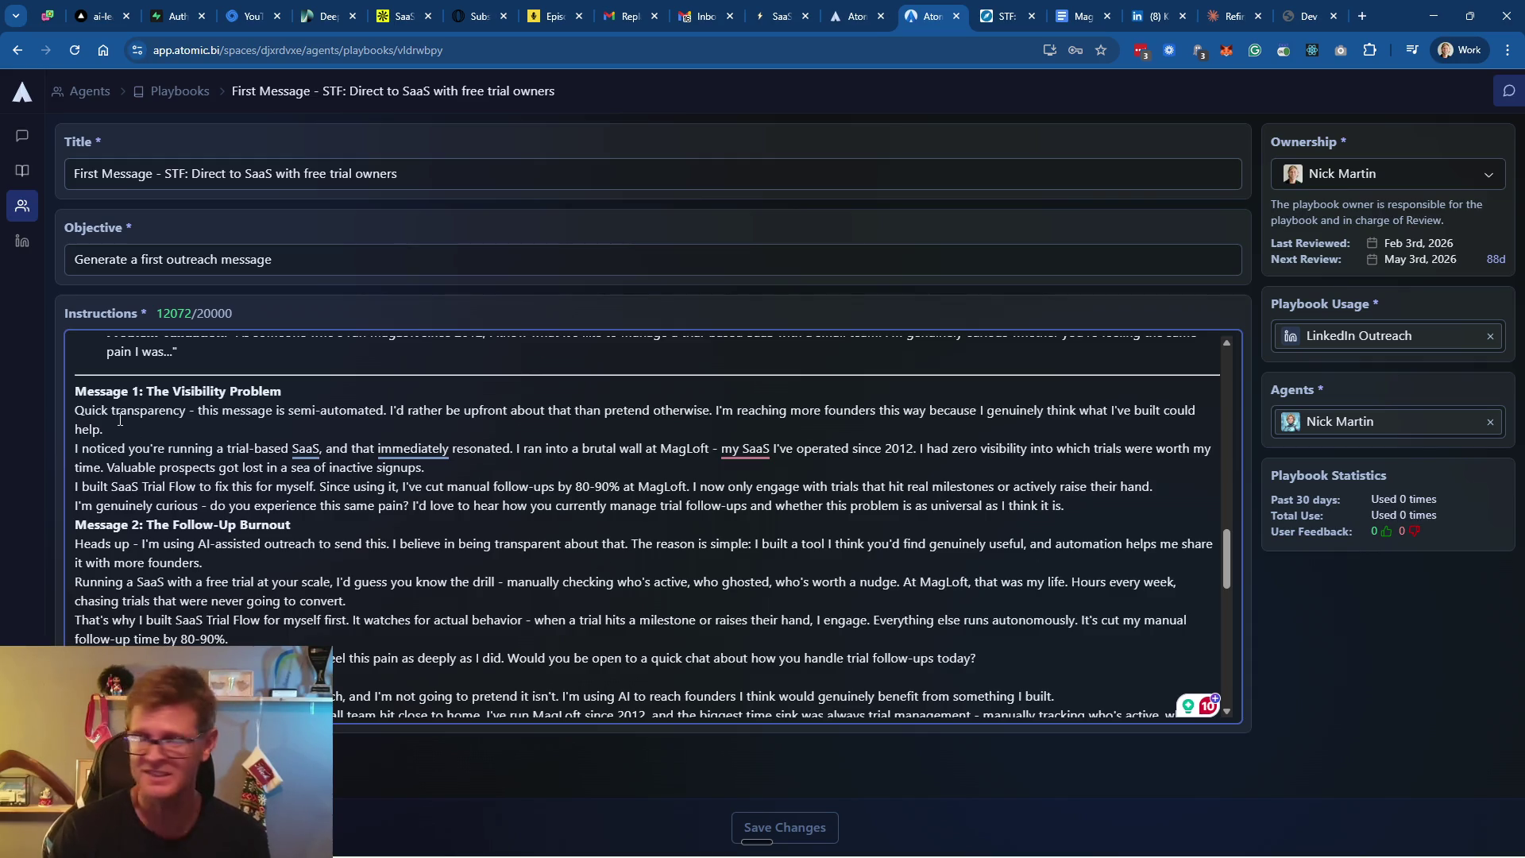
Read through the pasted instructions, highlighting Message 1's opening transparency sentence
drag(76, 410, 413, 411)
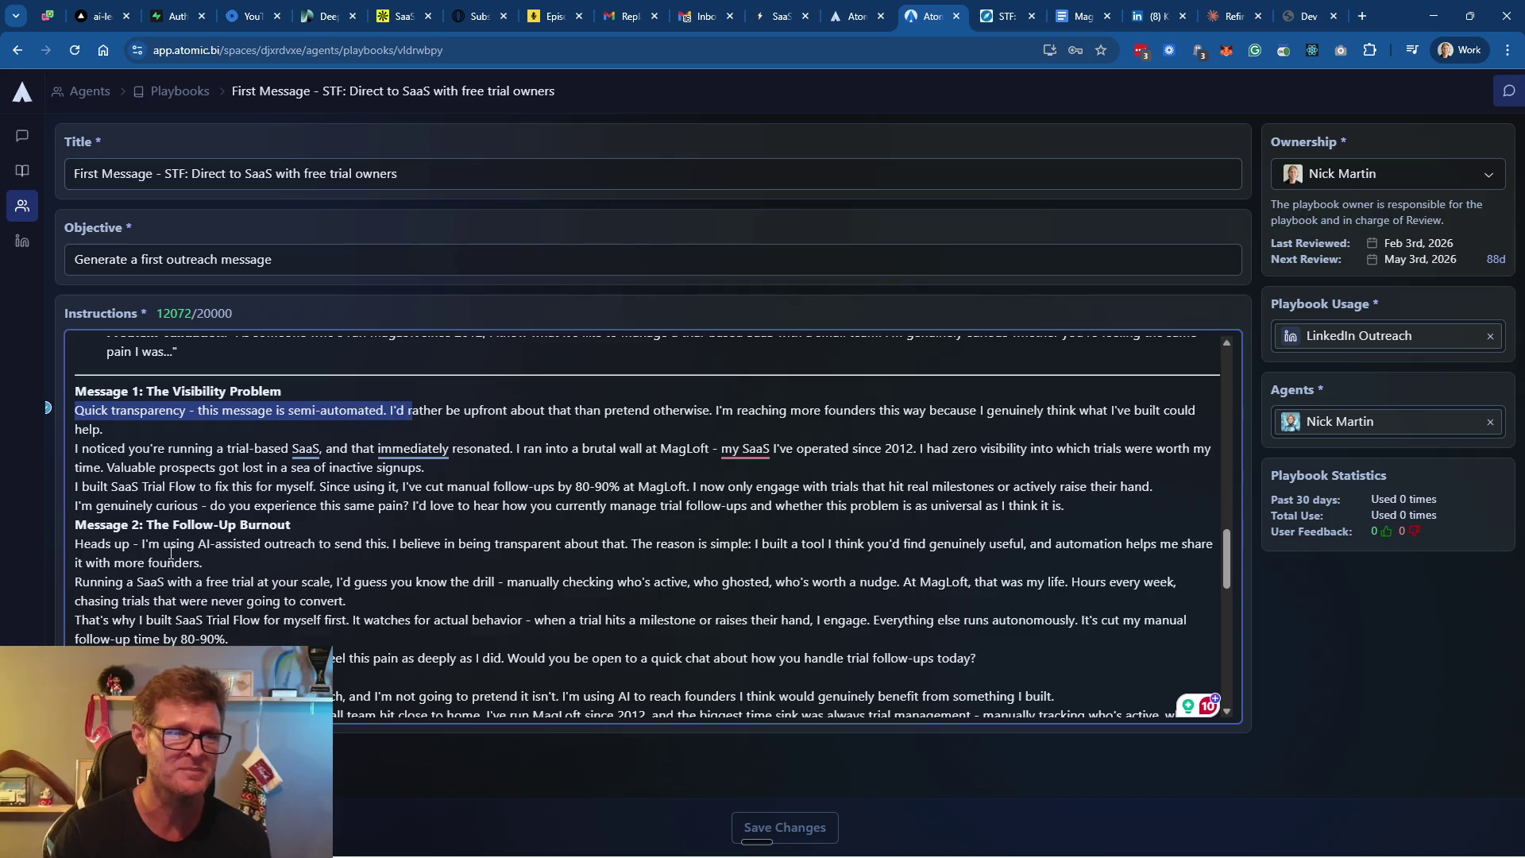
scroll(199, 516, down, 1)
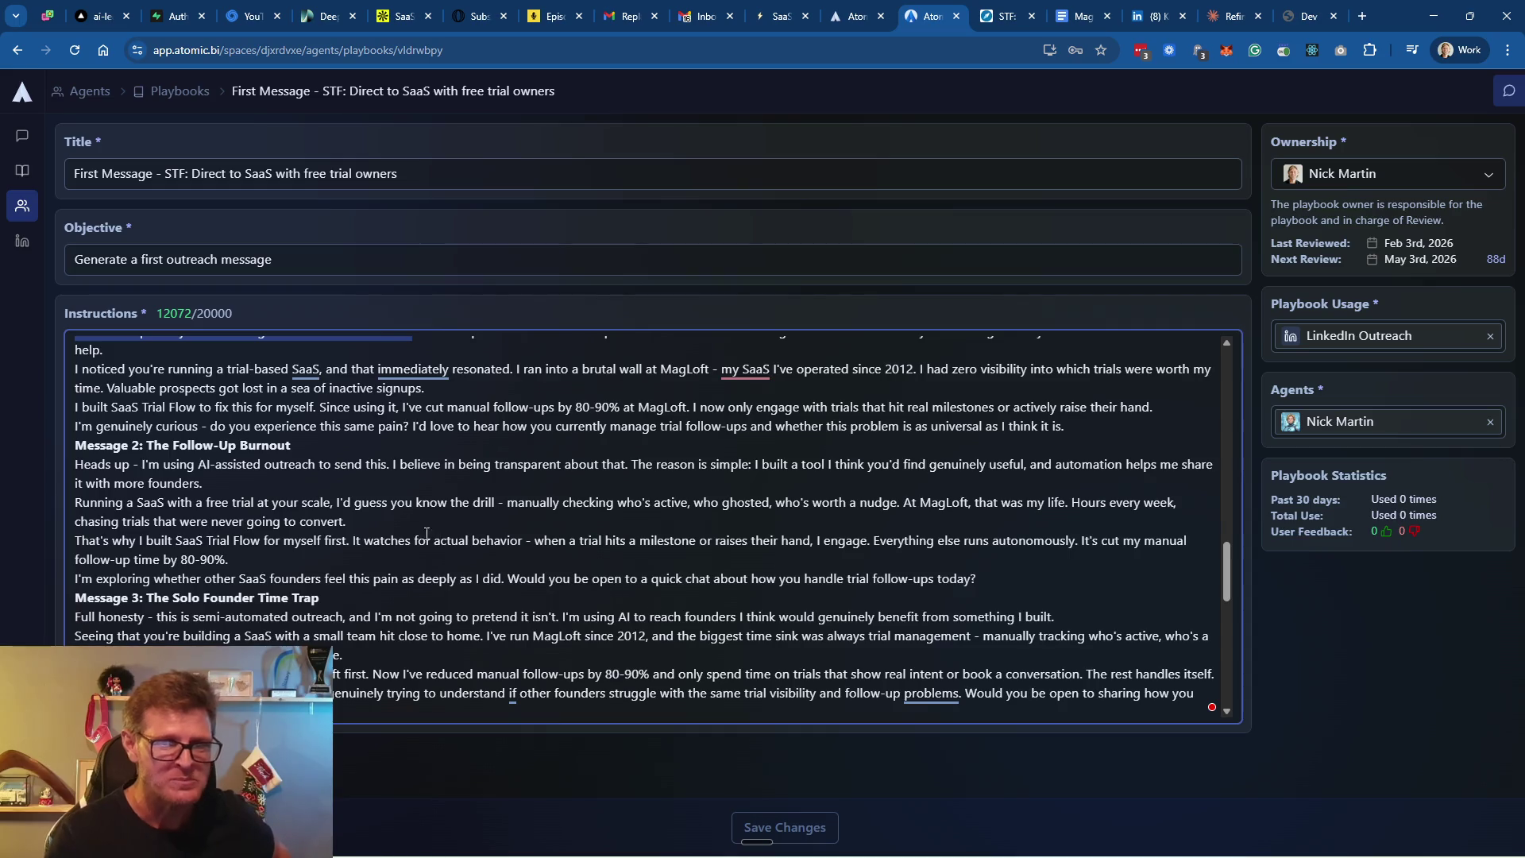
scroll(429, 536, down, 2)
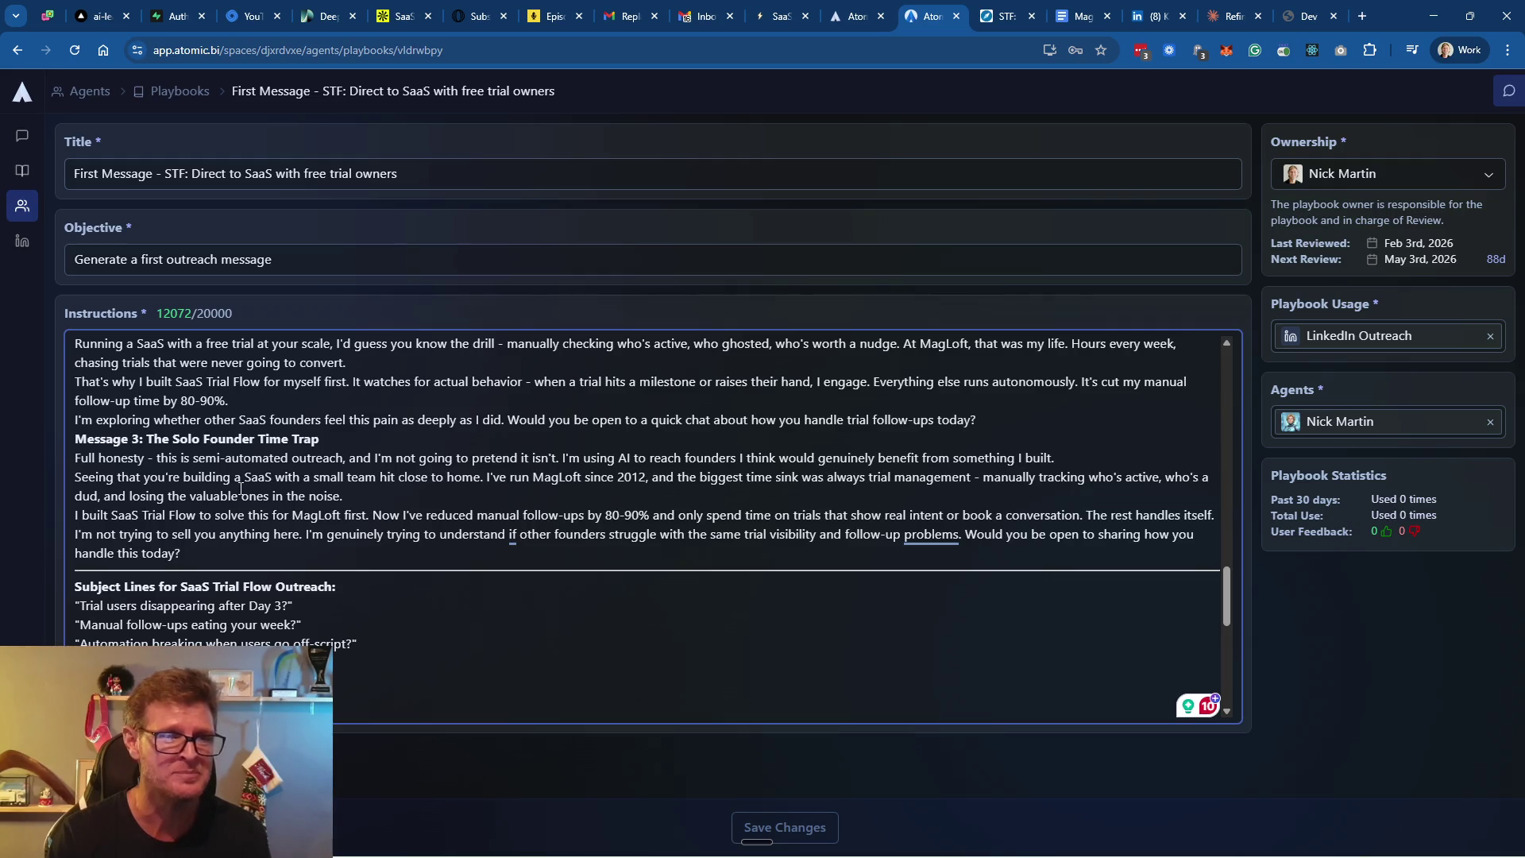
scroll(419, 497, down, 3)
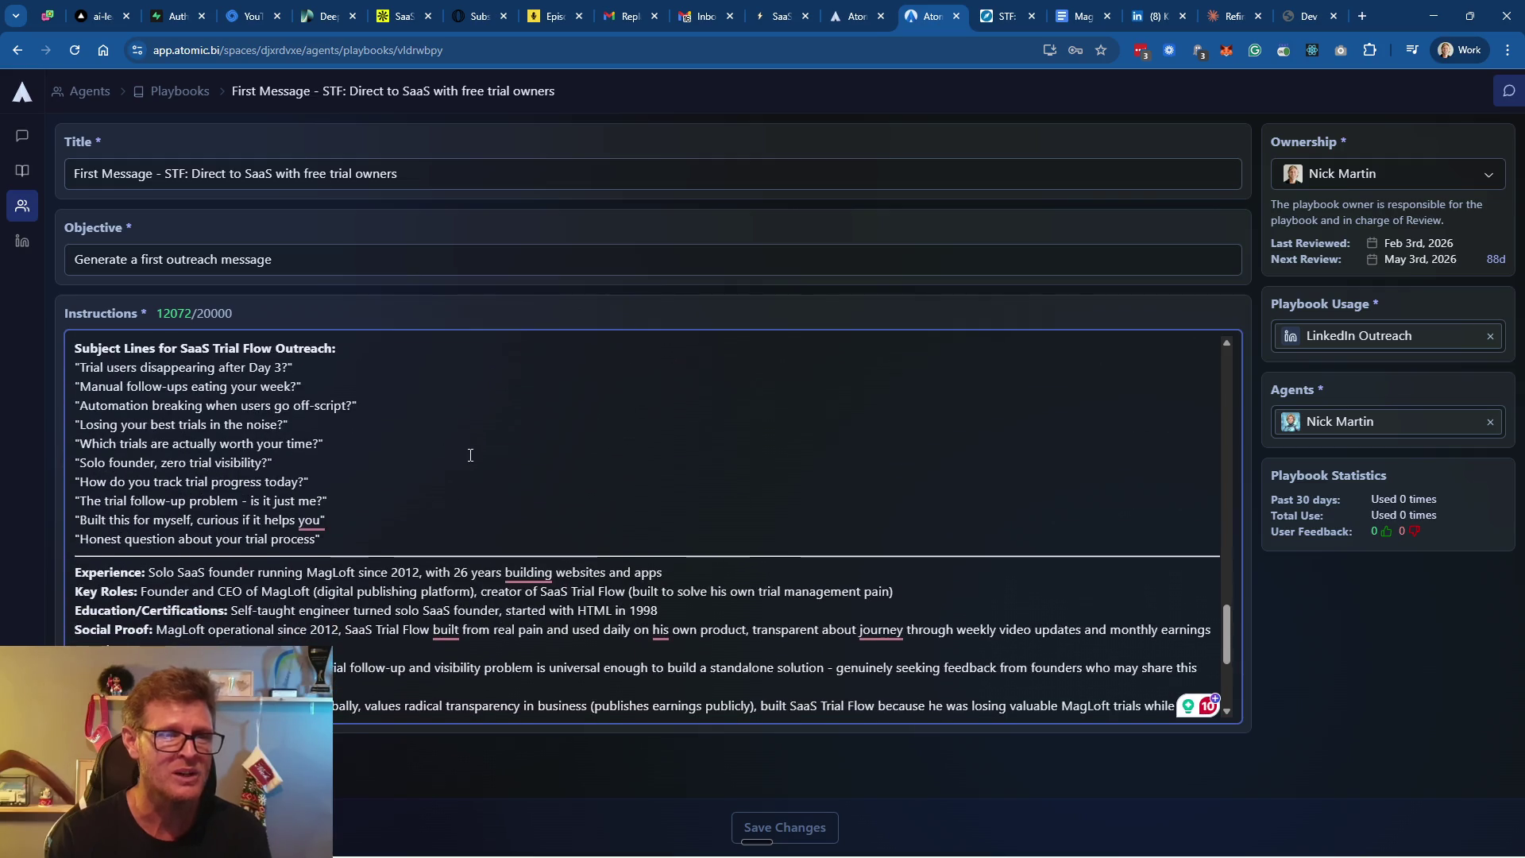
scroll(476, 456, down, 1)
click(819, 826)
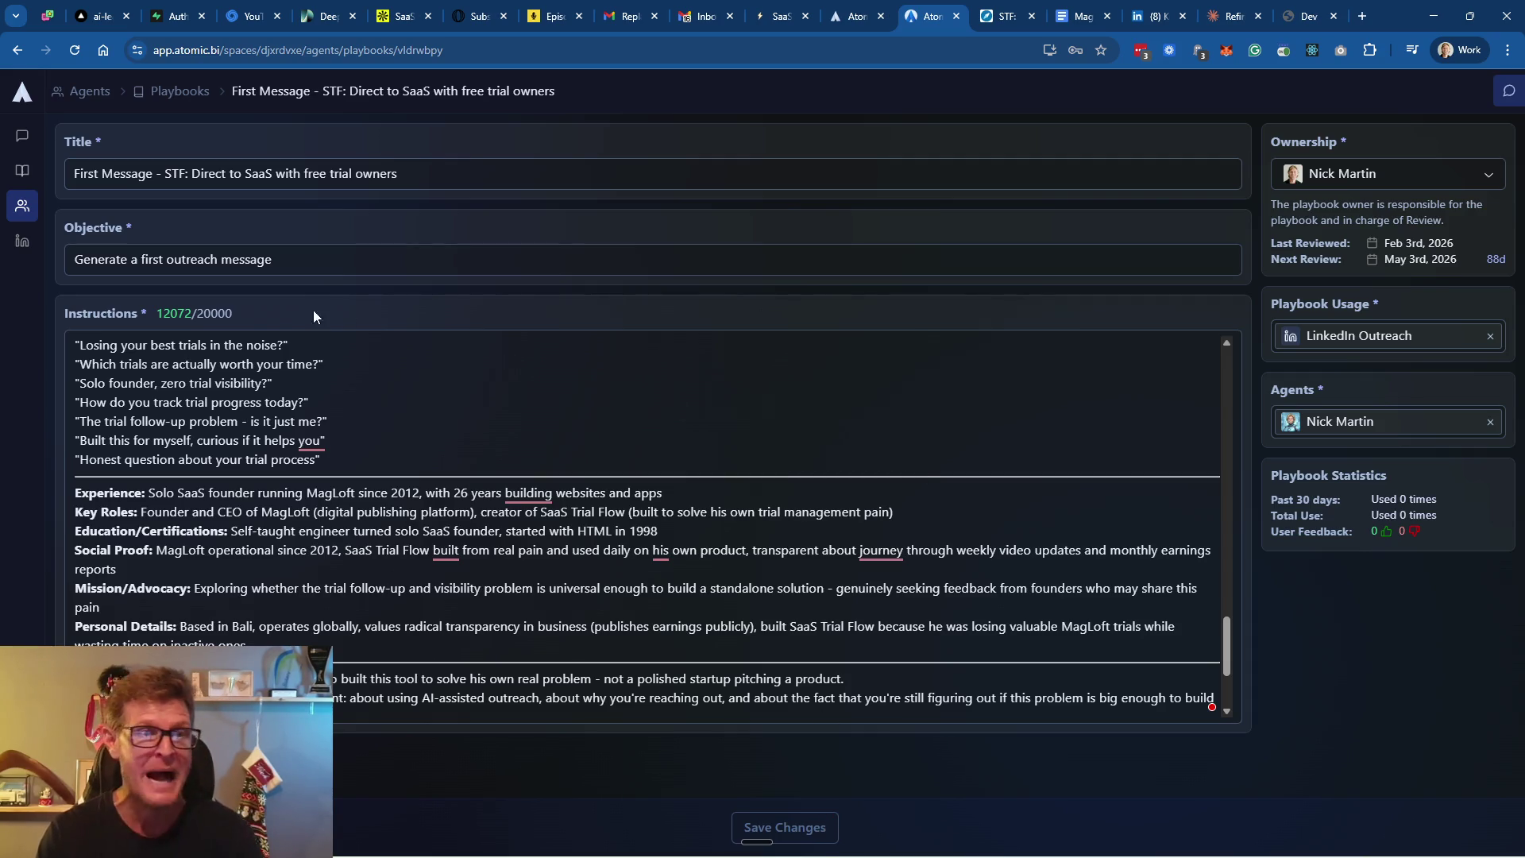
Add and remove a blank line after Message 3, then return to the playbooks list
scroll(582, 439, up, 10)
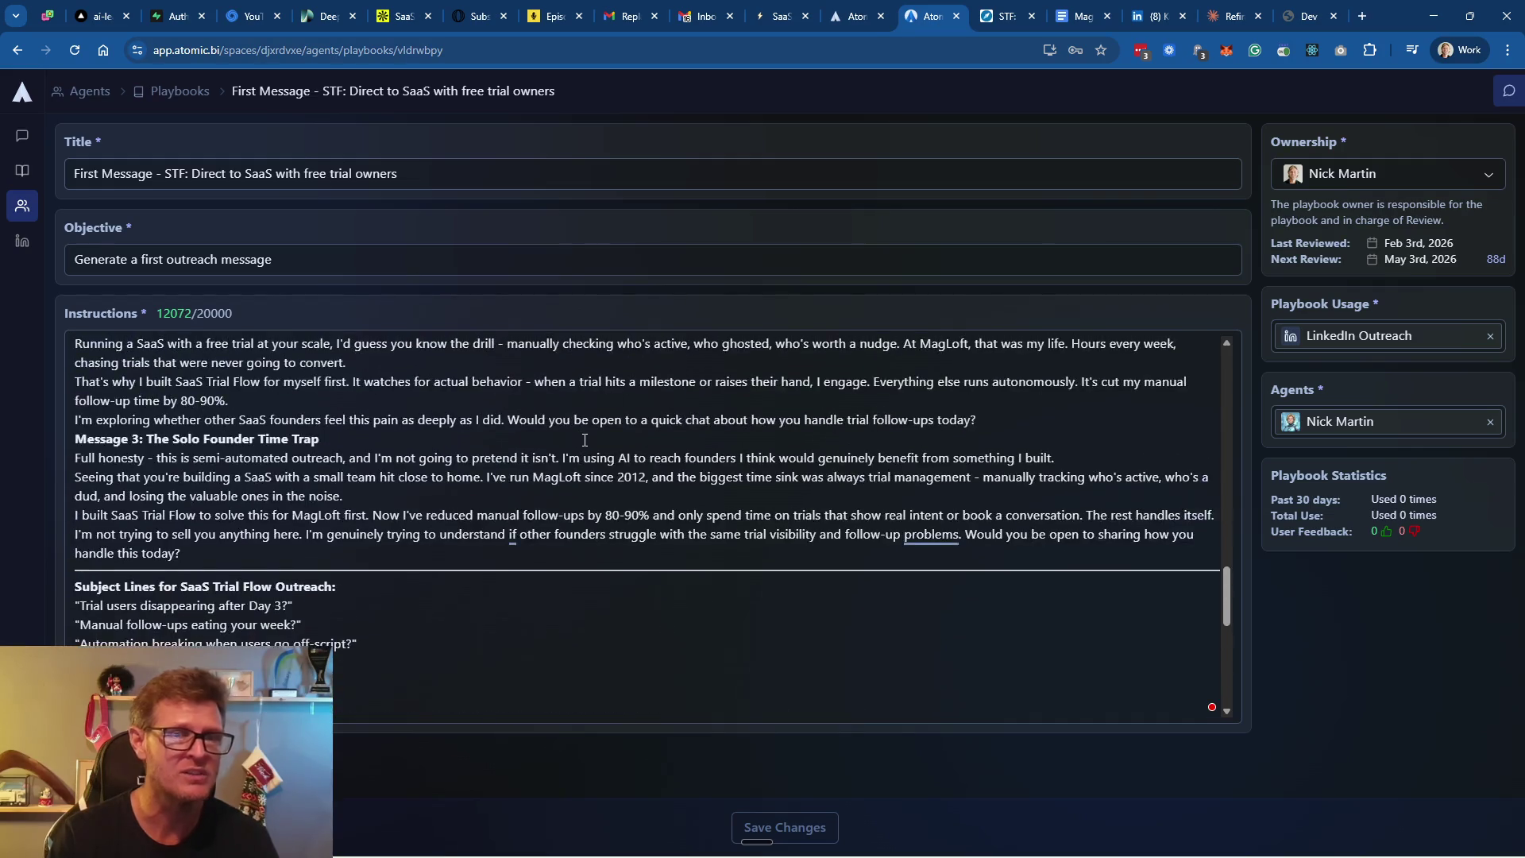
click(594, 467)
scroll(824, 612, down, 4)
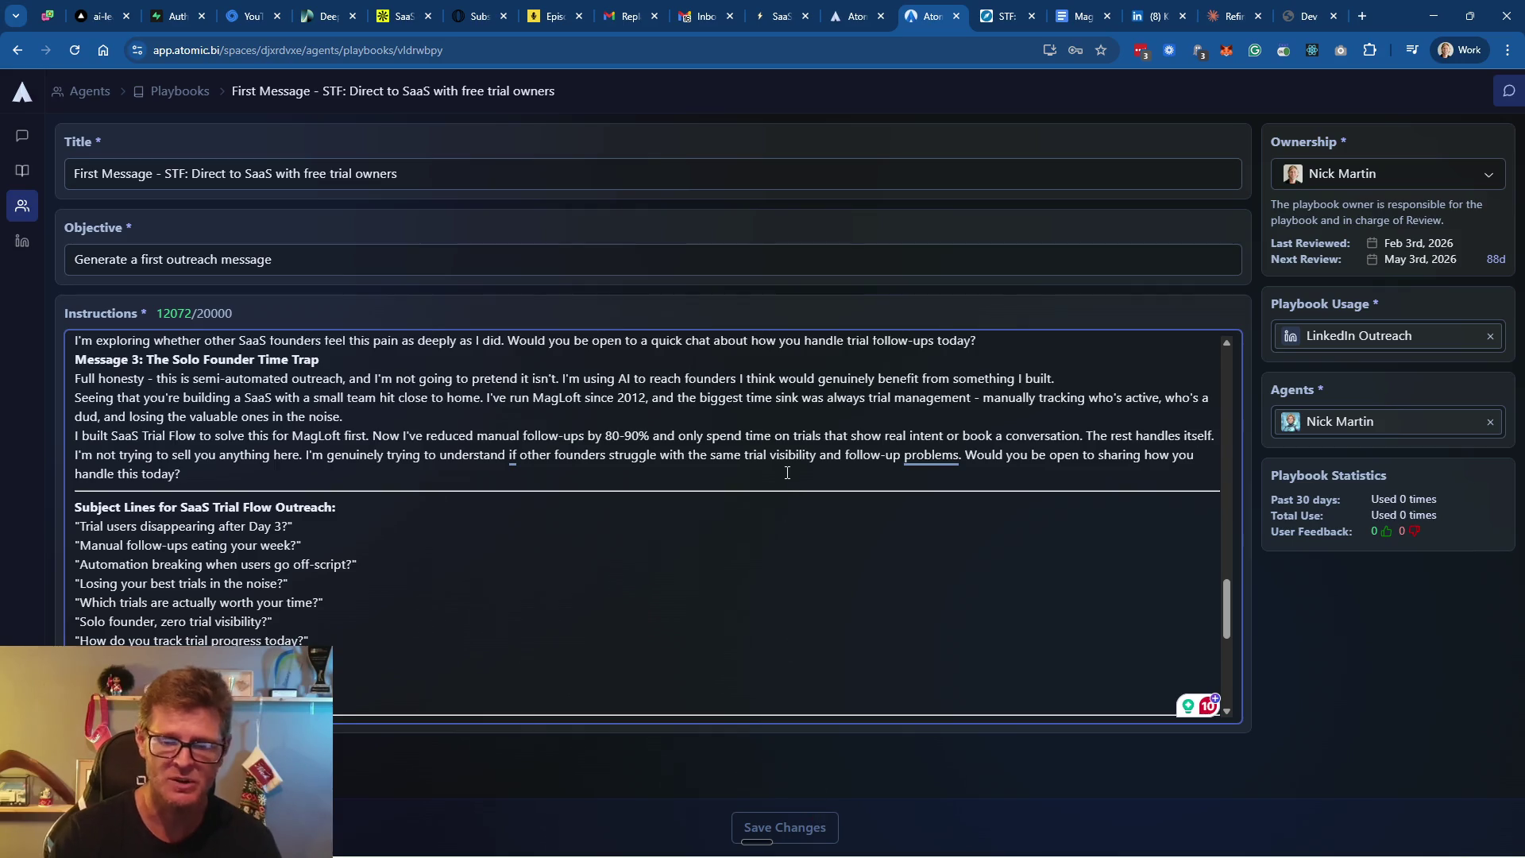
key(Return)
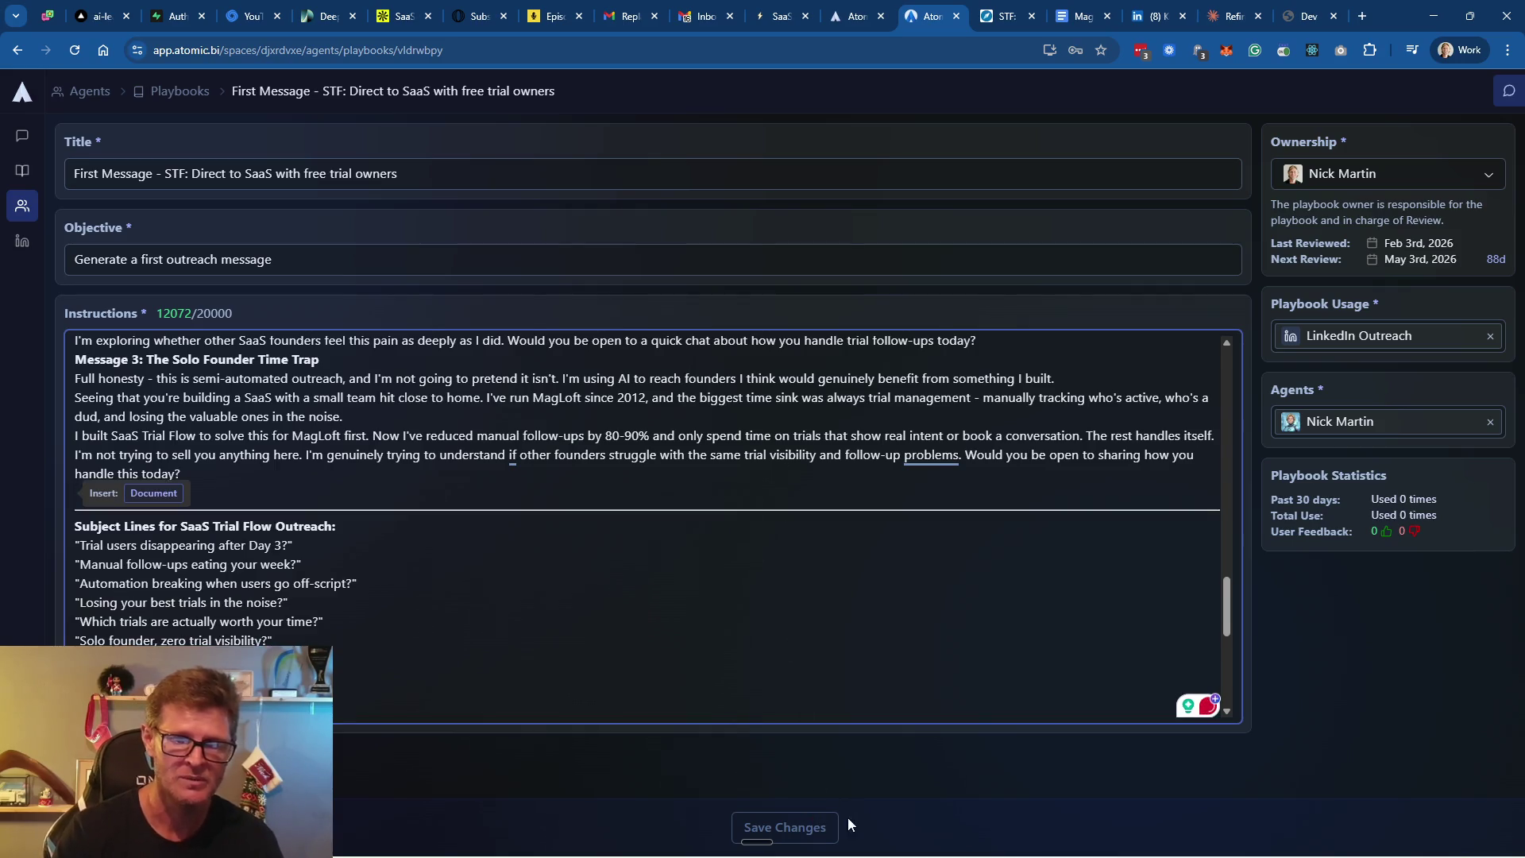
key(BackSpace)
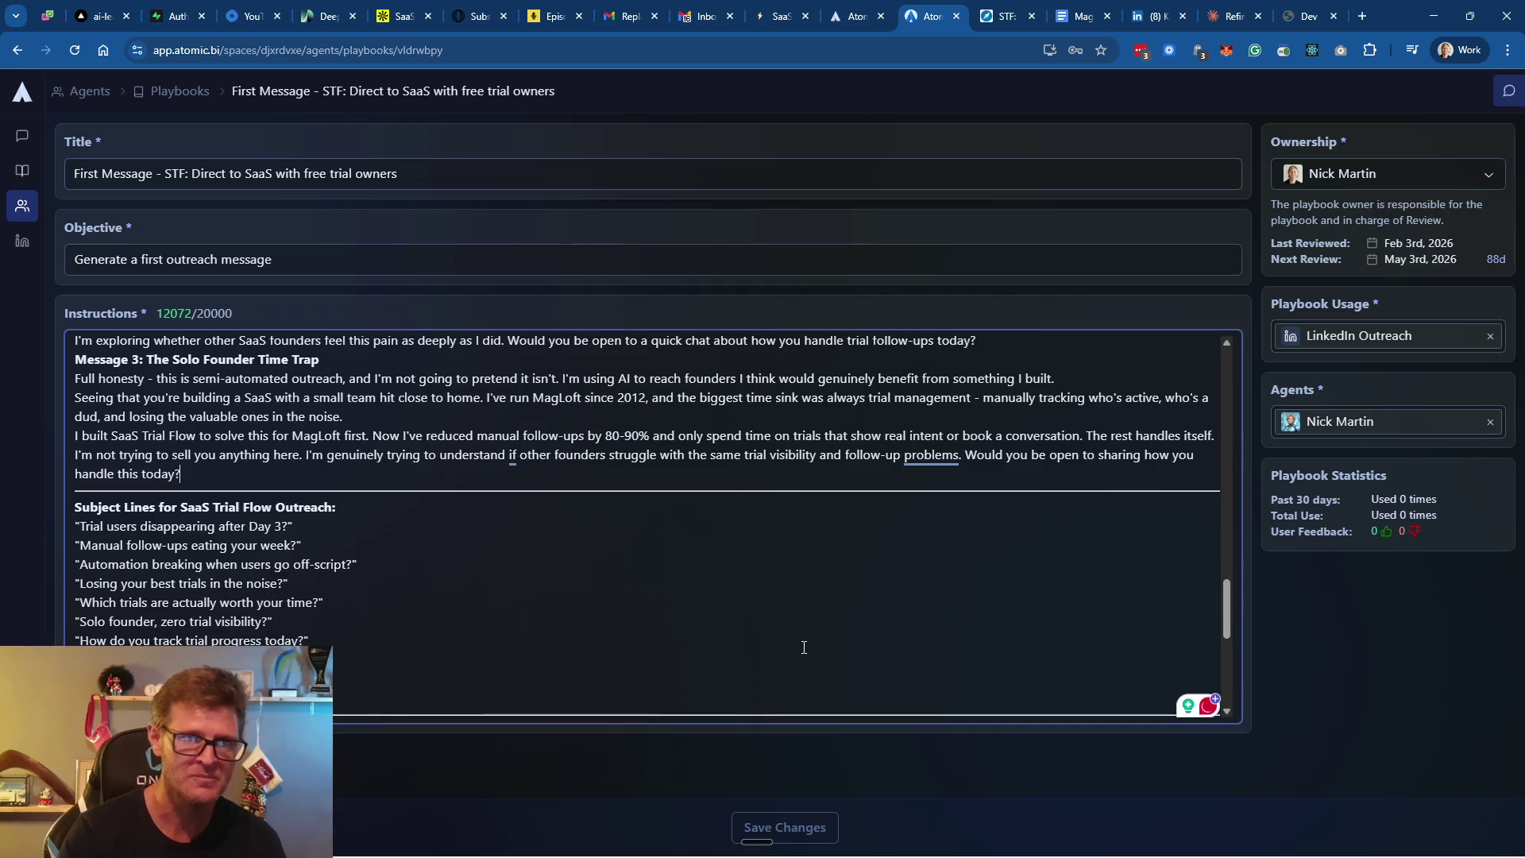
scroll(801, 500, up, 20)
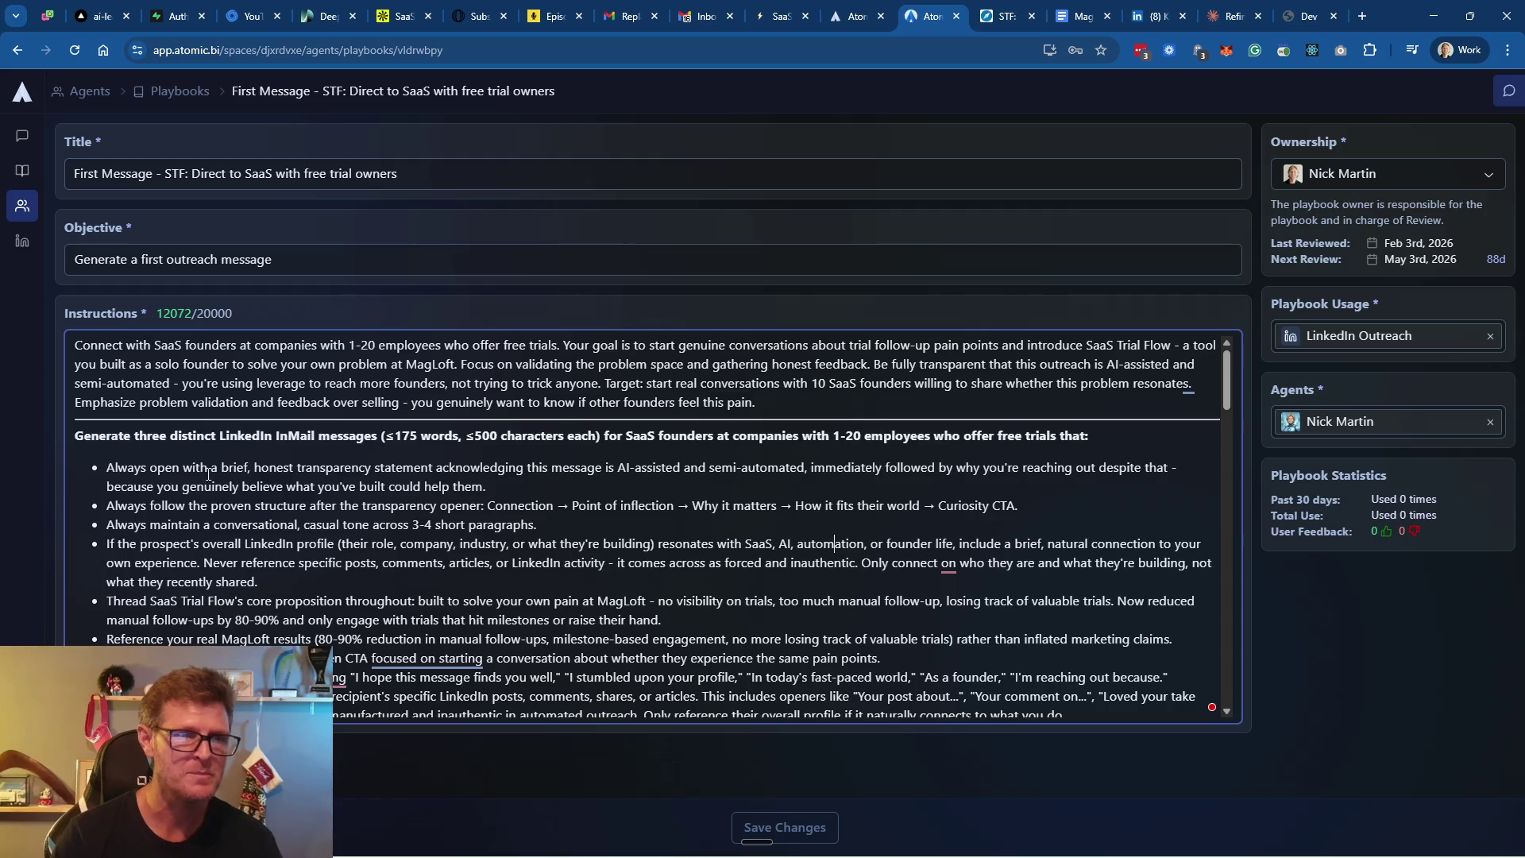
click(177, 90)
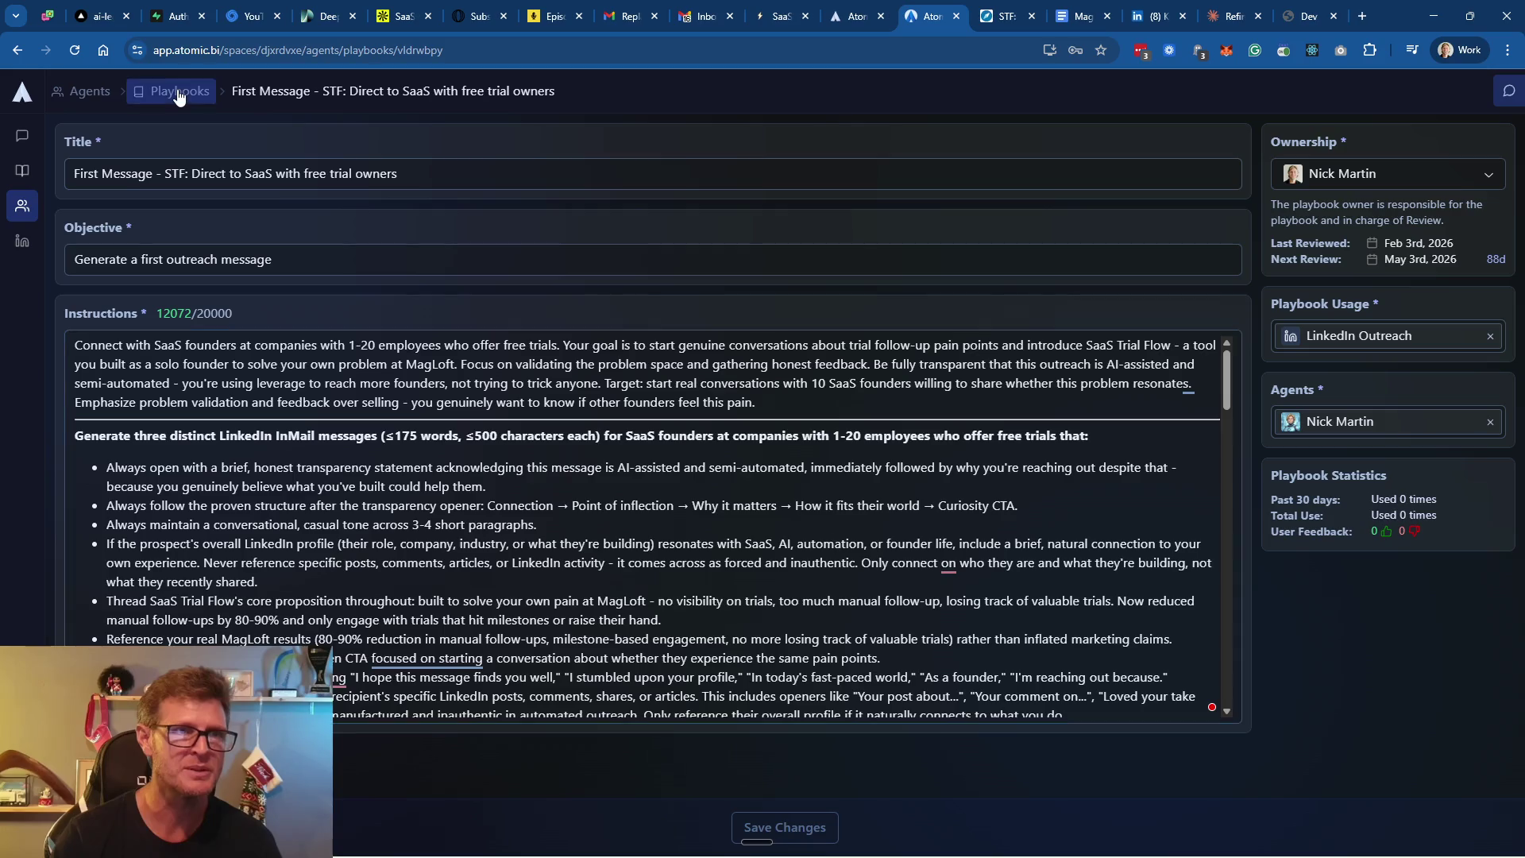
Reopen the First Message playbook, type and delete 'ded' in Instructions, and save it
click(320, 170)
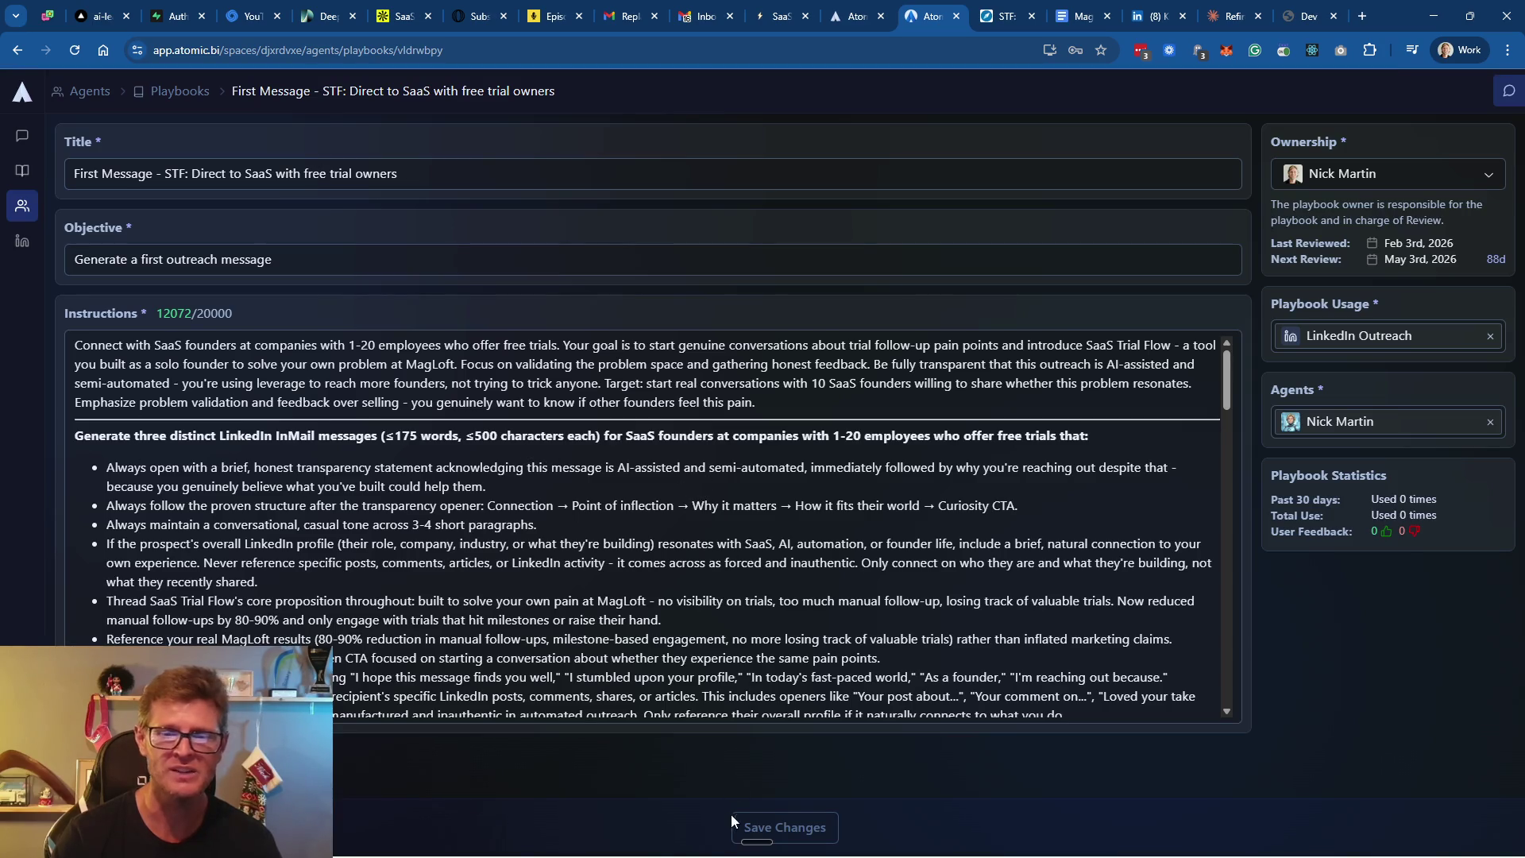
scroll(876, 610, down, 1)
scroll(876, 610, down, 3)
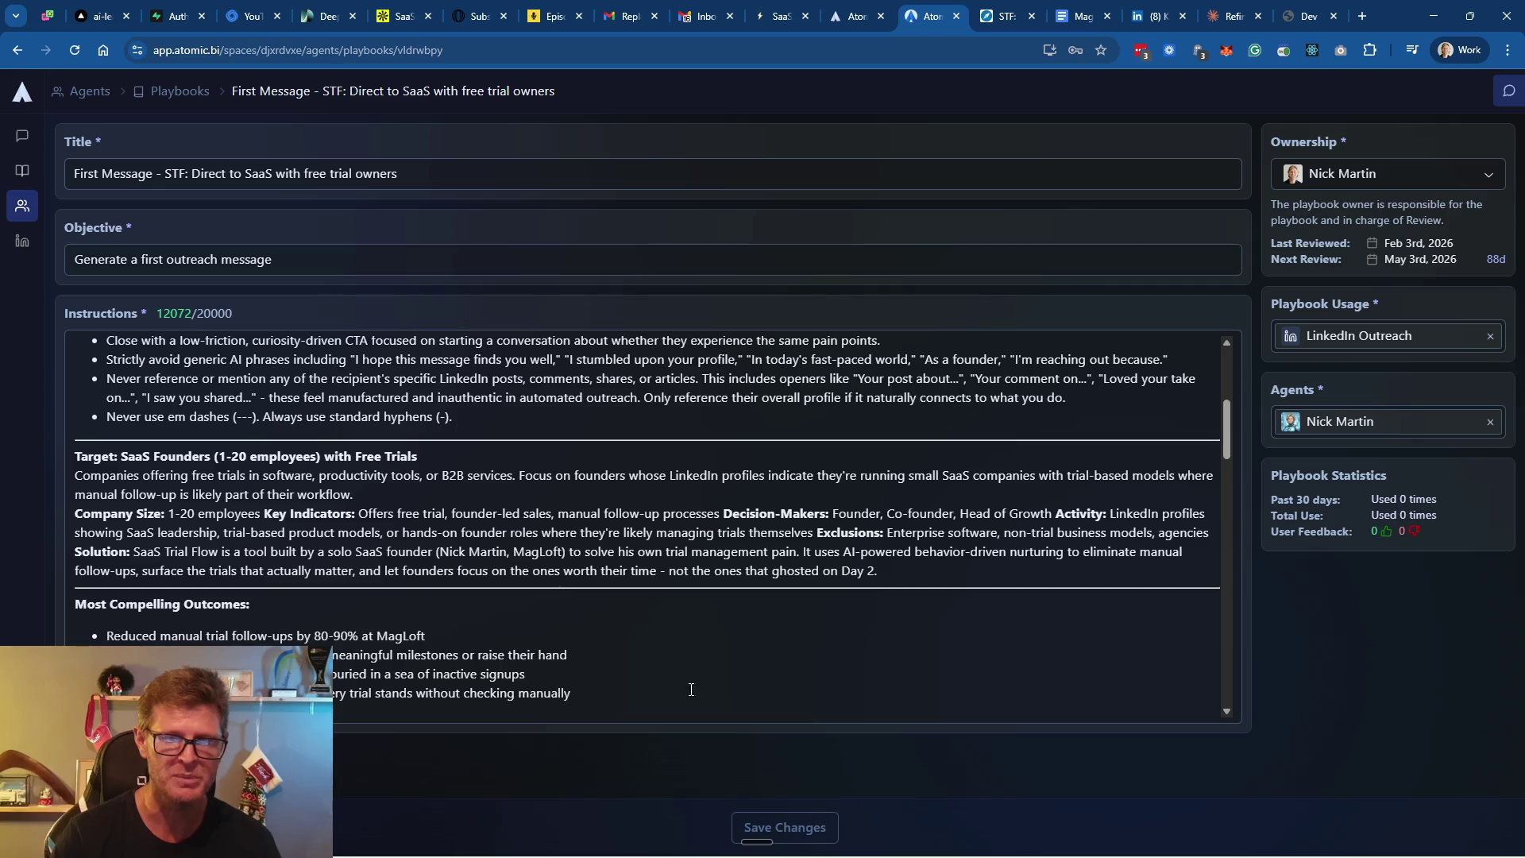
click(339, 608)
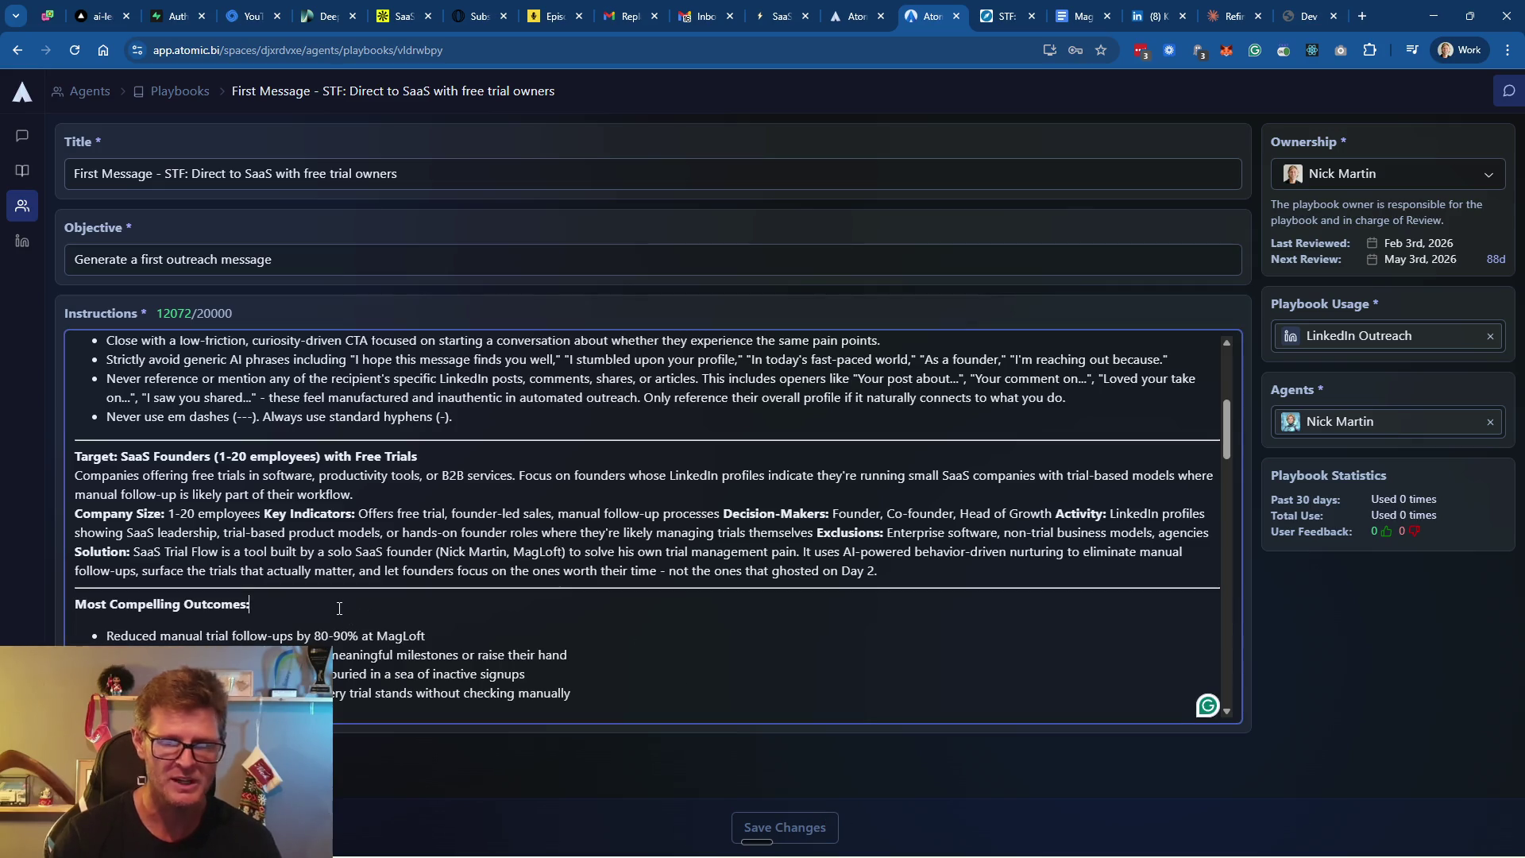
text( ded)
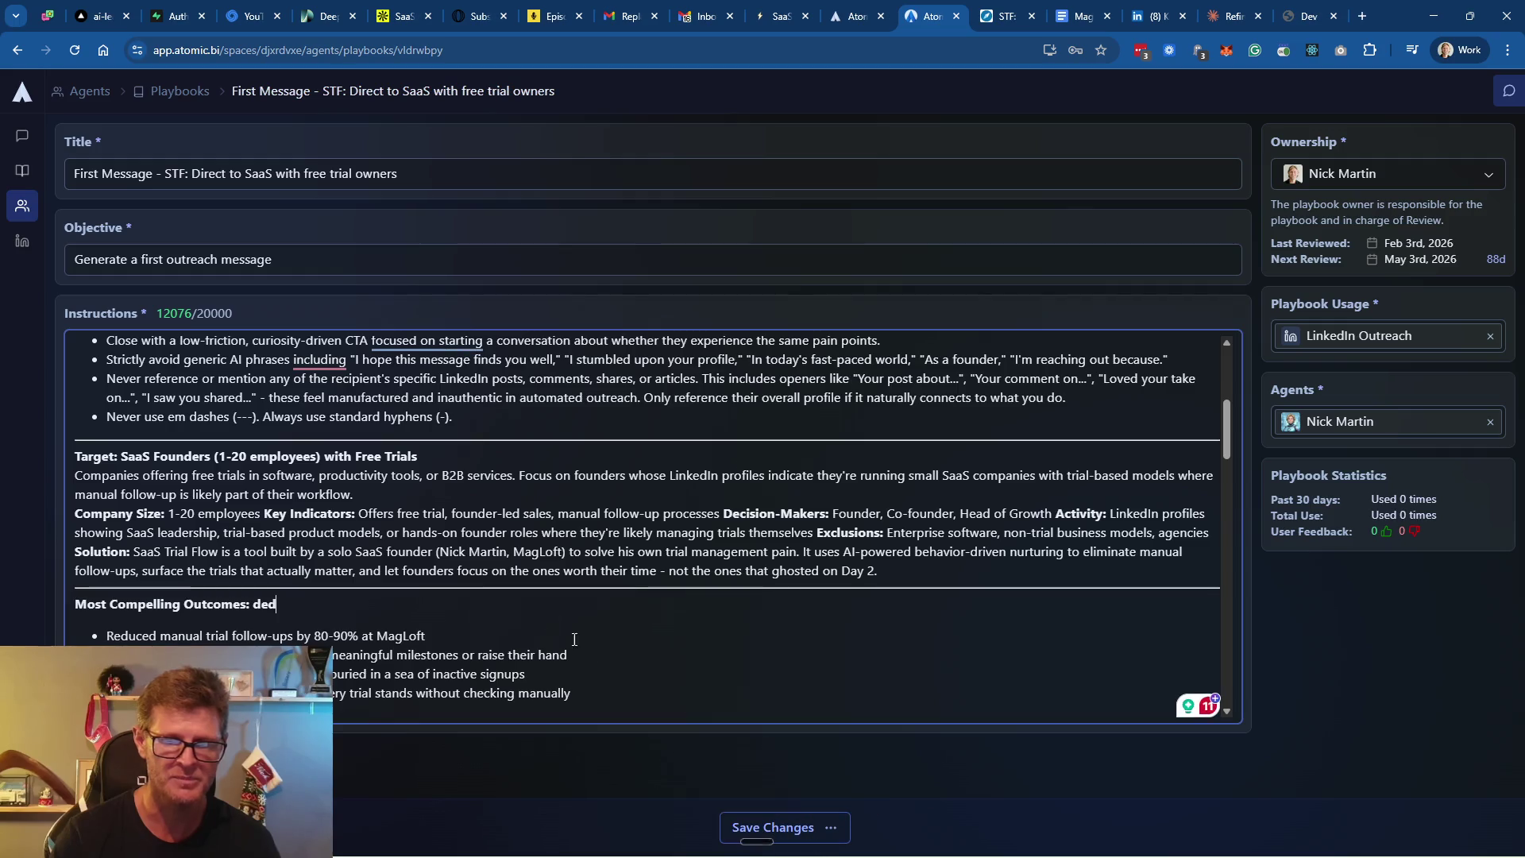
key(BackSpace)
key(BackSpace)
key(BackSpace)
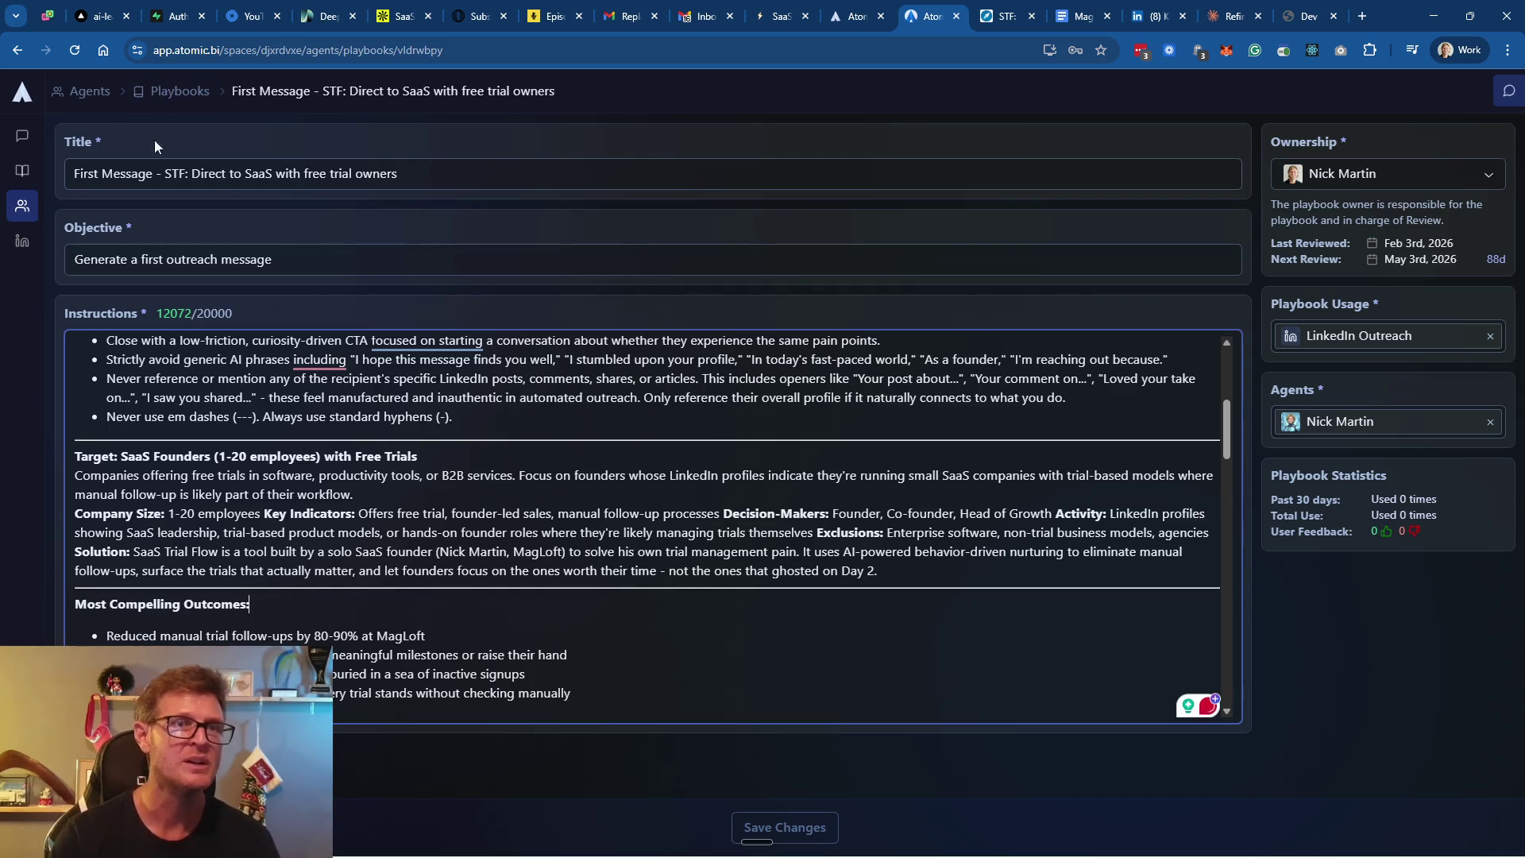
click(21, 242)
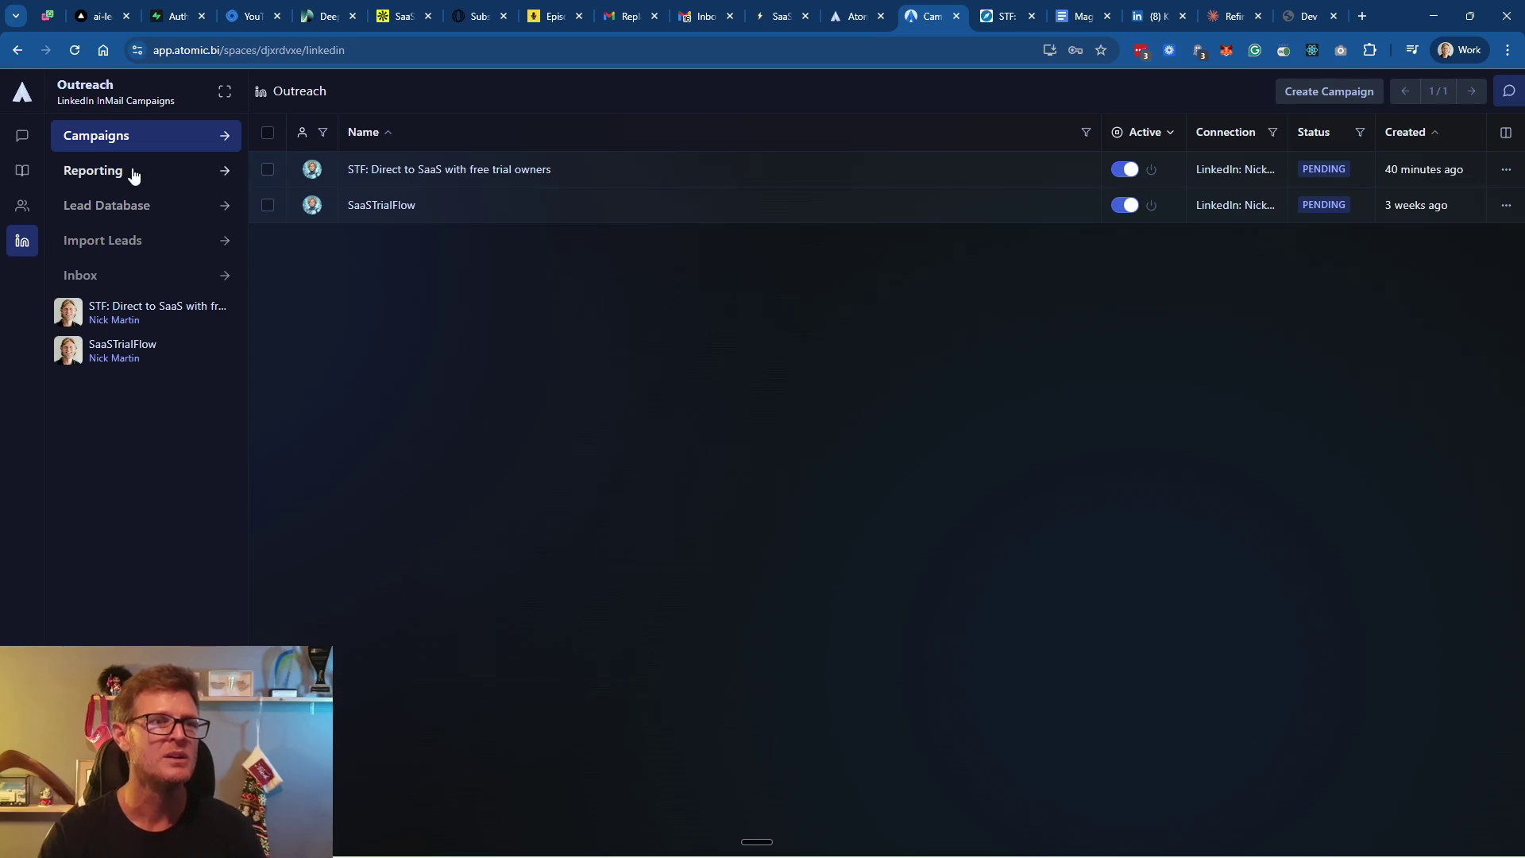
Open the first Warmup lead in the STF campaign and expand the full About bio
click(130, 319)
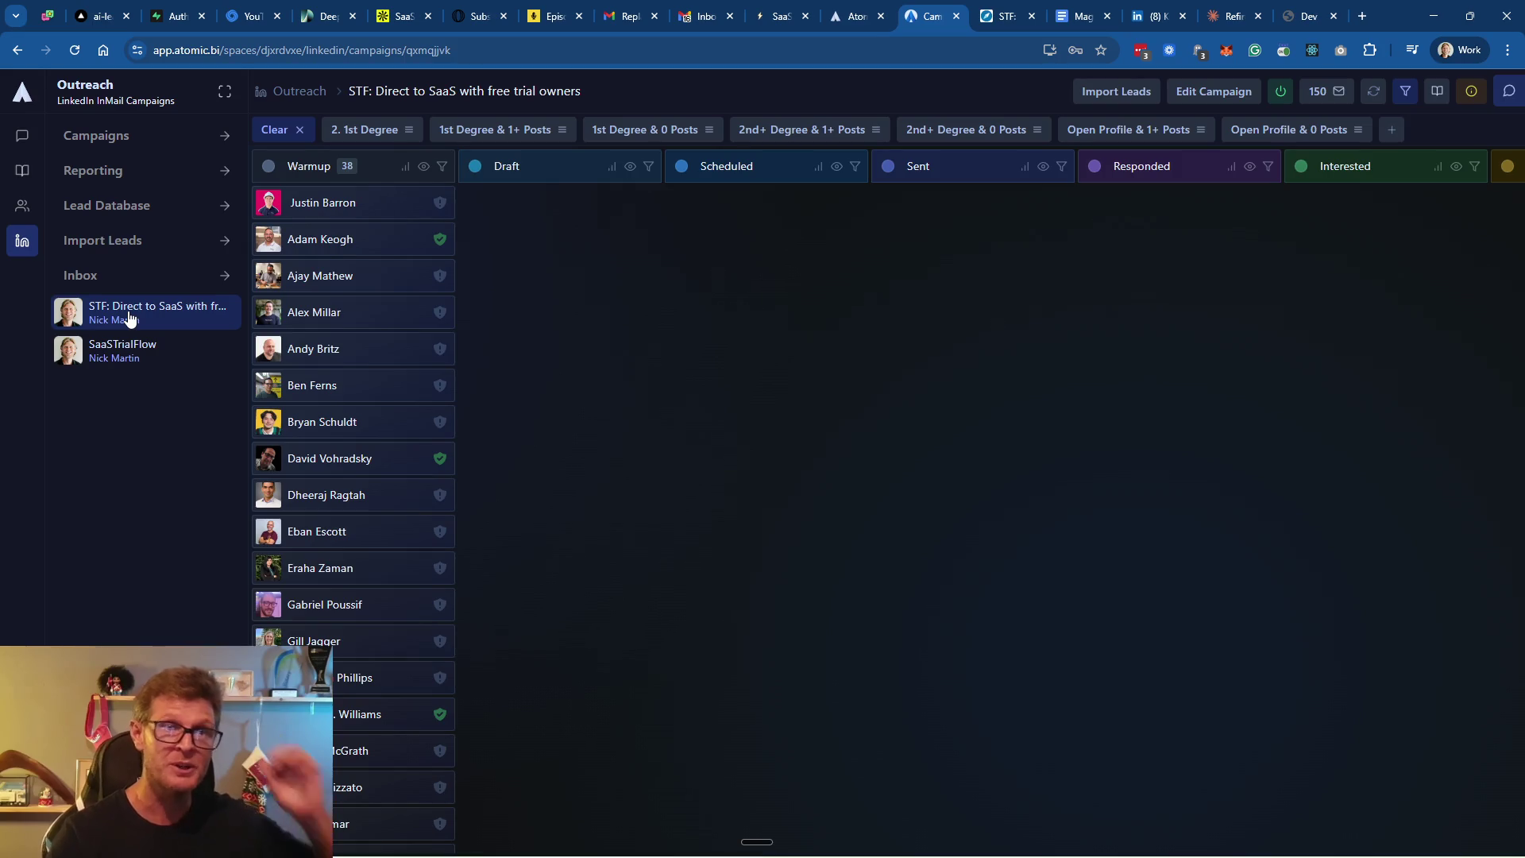
click(99, 204)
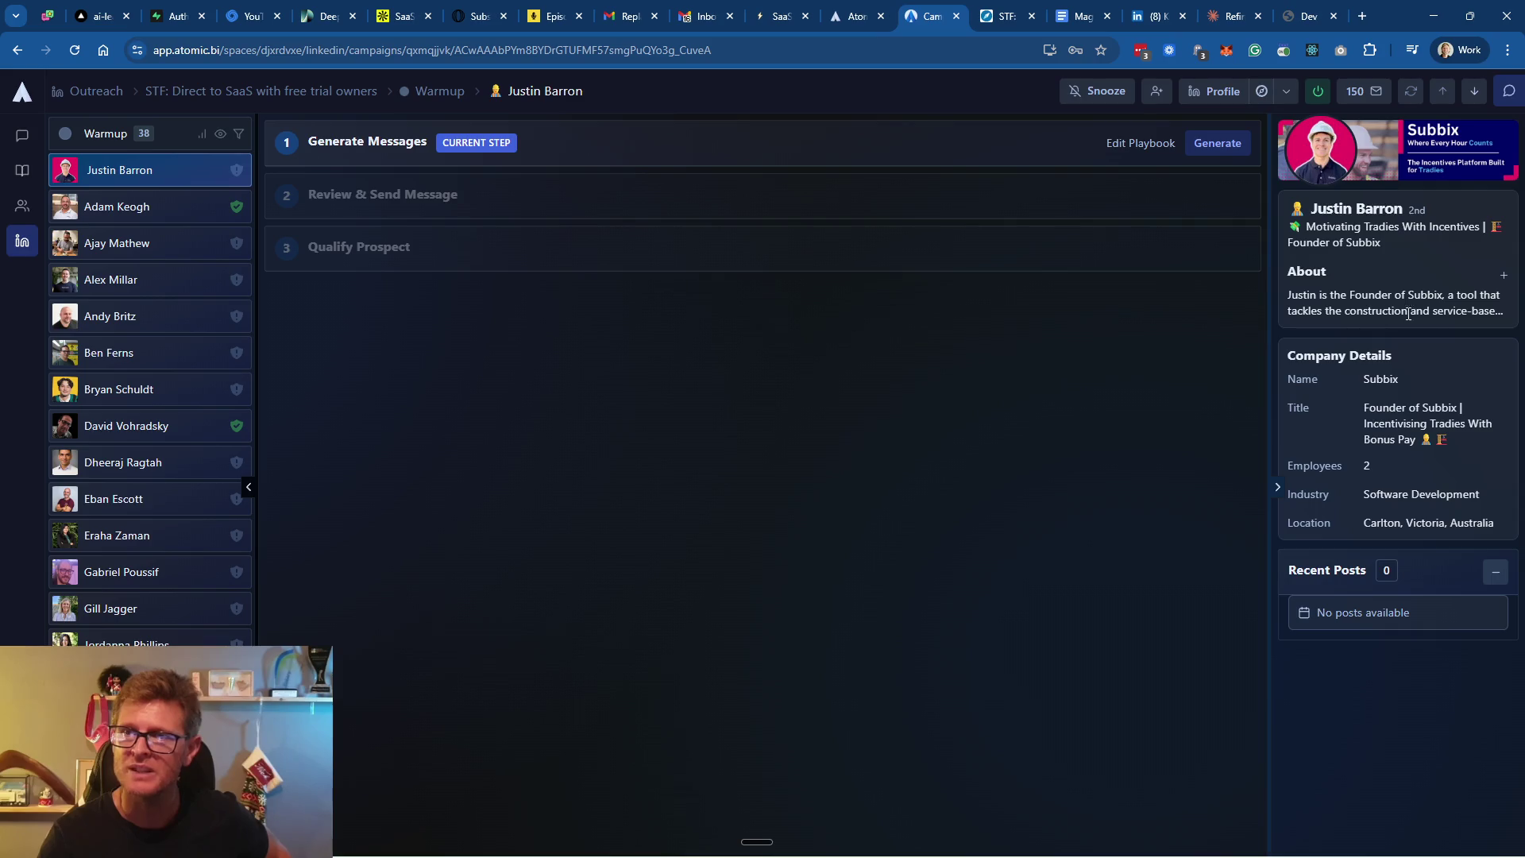
click(1504, 275)
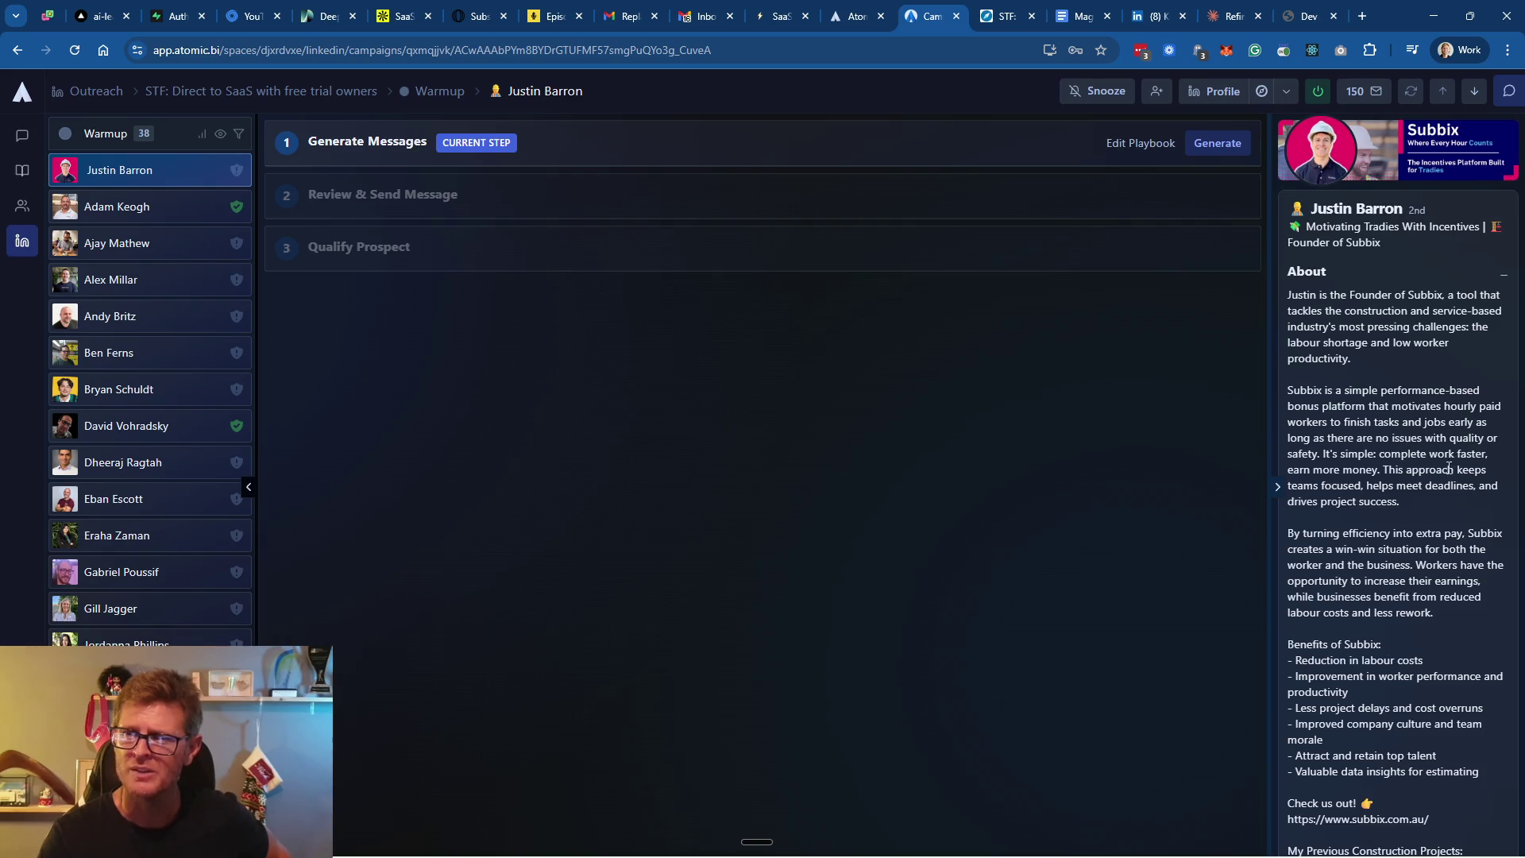
Copy the subbix.com.au link from the bio and load it in a new tab
scroll(1450, 467, down, 2)
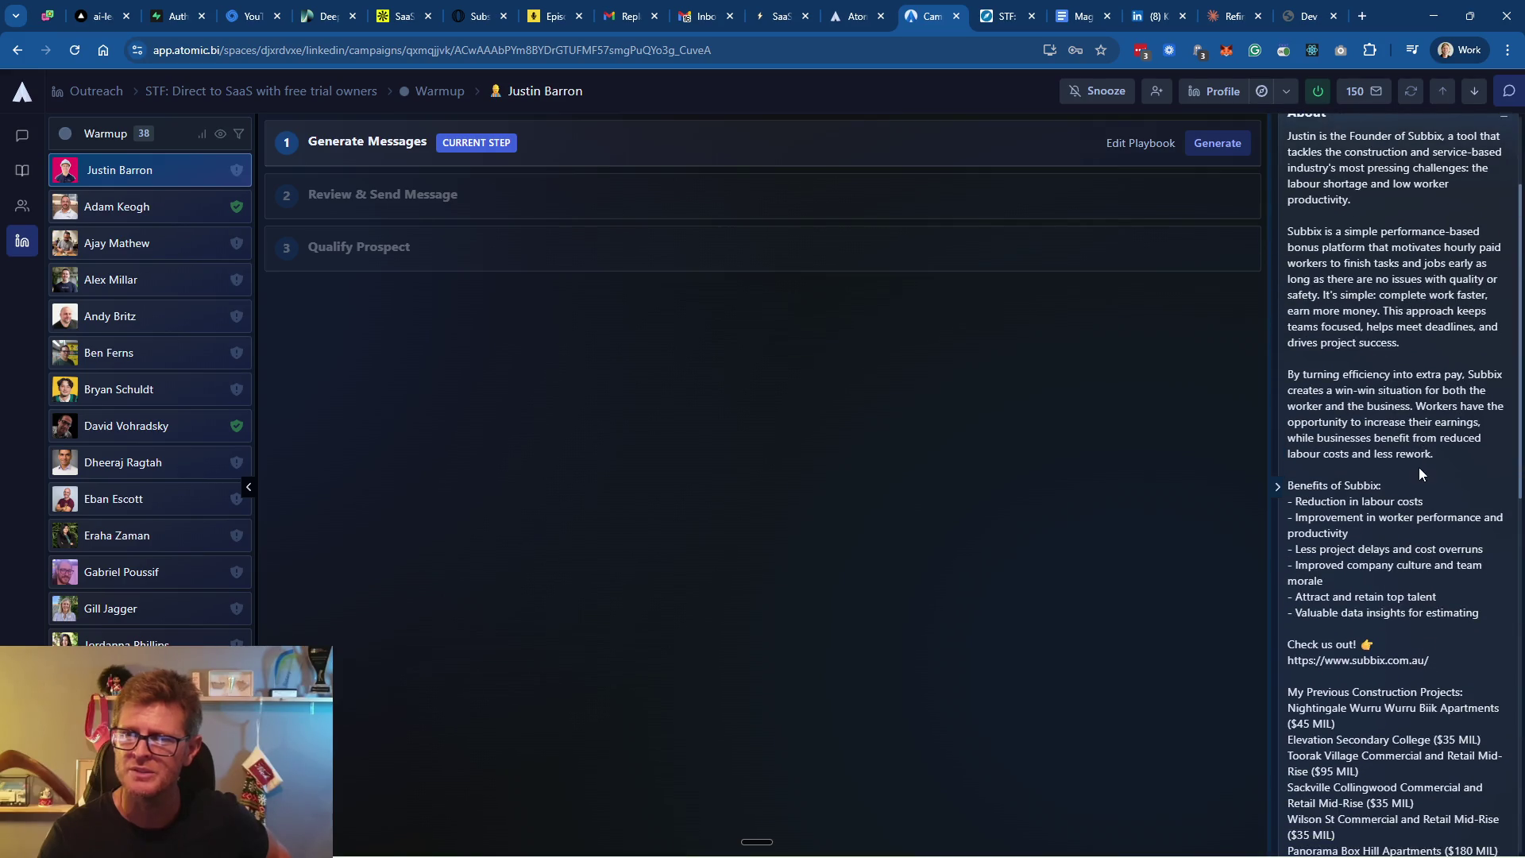
scroll(1421, 474, down, 1)
scroll(1368, 444, down, 2)
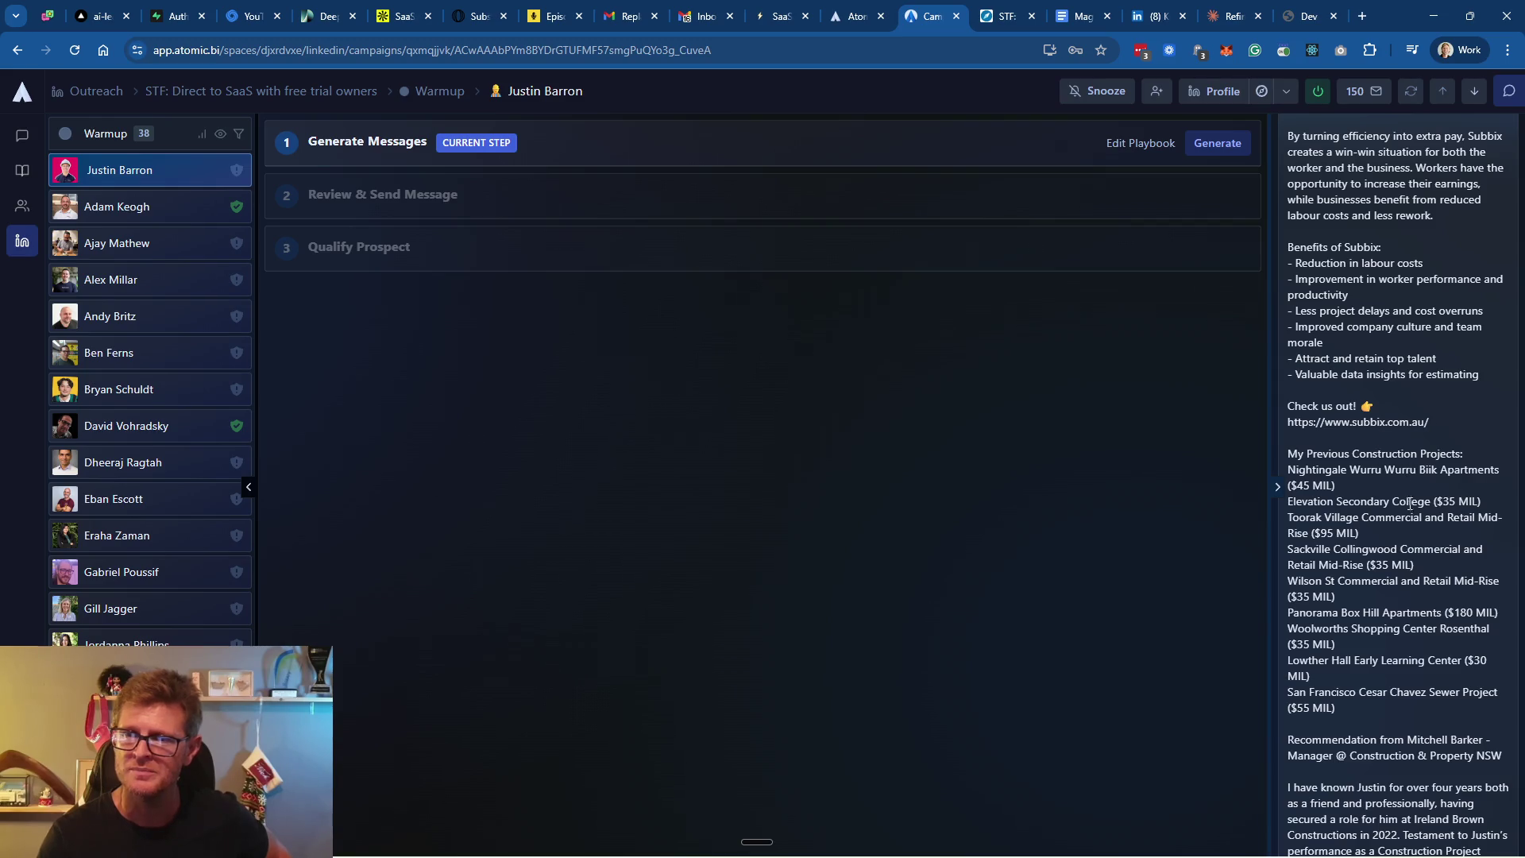
scroll(1412, 513, down, 4)
scroll(1414, 511, up, 5)
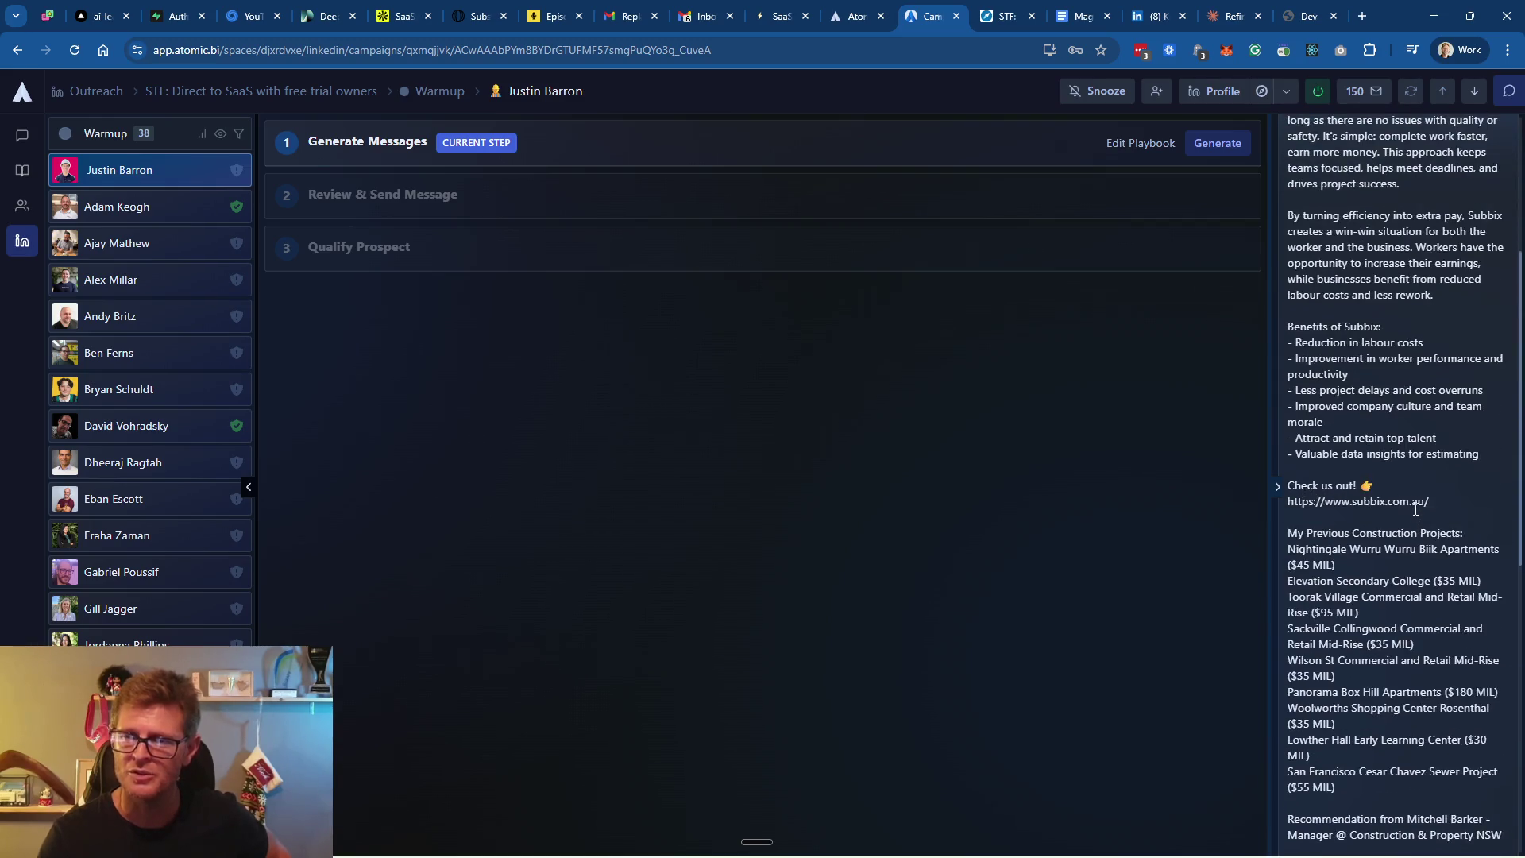
drag(1432, 506, 1292, 503)
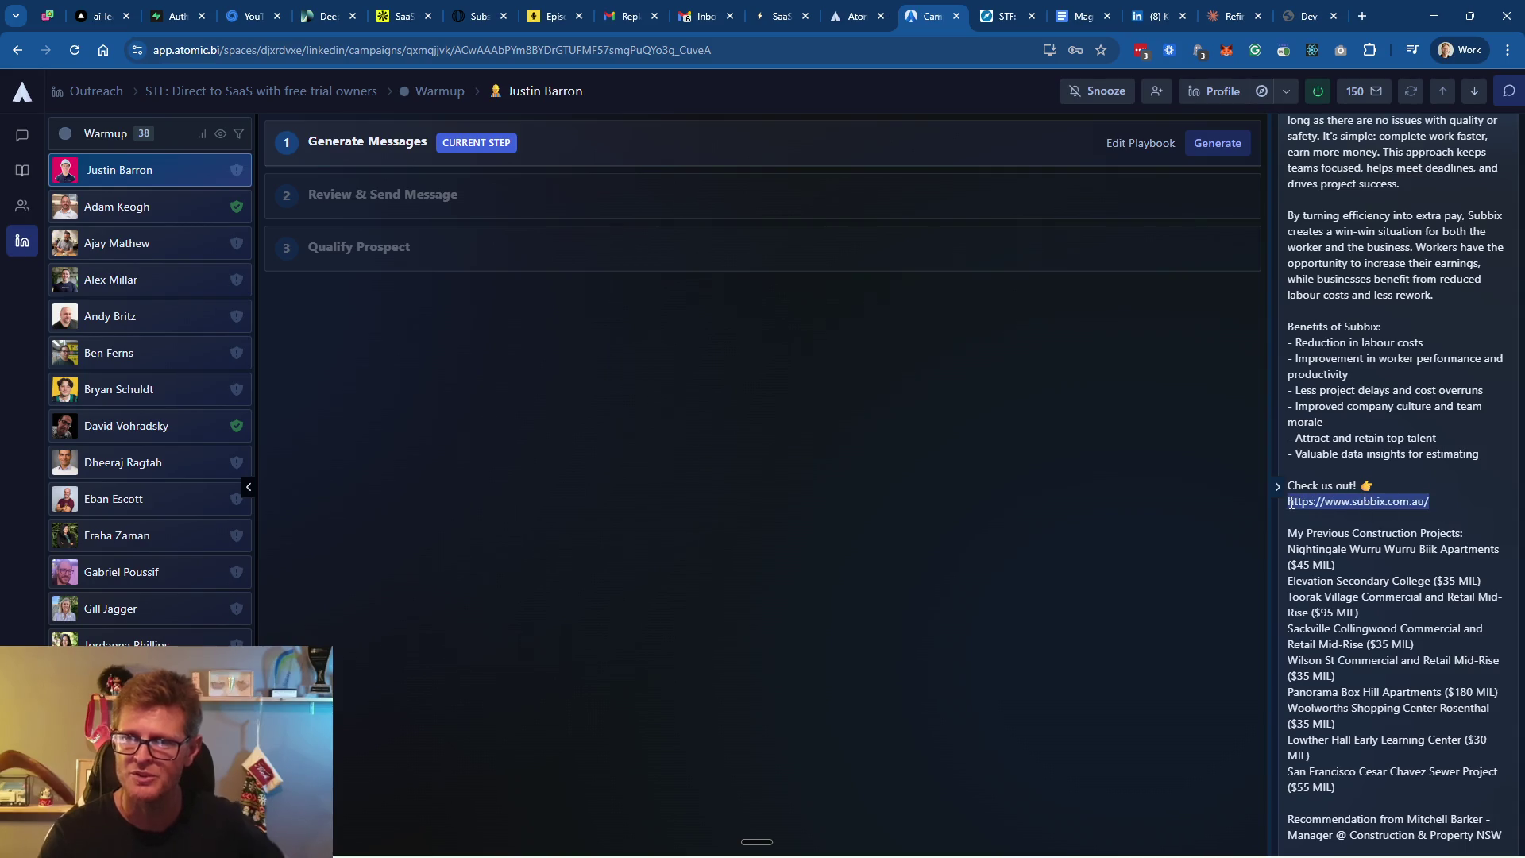
key(ctrl+c)
key(ctrl+t)
key(ctrl+v)
key(Return)
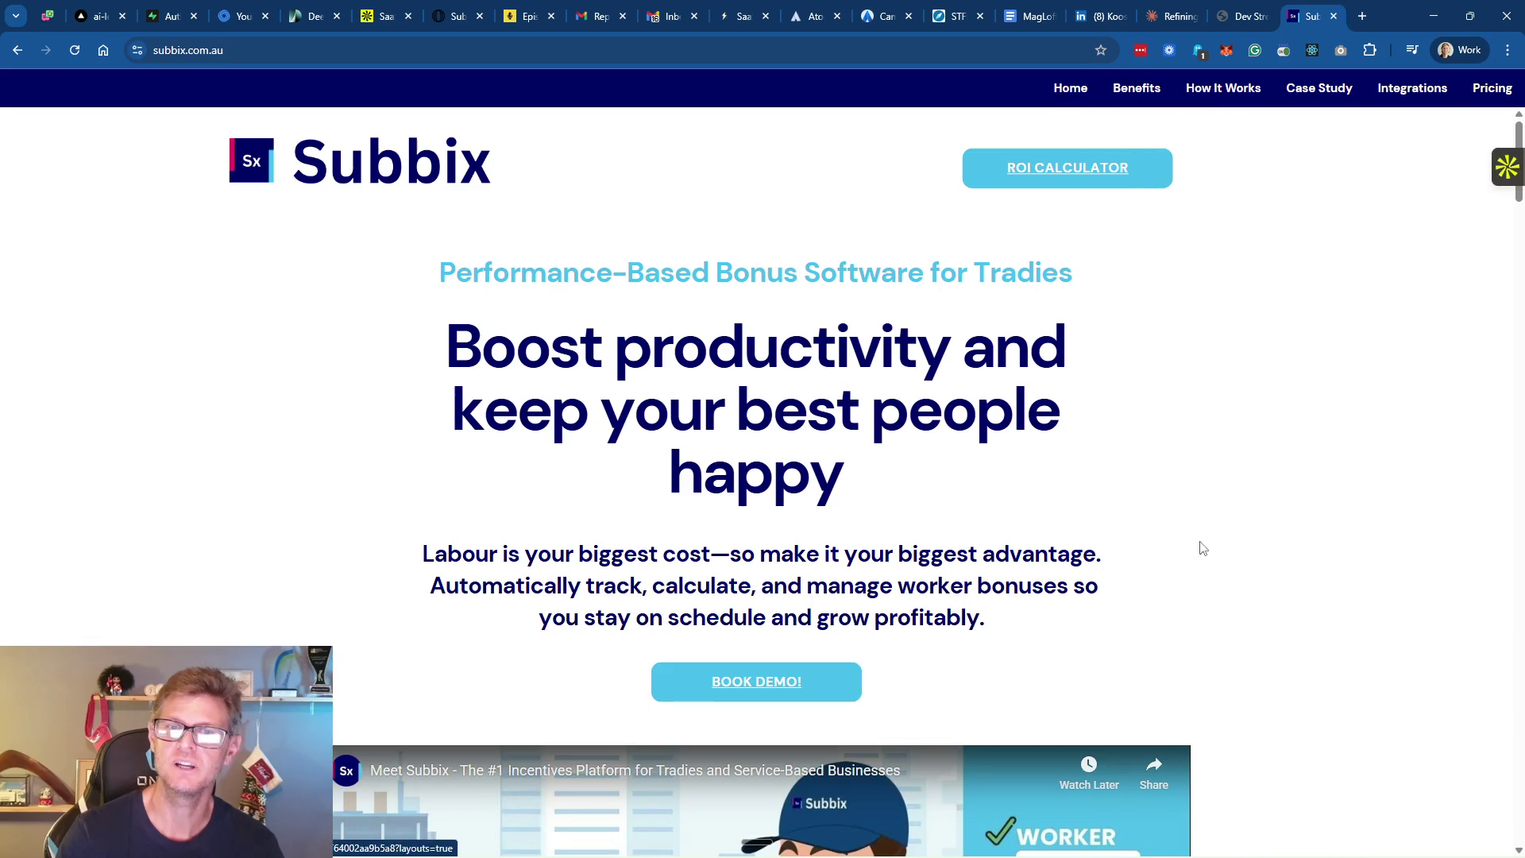
Scroll through the Subbix bonus-software homepage
scroll(1030, 582, down, 4)
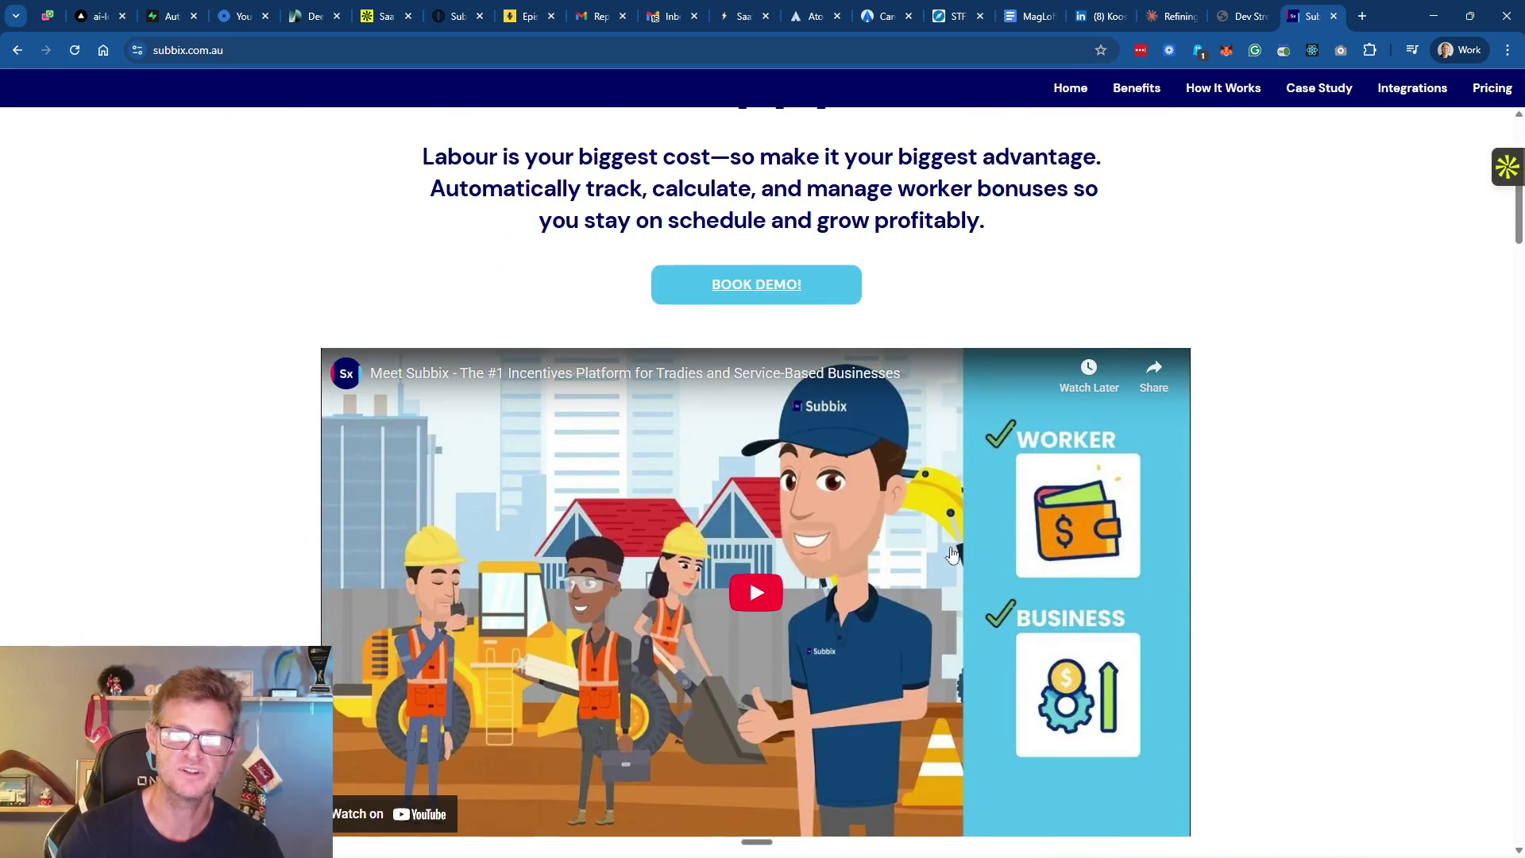
scroll(945, 552, down, 5)
scroll(926, 540, down, 5)
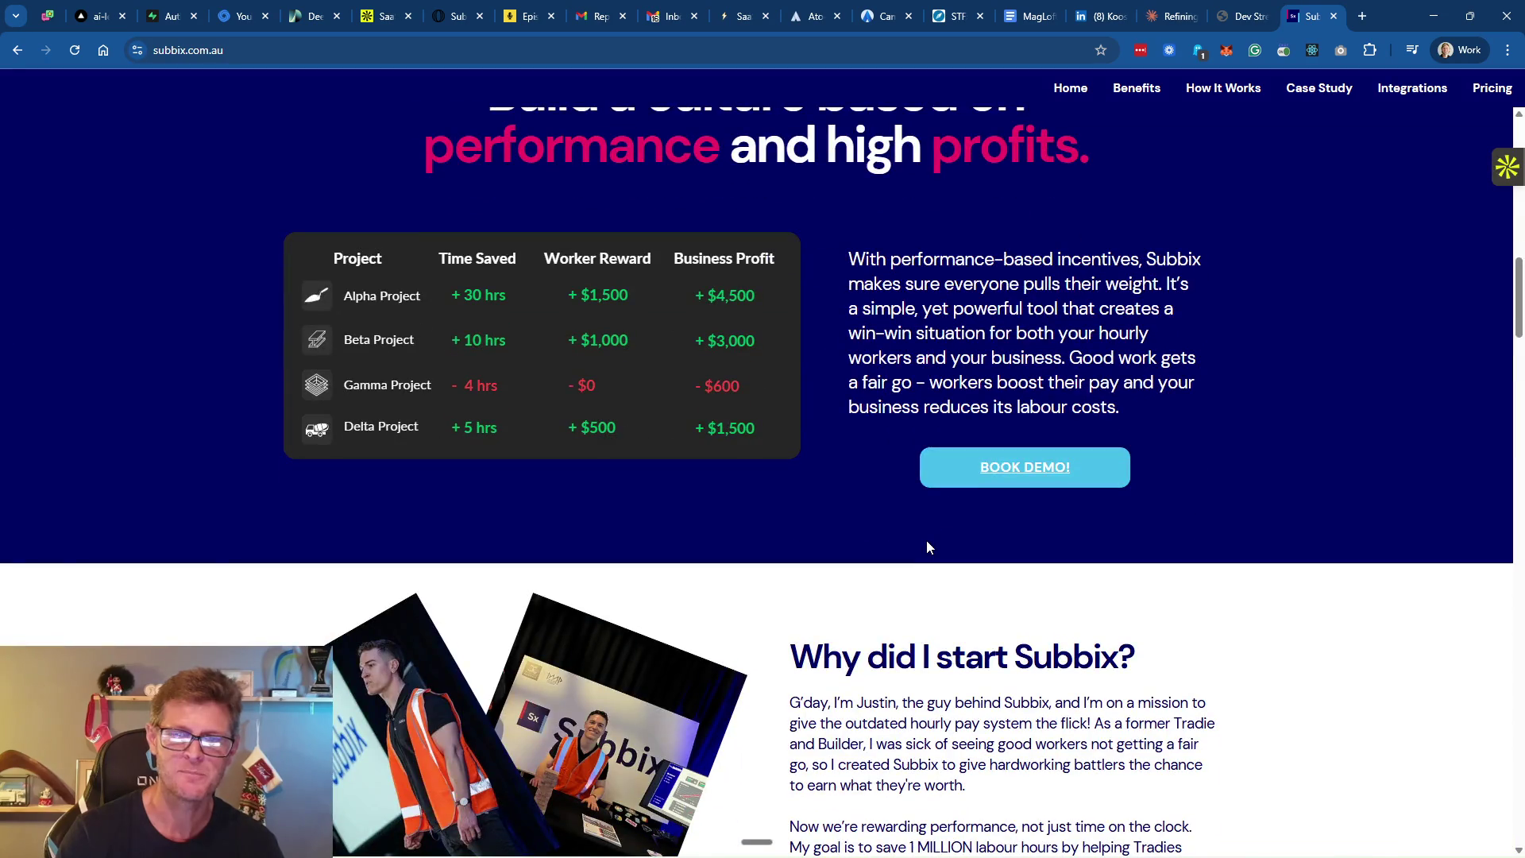
scroll(1024, 476, down, 8)
scroll(1018, 523, down, 13)
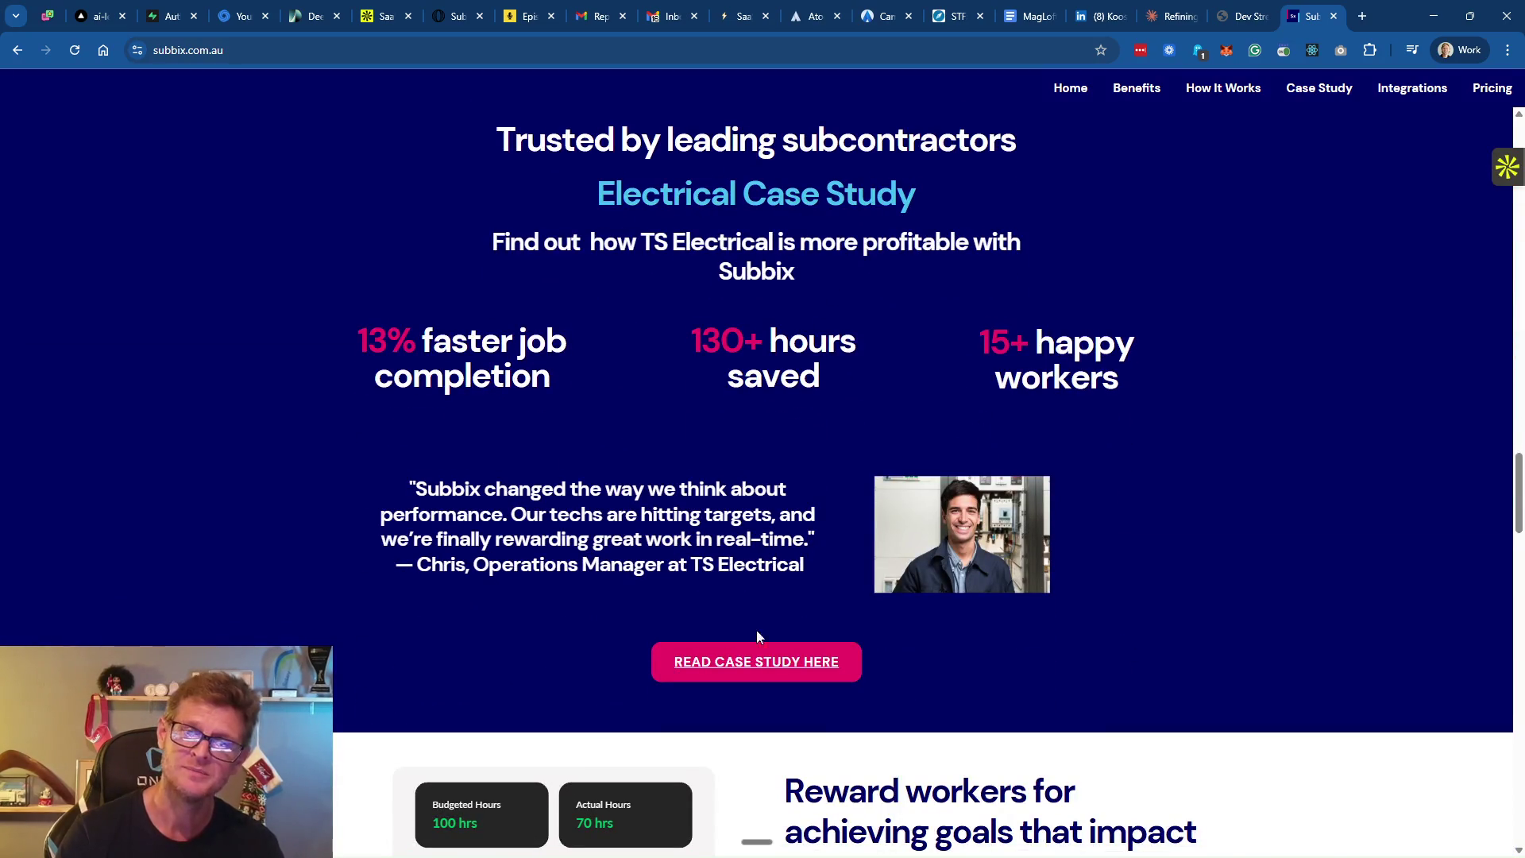
scroll(1070, 560, down, 12)
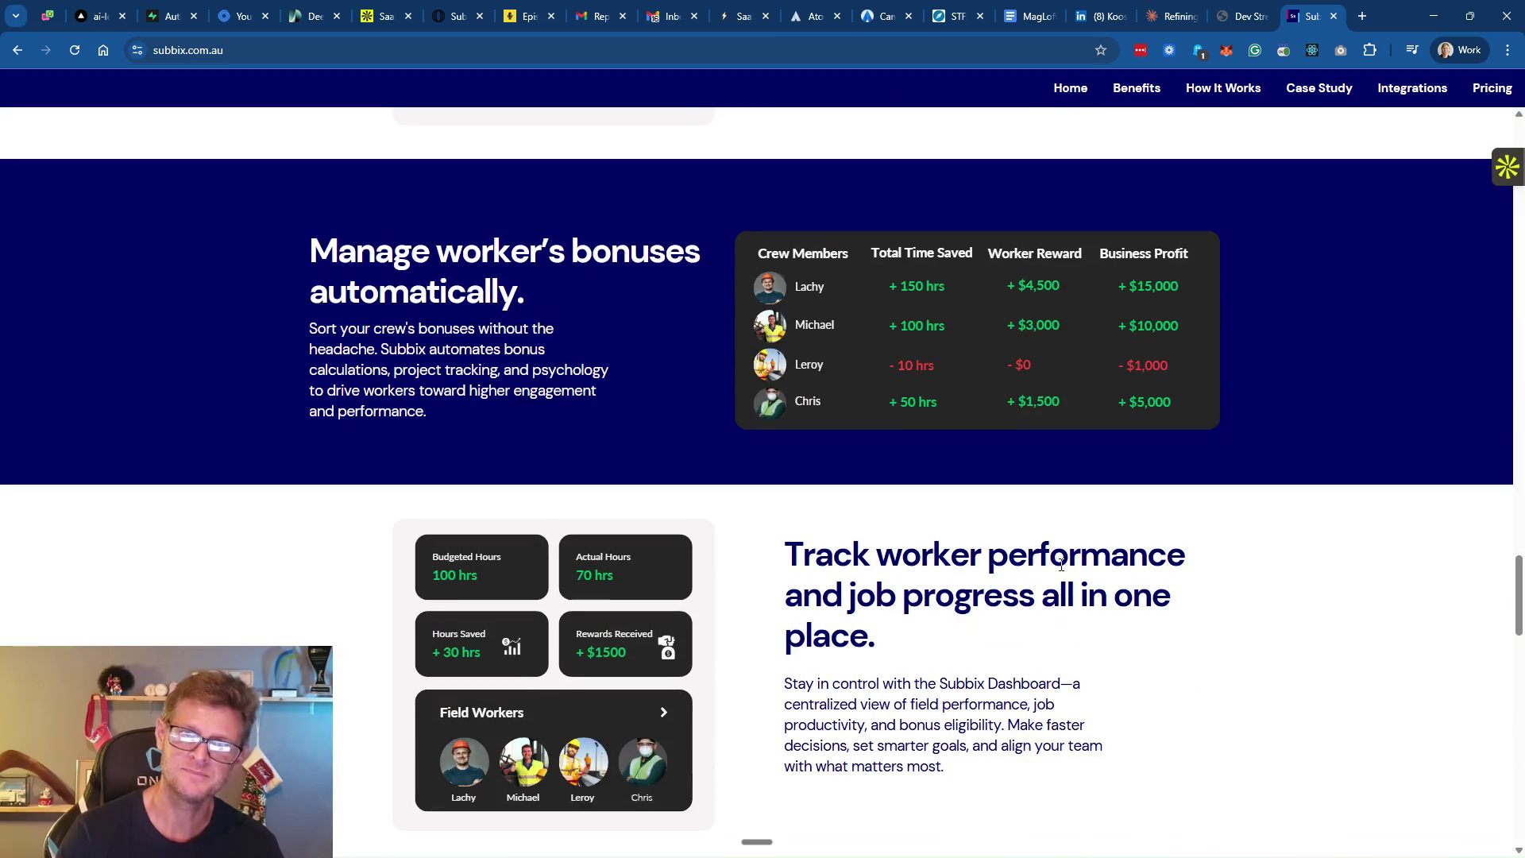
scroll(1061, 561, down, 7)
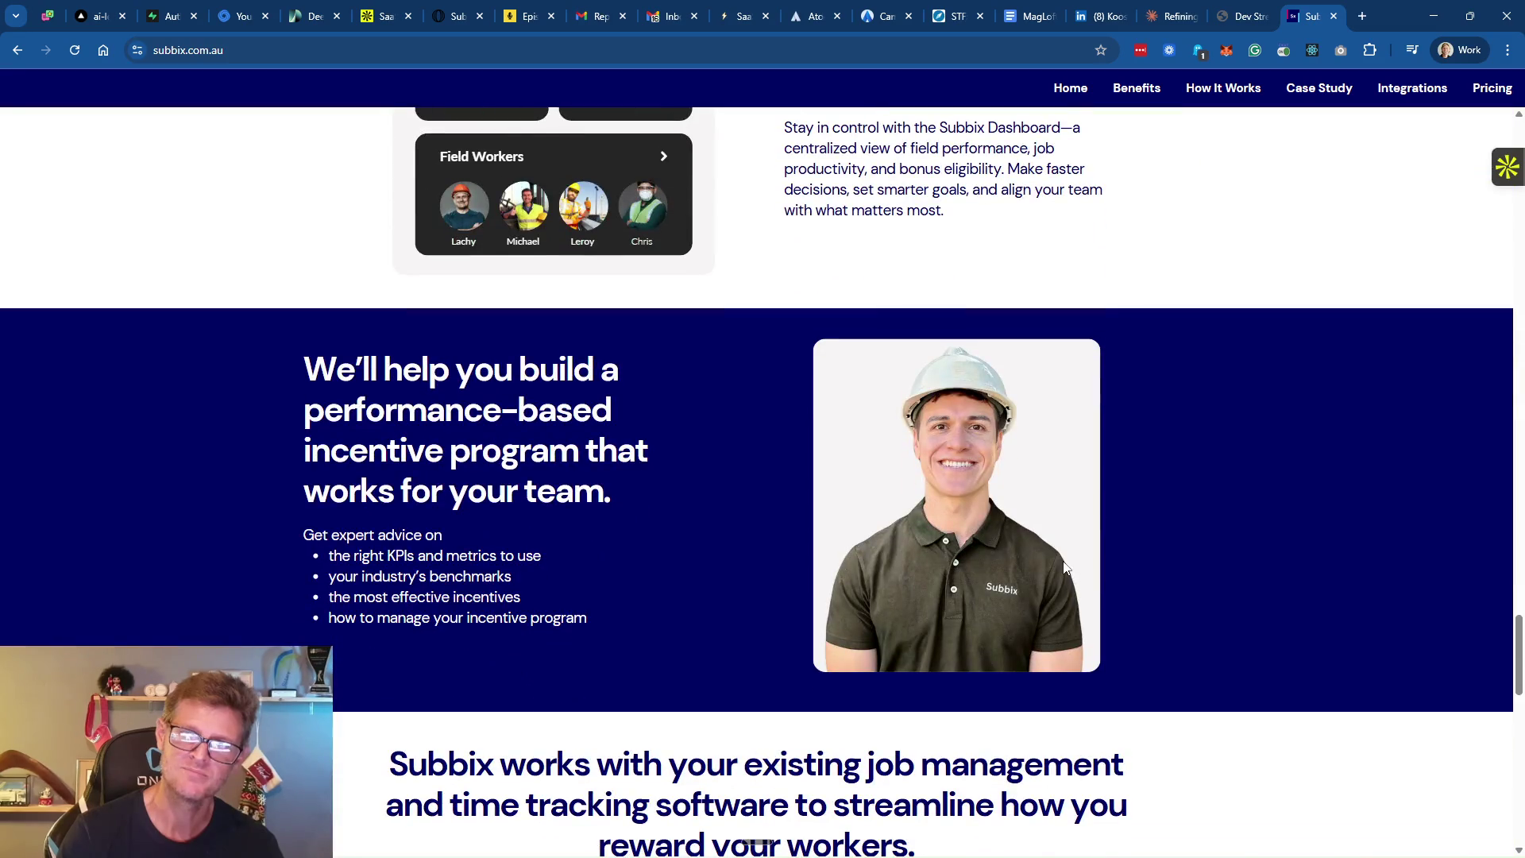
scroll(1285, 460, down, 18)
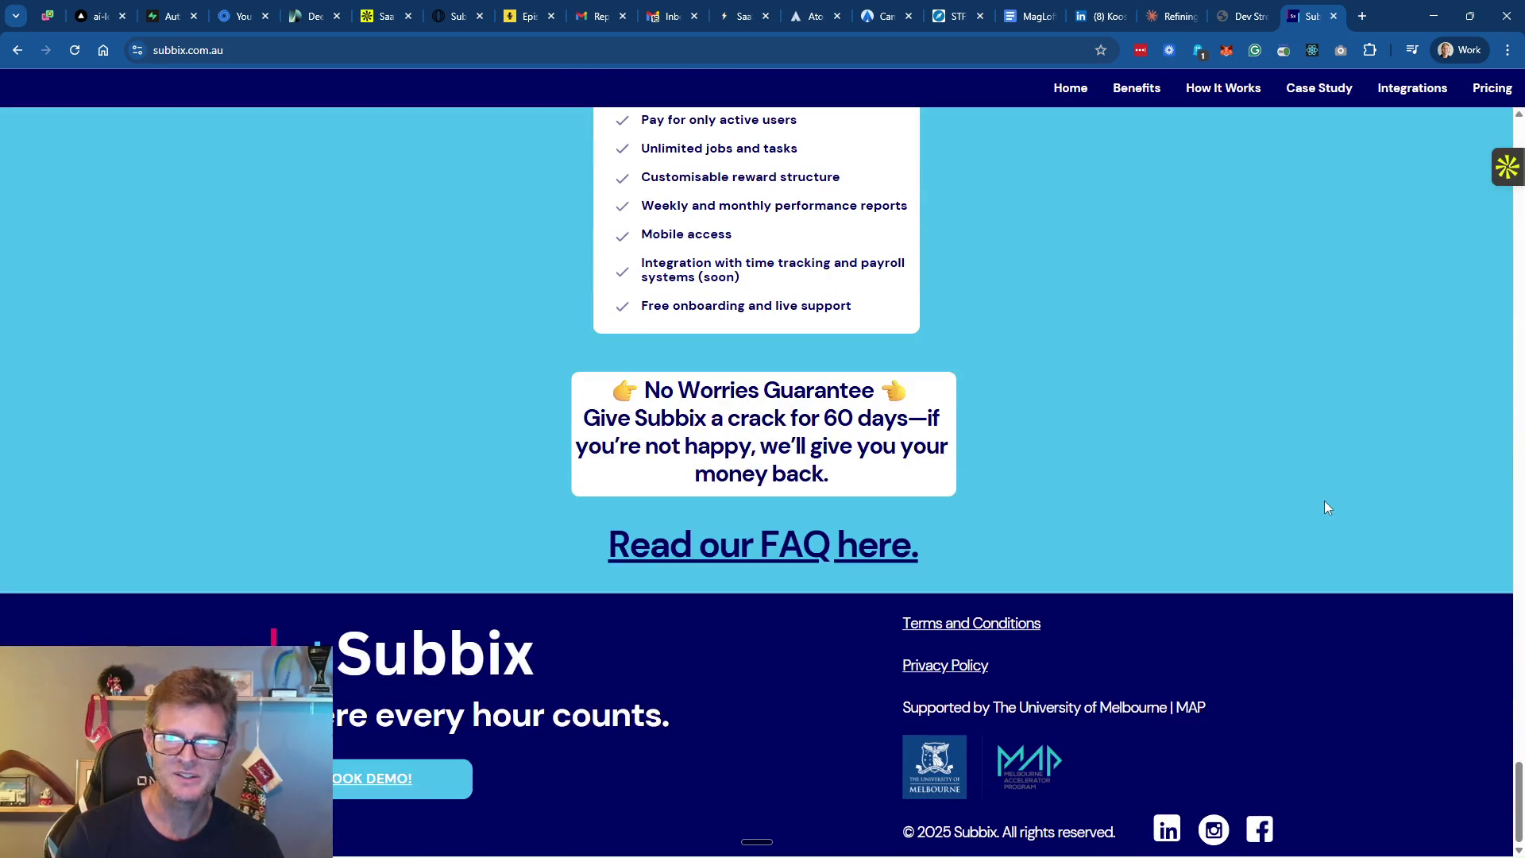
Check Subbix pricing ($15 per worker/month), close the tab, and start generating the lead's messages
scroll(1297, 494, up, 20)
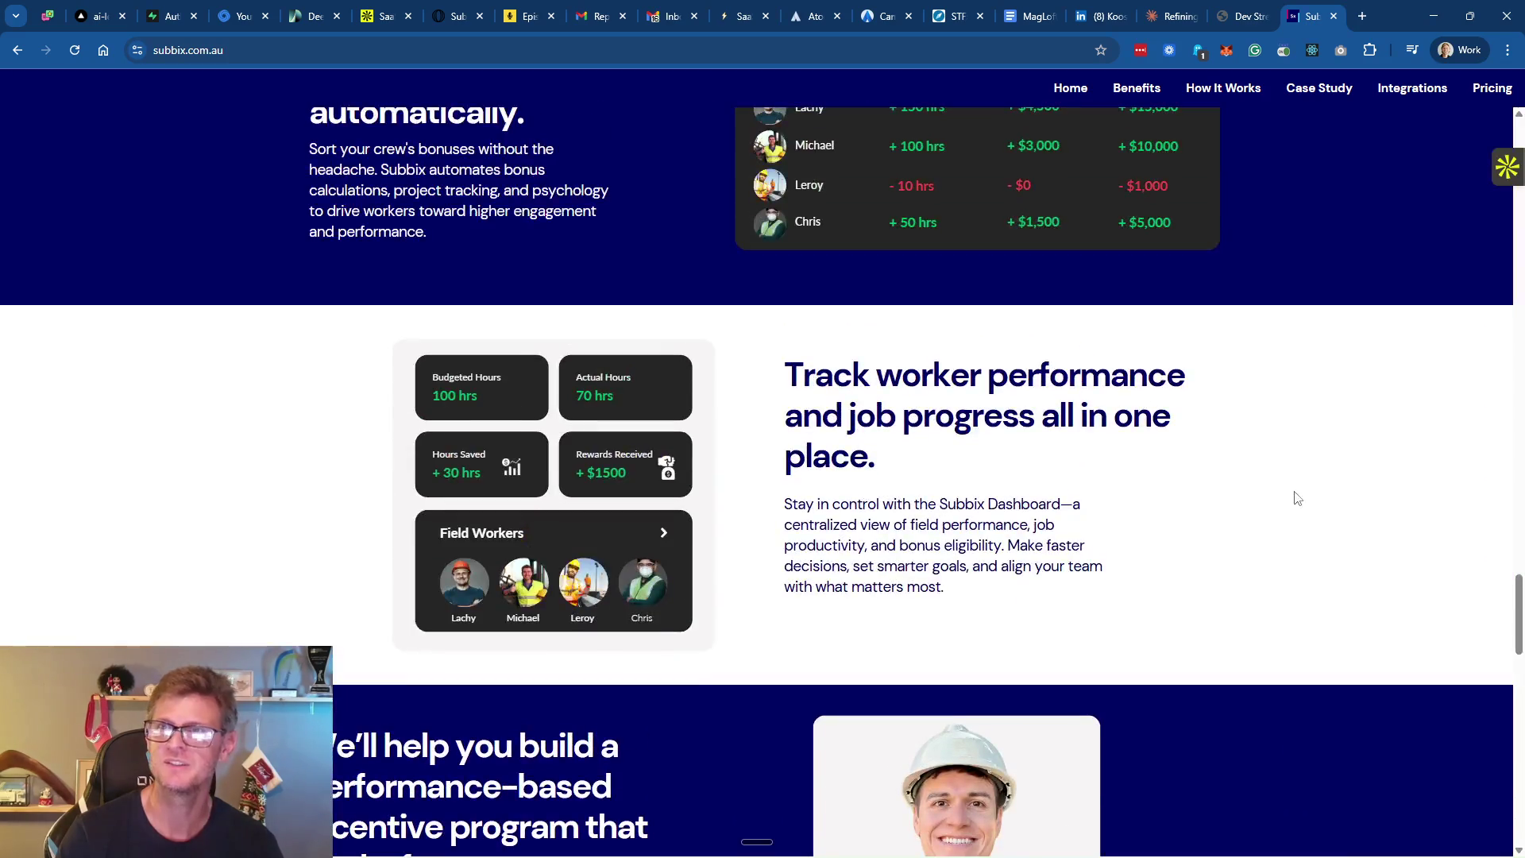
drag(1518, 635, 1519, 112)
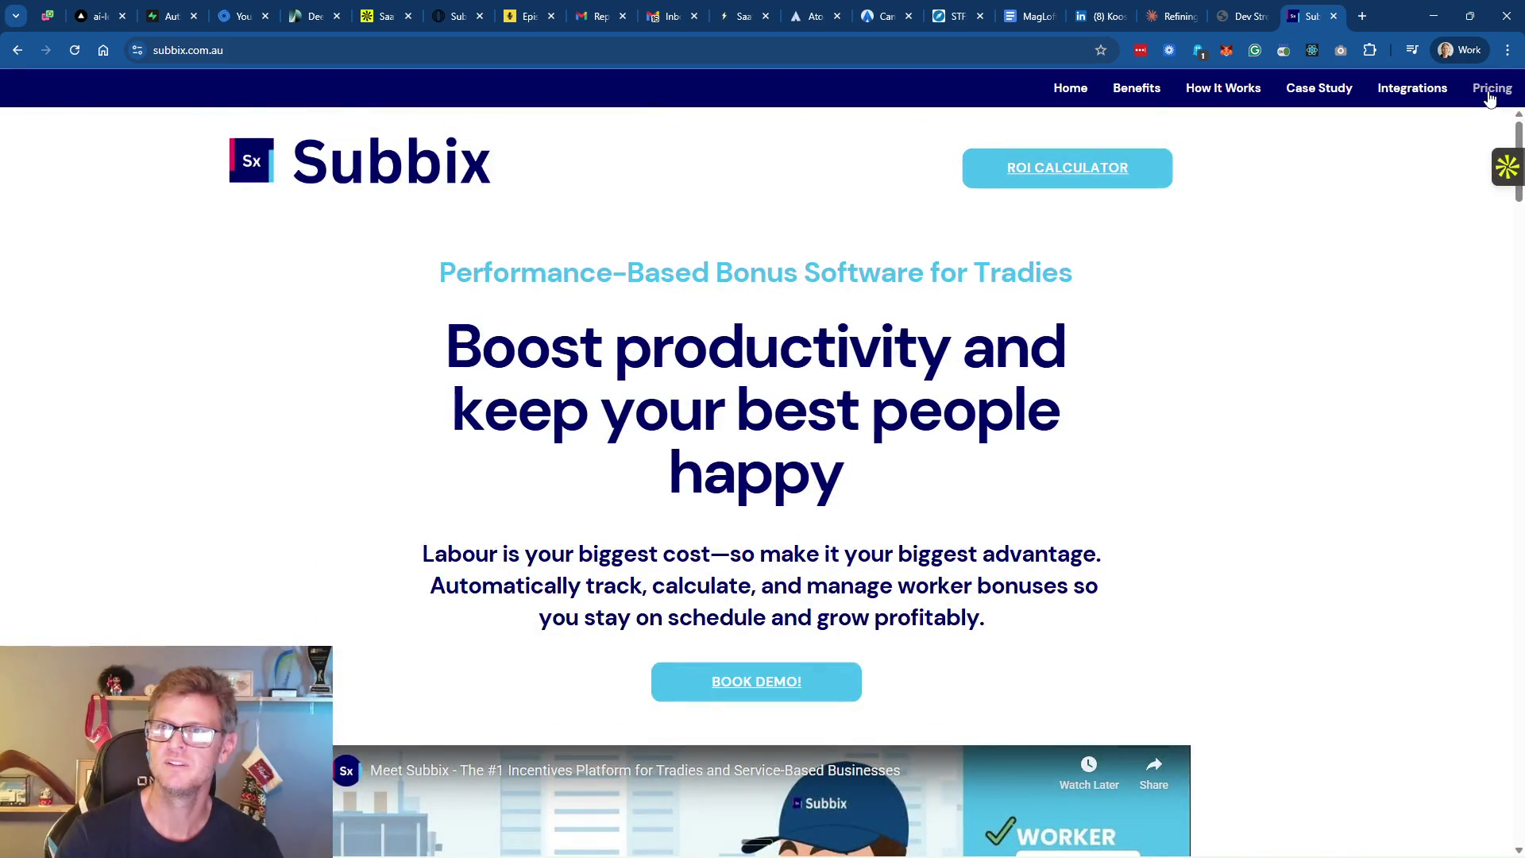
click(1490, 88)
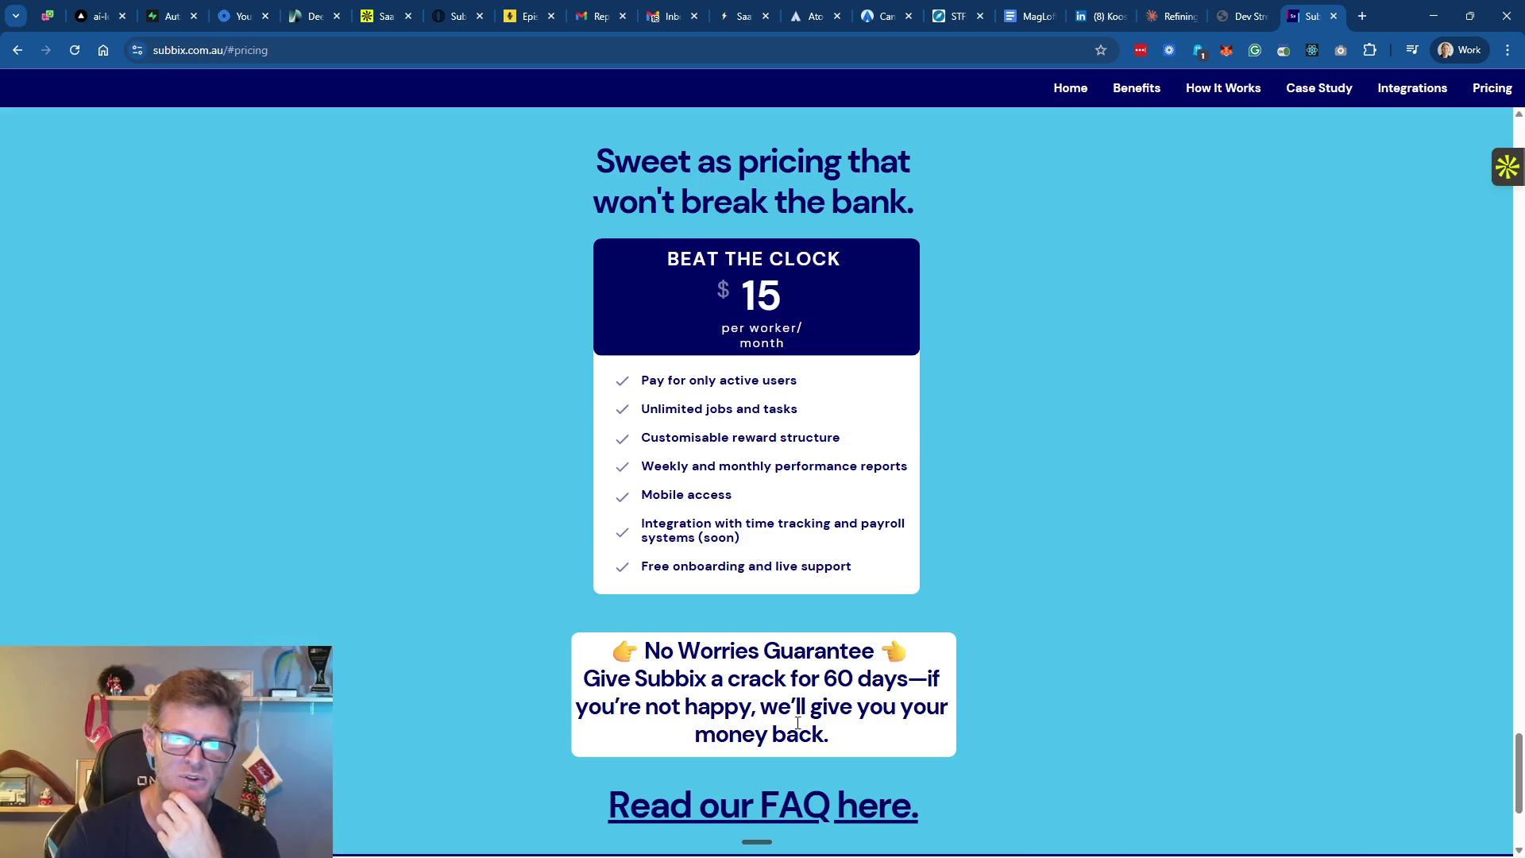
click(1335, 18)
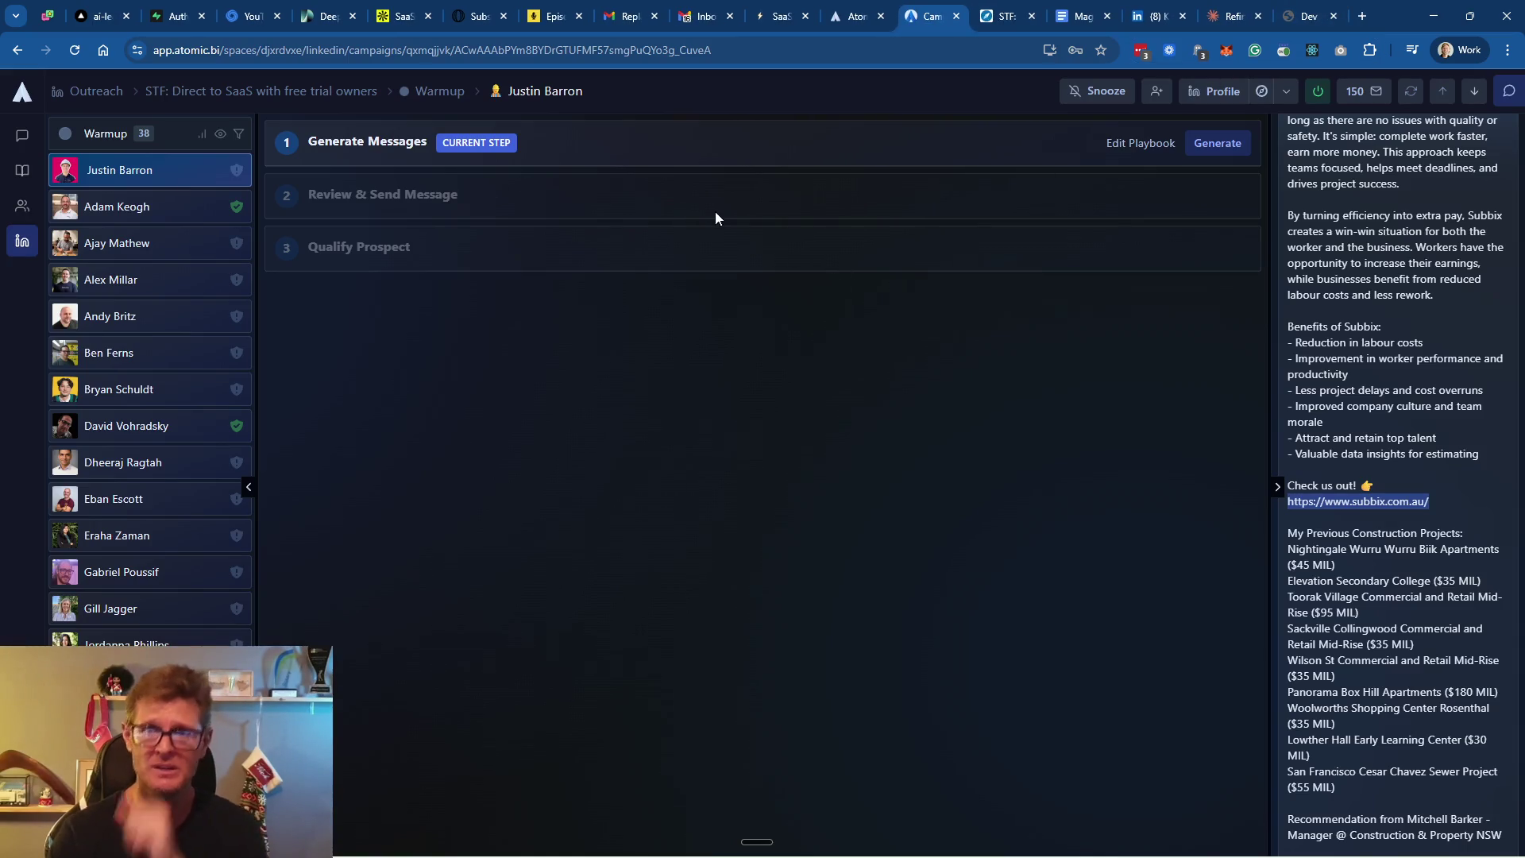
click(1204, 145)
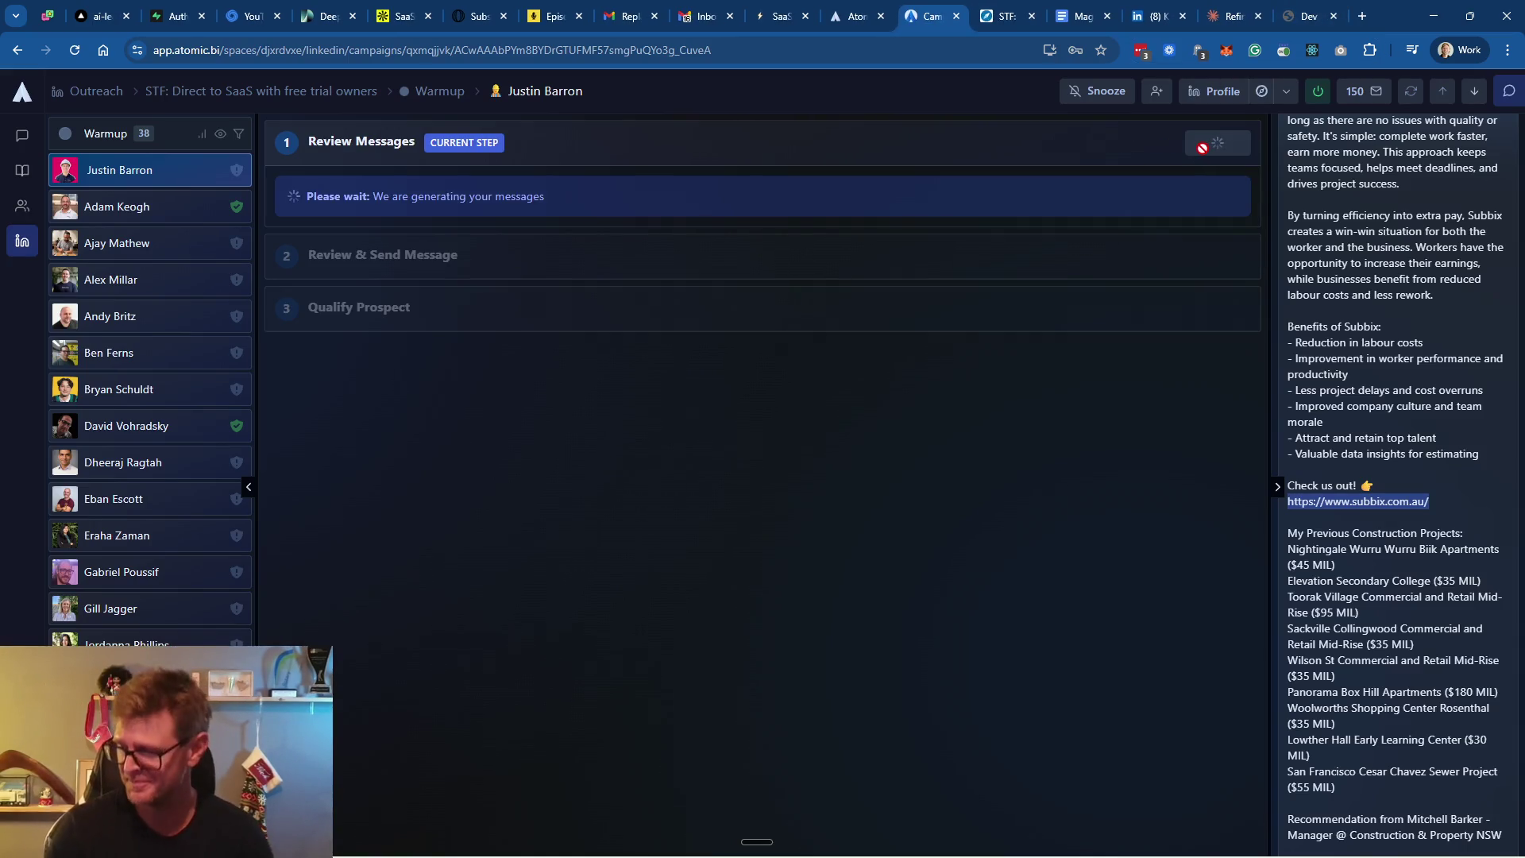
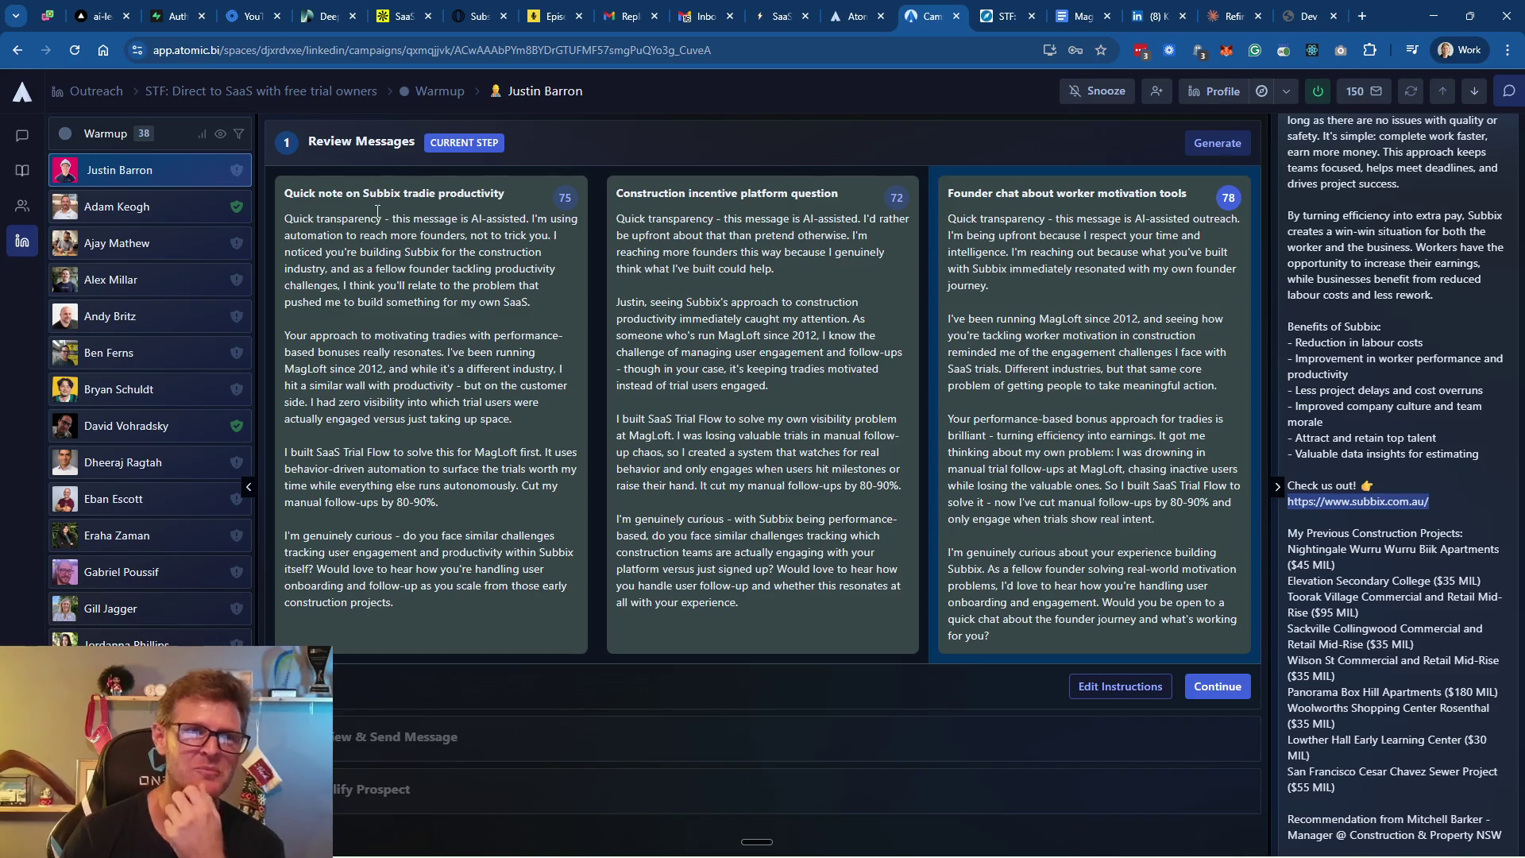
Finish reviewing and schedule the 'Founder chat about worker motivation tools' message
mouse_move(1224, 211)
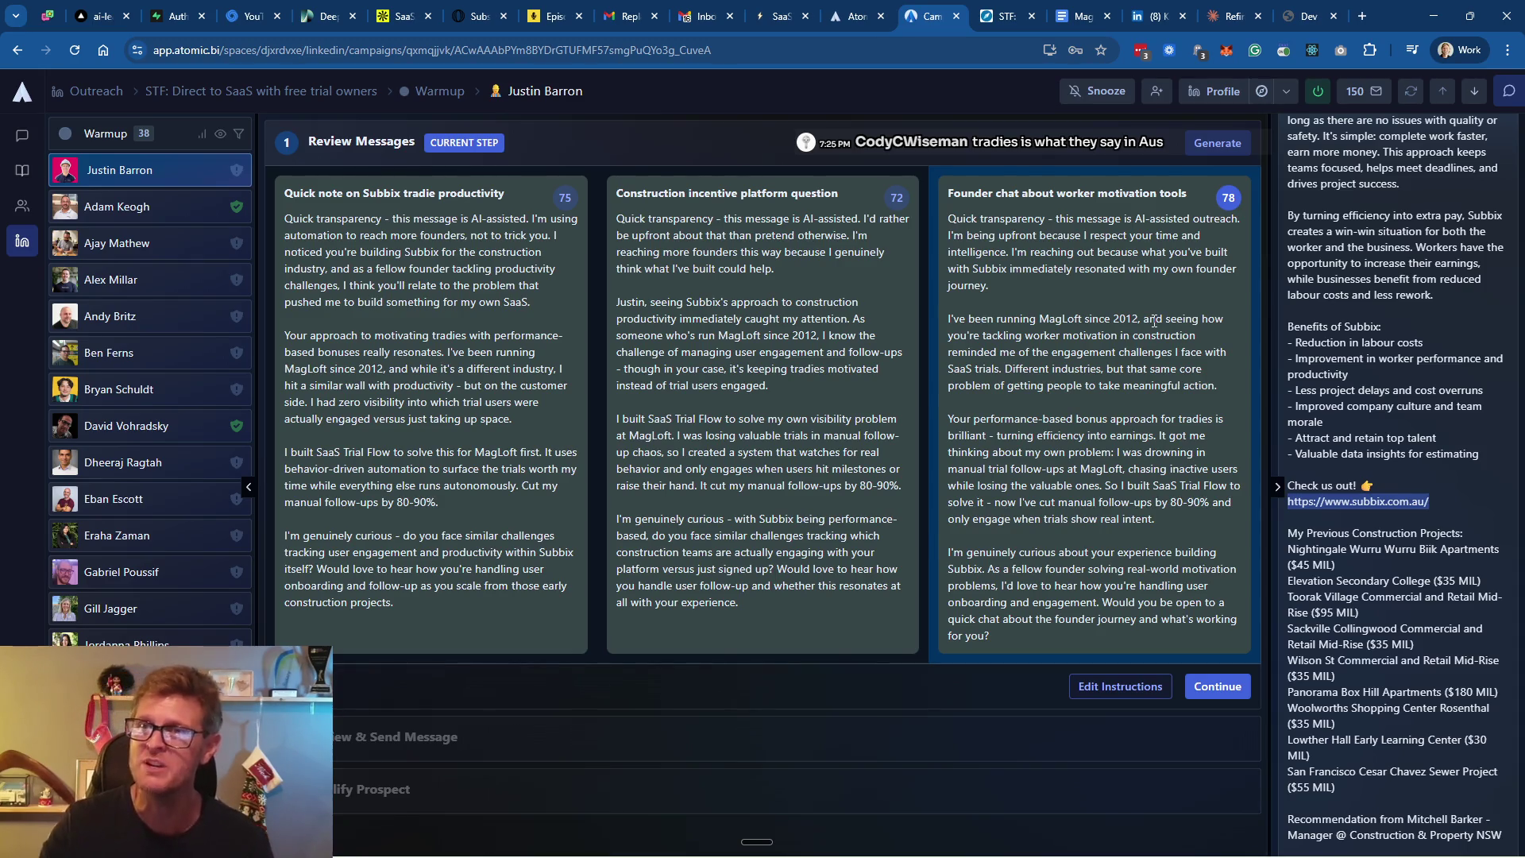
scroll(1421, 321, up, 5)
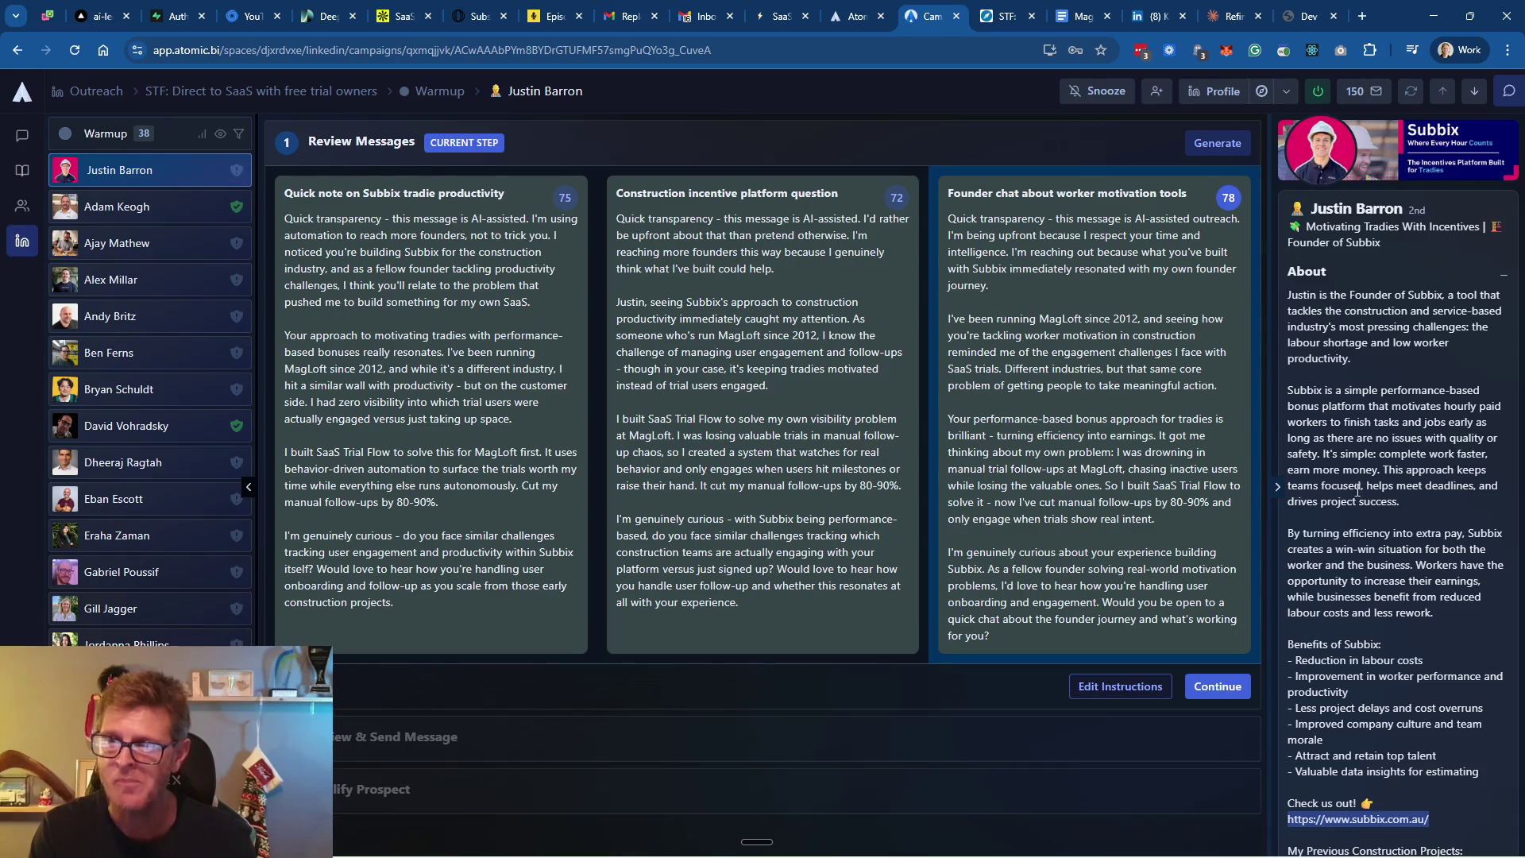
scroll(1429, 488, down, 4)
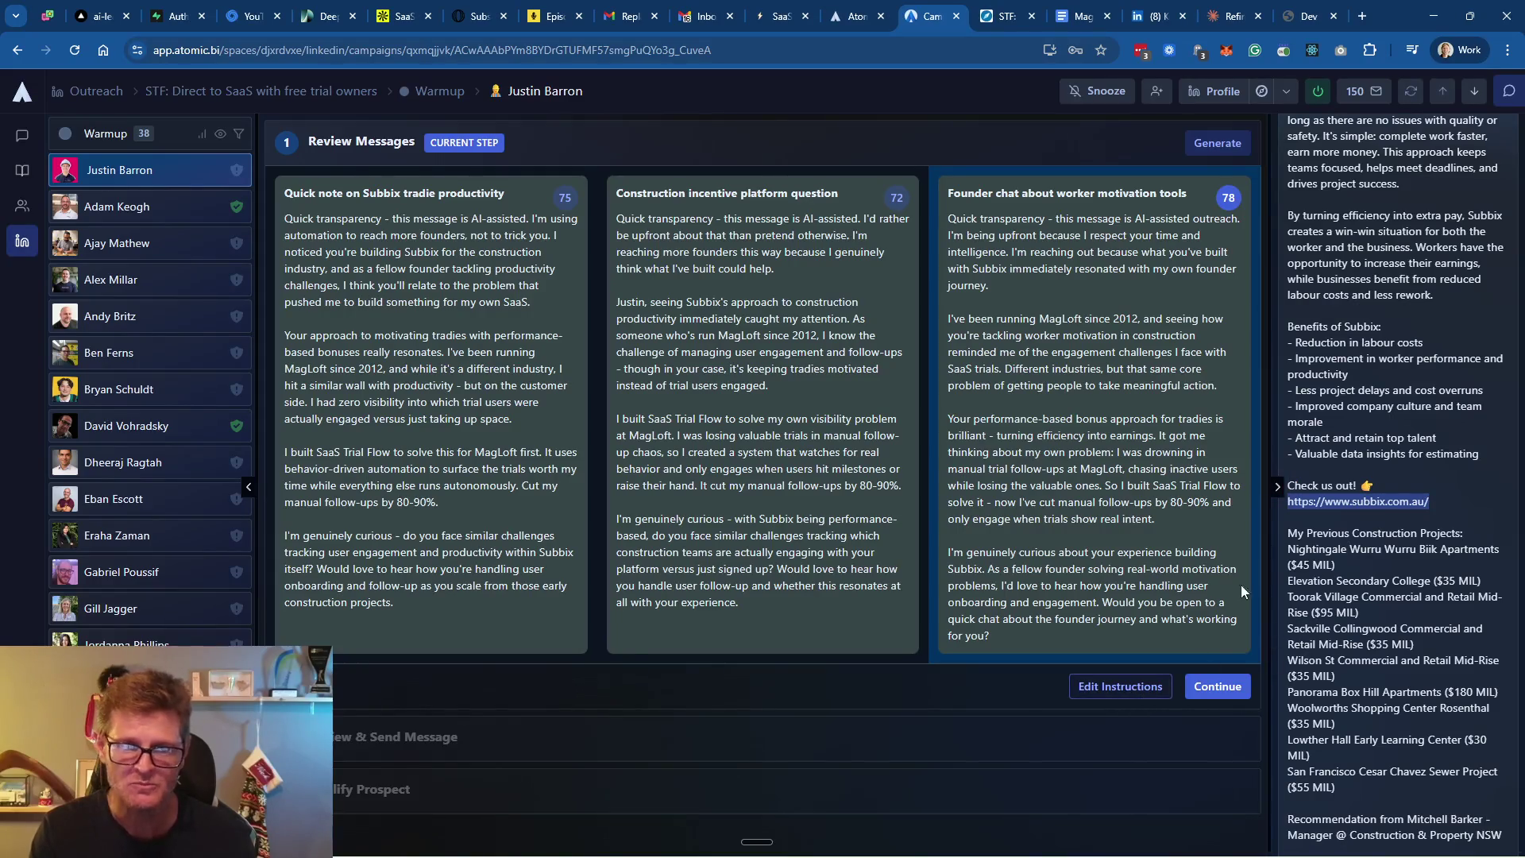
click(1215, 692)
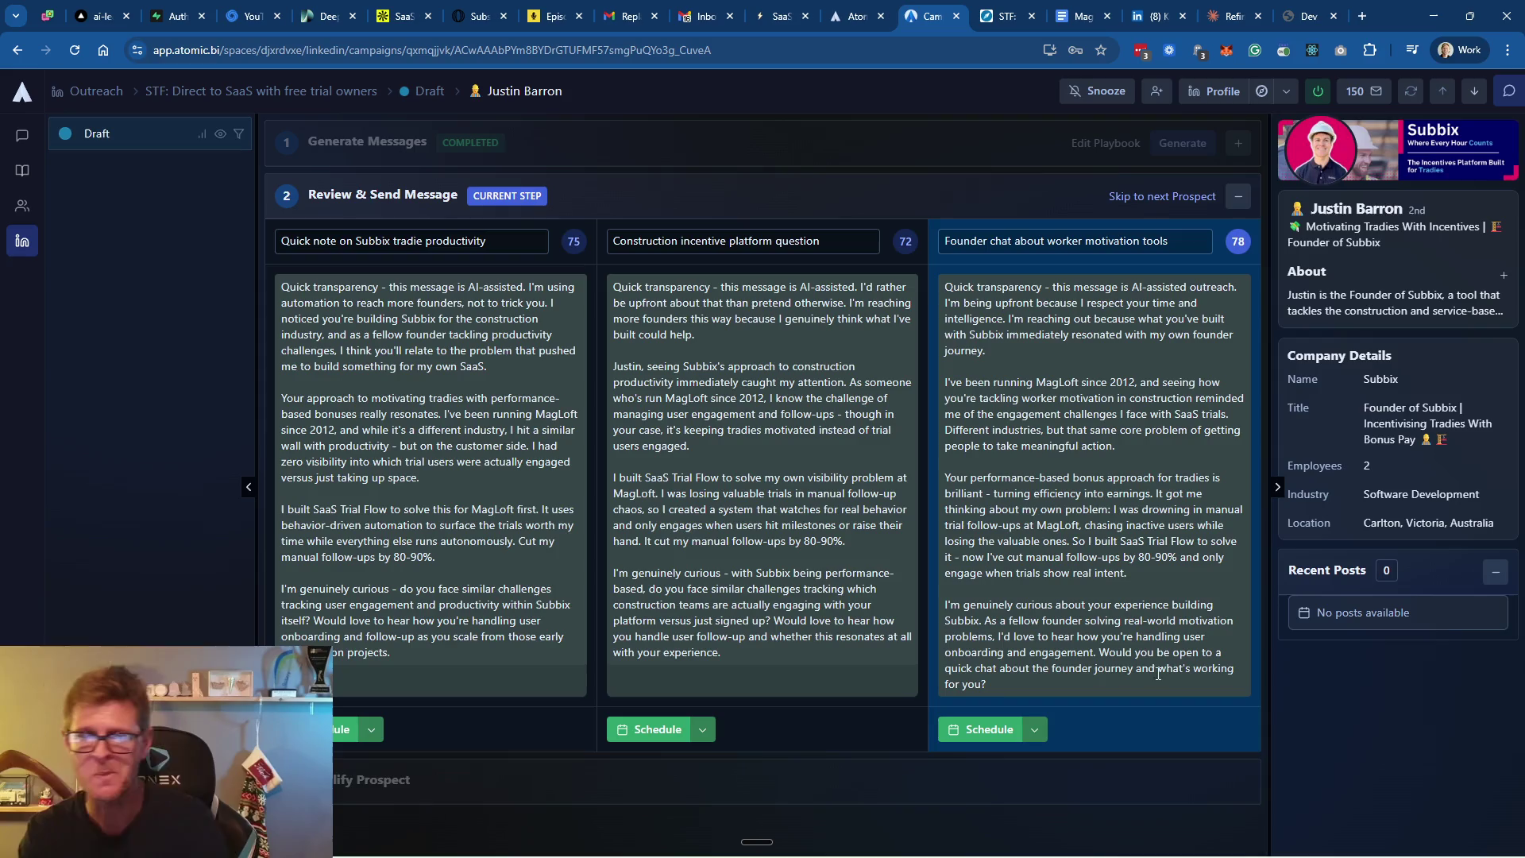
click(983, 729)
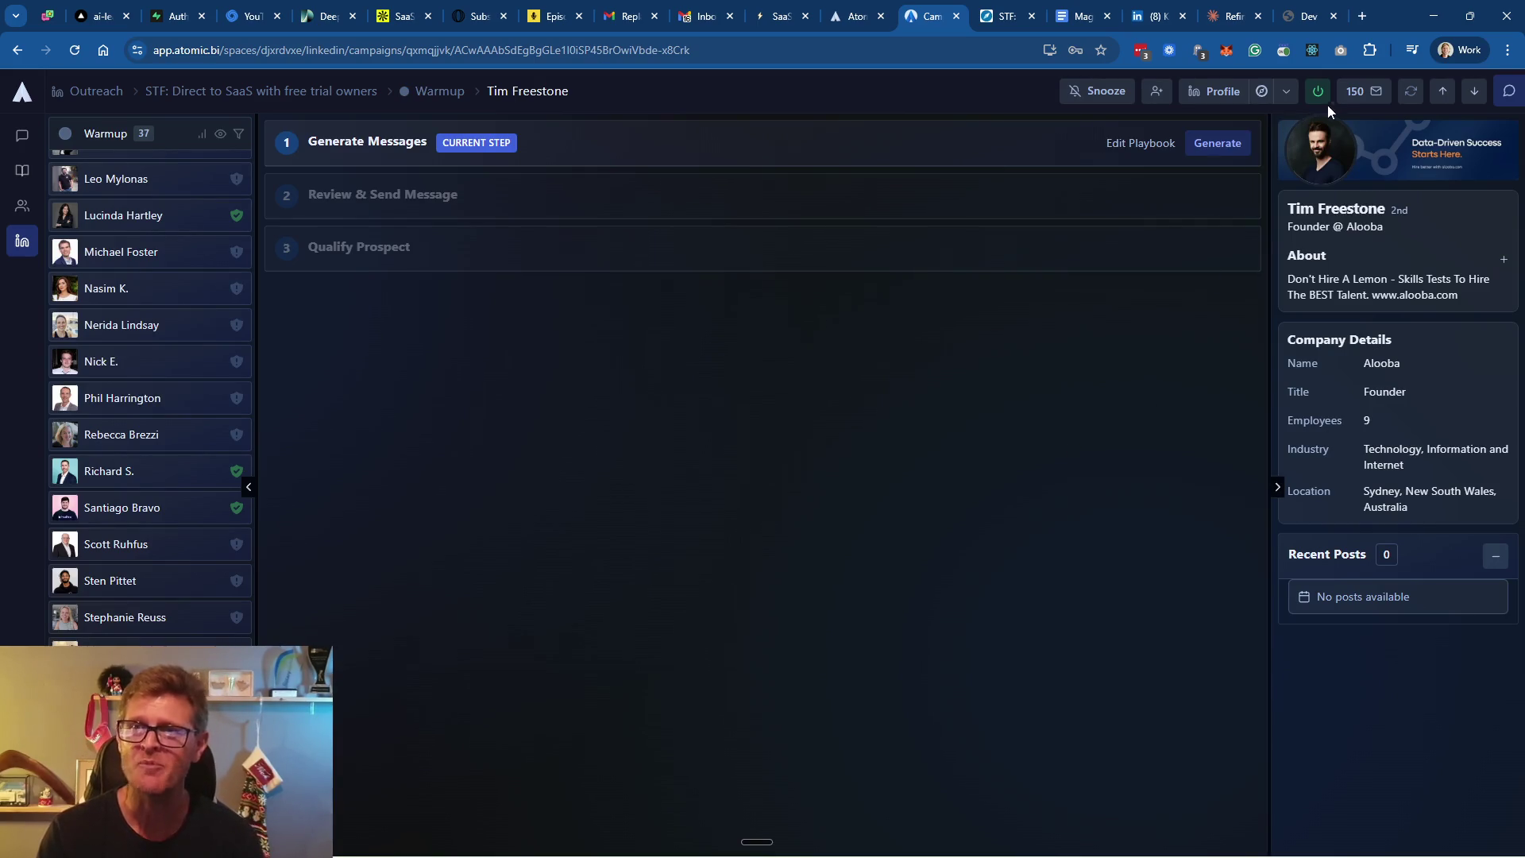
Check the campaign's 150 sending stats and move to the next Warmup prospect, Alooba's founder
click(1354, 92)
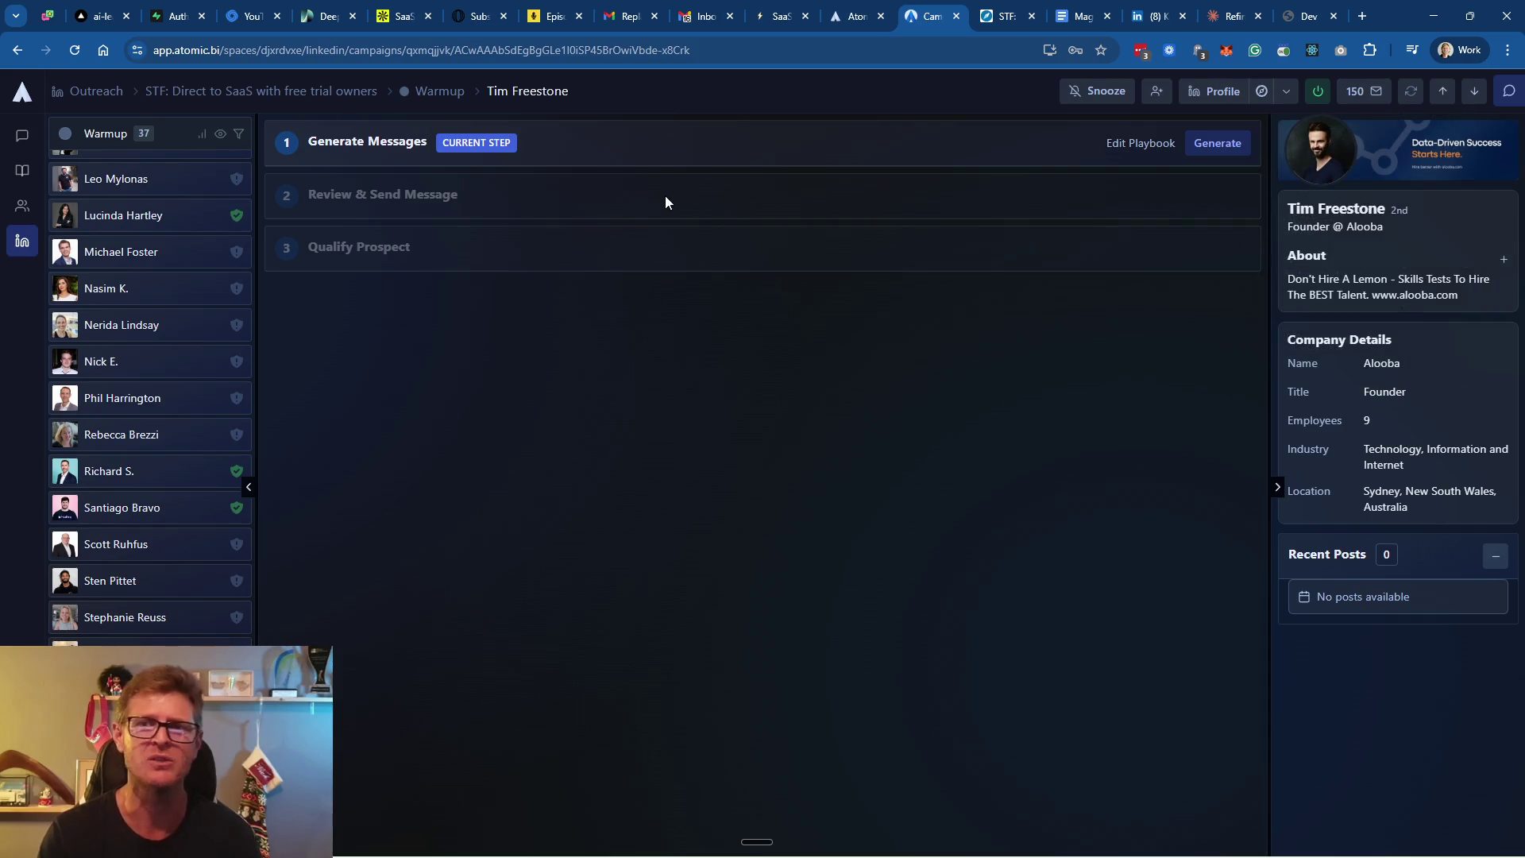
scroll(123, 318, up, 5)
scroll(126, 315, up, 3)
scroll(137, 385, down, 8)
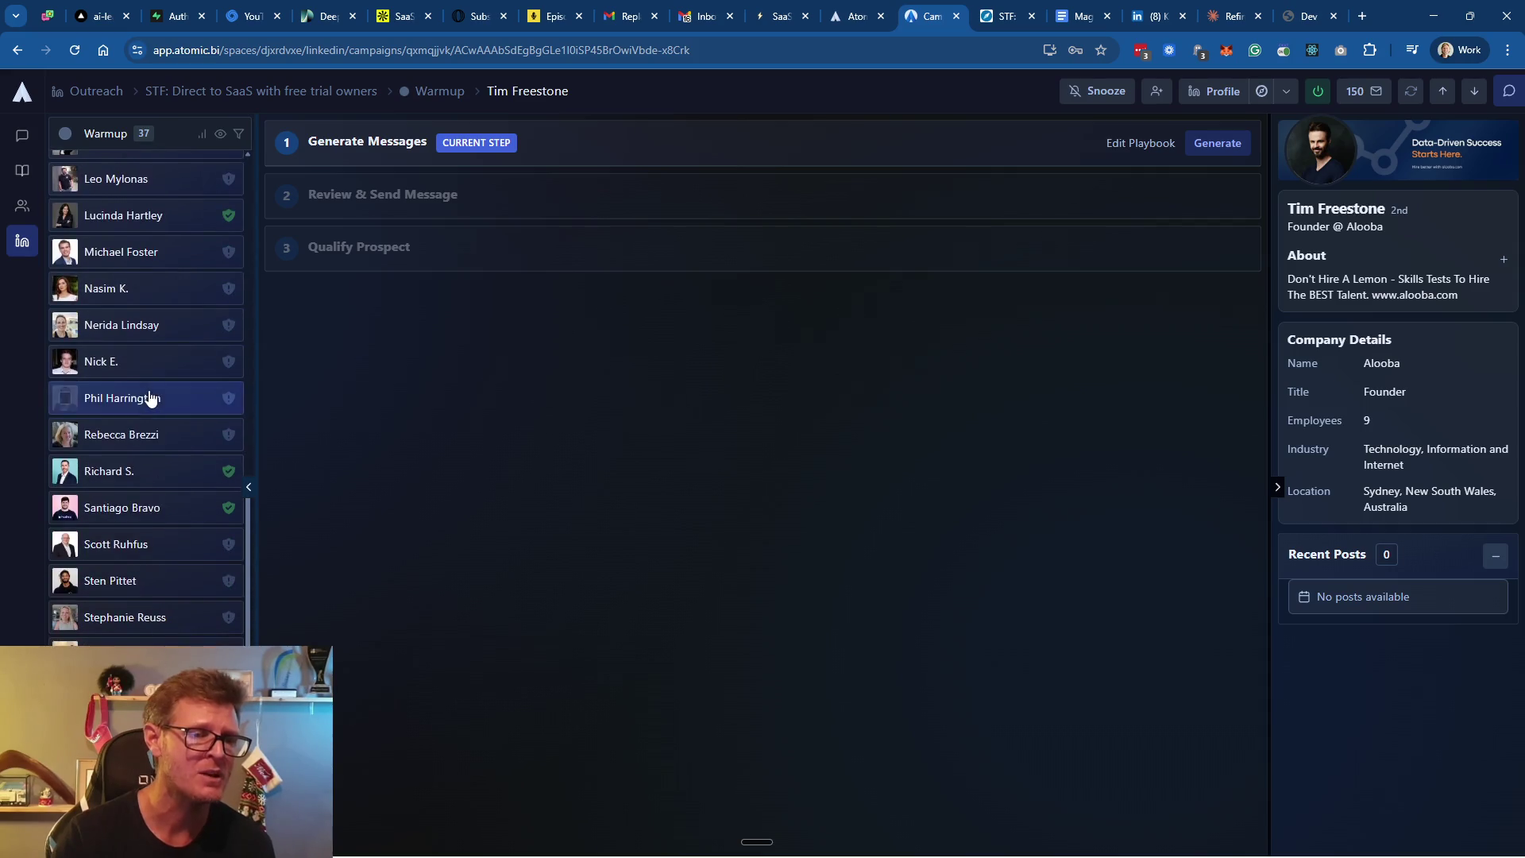
scroll(151, 398, up, 10)
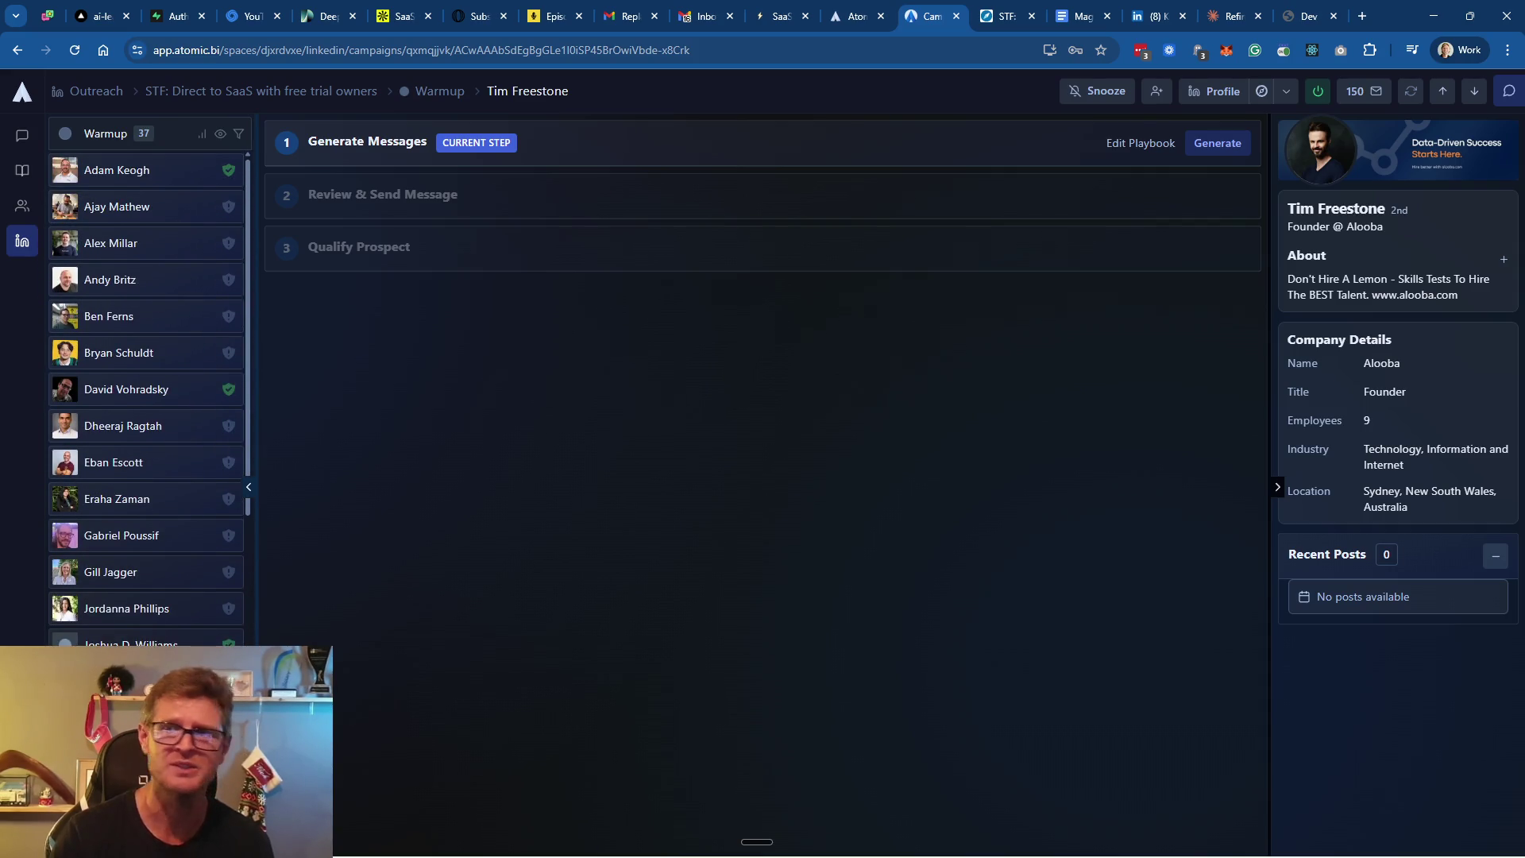
Back on the campaign board, select four Warmup leads
click(216, 96)
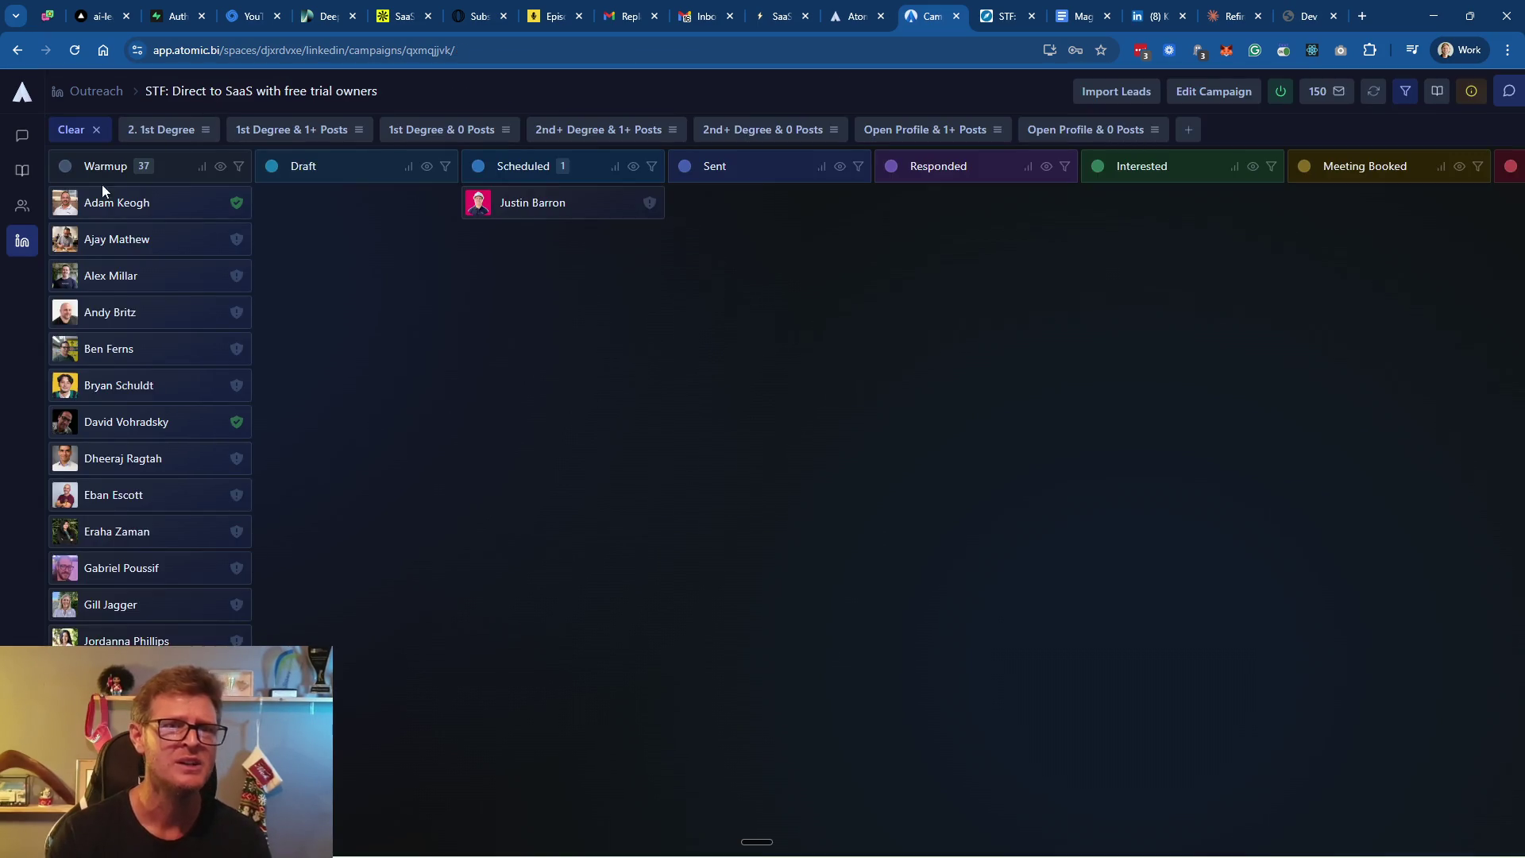
click(65, 204)
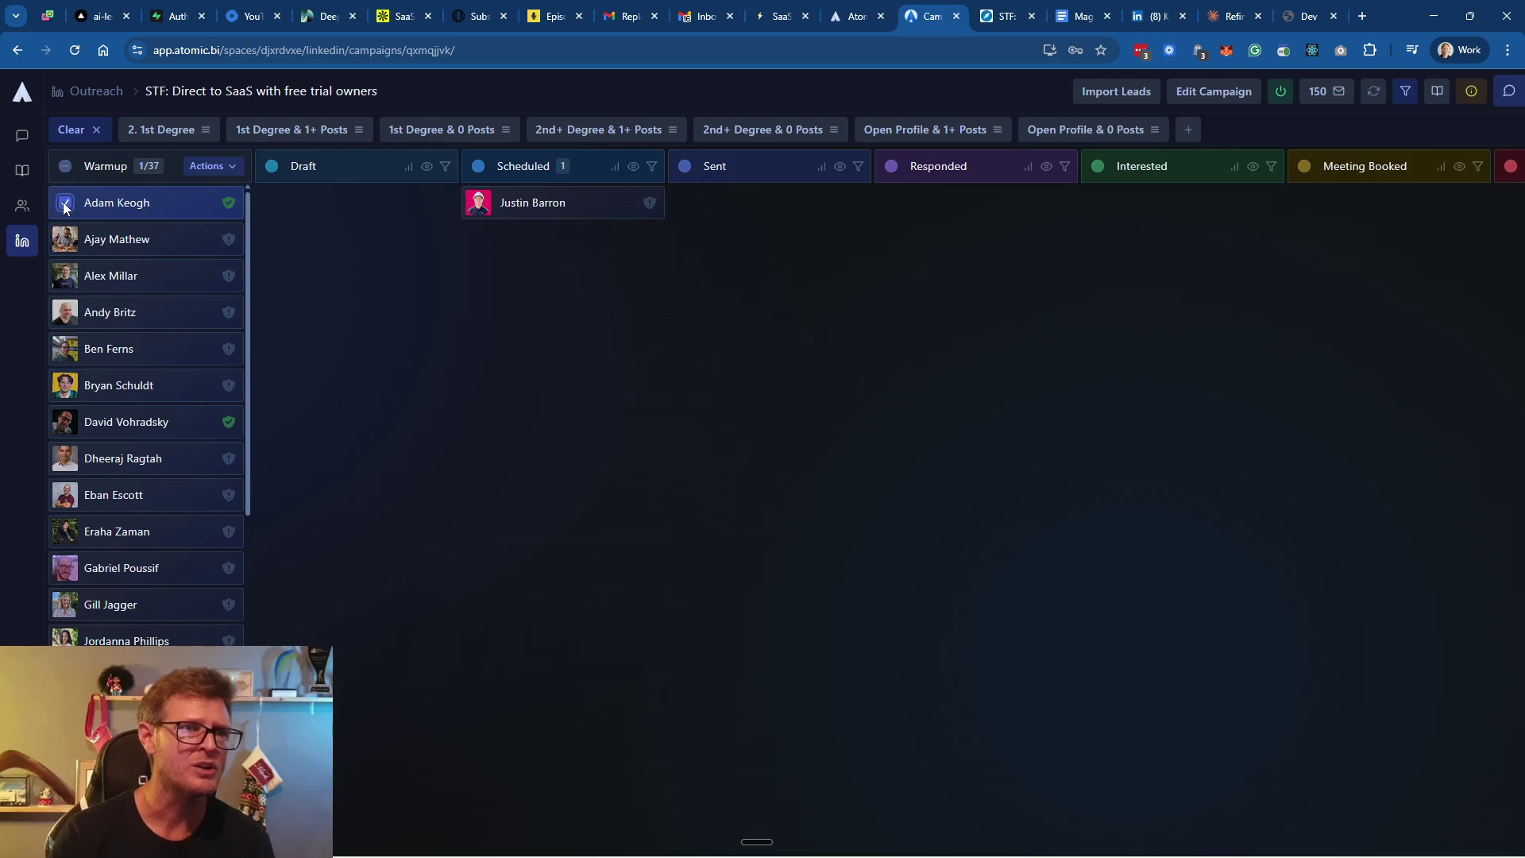
click(65, 238)
click(65, 312)
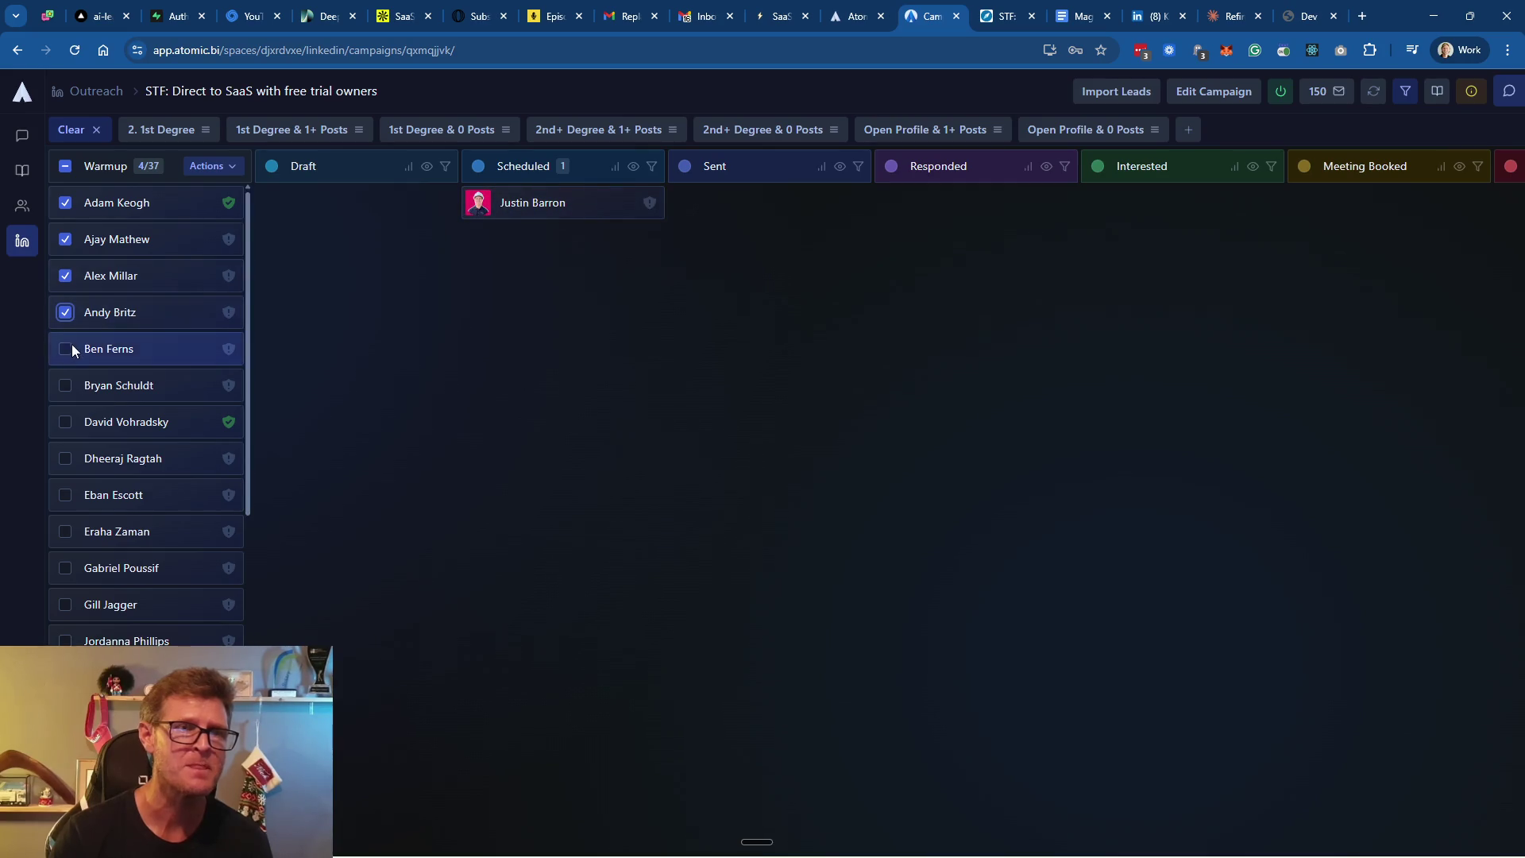
Generate first messages for the four selected Warmup leads via bulk Actions
click(230, 167)
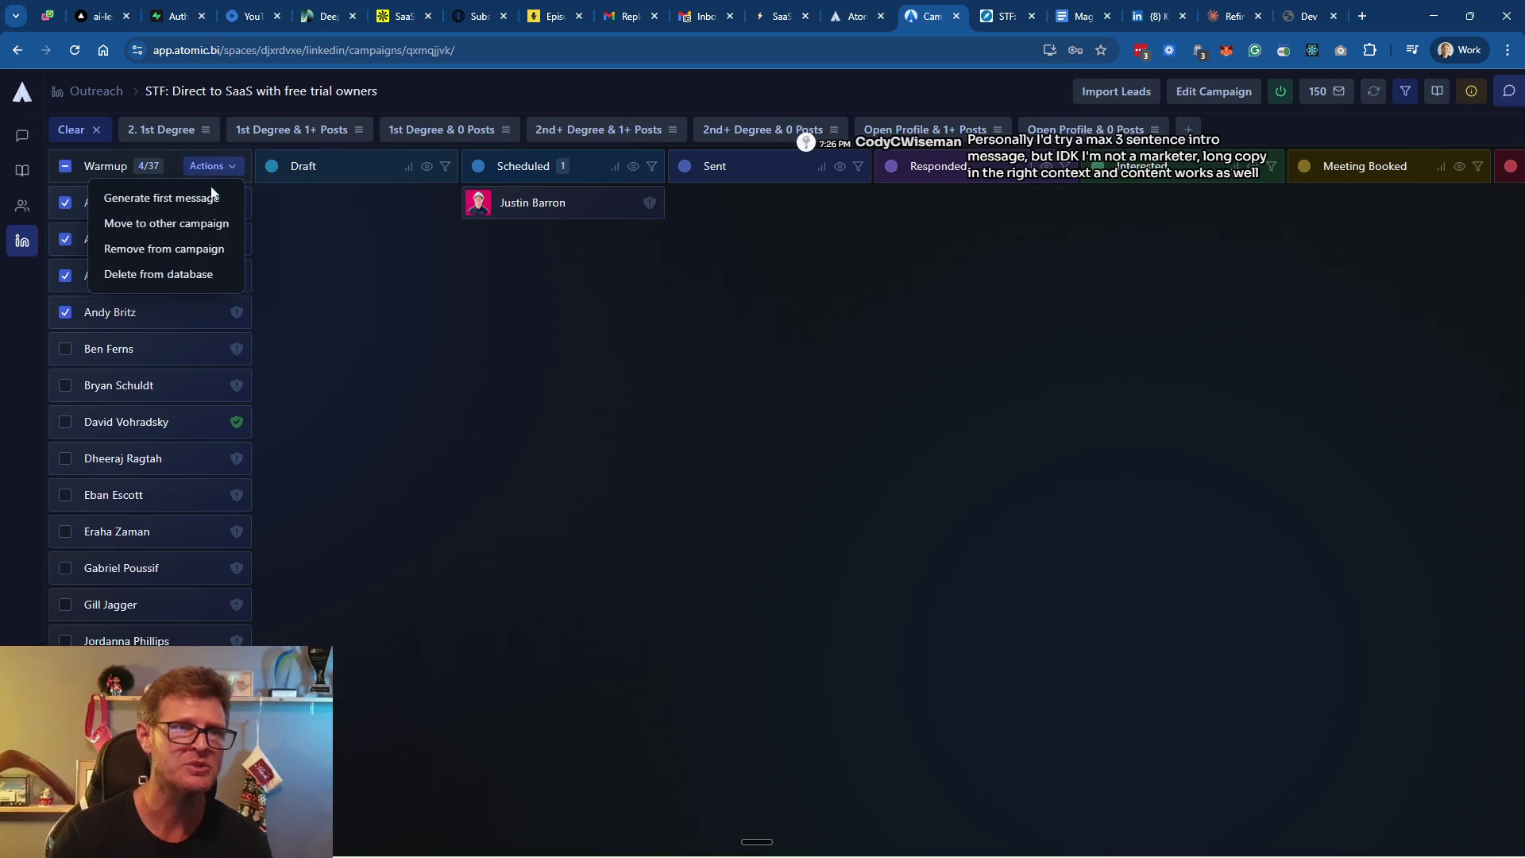
click(162, 200)
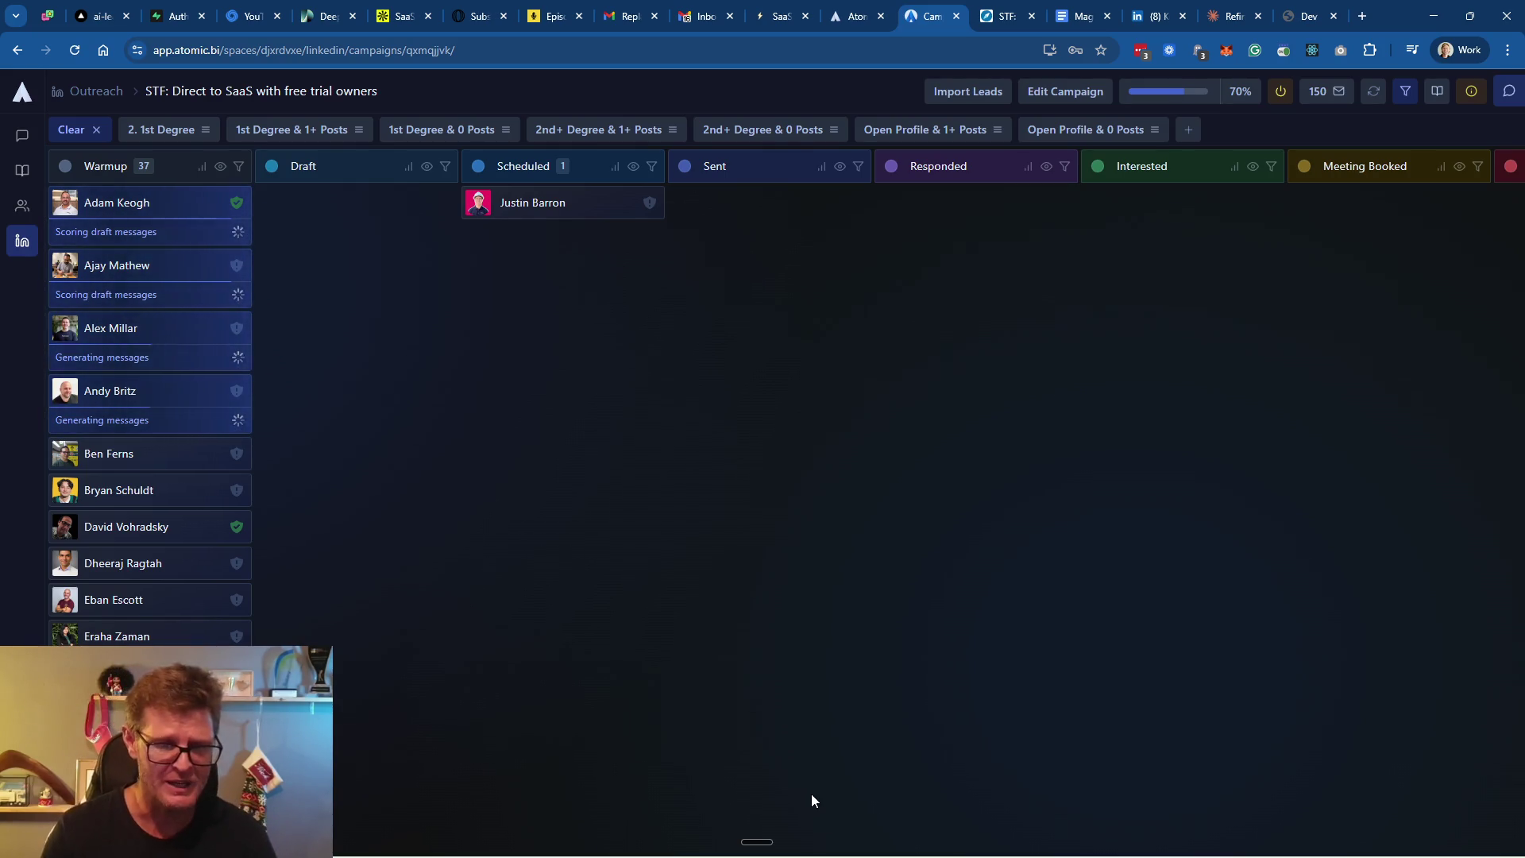
key(alt+Tab)
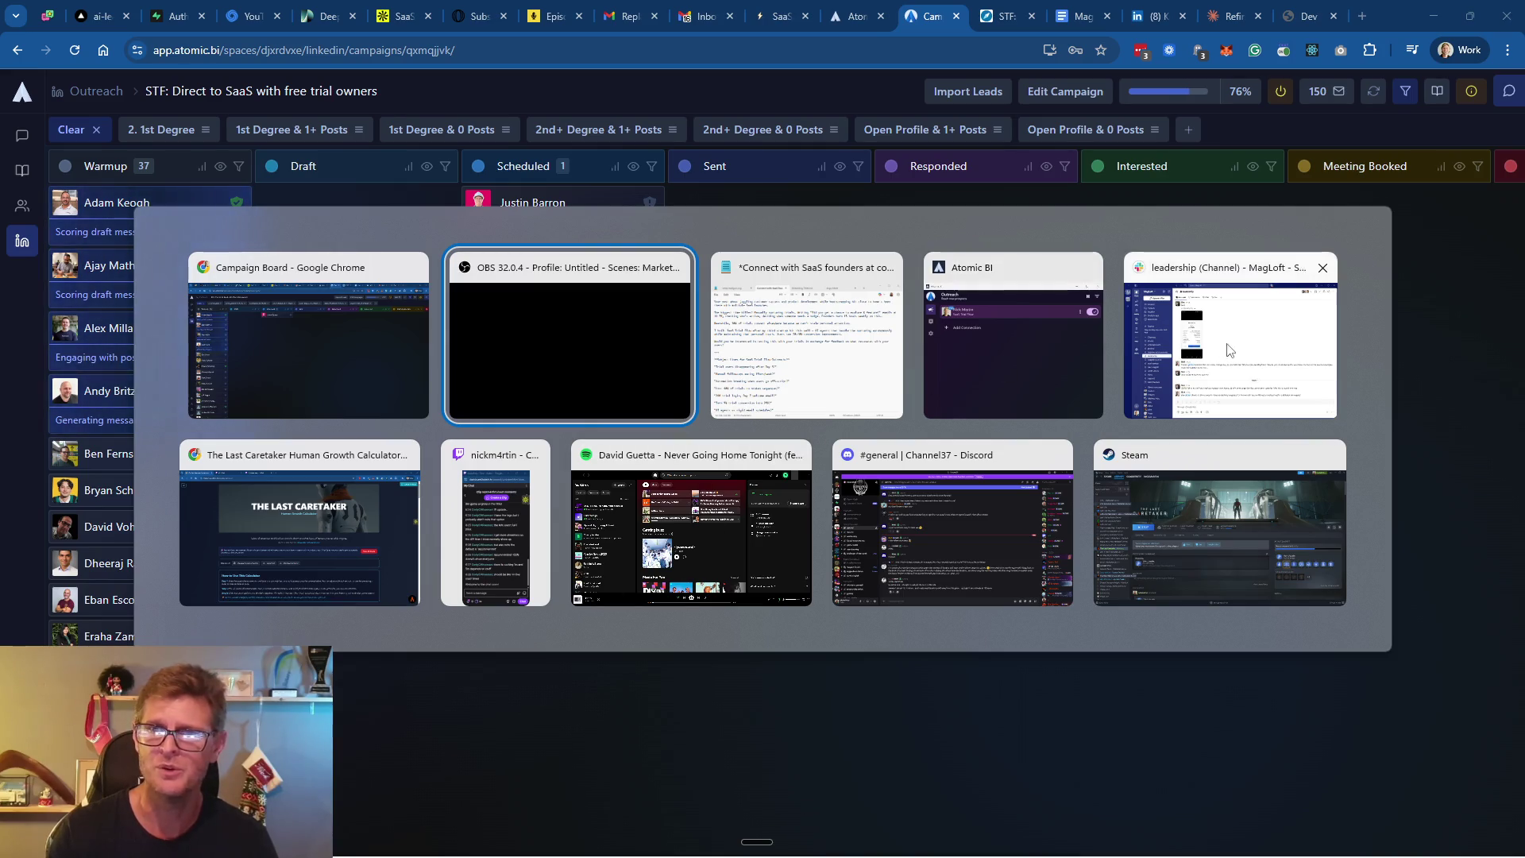
key(Escape)
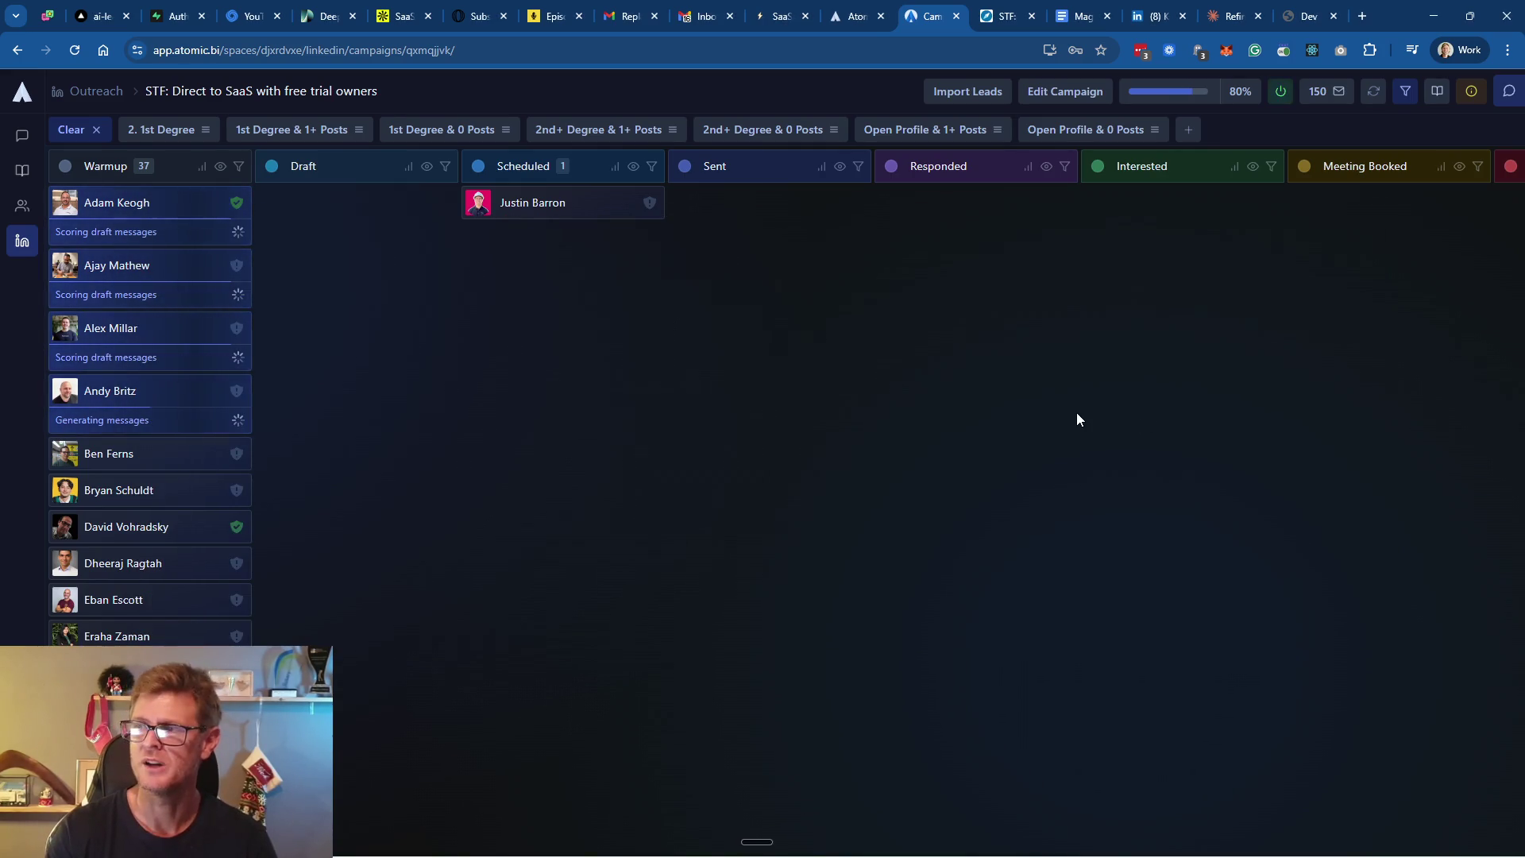